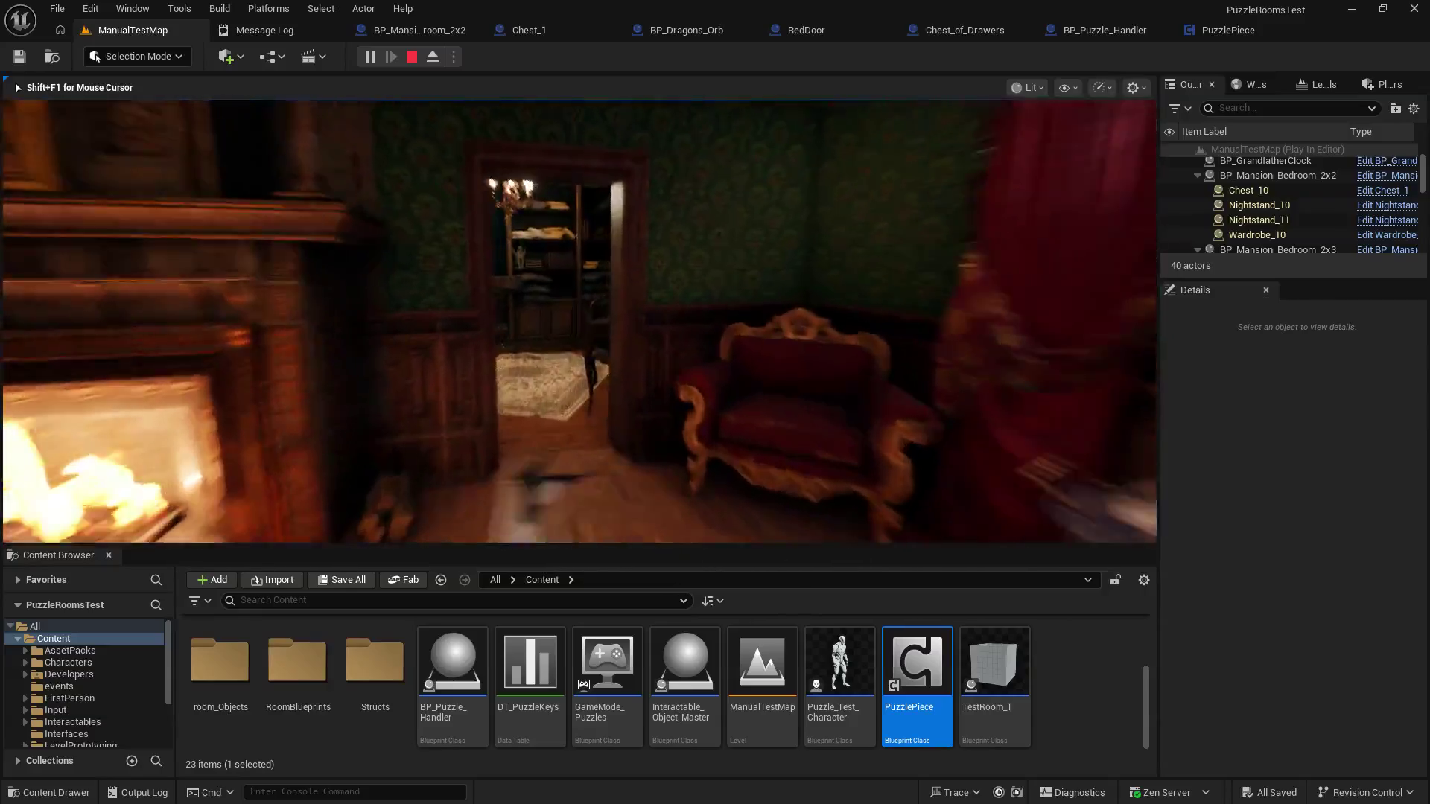
# Step: Walk forward in play mode, then open the mansion bedroom room blueprint from the Outliner
pyautogui.press('w')
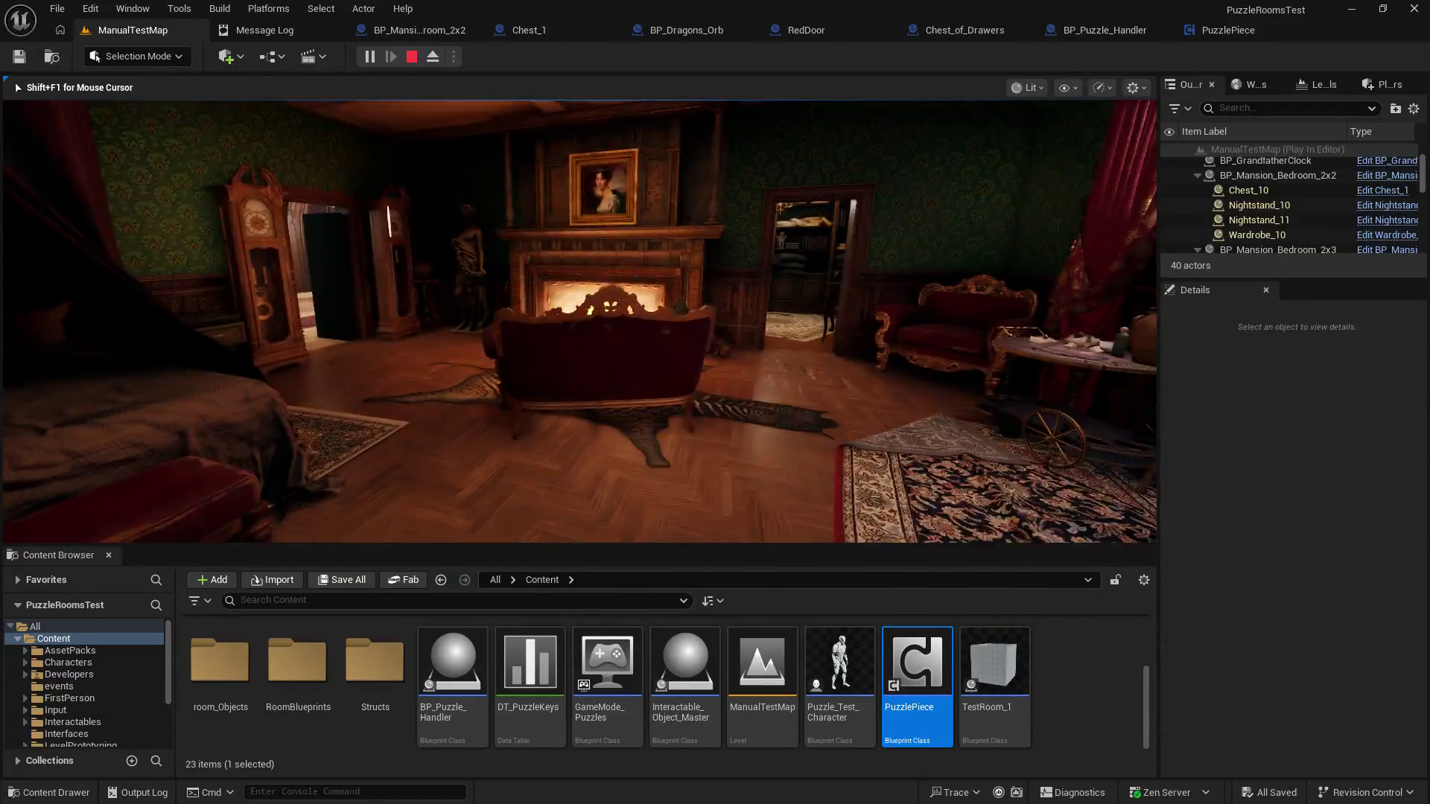
pyautogui.click(1273, 250)
pyautogui.click(1387, 249)
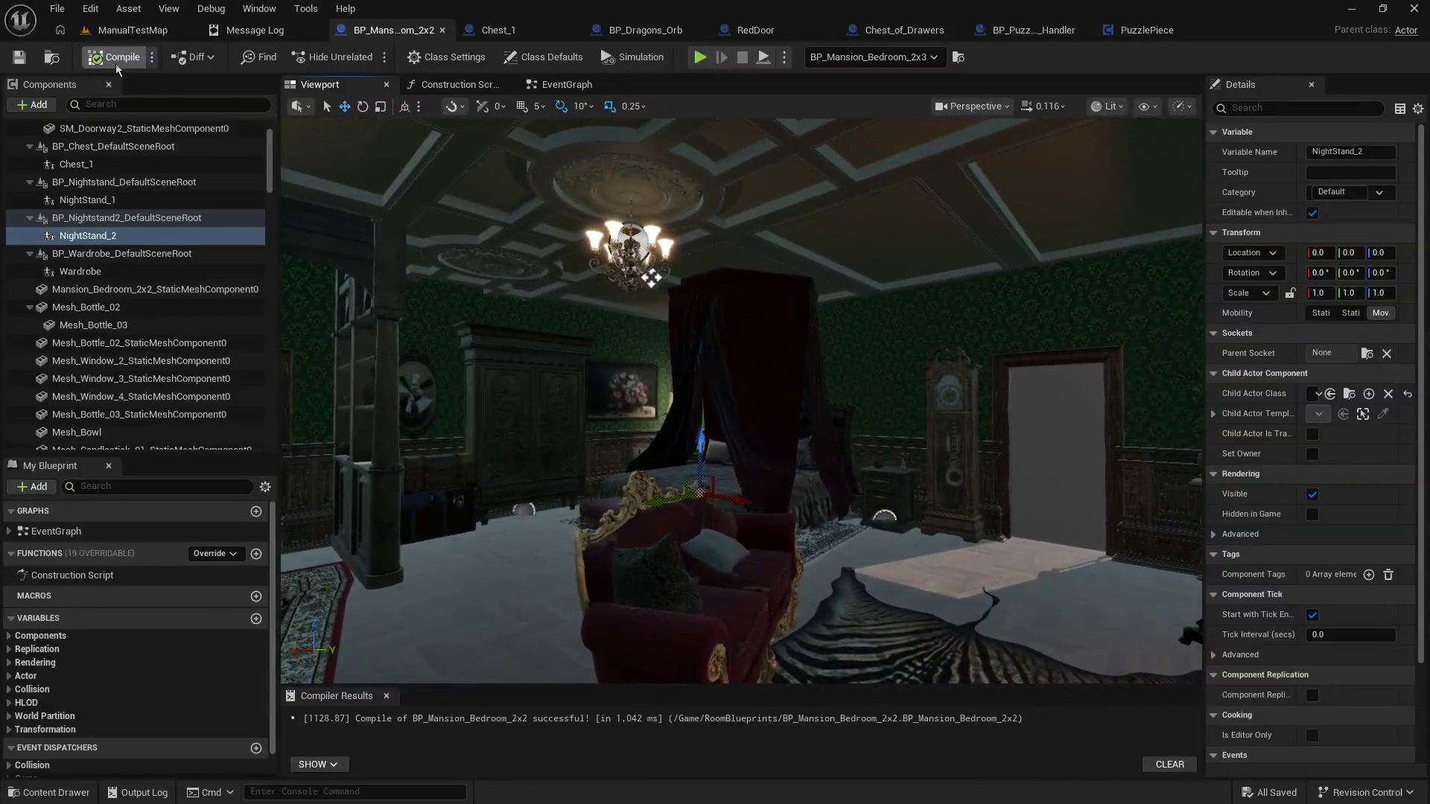
# Step: Back in ManualTestMap, frame the bedroom and select the closet and hallway rooms
pyautogui.click(126, 30)
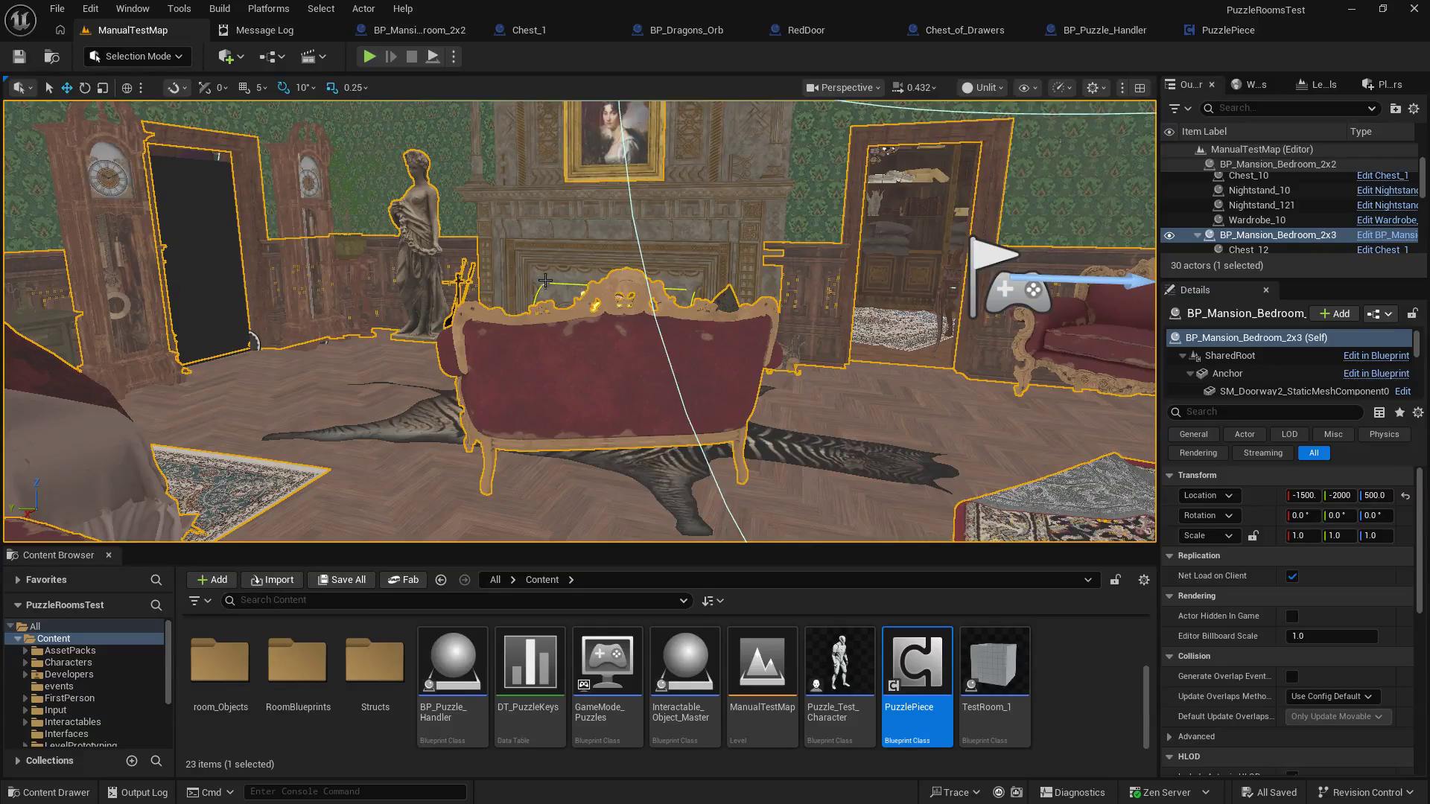
pyautogui.press('f')
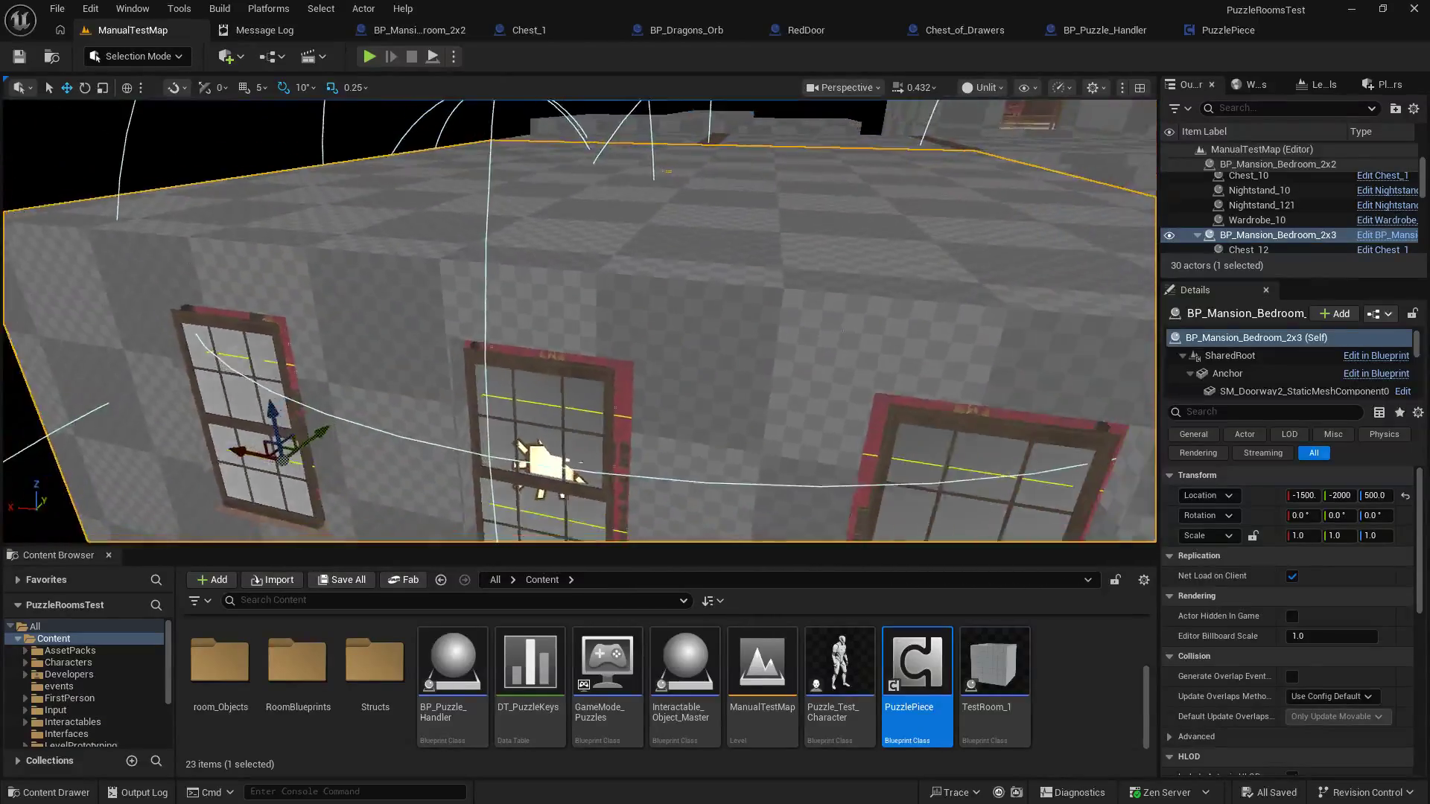
pyautogui.moveTo(581, 320)
pyautogui.mouseDown()
pyautogui.moveTo(737, 383)
pyautogui.moveTo(531, 200)
pyautogui.mouseUp()
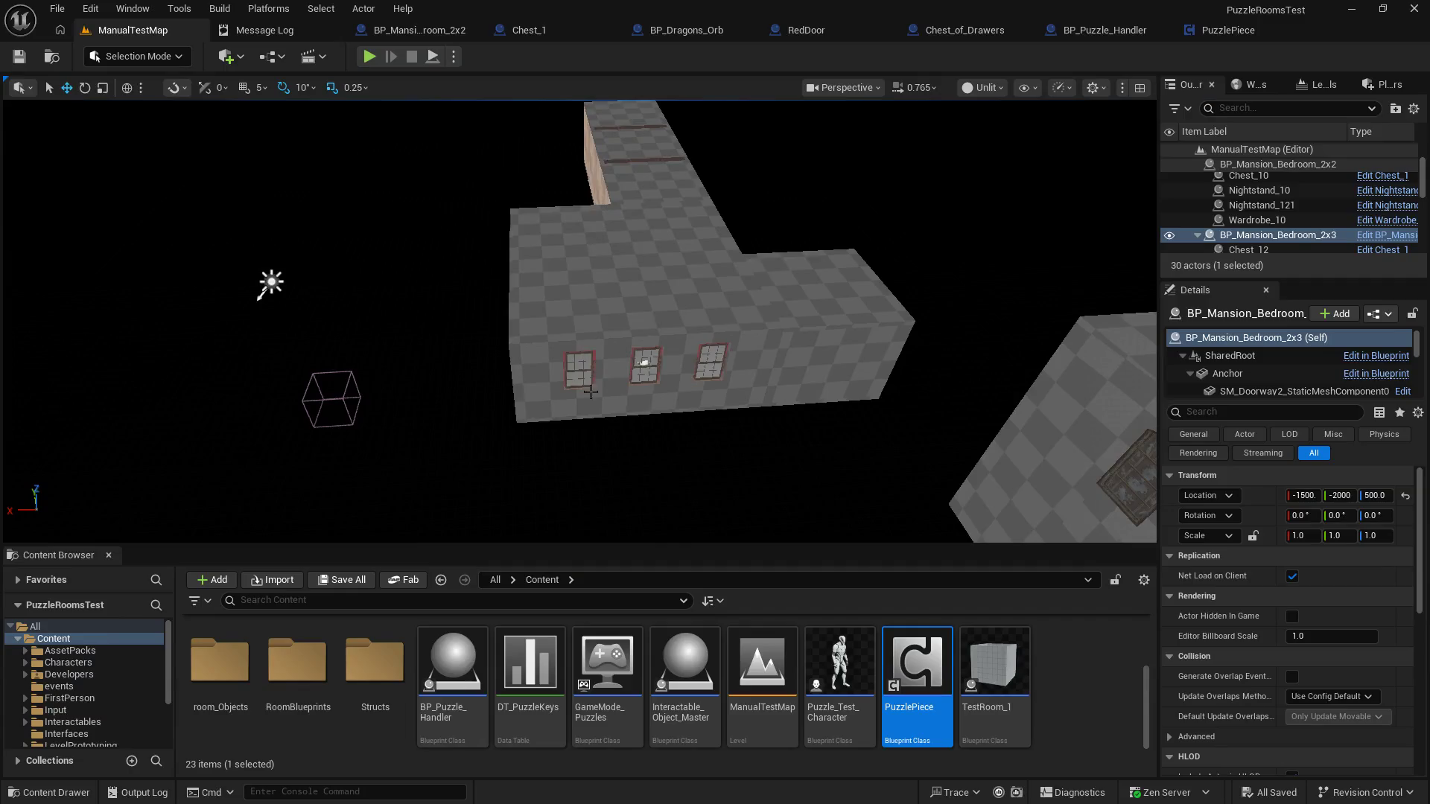
pyautogui.press('f')
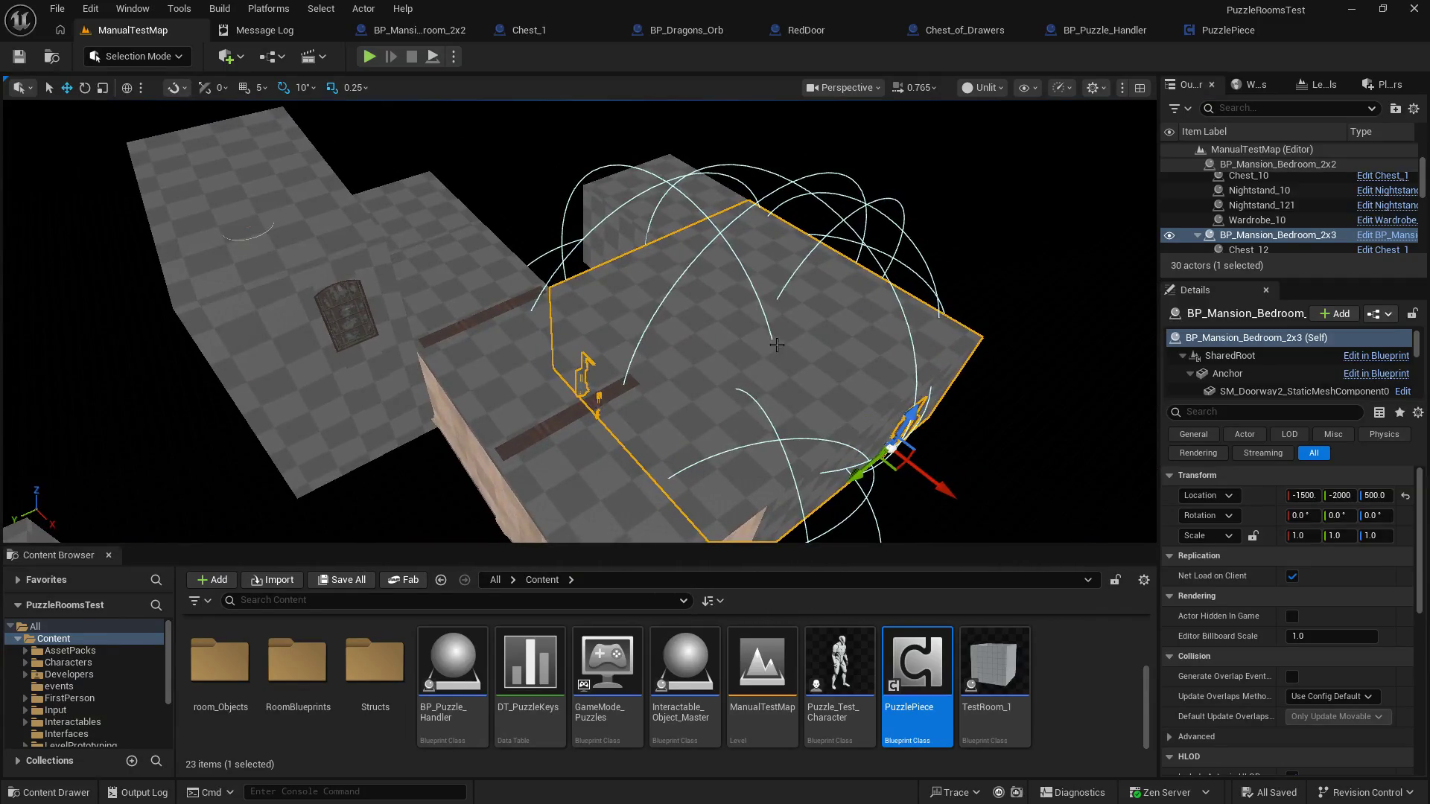
pyautogui.click(686, 177)
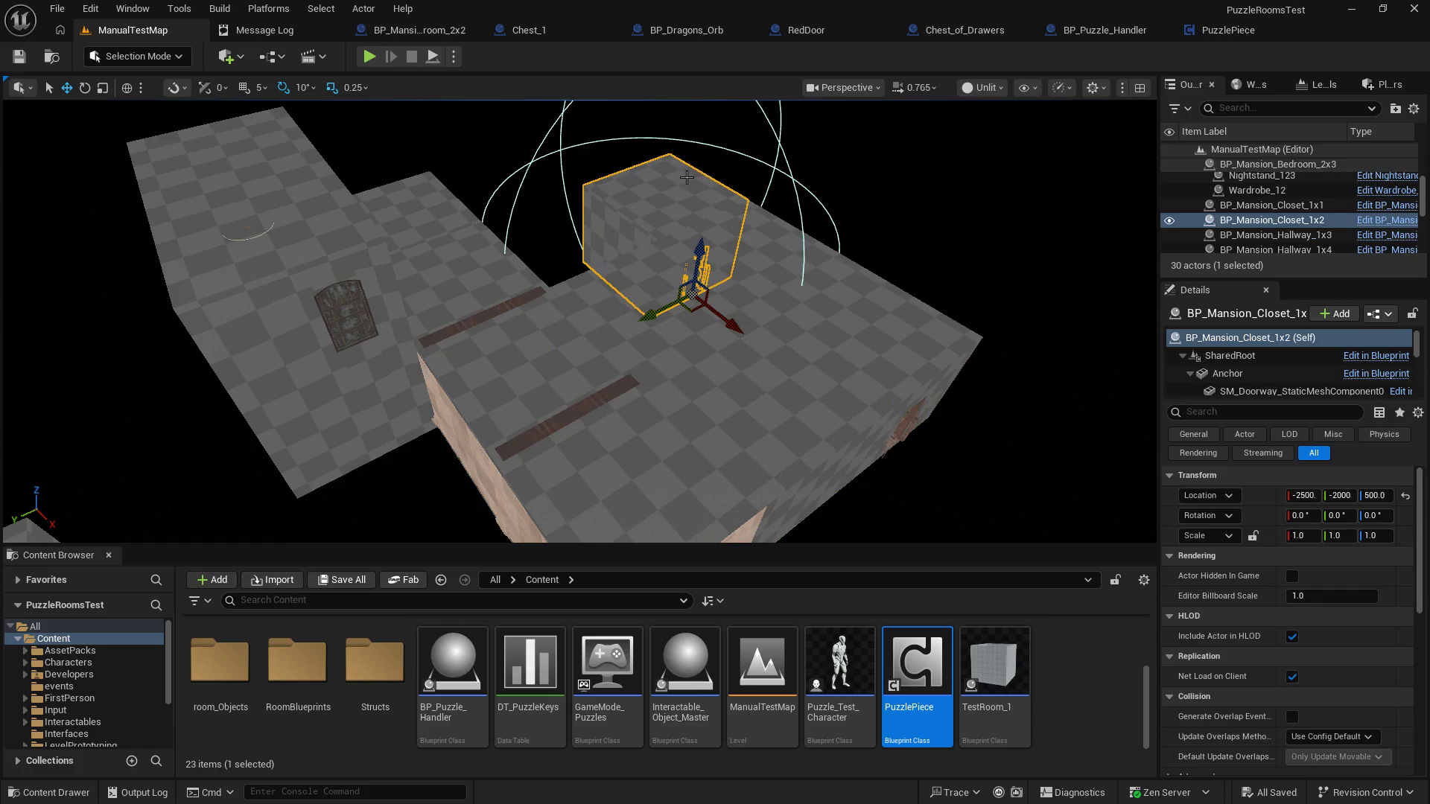
pyautogui.click(643, 513)
# Step: Inspect the stairwell and hallway, face the grandfather-clock doorway, and start a play test
pyautogui.moveTo(719, 307)
pyautogui.mouseDown()
pyautogui.moveTo(633, 314)
pyautogui.moveTo(719, 307)
pyautogui.mouseUp()
pyautogui.click(720, 307)
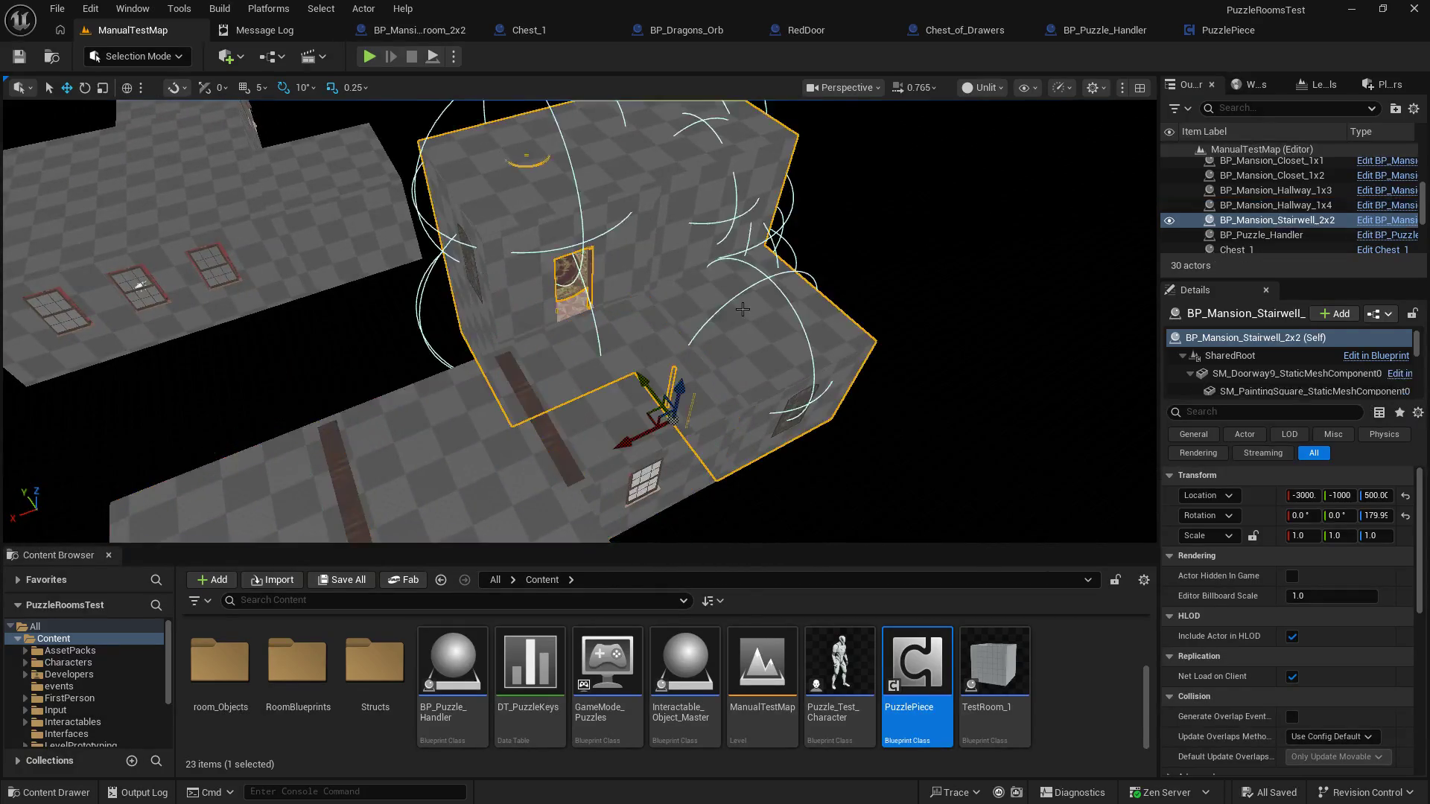
pyautogui.moveTo(651, 314)
pyautogui.mouseDown()
pyautogui.moveTo(686, 302)
pyautogui.moveTo(656, 283)
pyautogui.moveTo(607, 312)
pyautogui.moveTo(584, 302)
pyautogui.moveTo(622, 305)
pyautogui.moveTo(585, 455)
pyautogui.mouseUp()
pyautogui.click(588, 309)
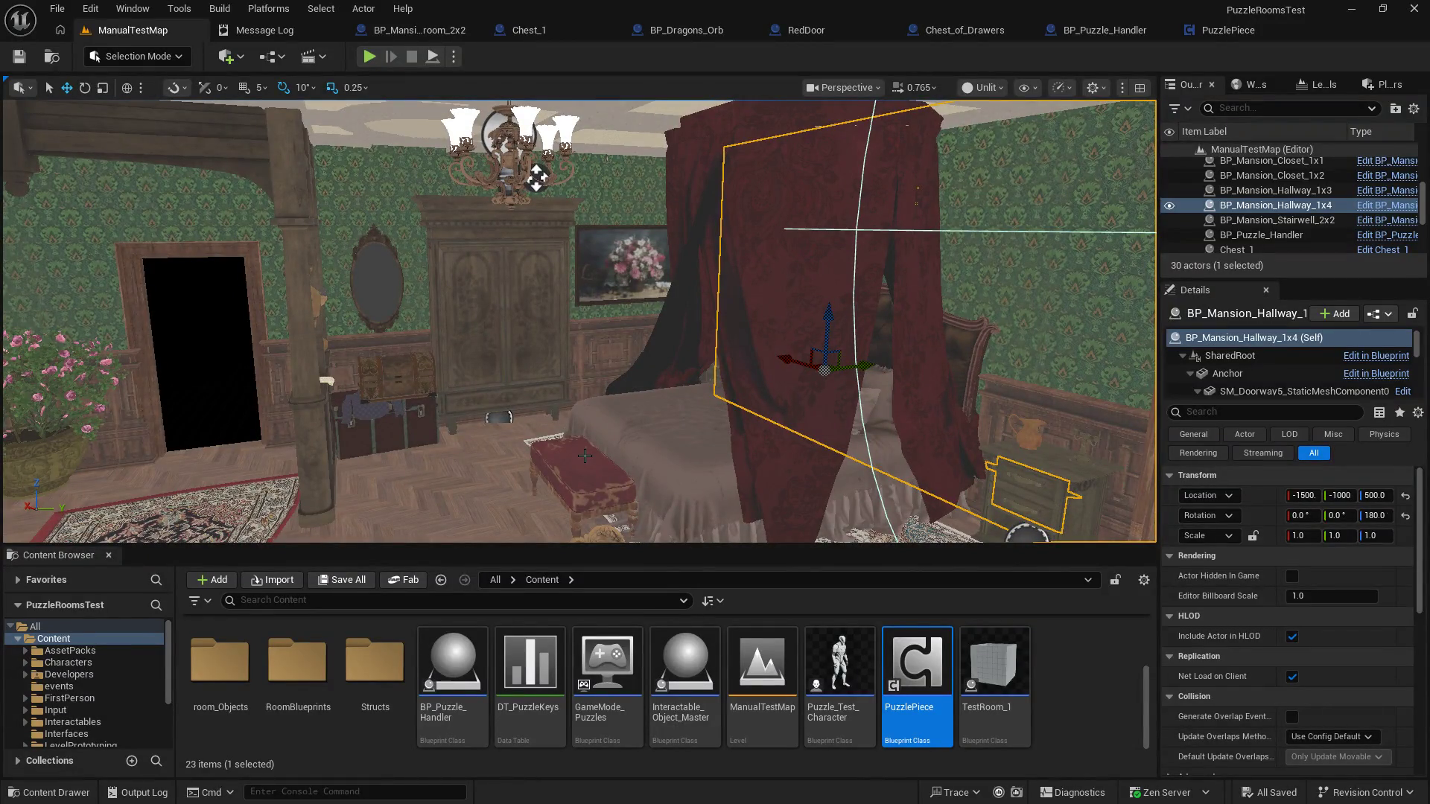
pyautogui.moveTo(421, 345); pyautogui.dragTo(320, 346)
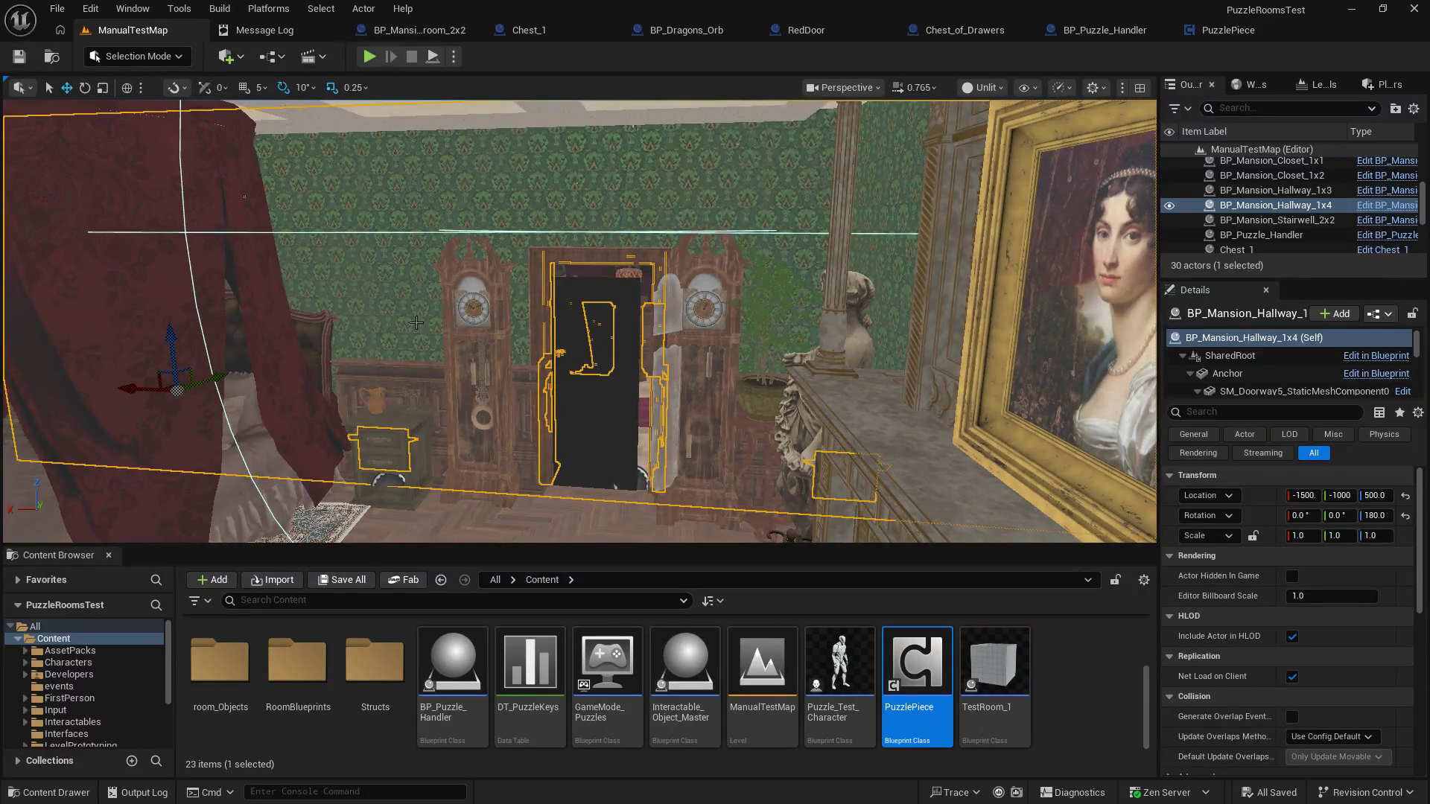
pyautogui.click(367, 65)
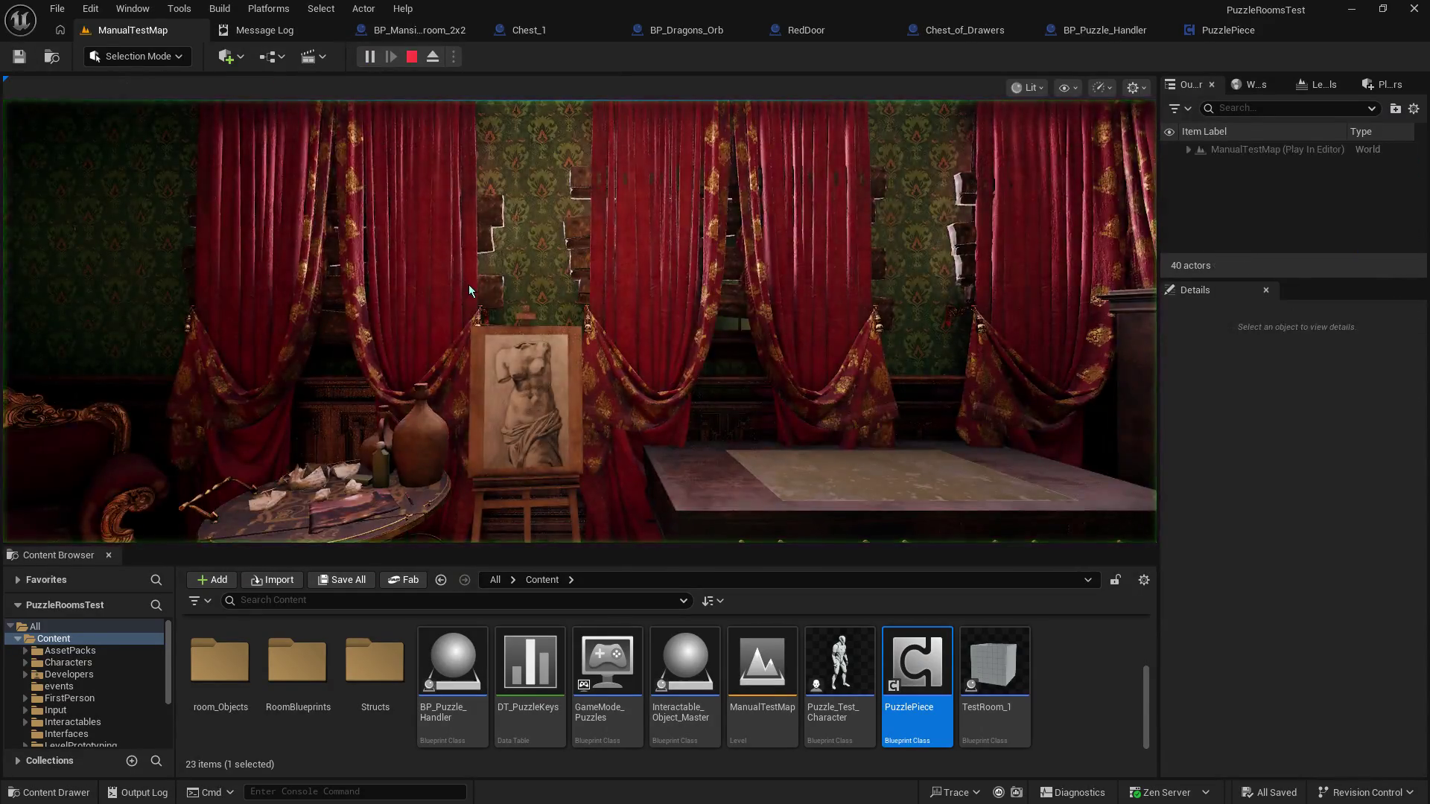
# Step: Walk up to the left grandfather clock's face, then step back to its left
pyautogui.press('w')
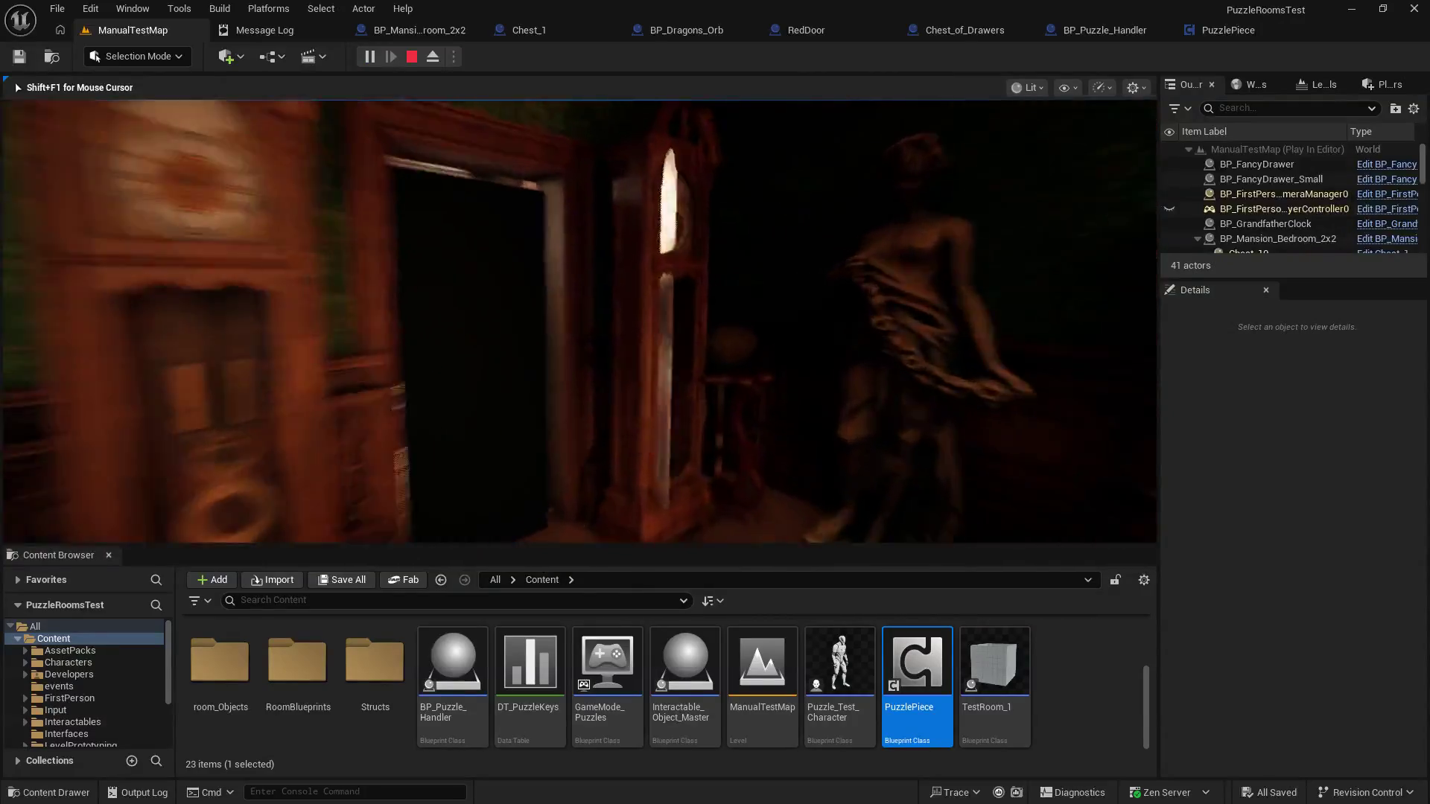
pyautogui.press('w')
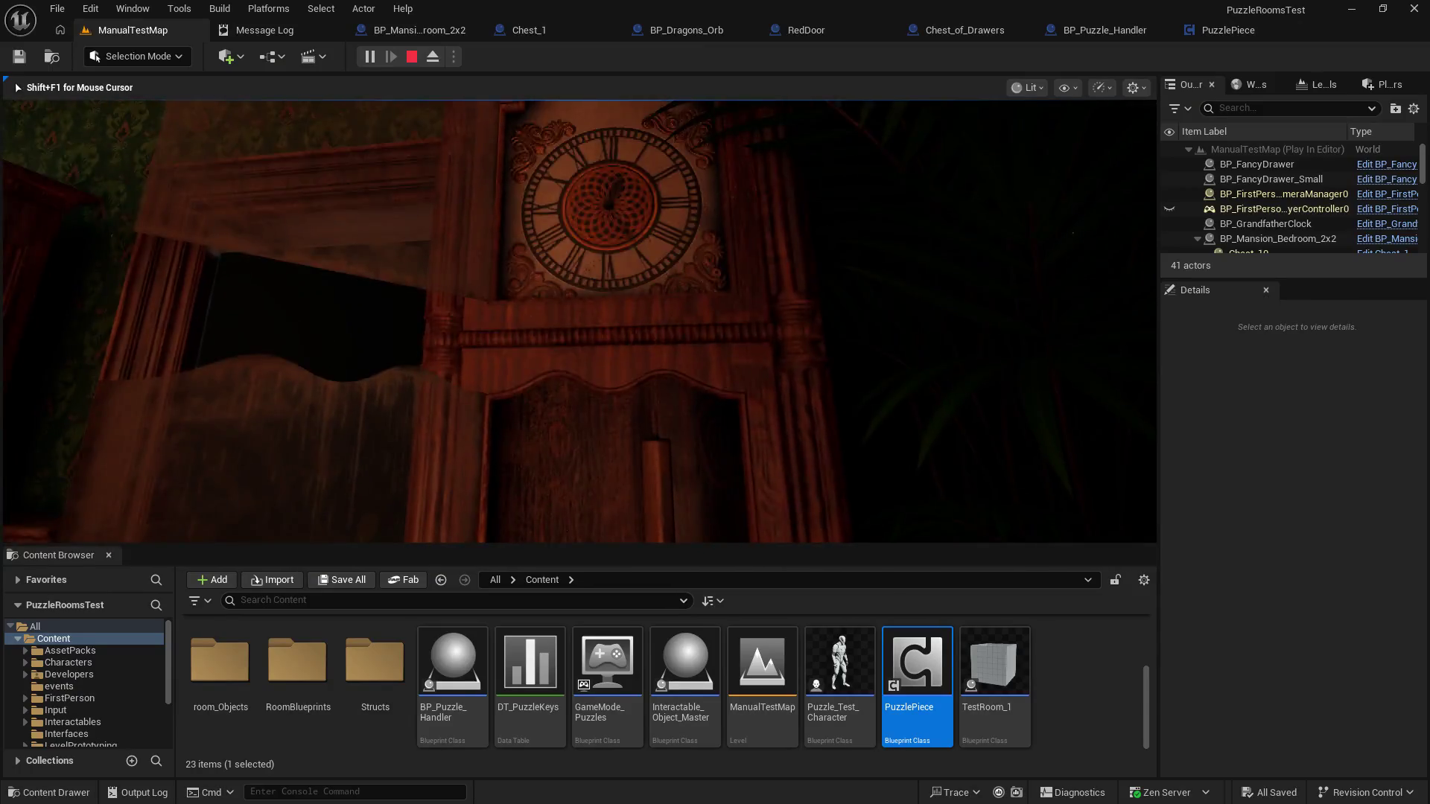
pyautogui.press('s')
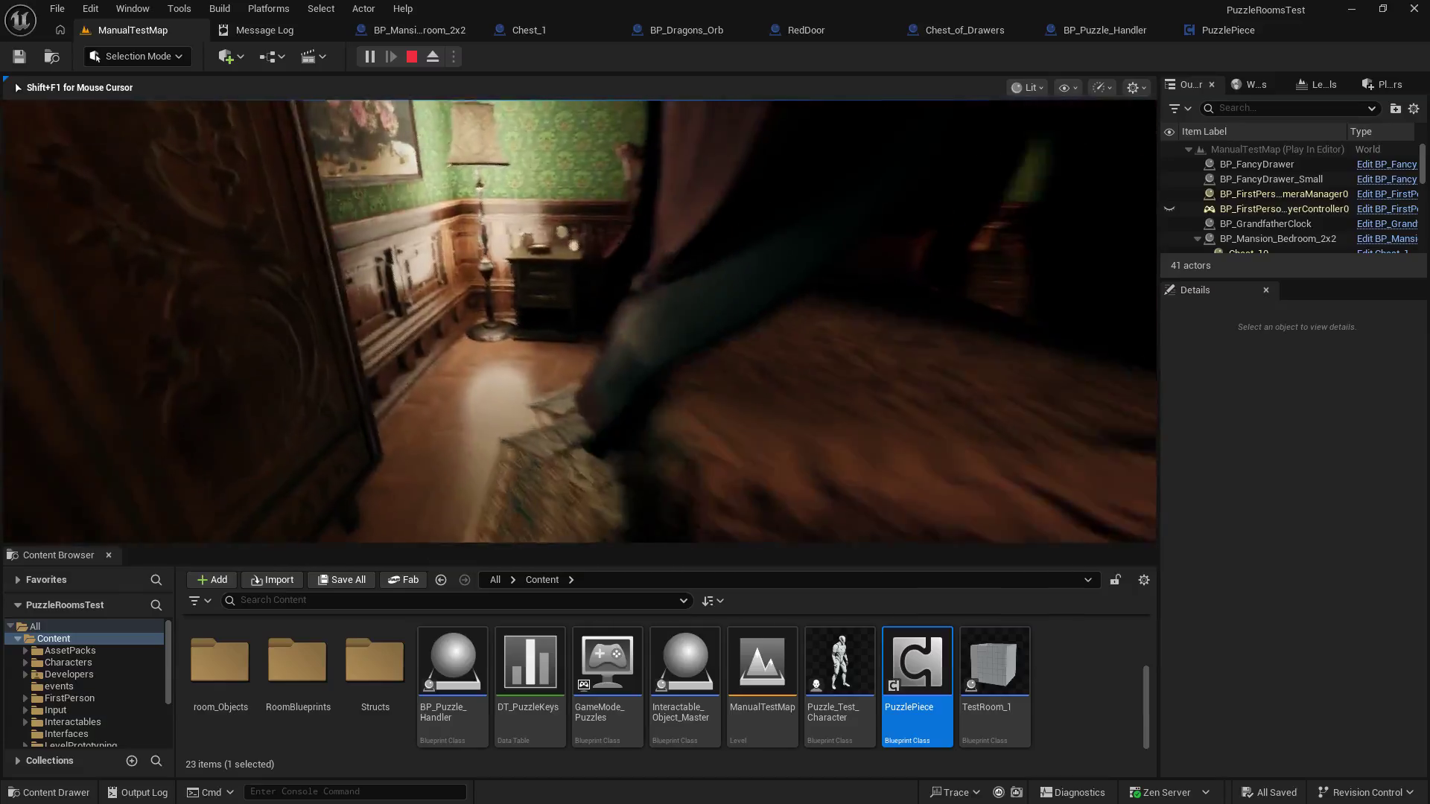
# Step: Open the nightstand's top drawer, walk over toward the bed, and end the play test
pyautogui.press('e')
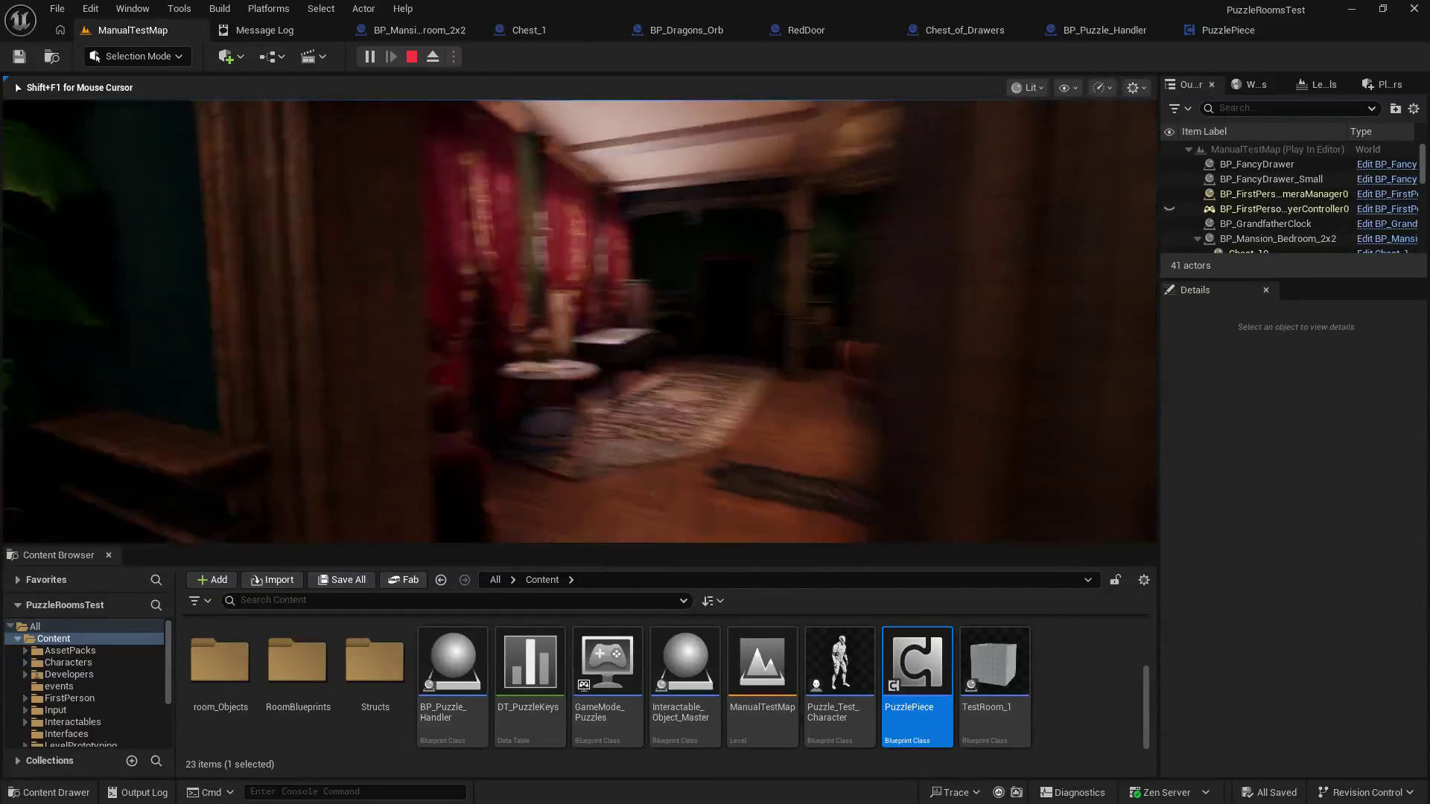
pyautogui.press('w')
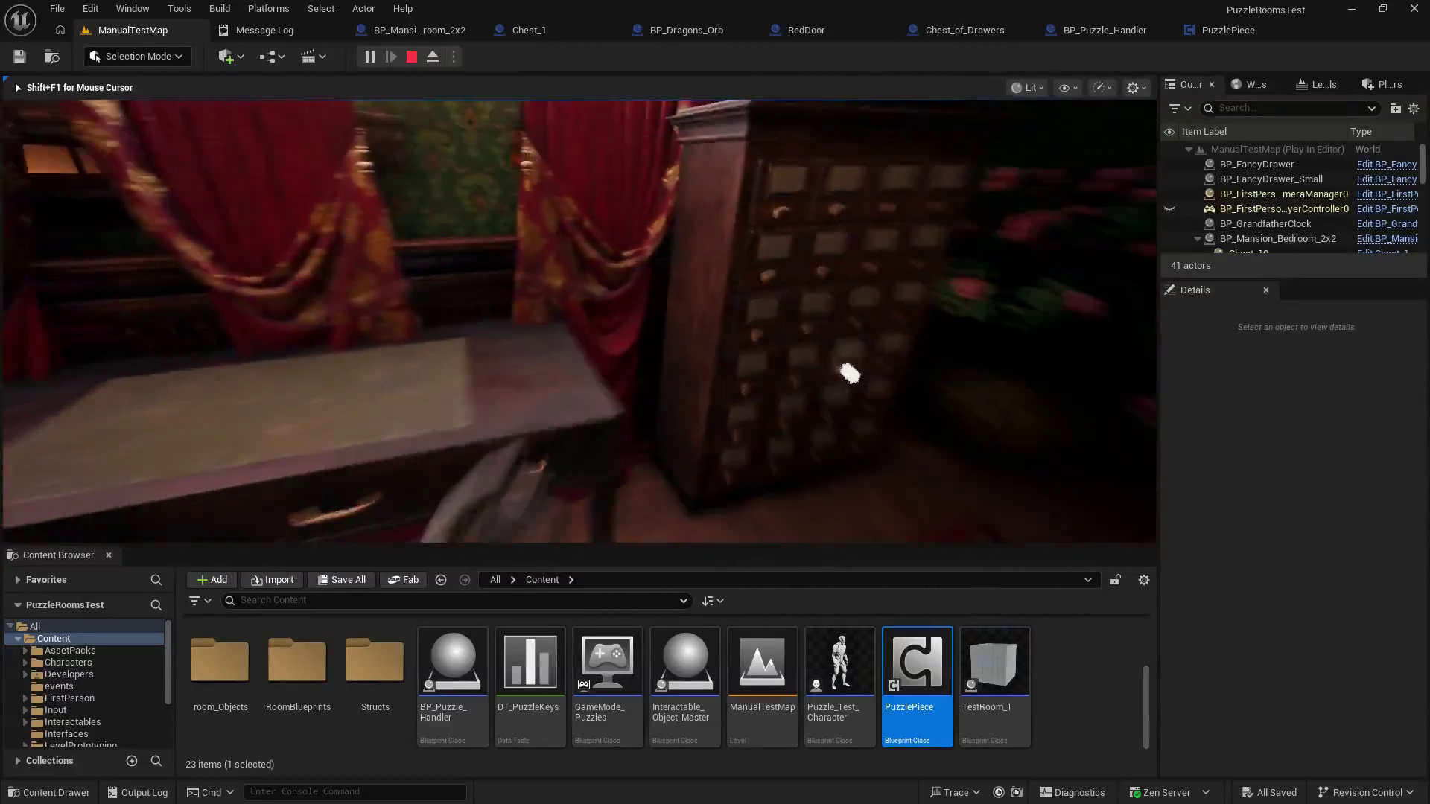
pyautogui.press('Escape')
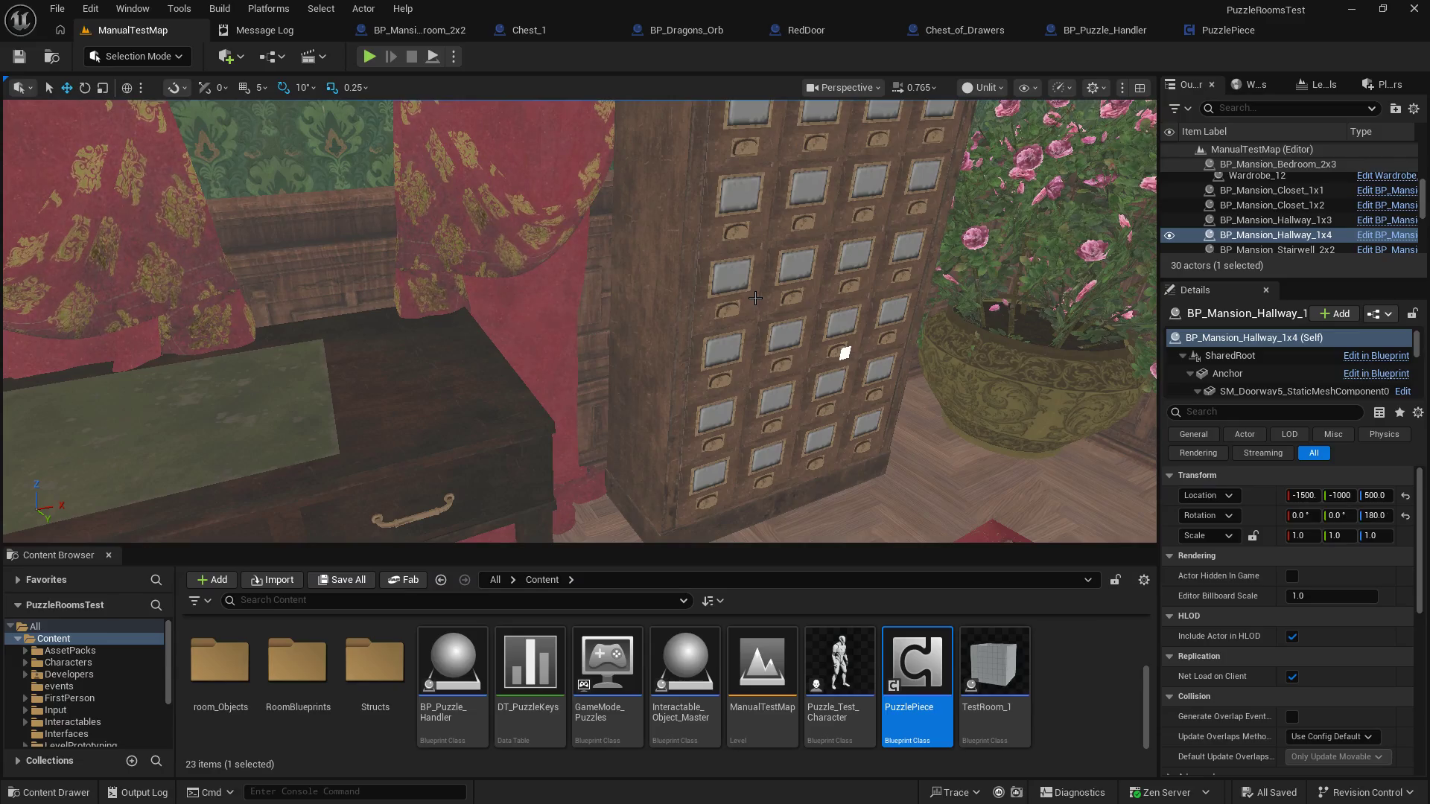
# Step: Close the bedroom, Chest_1, BP_Dragons_Orb, RedDoor, Chest_of_Drawers, BP_Puzzle_Handler and PuzzlePiece blueprints
pyautogui.click(436, 31)
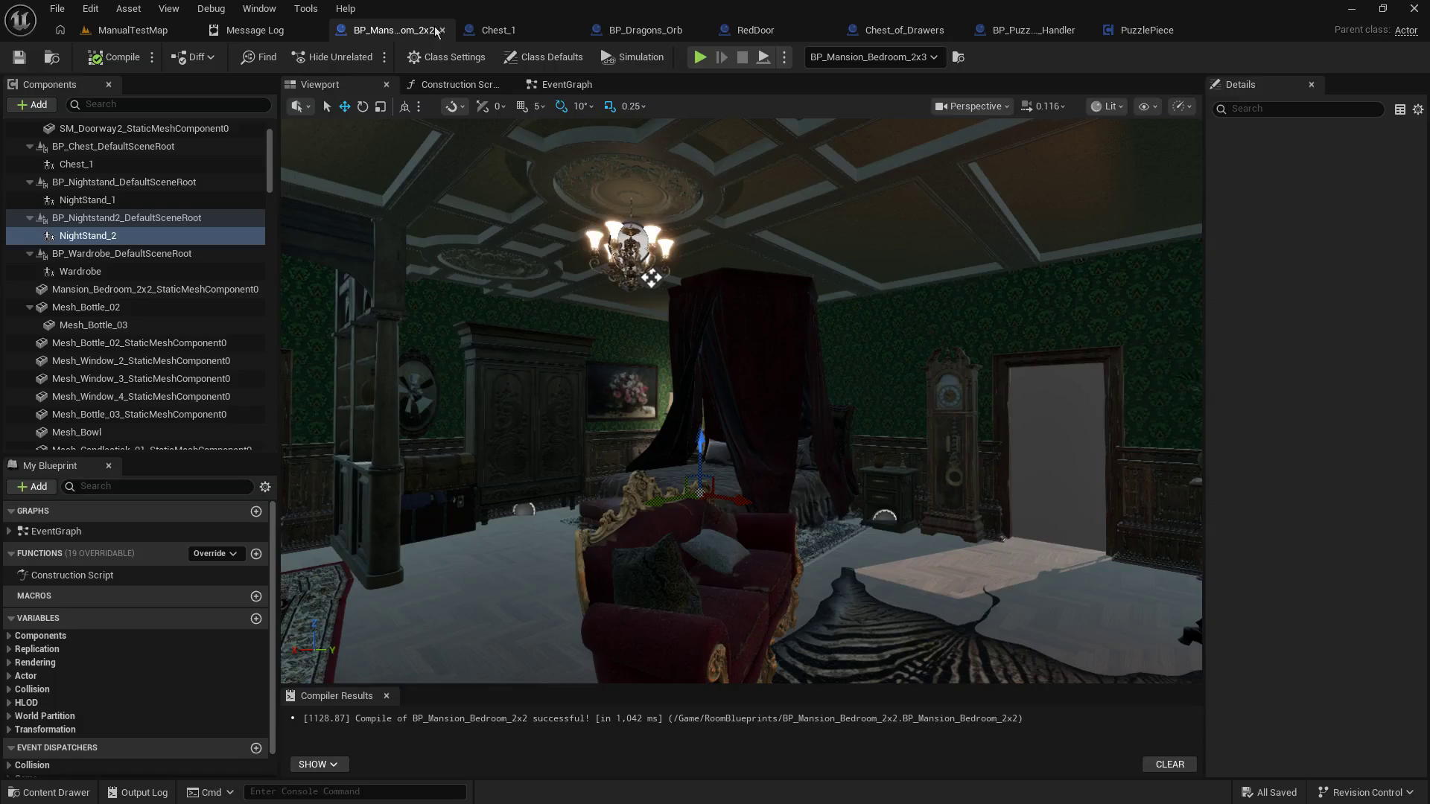
pyautogui.click(448, 32)
pyautogui.click(447, 31)
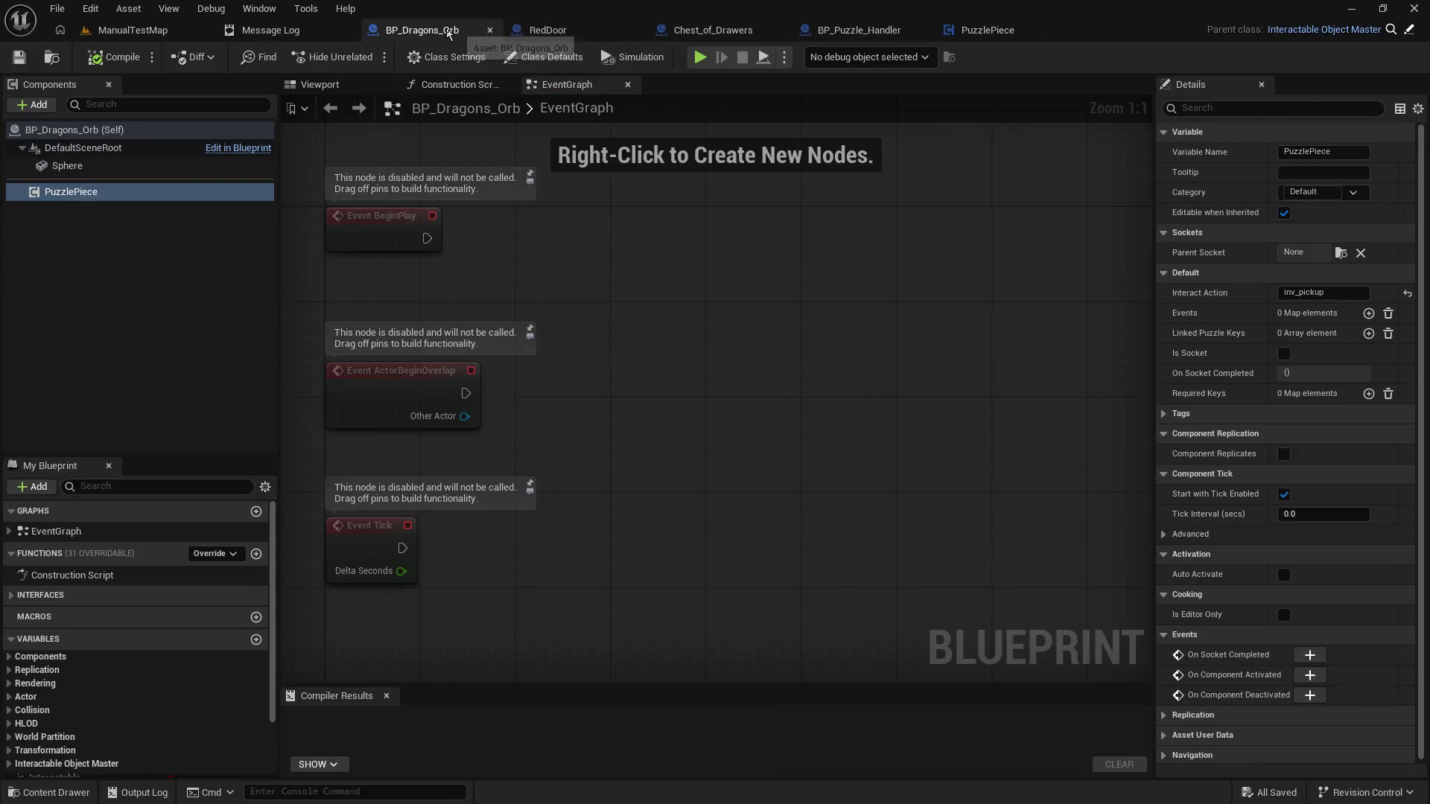
pyautogui.click(490, 30)
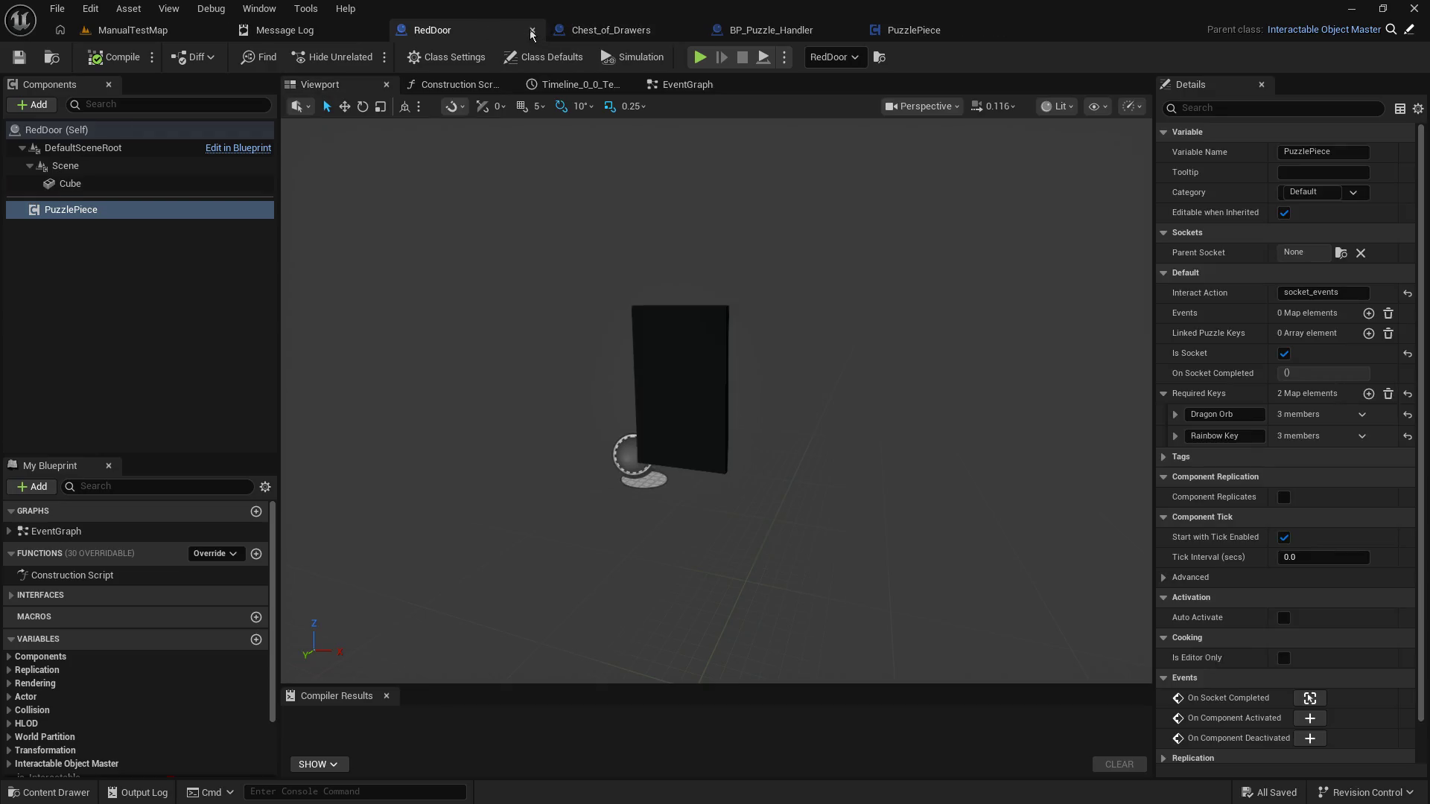
pyautogui.click(532, 32)
pyautogui.click(532, 32)
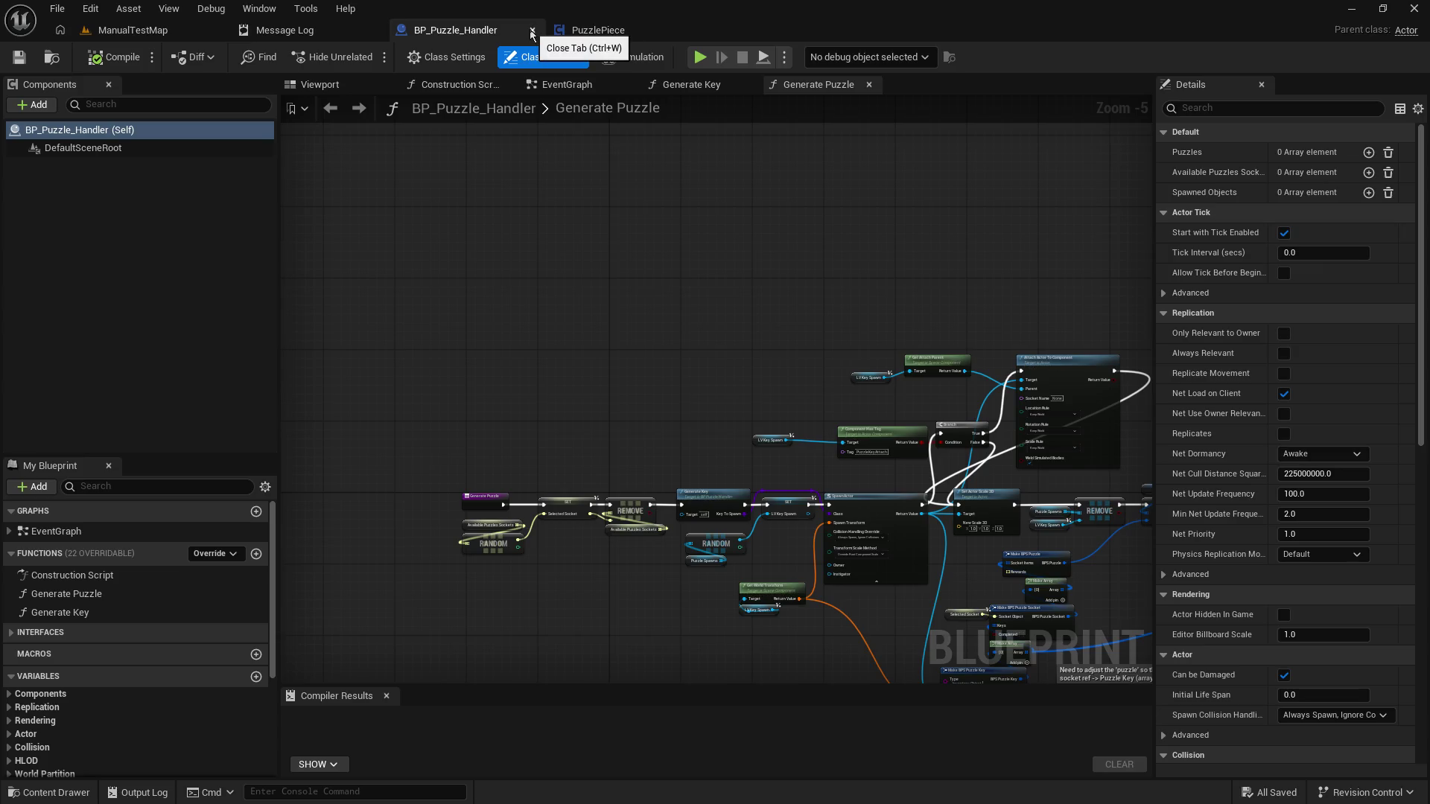
pyautogui.click(531, 32)
pyautogui.click(532, 32)
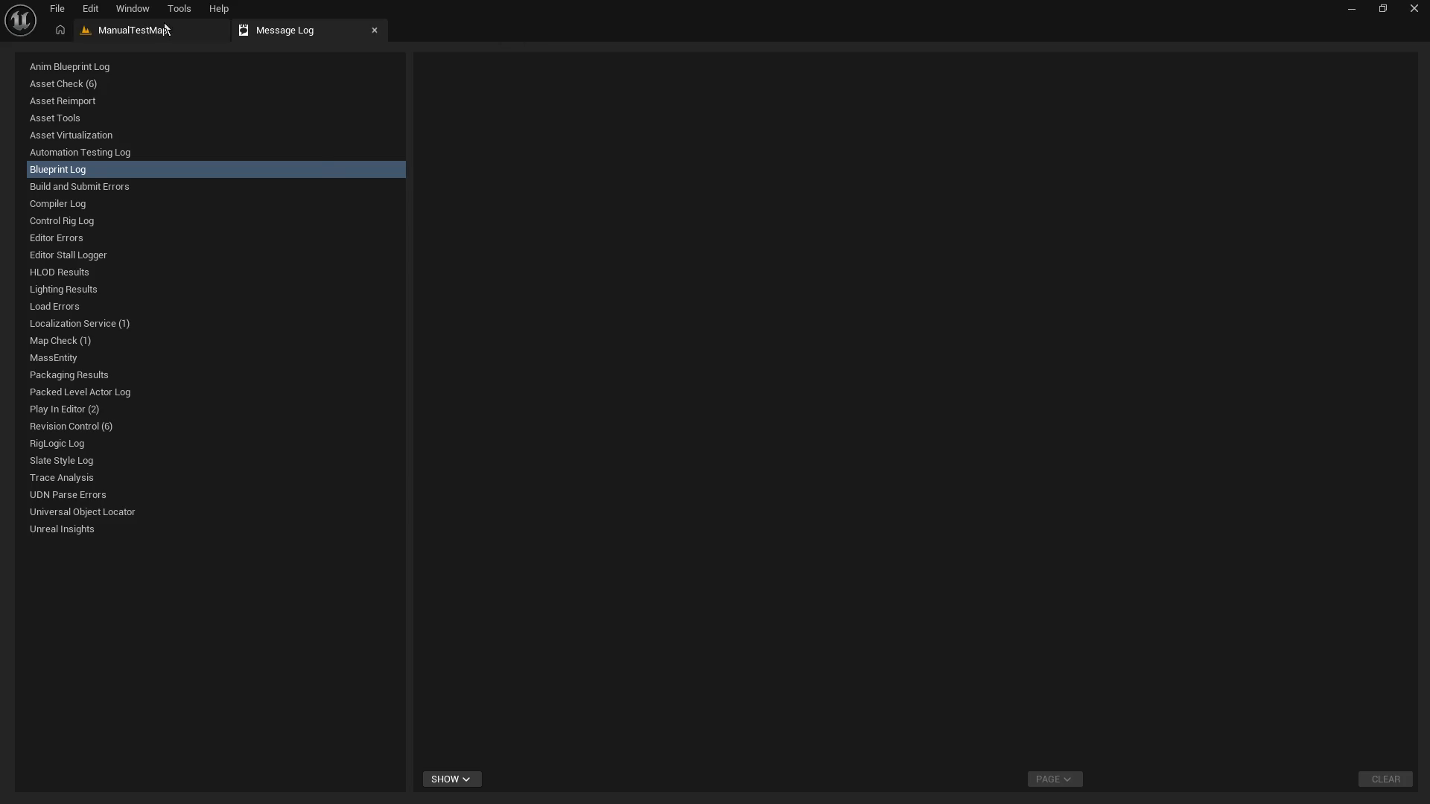
# Step: From ManualTestMap's RoomBlueprints folder, open the BP_Mansion_Closet_1x1 blueprint
pyautogui.click(132, 30)
pyautogui.scroll(-3, 97, 718)
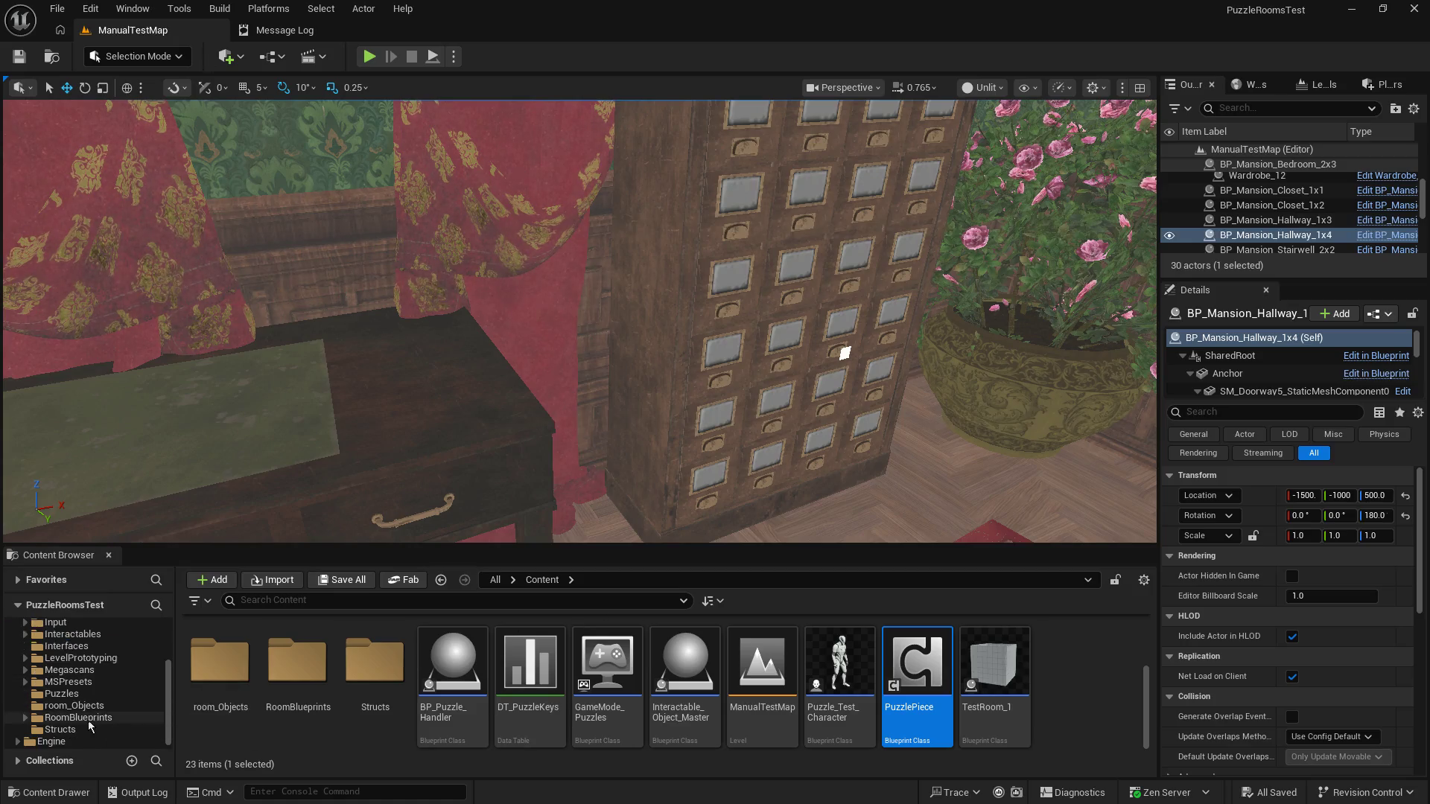
pyautogui.click(96, 719)
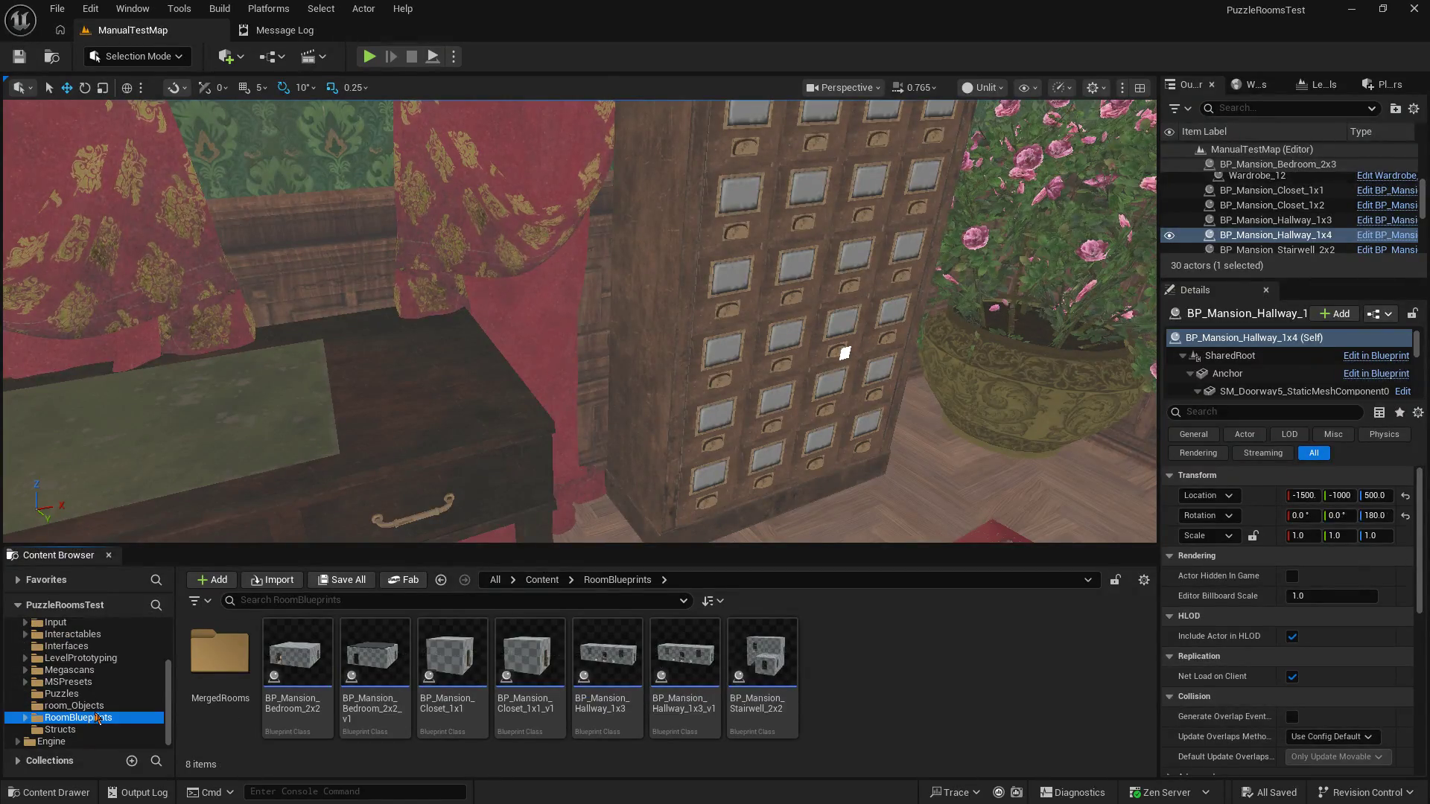
pyautogui.click(454, 649)
pyautogui.doubleClick(456, 655)
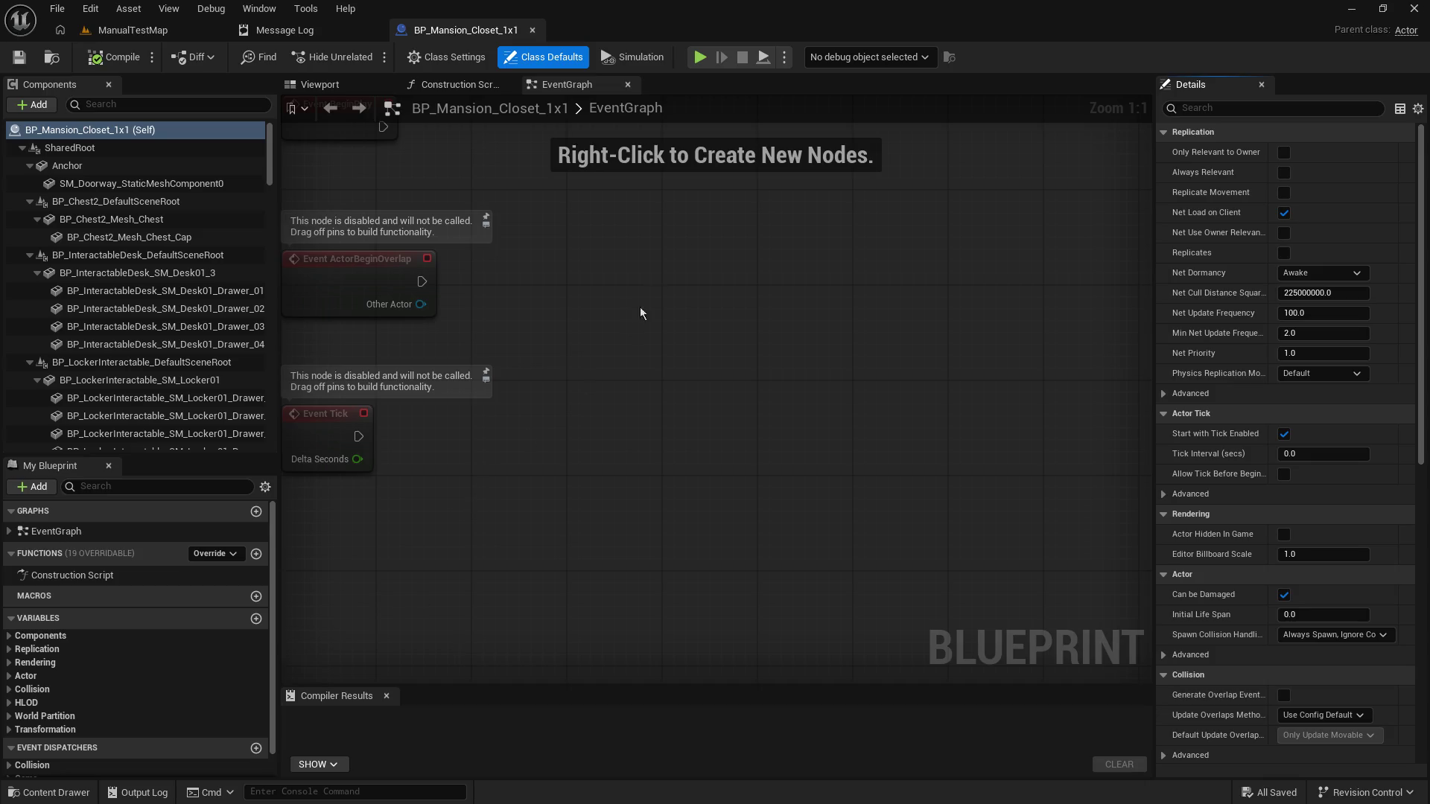
# Step: Switch the closet blueprint to its Viewport and select the locker cabinet
pyautogui.moveTo(791, 345)
pyautogui.mouseDown()
pyautogui.moveTo(1043, 367)
pyautogui.moveTo(1037, 434)
pyautogui.moveTo(1048, 422)
pyautogui.mouseUp()
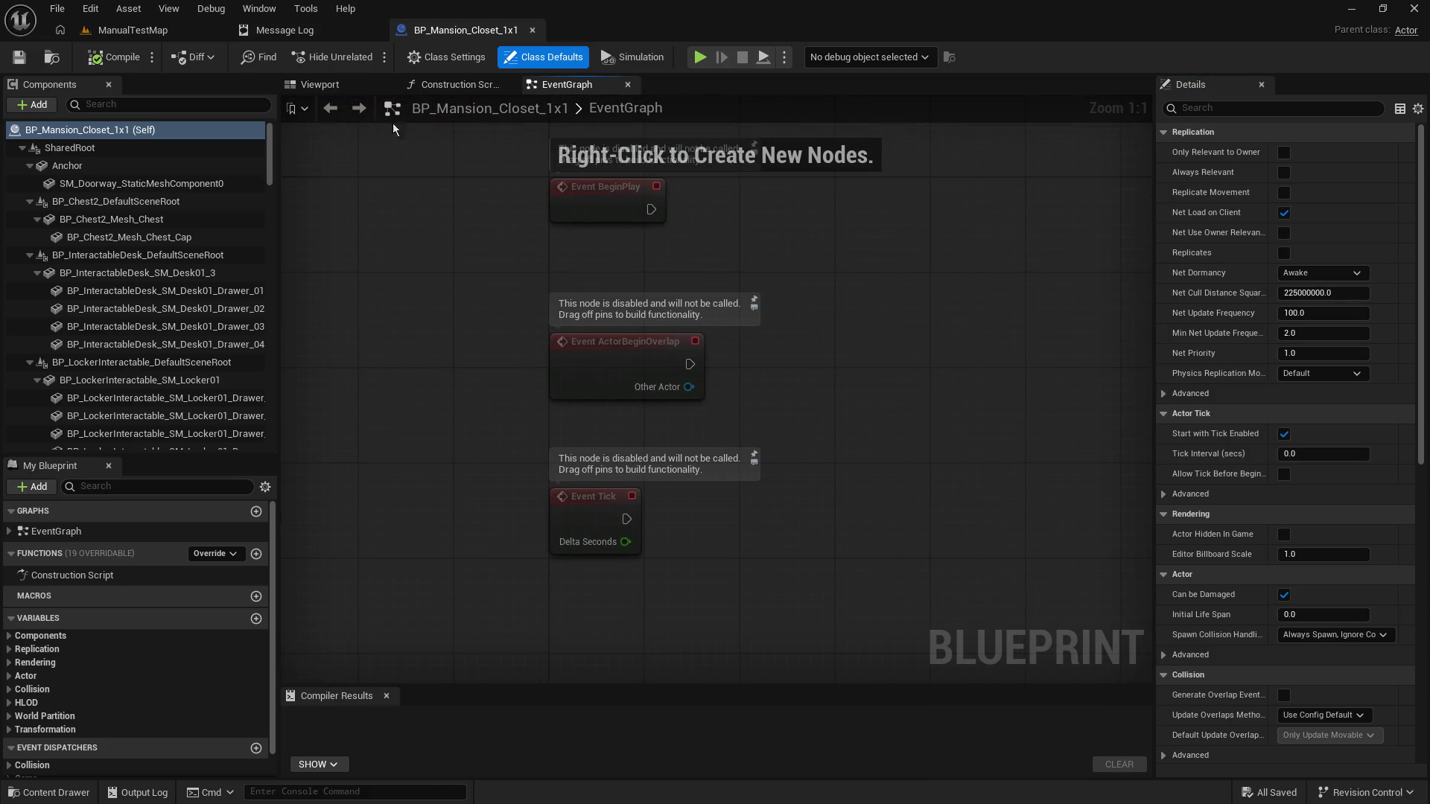
pyautogui.click(344, 88)
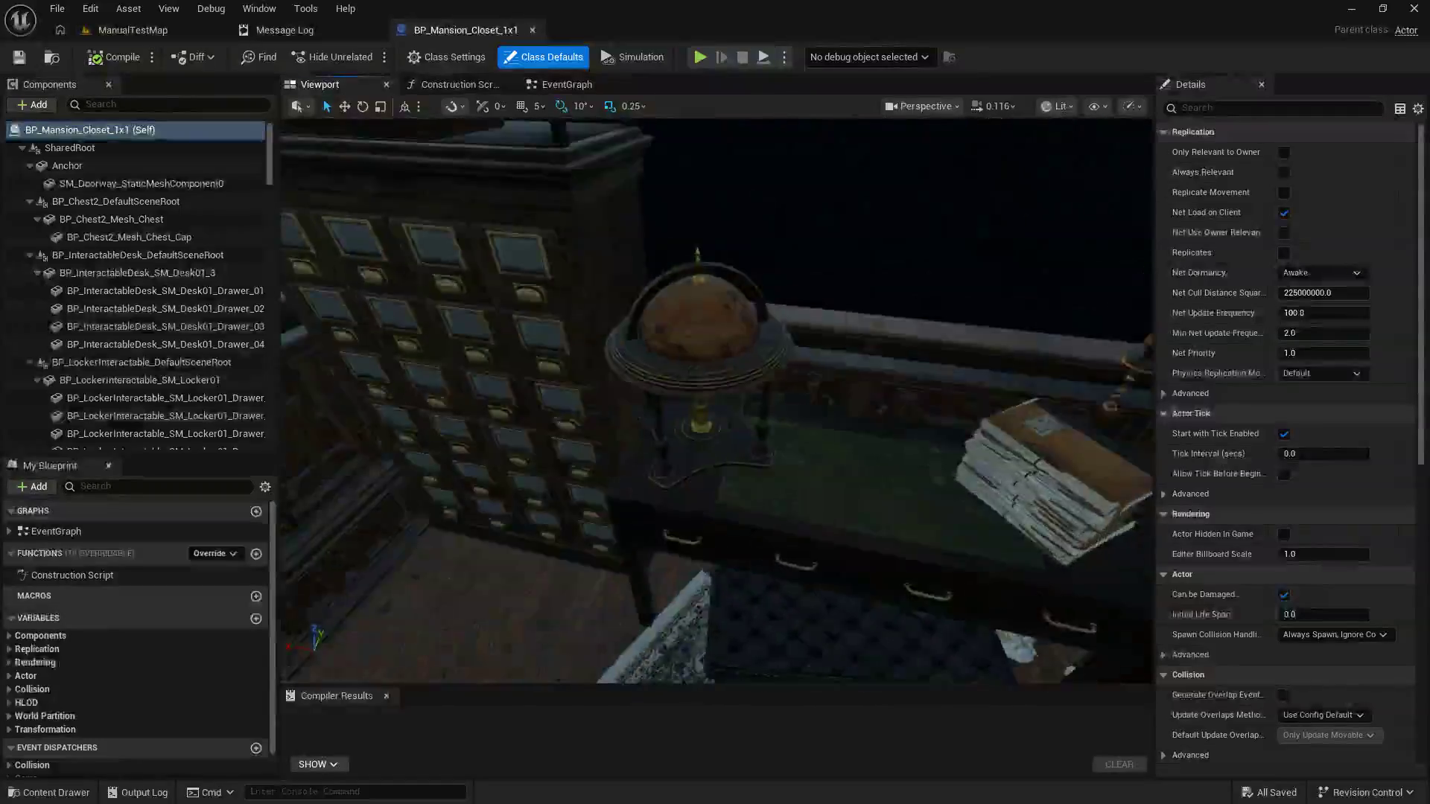
pyautogui.click(645, 304)
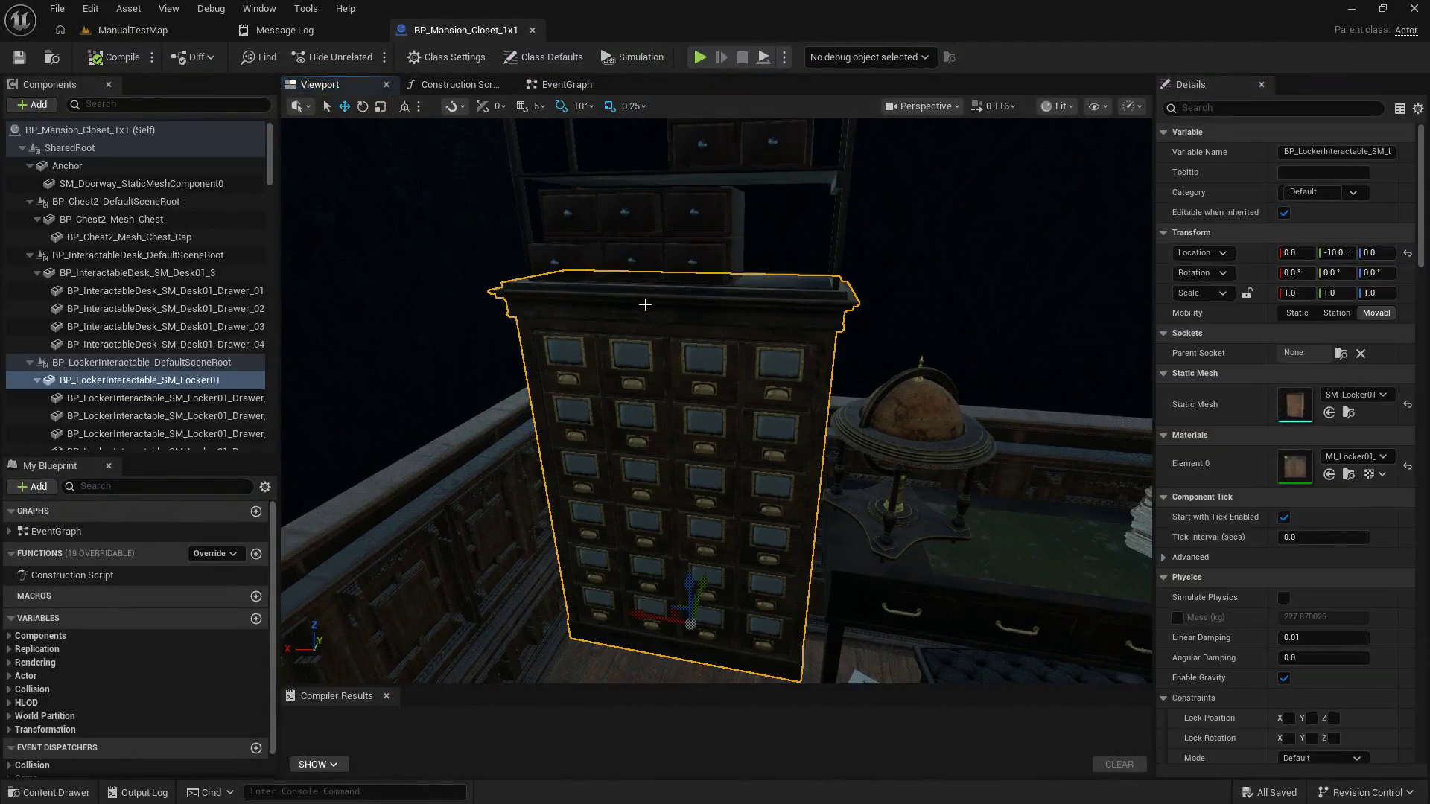
pyautogui.scroll(-1, 163, 382)
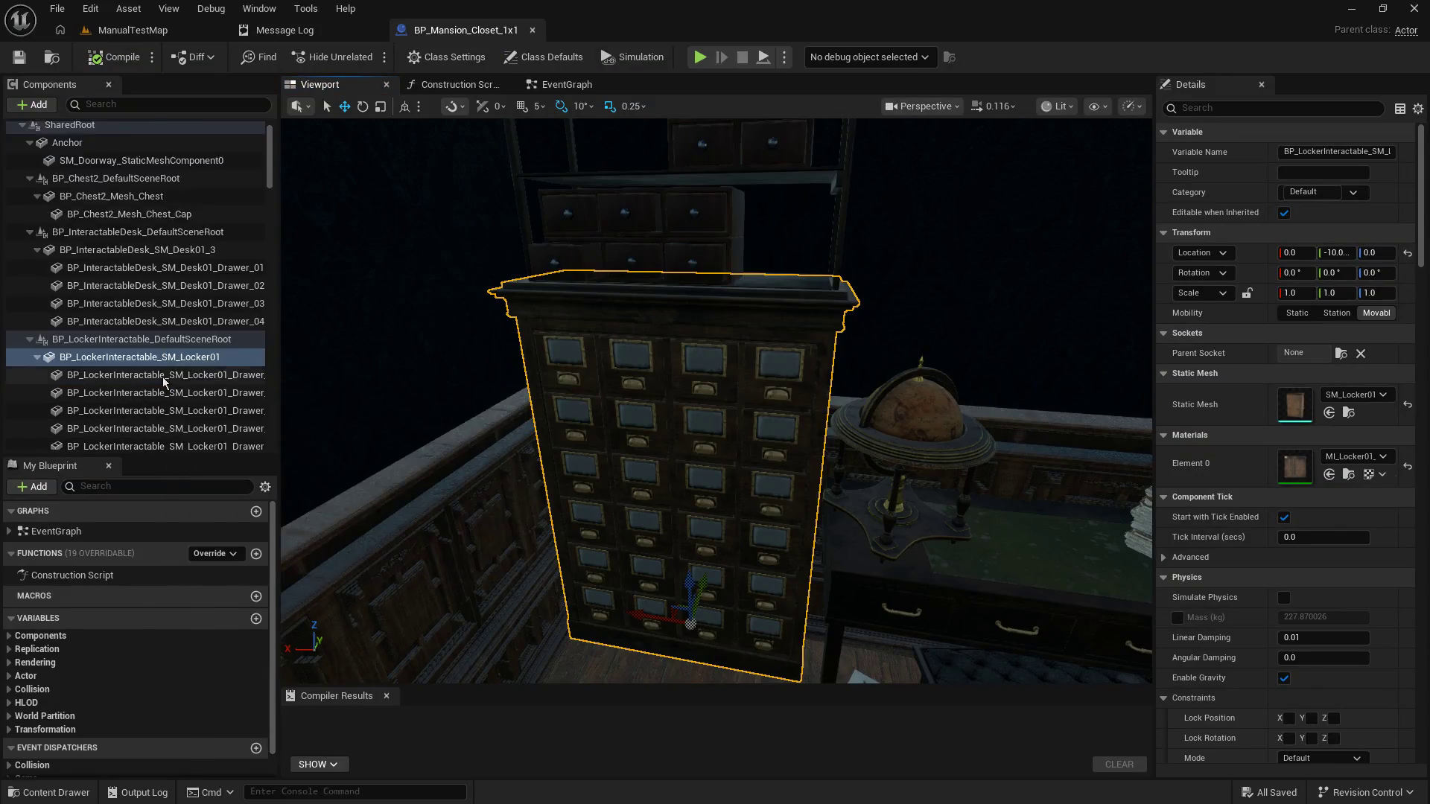
pyautogui.scroll(-2, 163, 382)
pyautogui.moveTo(274, 510)
pyautogui.mouseDown()
pyautogui.moveTo(429, 521)
pyautogui.moveTo(411, 519)
pyautogui.mouseUp()
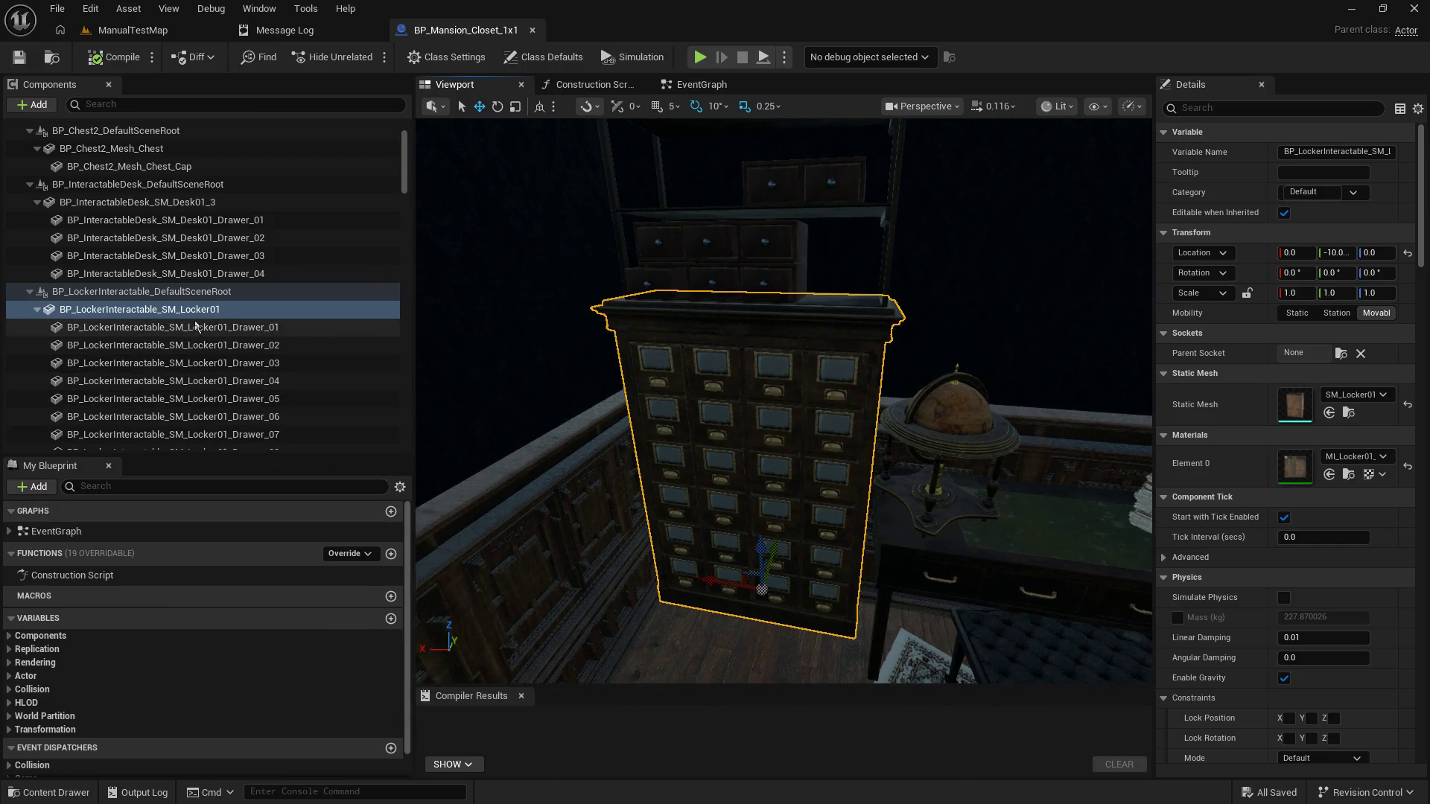
pyautogui.scroll(-5, 221, 384)
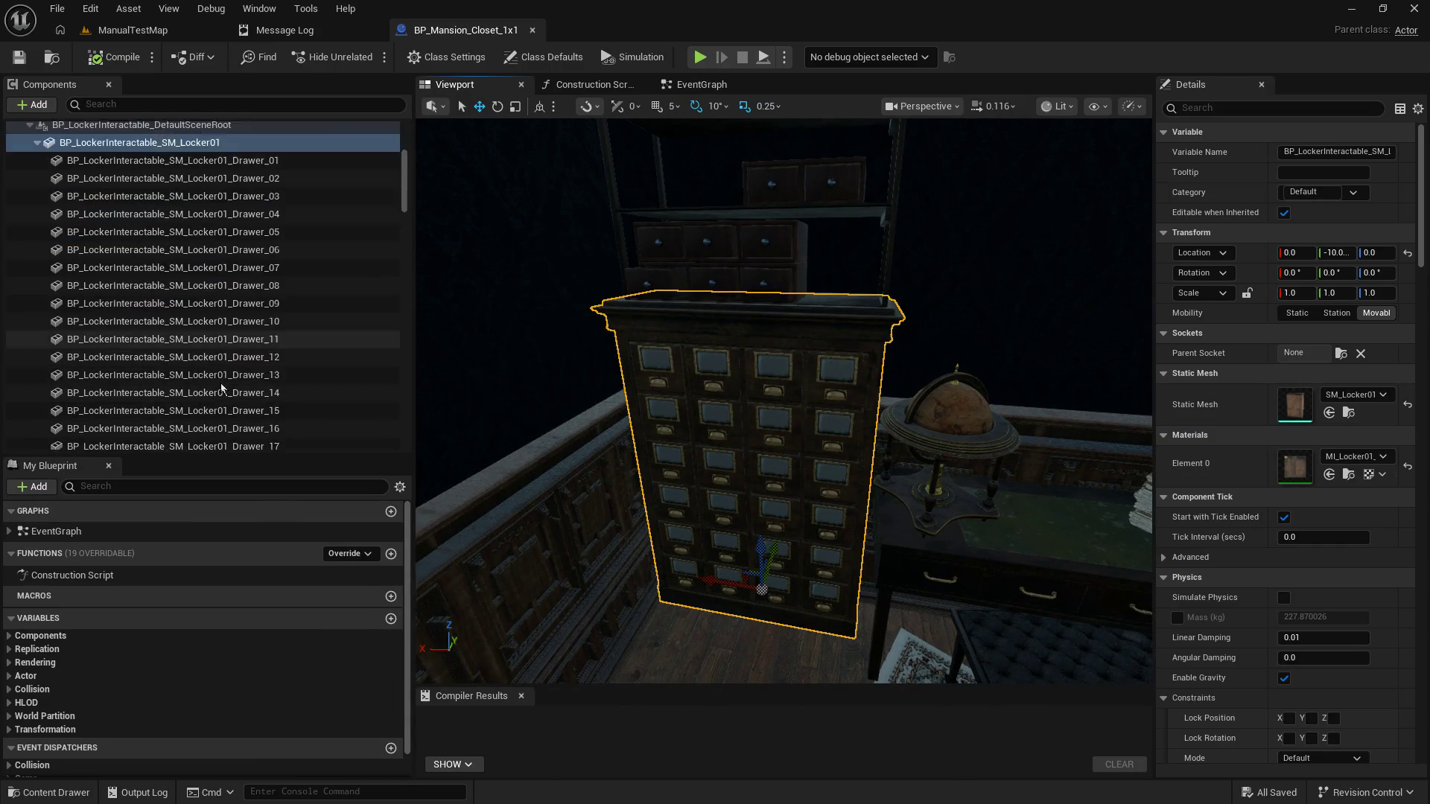
pyautogui.scroll(-4, 221, 385)
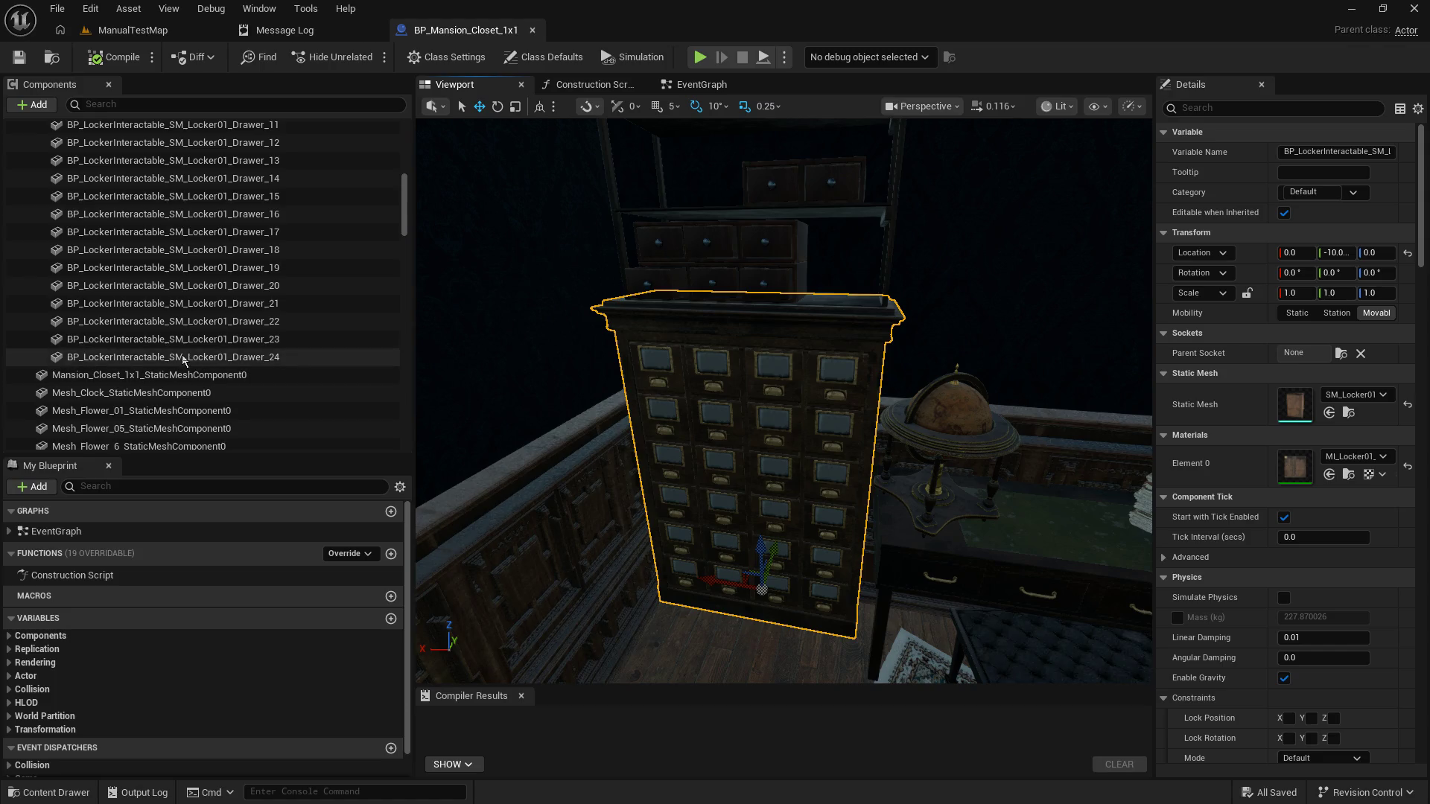
# Step: Select the Locker01 component through Drawer_24 in the Components panel
pyautogui.keyDown('shift'); pyautogui.click(183, 360); pyautogui.keyUp('shift')
pyautogui.moveTo(342, 302); pyautogui.dragTo(418, 495)
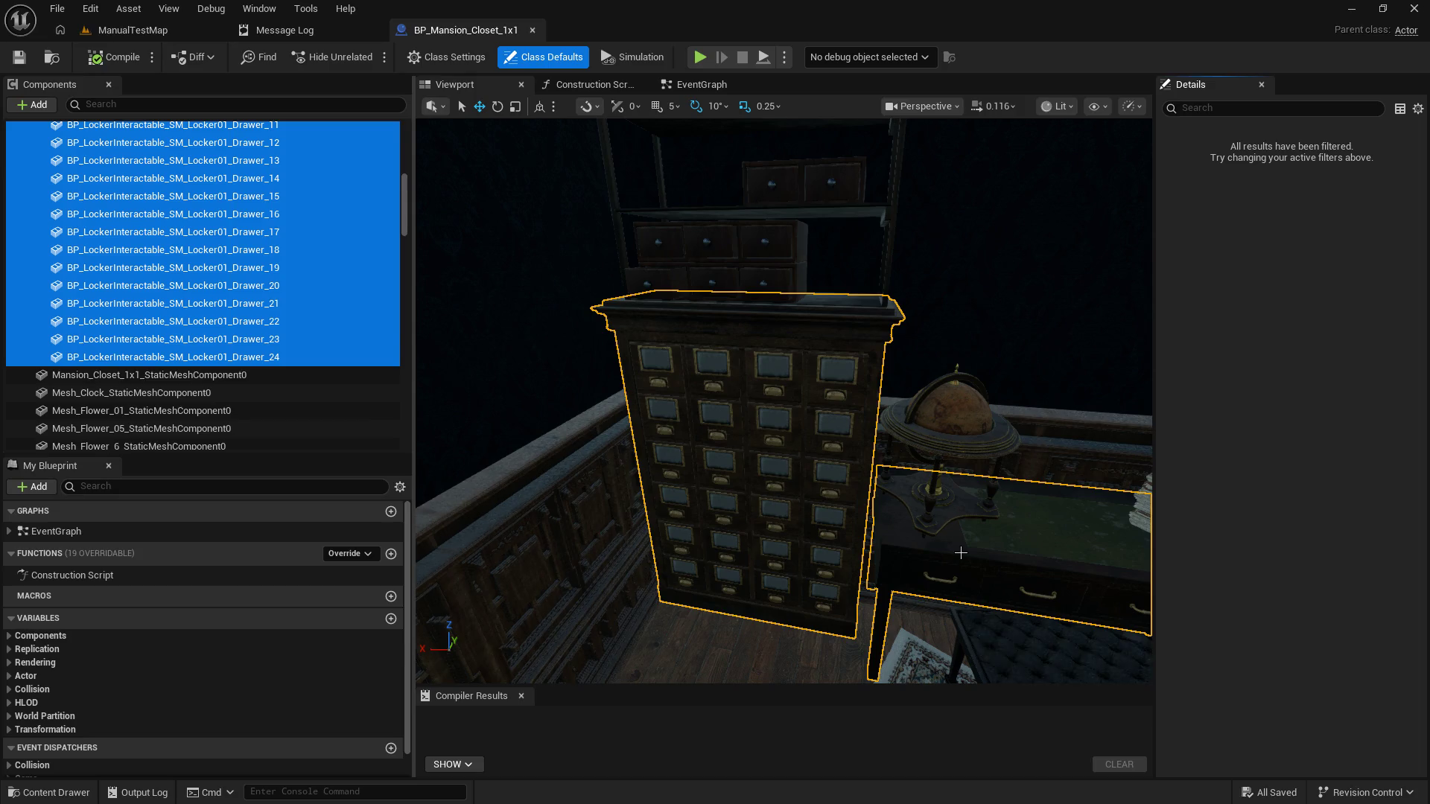
pyautogui.hotkey('ctrl', 'a')
pyautogui.scroll(5, 230, 298)
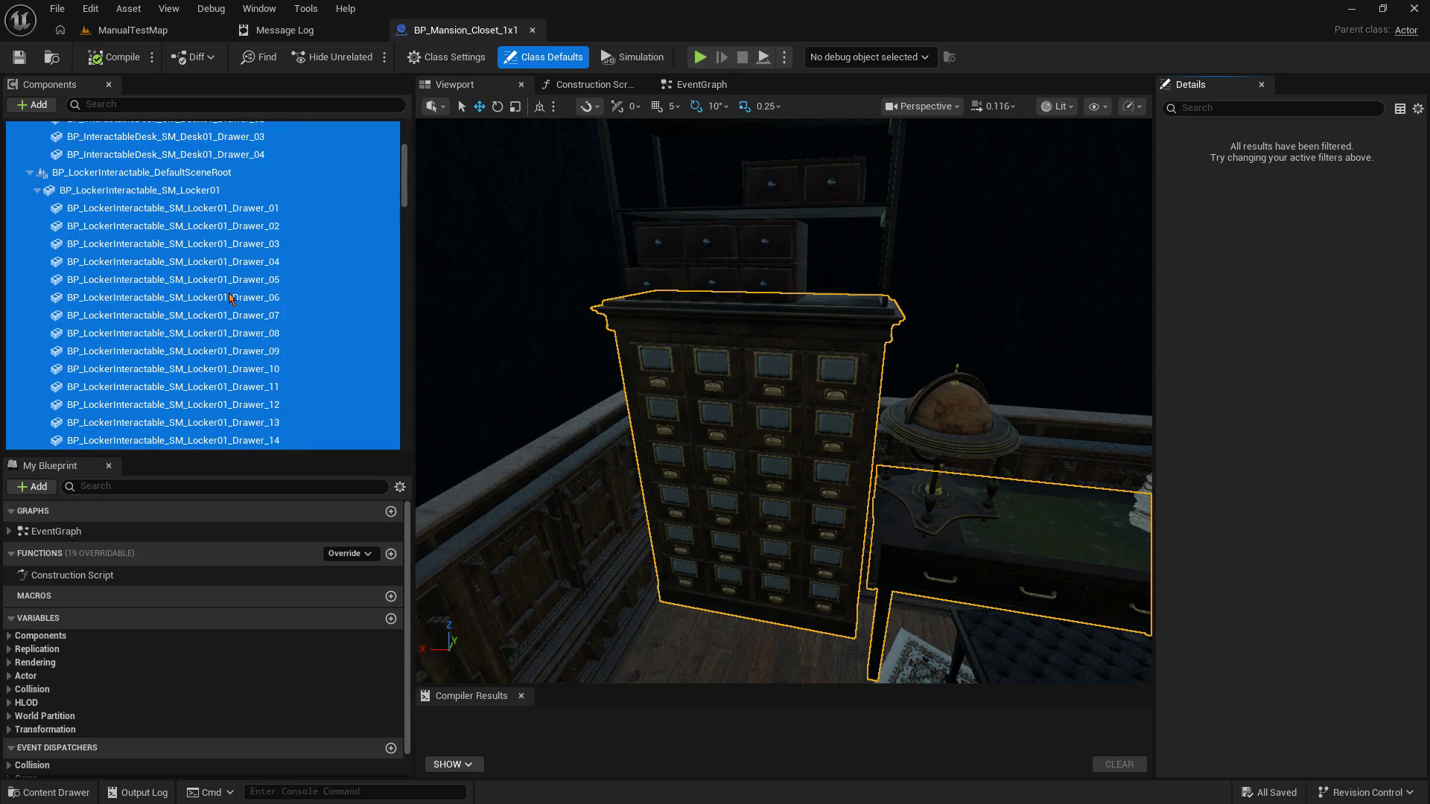
pyautogui.click(215, 218)
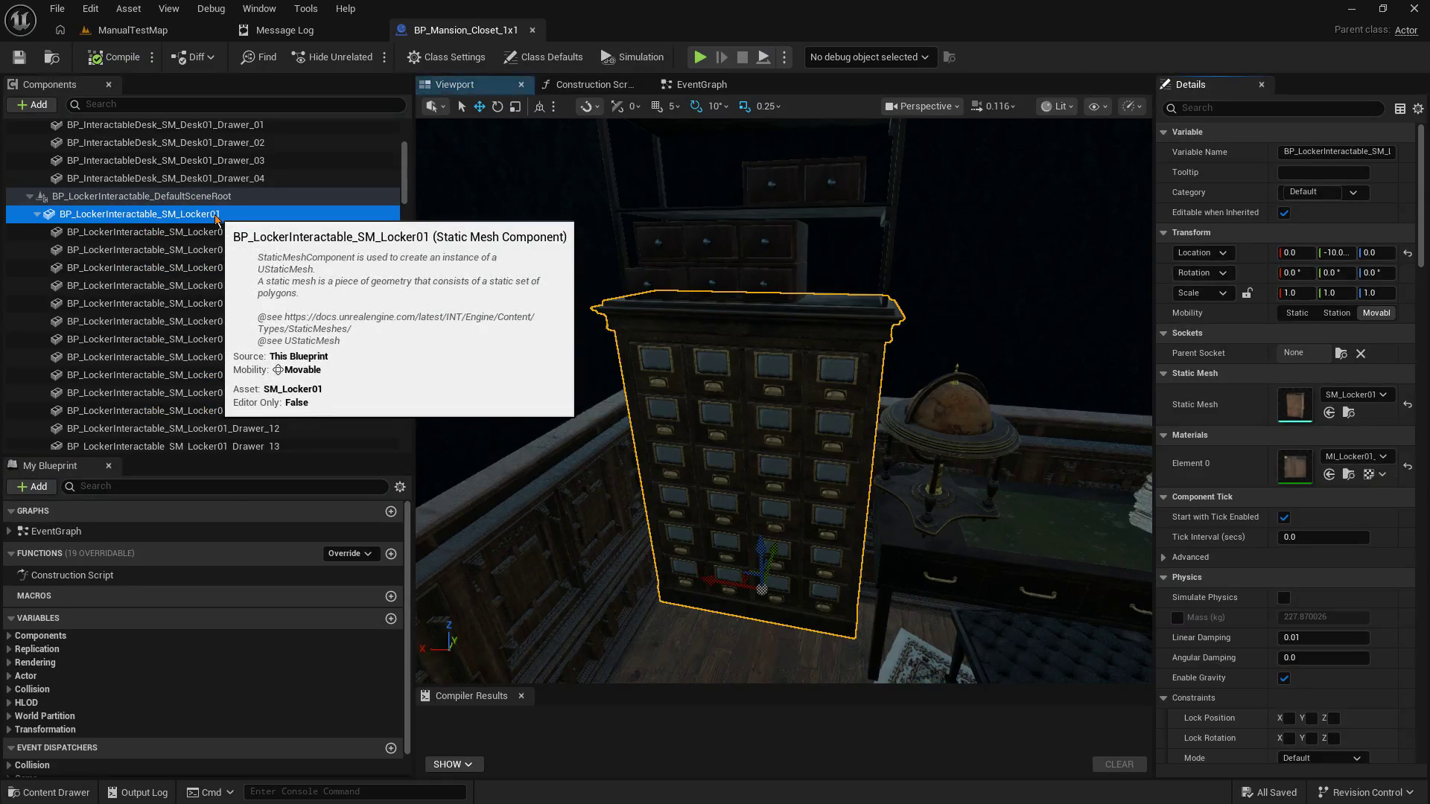
pyautogui.scroll(-4, 258, 365)
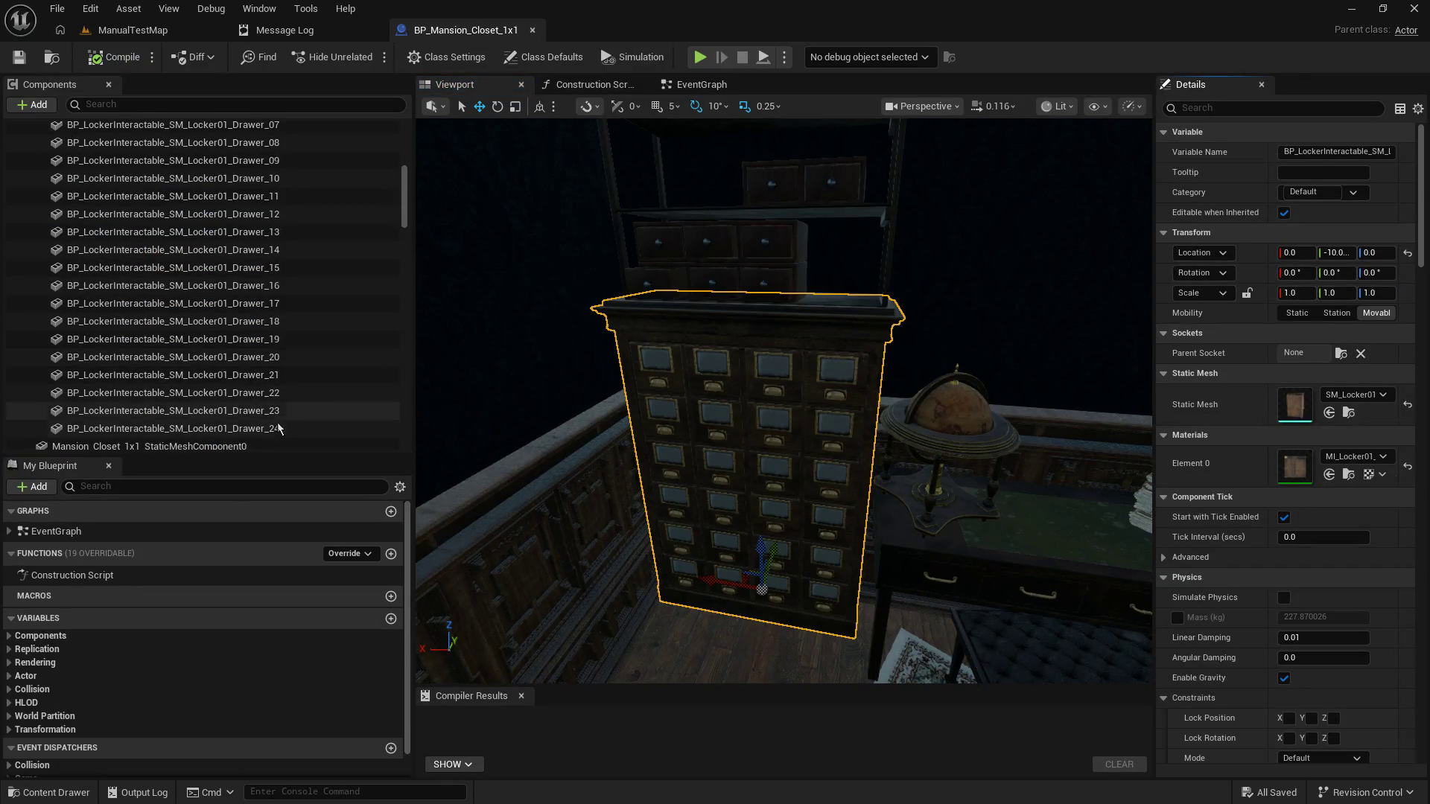
pyautogui.keyDown('shift'); pyautogui.click(224, 428); pyautogui.keyUp('shift')
pyautogui.scroll(8, 804, 402)
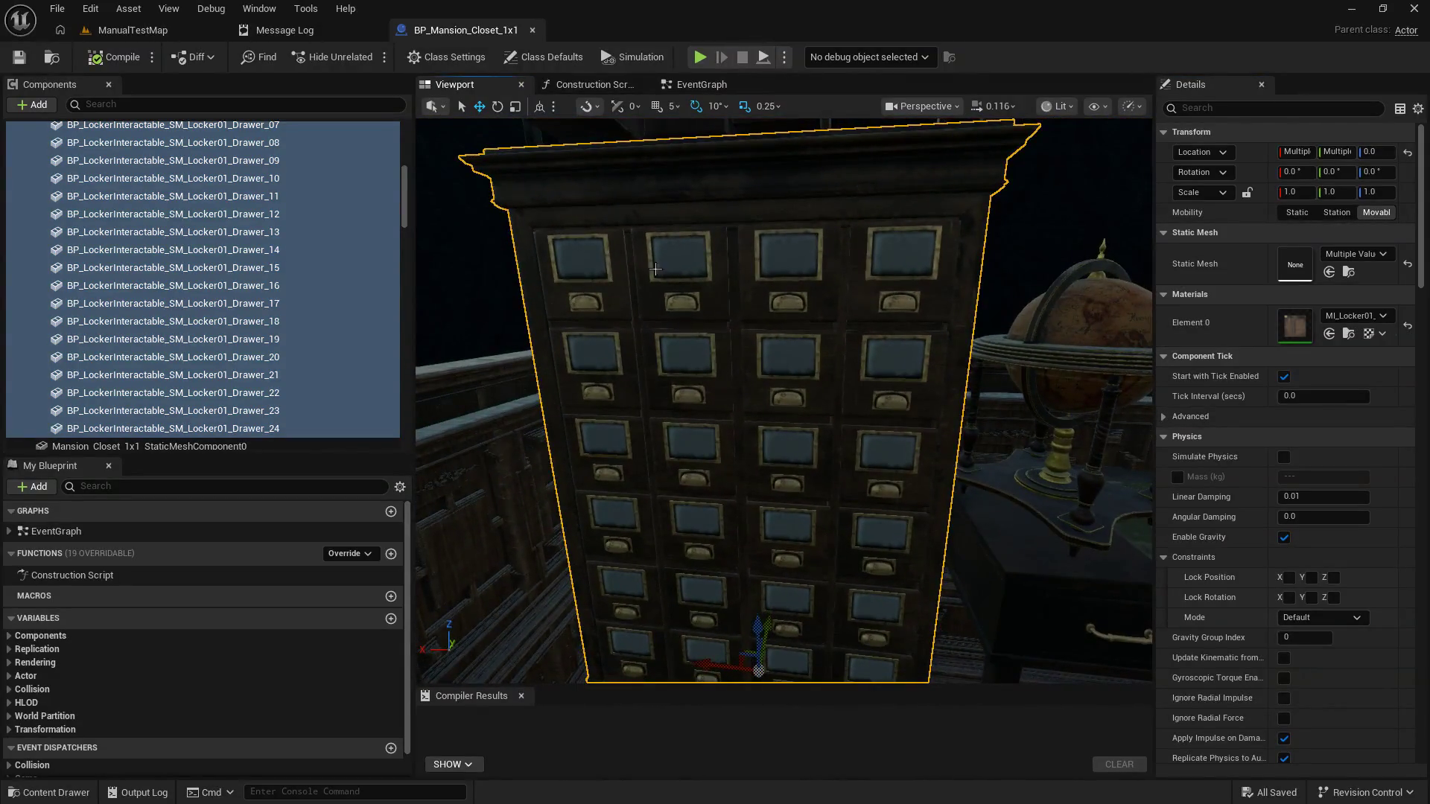
# Step: Orbit the view to see the selected locker from above
pyautogui.moveTo(907, 359)
pyautogui.mouseDown()
pyautogui.moveTo(909, 402)
pyautogui.moveTo(902, 354)
pyautogui.mouseUp()
pyautogui.scroll(4, 772, 444)
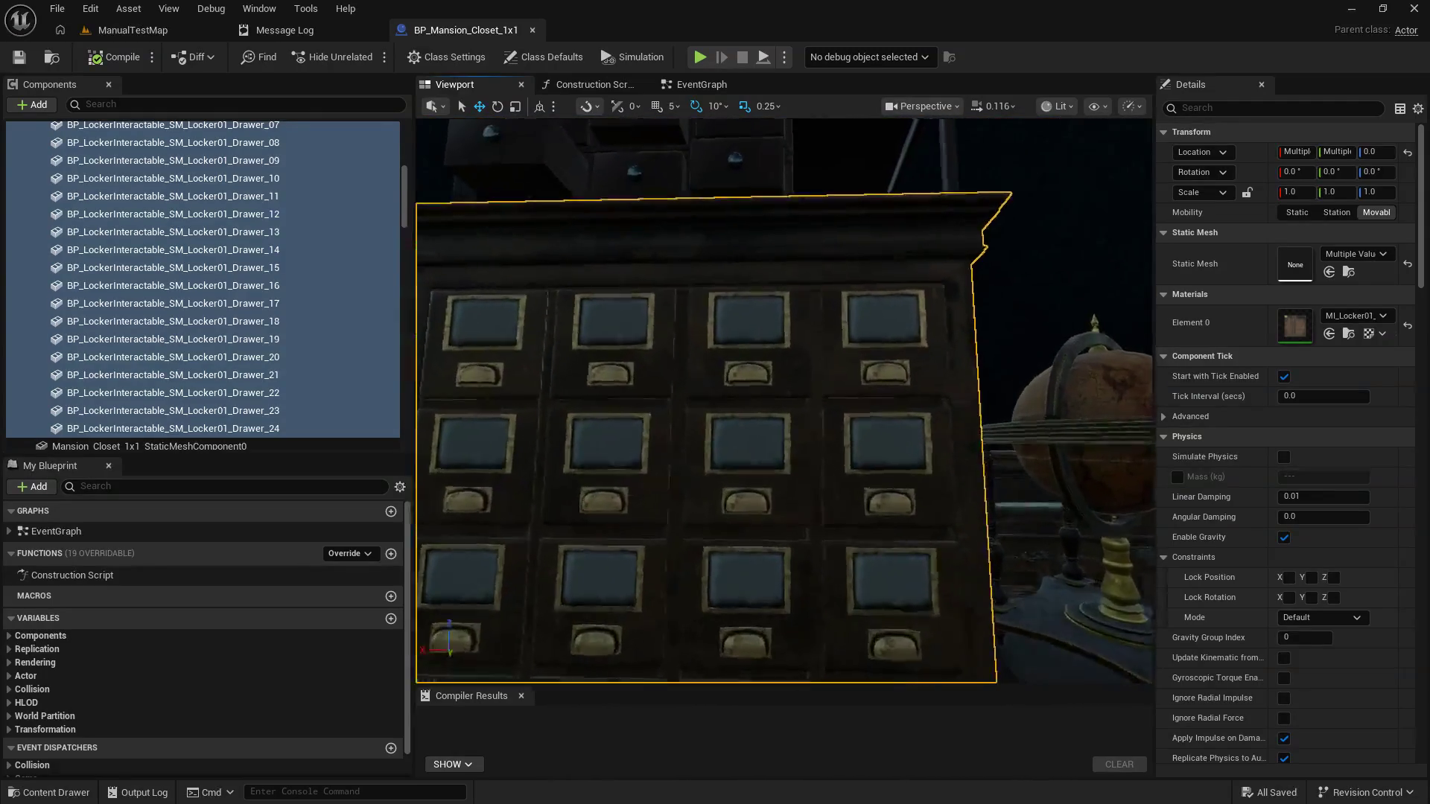
pyautogui.moveTo(754, 358)
pyautogui.mouseDown()
pyautogui.moveTo(756, 387)
pyautogui.moveTo(745, 358)
pyautogui.moveTo(707, 365)
pyautogui.moveTo(744, 388)
pyautogui.moveTo(826, 256)
pyautogui.mouseUp()
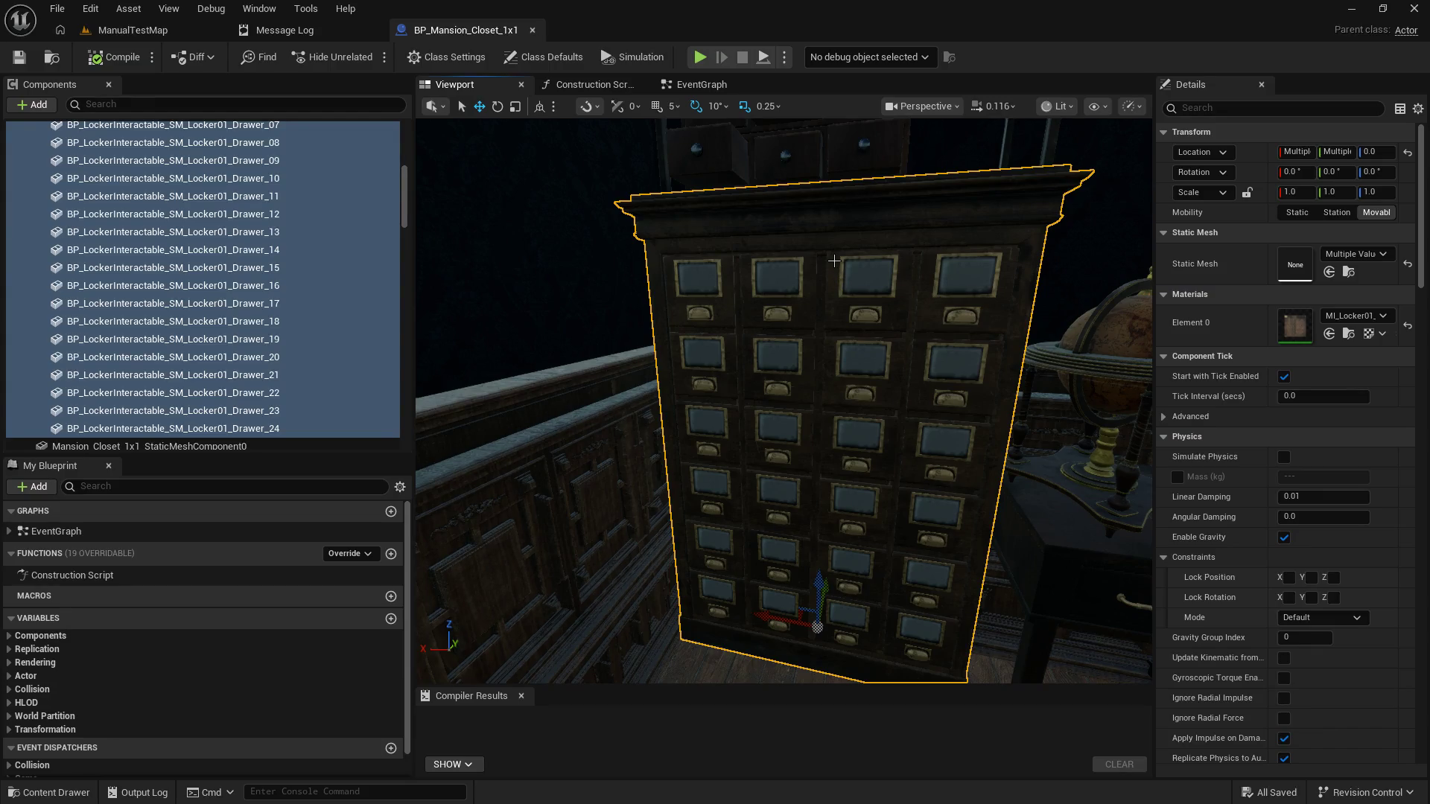
# Step: Delete the locker cabinet and all its drawer components
pyautogui.press('Delete')
pyautogui.scroll(15, 317, 333)
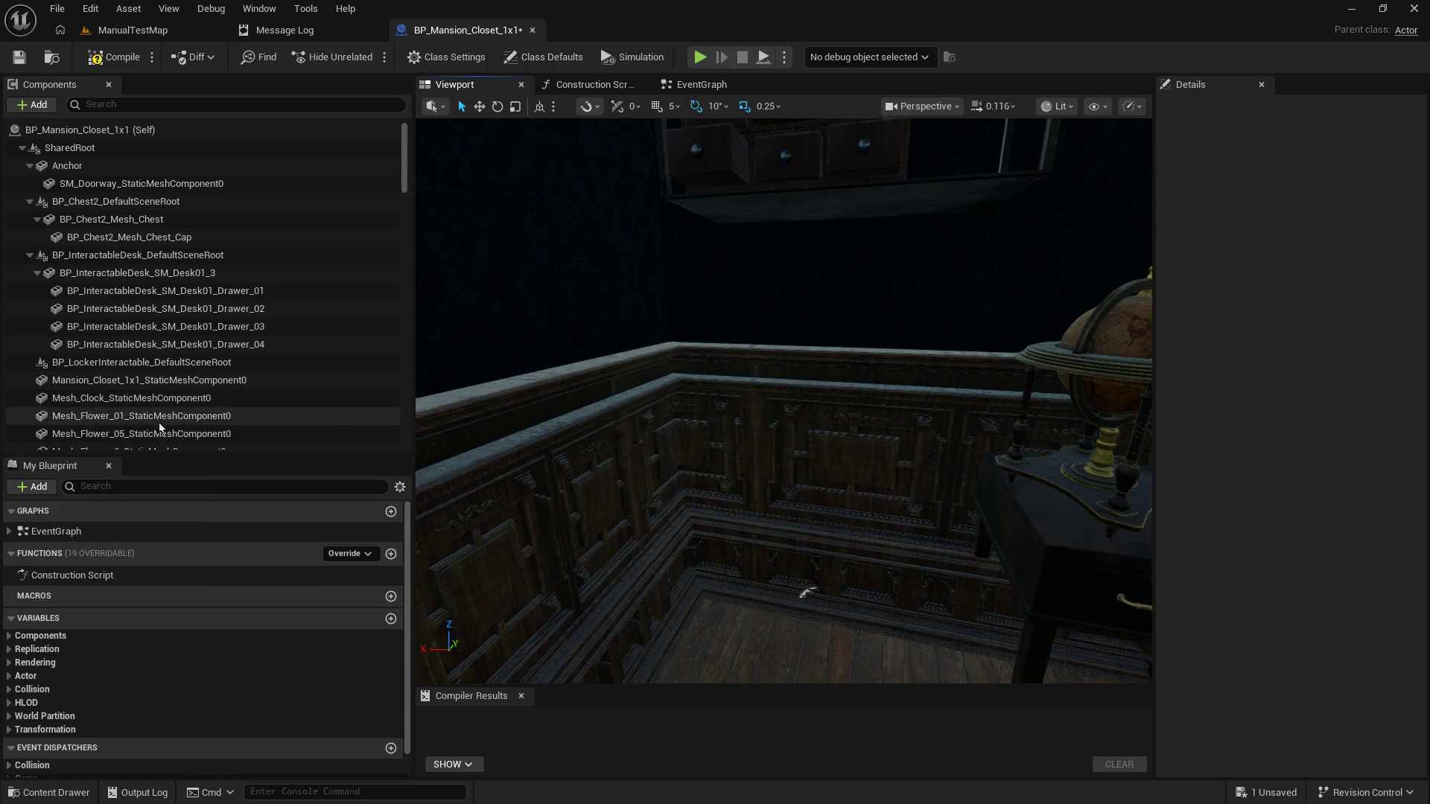
pyautogui.moveTo(572, 372); pyautogui.dragTo(567, 368)
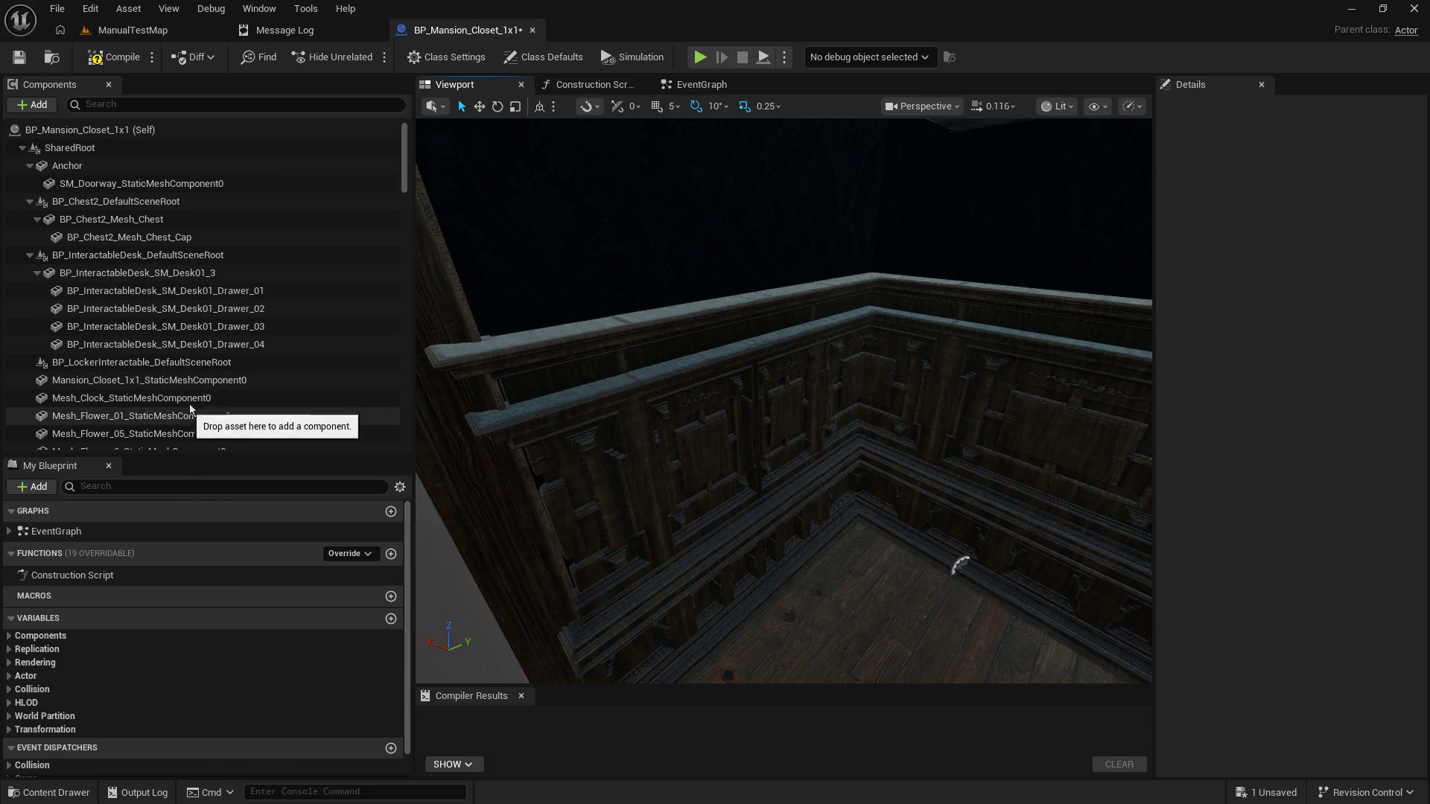
# Step: Add a Child Actor component named Locker1 under the locker's default scene root
pyautogui.click(204, 363)
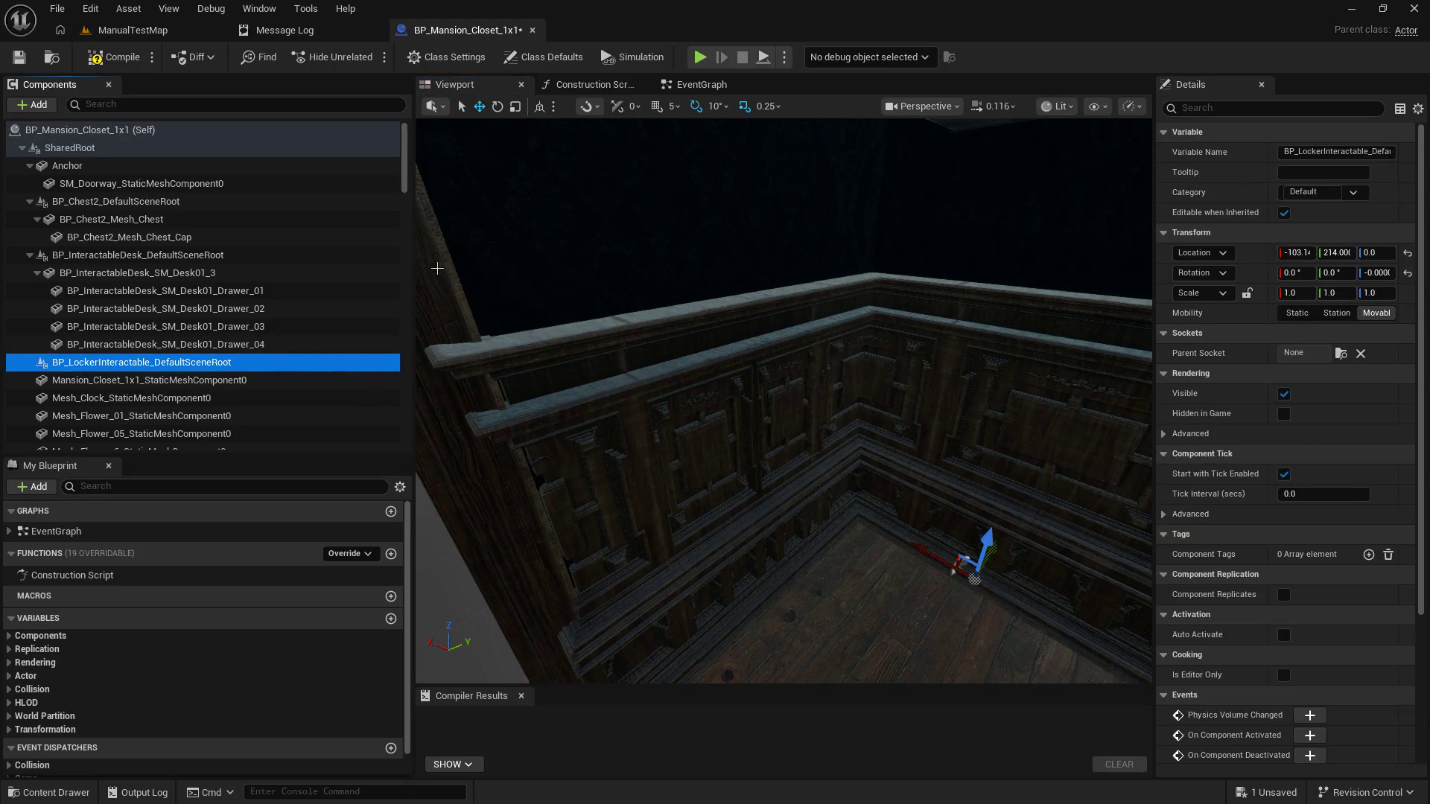
pyautogui.click(28, 108)
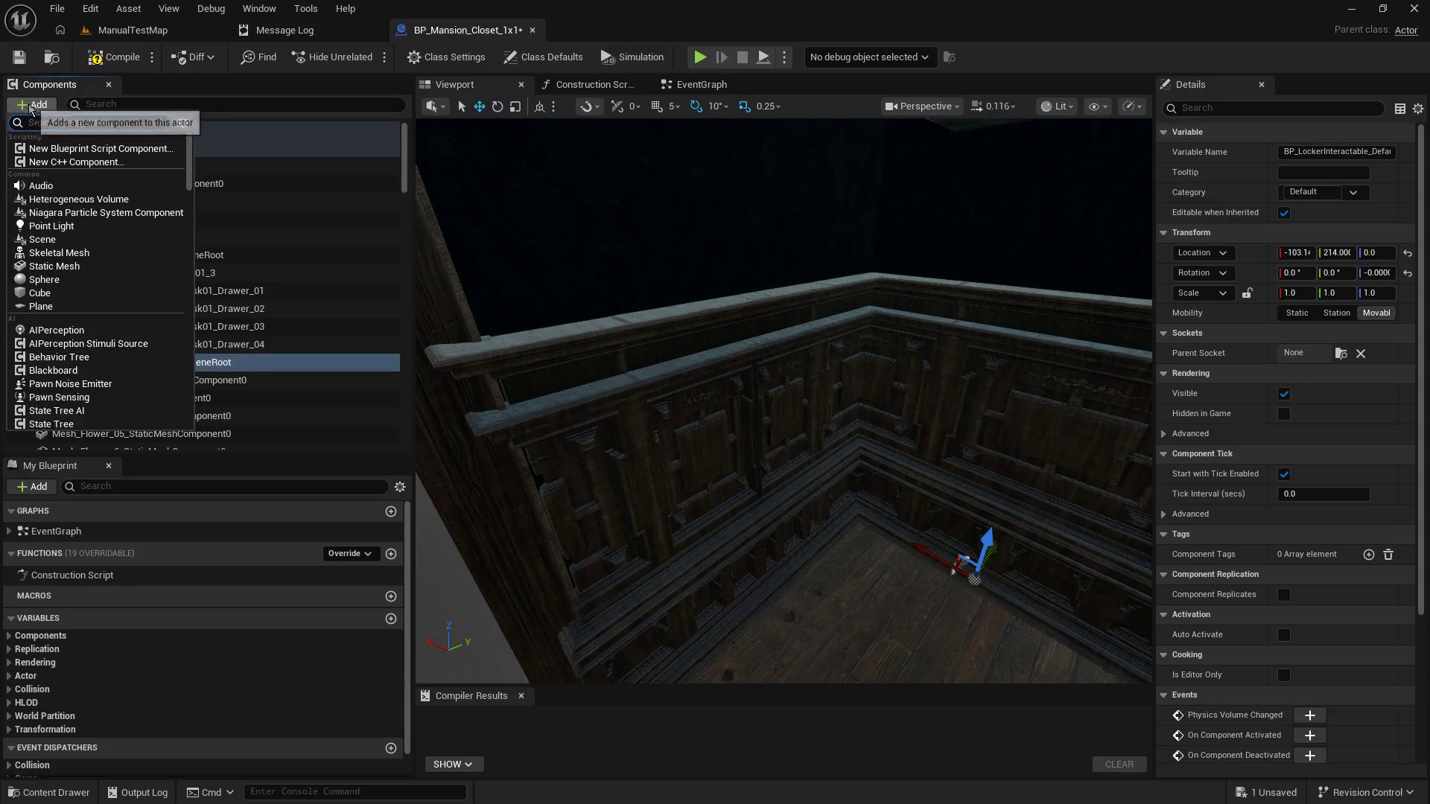
pyautogui.write('acd child')
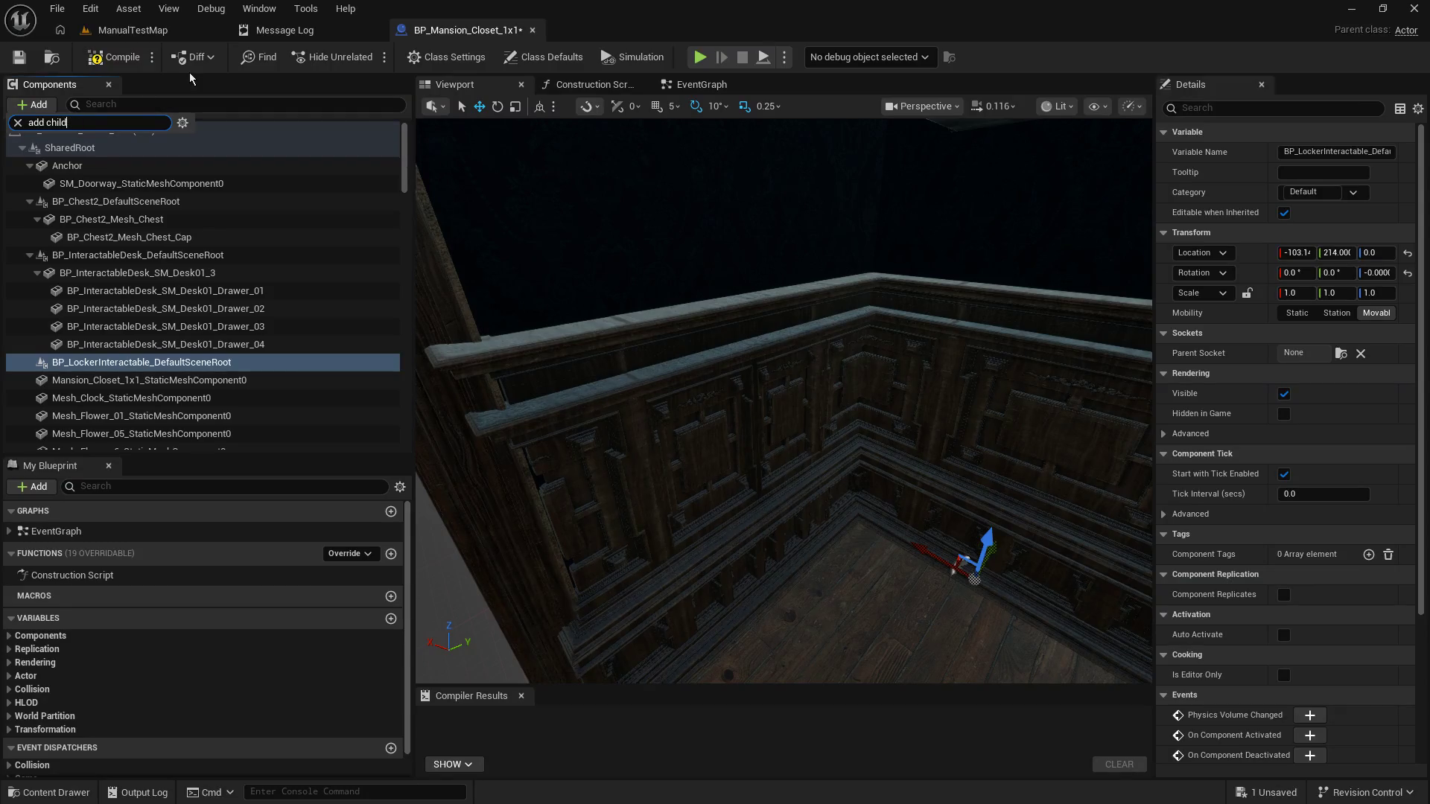
pyautogui.hotkey('ctrl', 'a')
pyautogui.write('ch')
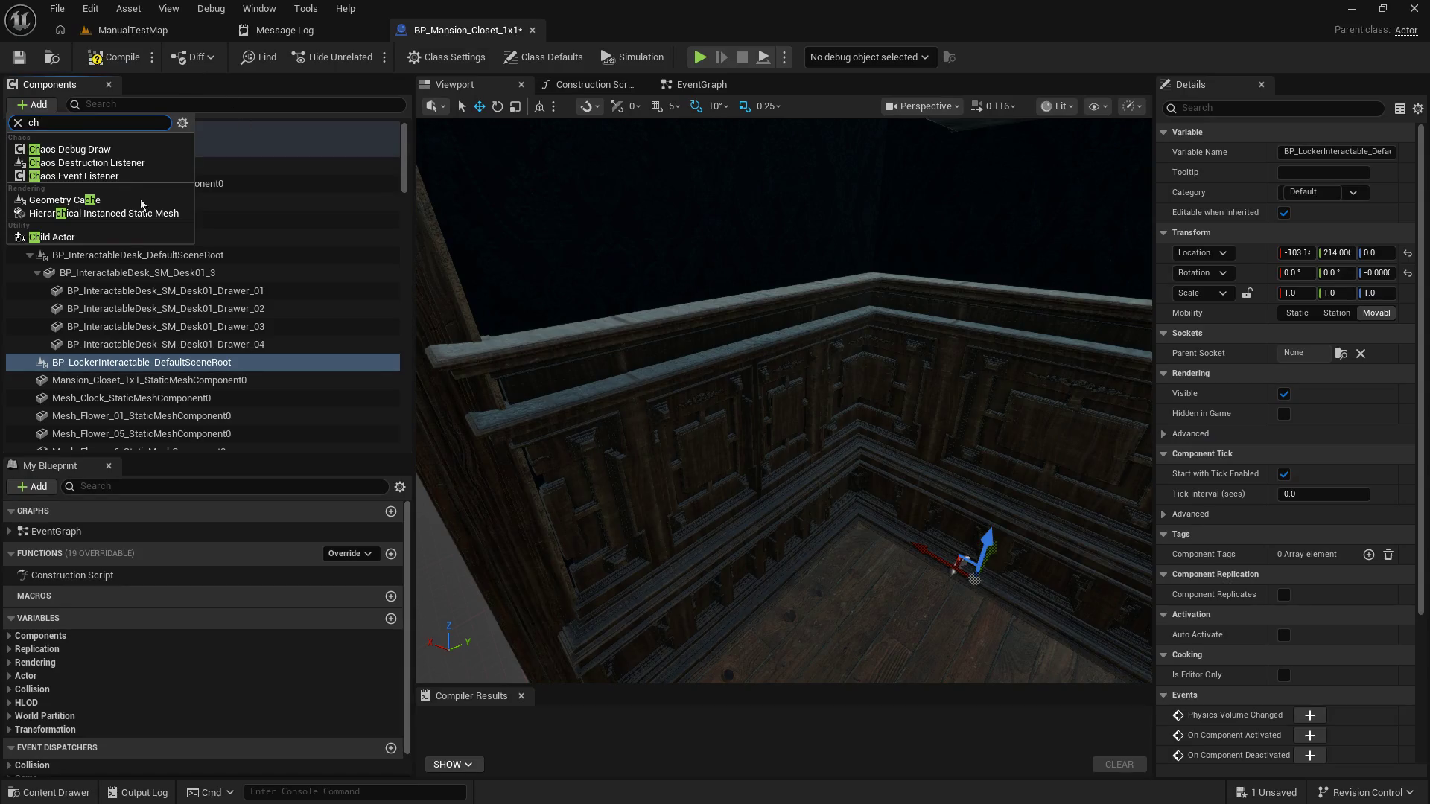
pyautogui.press('Escape')
pyautogui.write('Locker1')
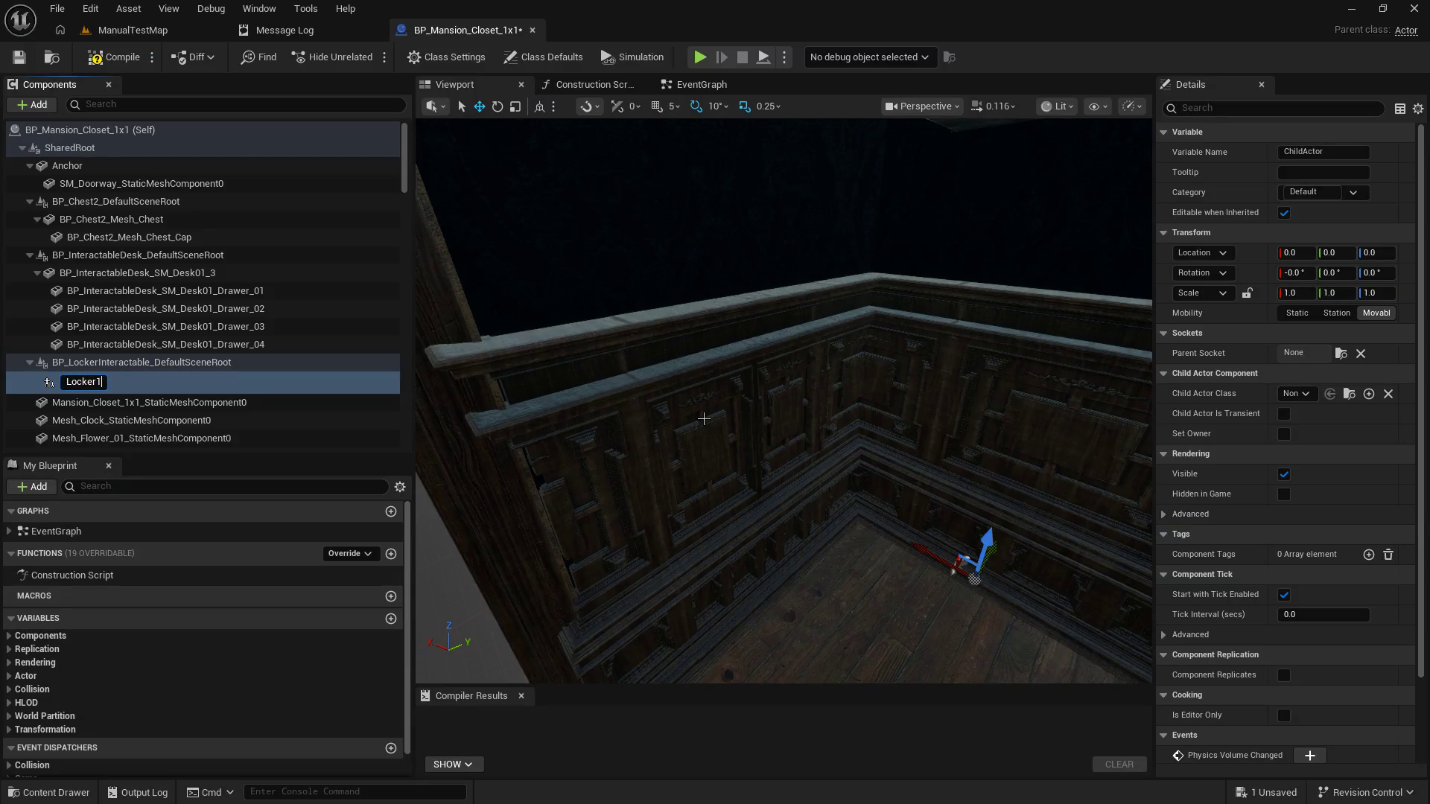
pyautogui.press('Return')
pyautogui.click(134, 30)
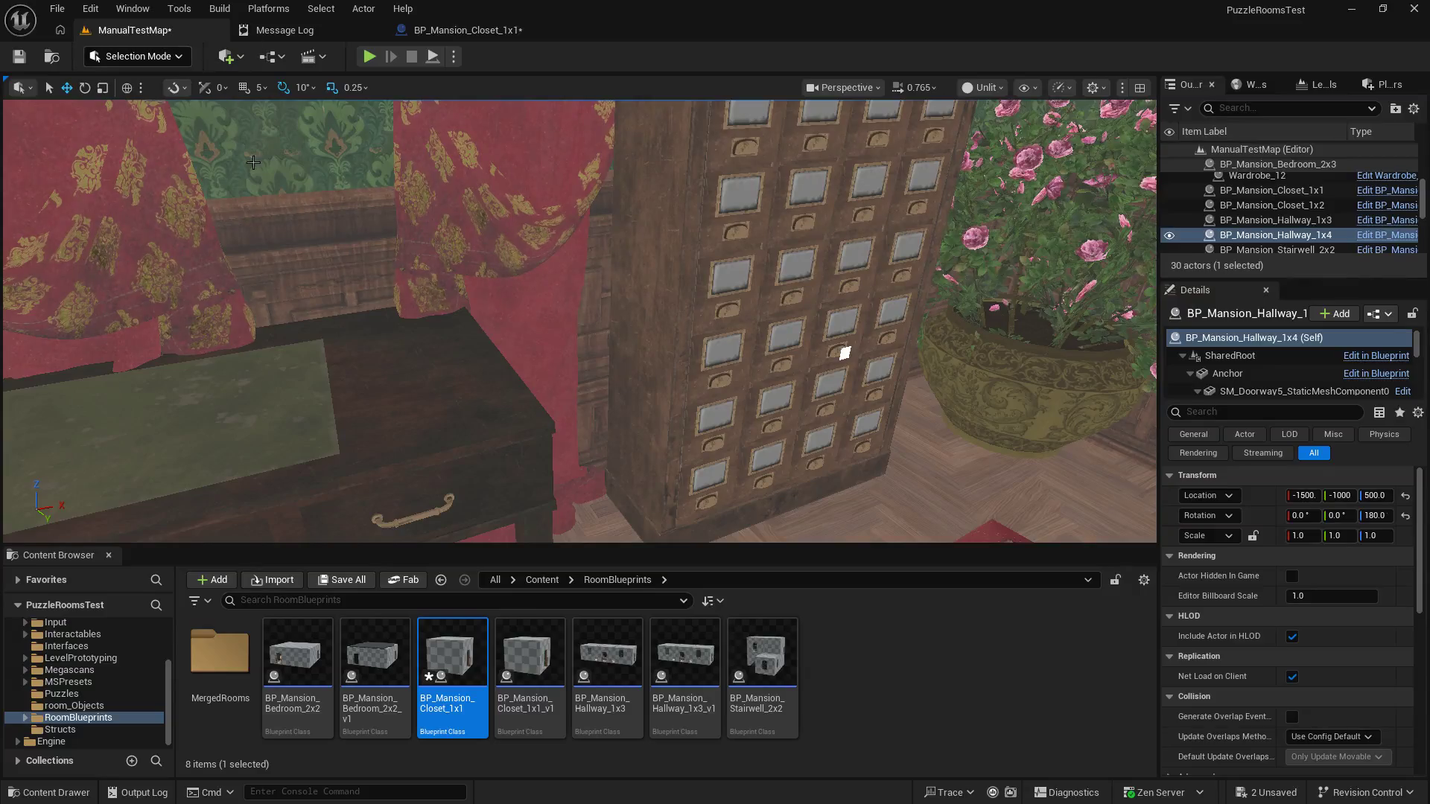
# Step: Rename the Locker1 component to Chest_of_Drawers_1
pyautogui.click(73, 706)
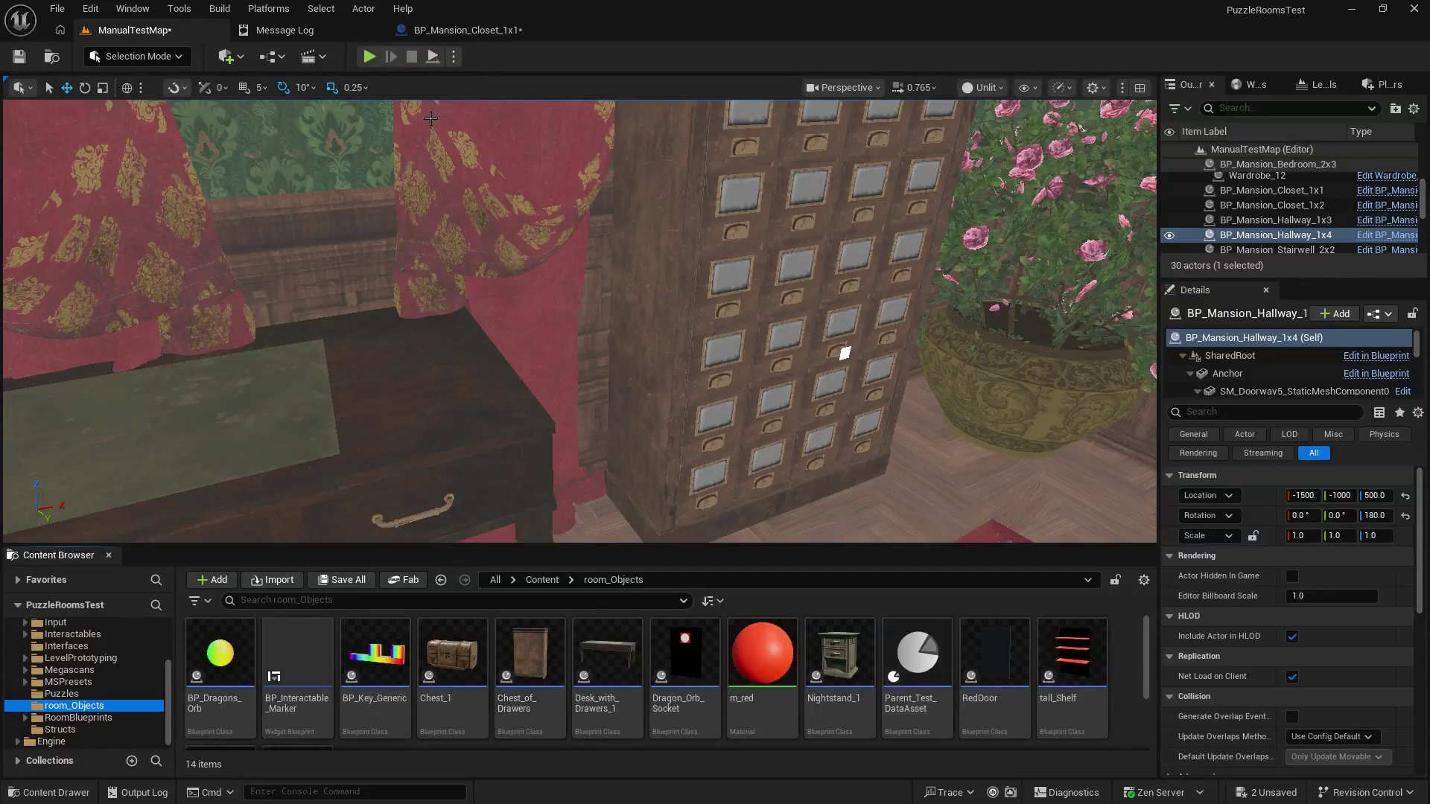
pyautogui.click(454, 29)
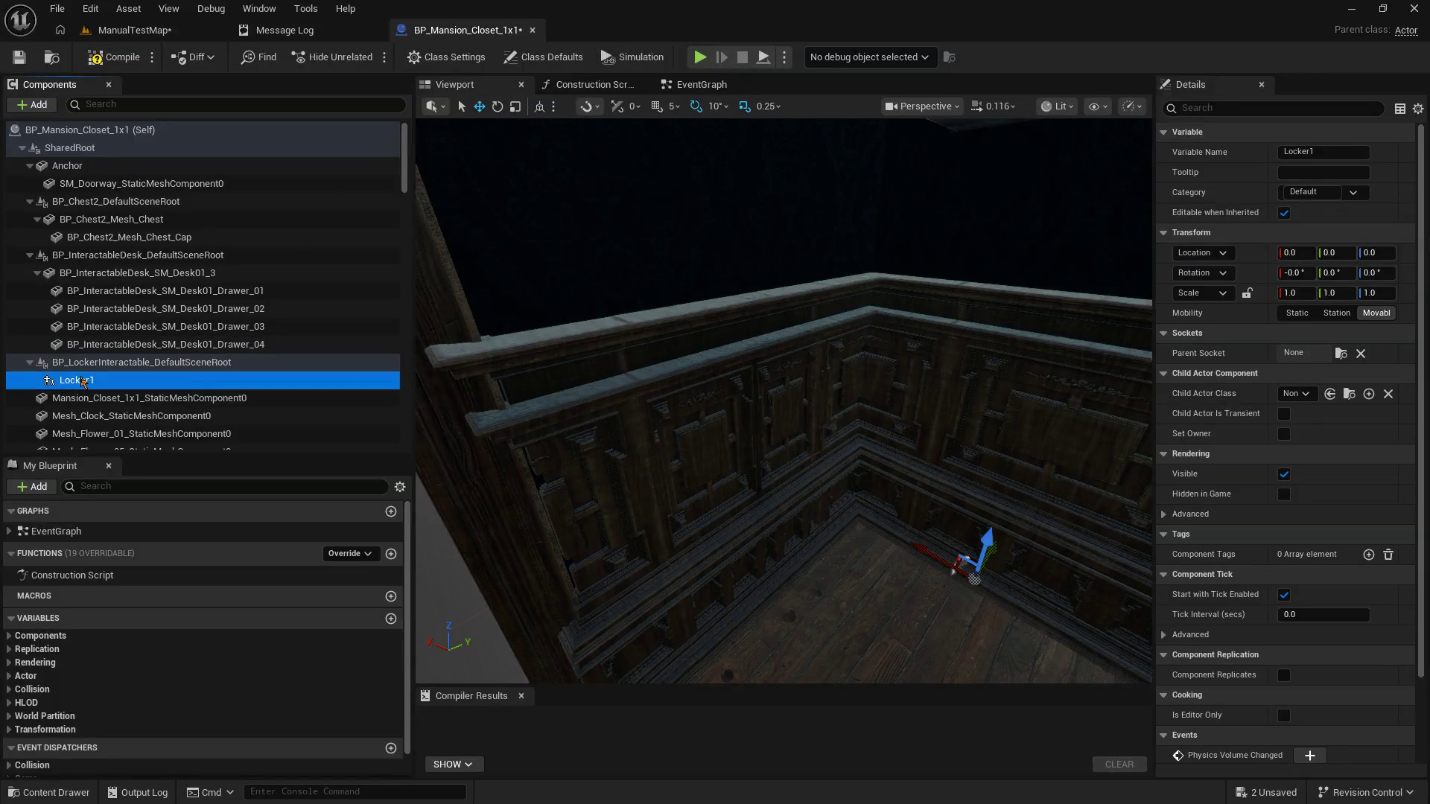
pyautogui.rightClick(80, 381)
pyautogui.click(179, 552)
pyautogui.write('C')
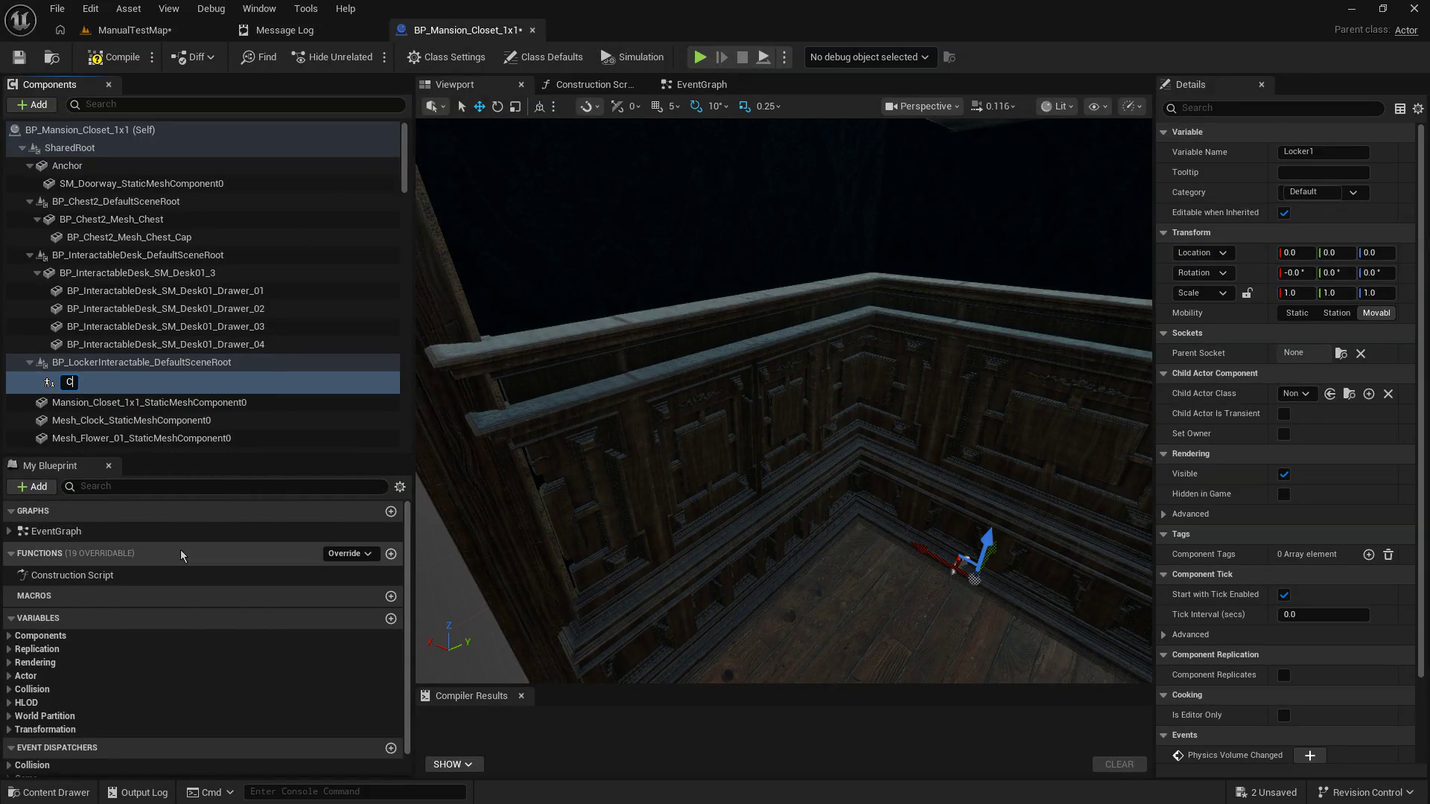
pyautogui.write('hest_of_Drawers')
pyautogui.write('_1')
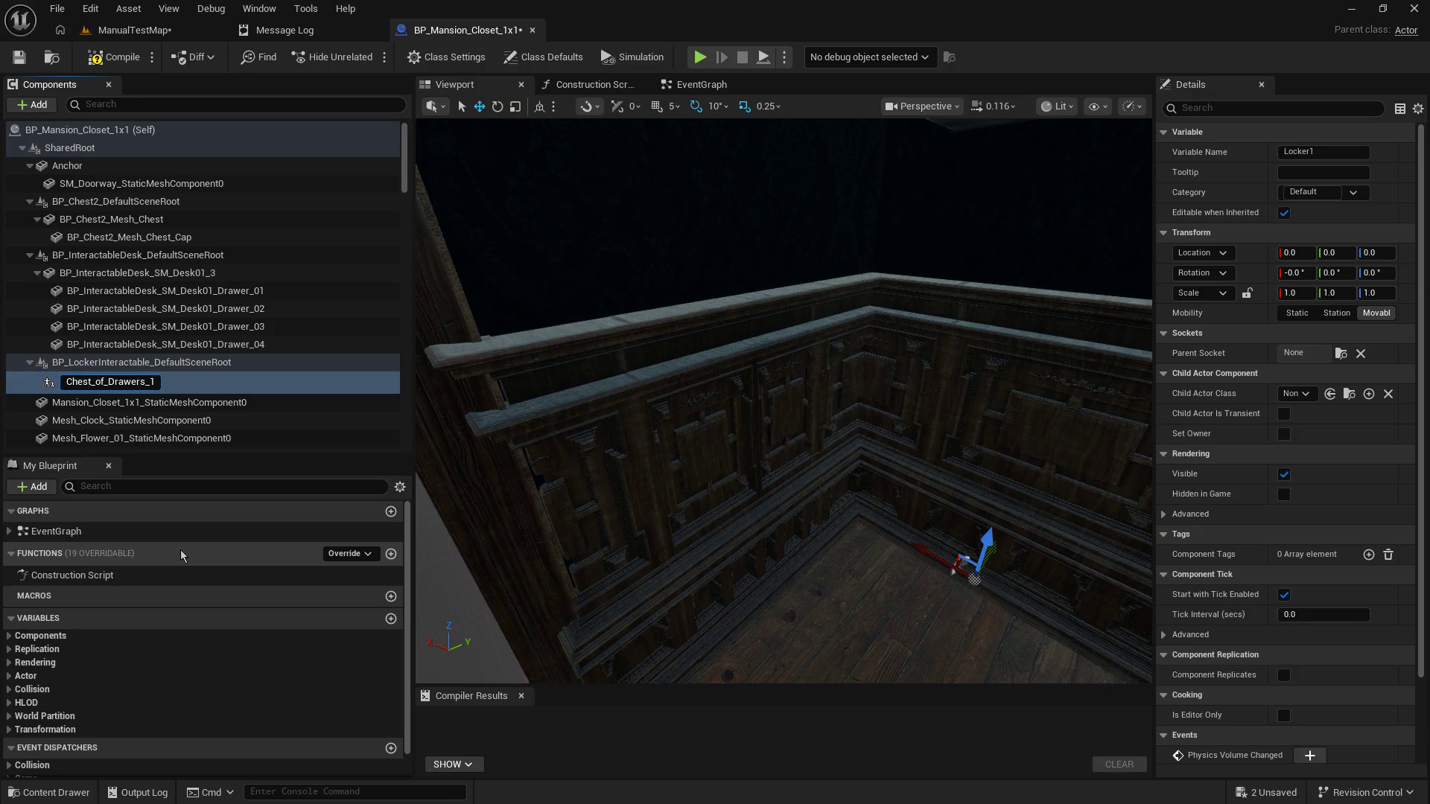
pyautogui.press('Return')
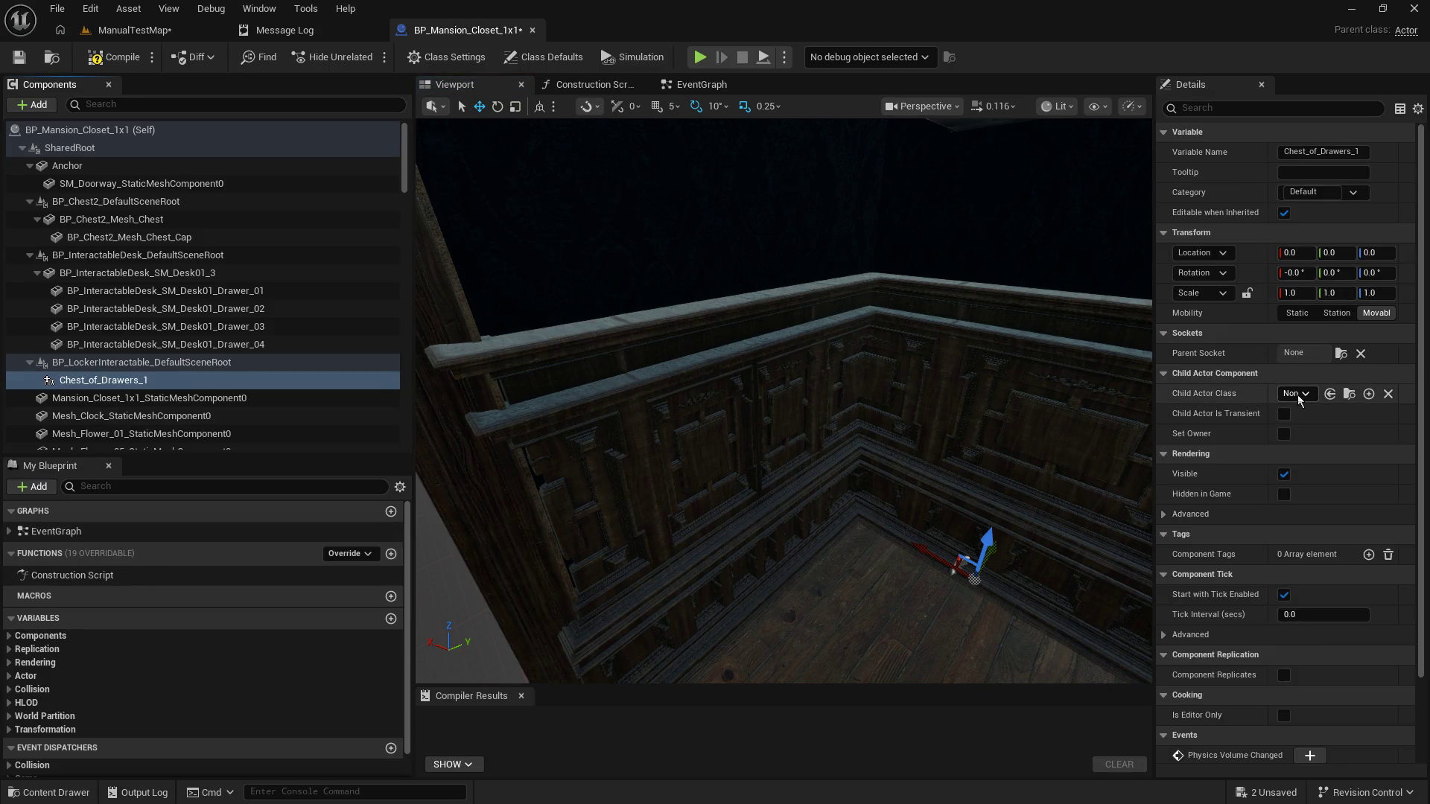
# Step: Set Chest_of_Drawers_1's Child Actor Class to Chest_of_Drawers, then save and compile
pyautogui.click(1298, 393)
pyautogui.write('chest of')
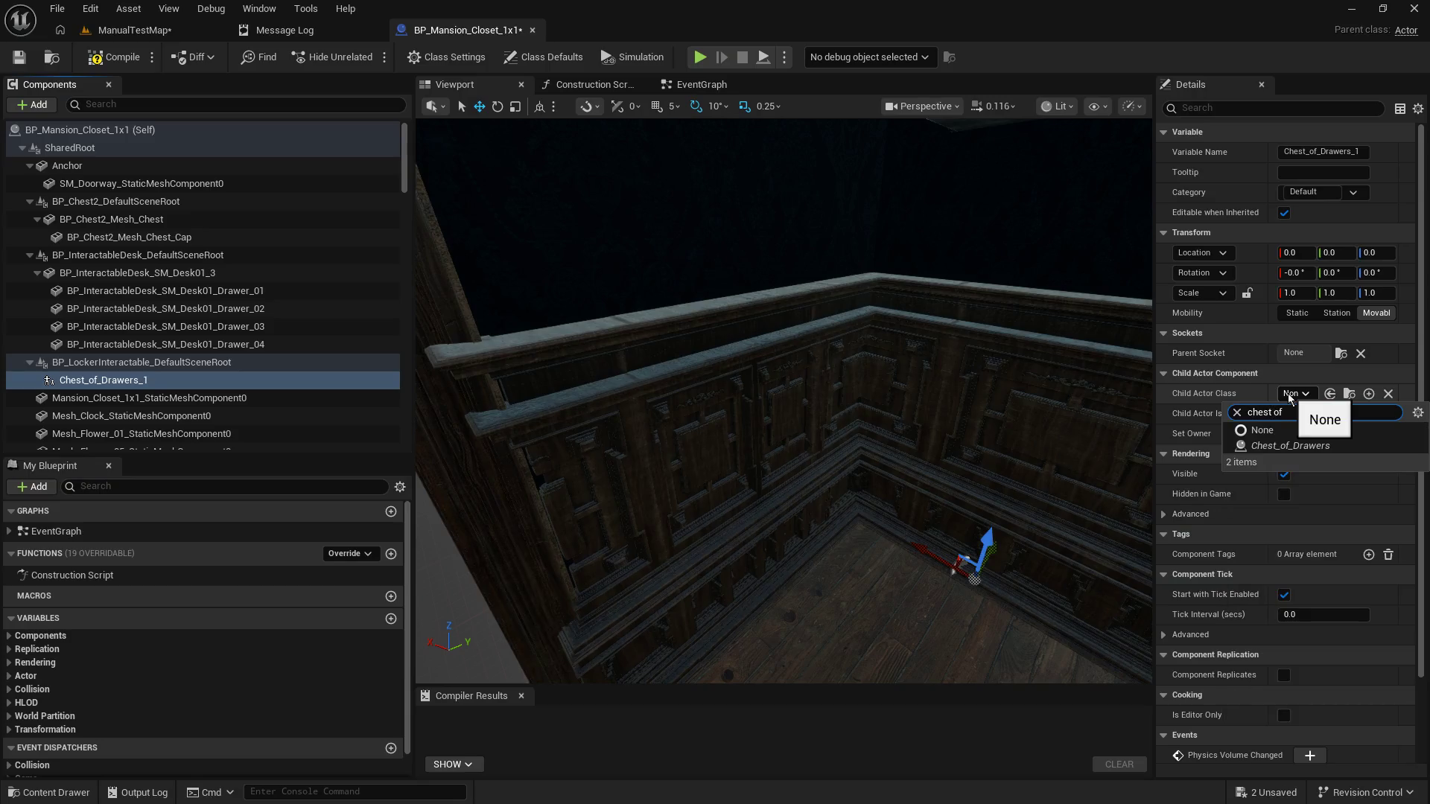
pyautogui.click(1296, 452)
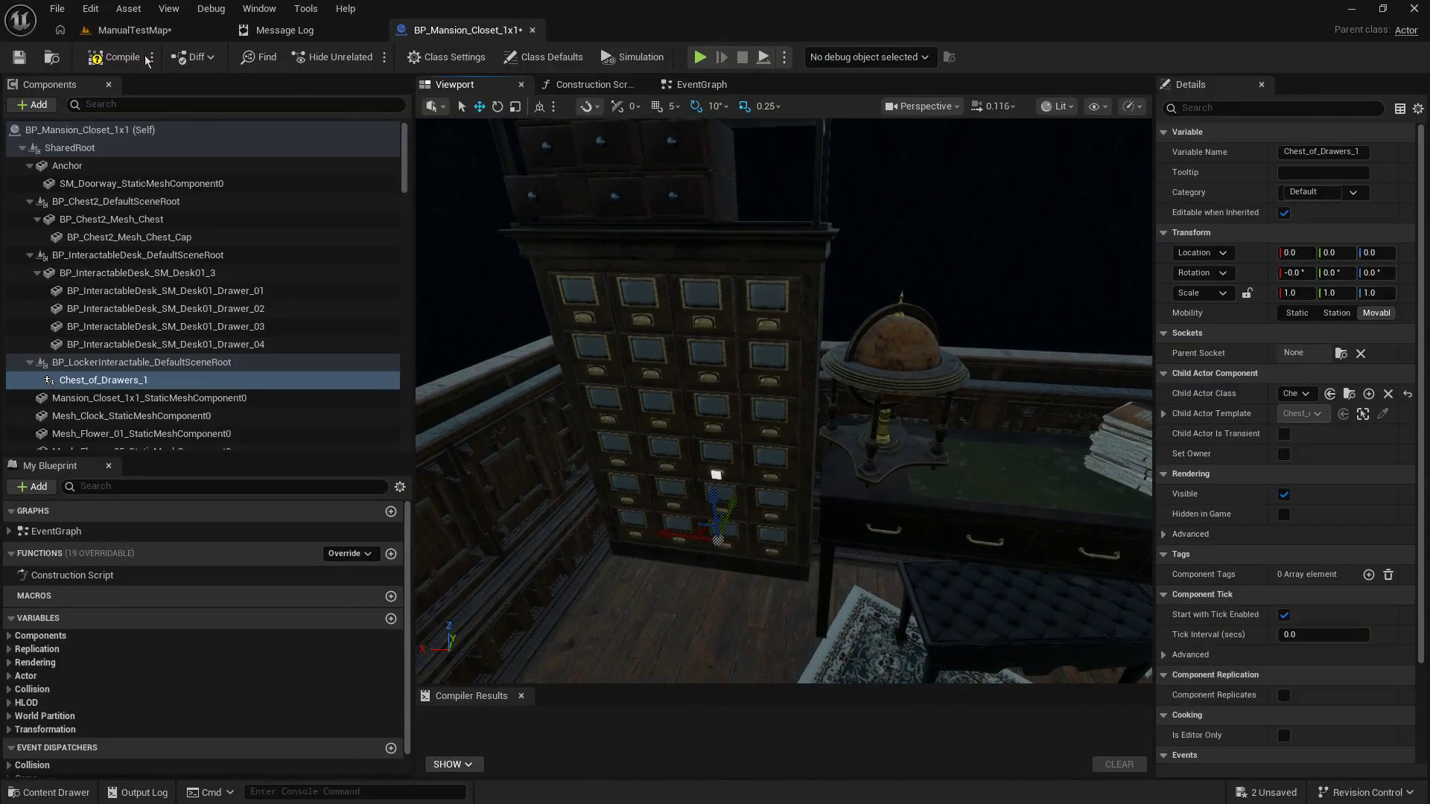
pyautogui.click(20, 57)
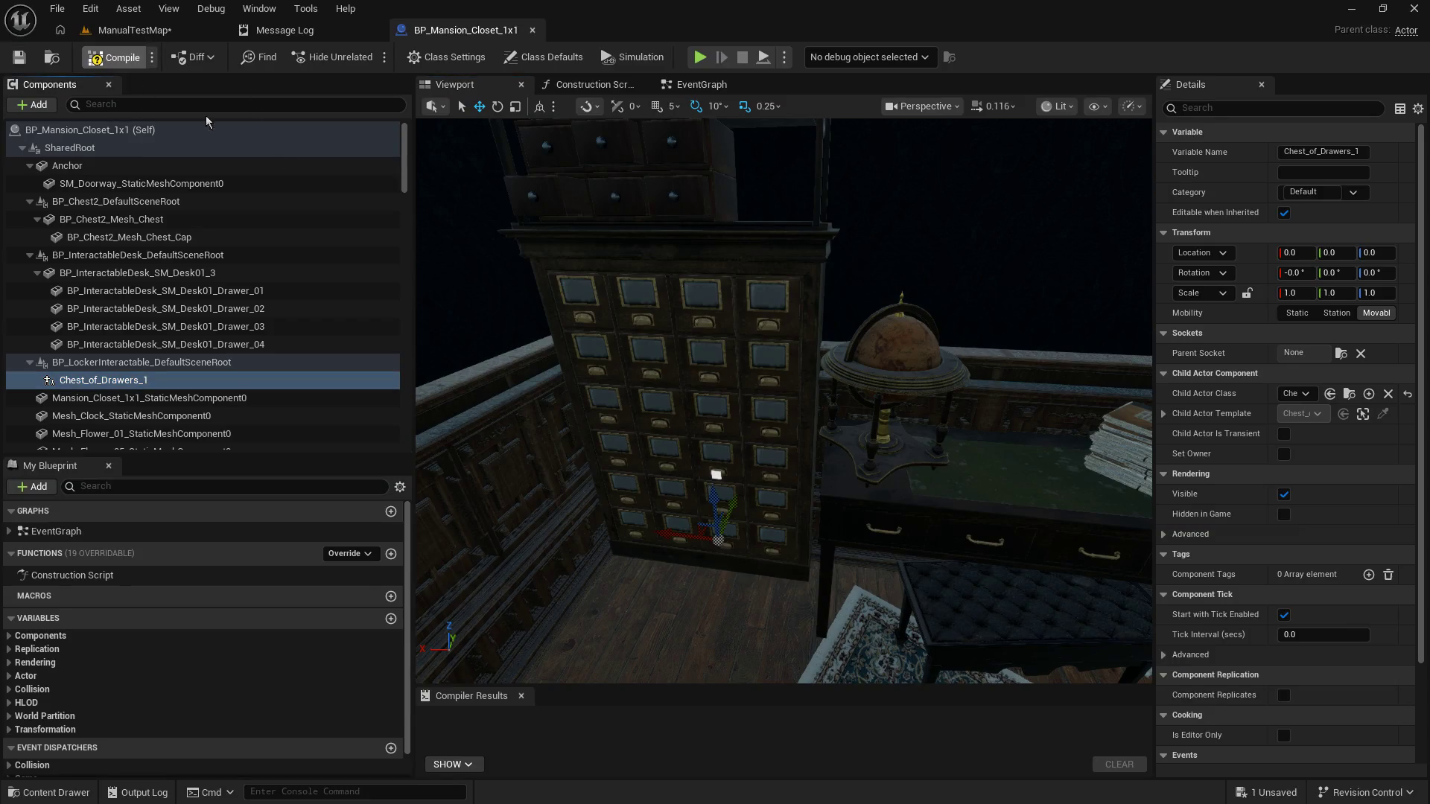
pyautogui.click(97, 58)
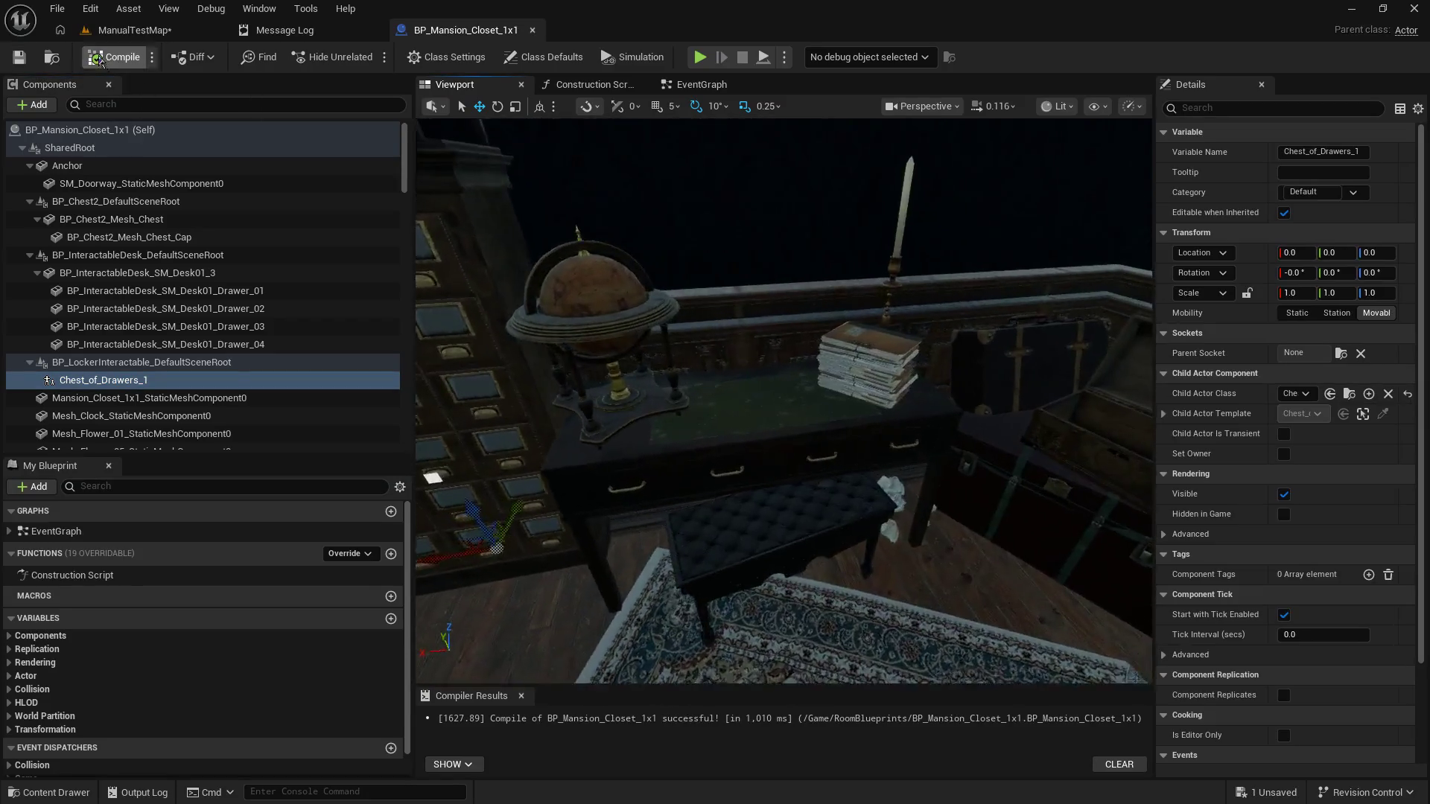
pyautogui.click(686, 437)
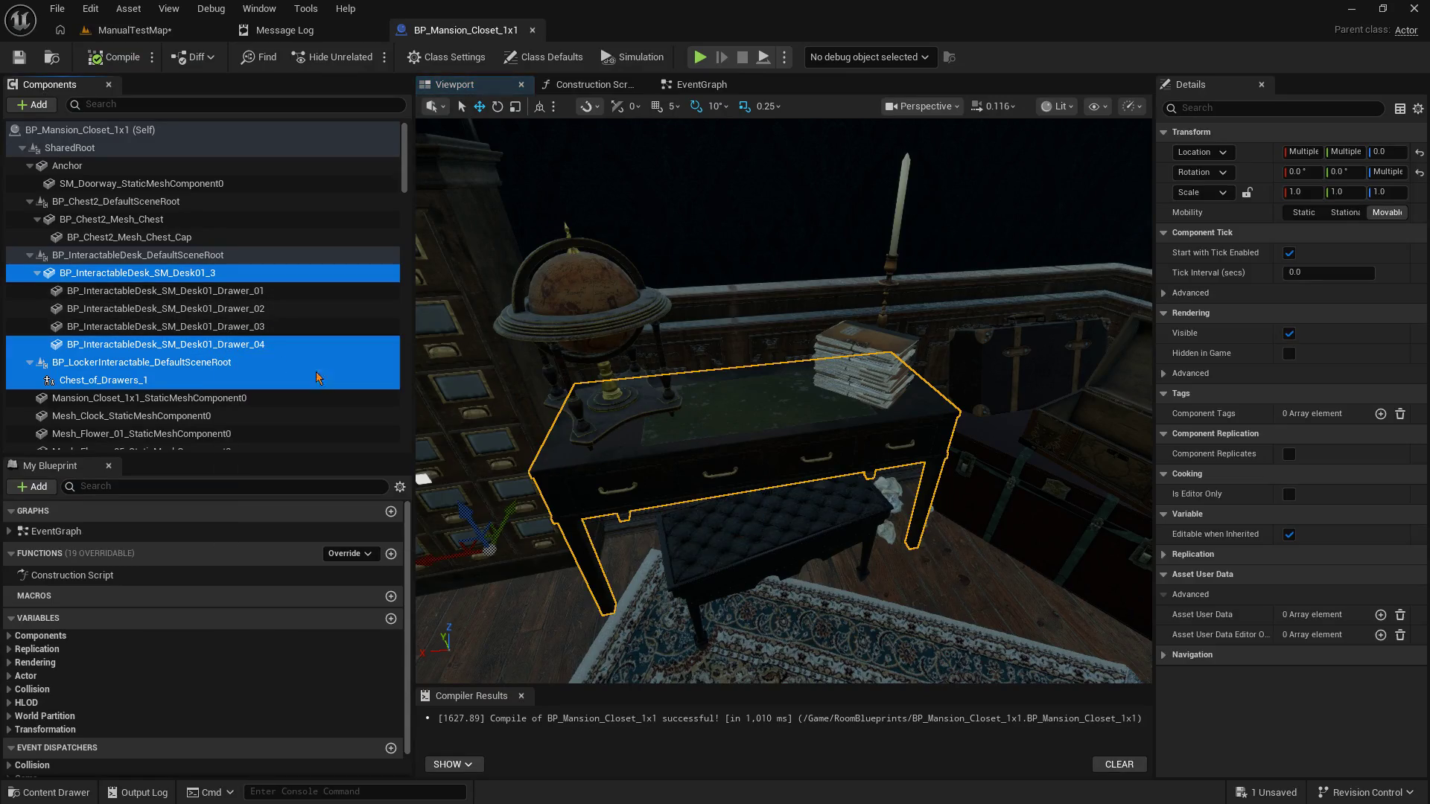
# Step: Delete the desk and its four drawers; add a Child Actor named Desk_with_drawers_1
pyautogui.keyDown('shift'); pyautogui.click(248, 343); pyautogui.keyUp('shift')
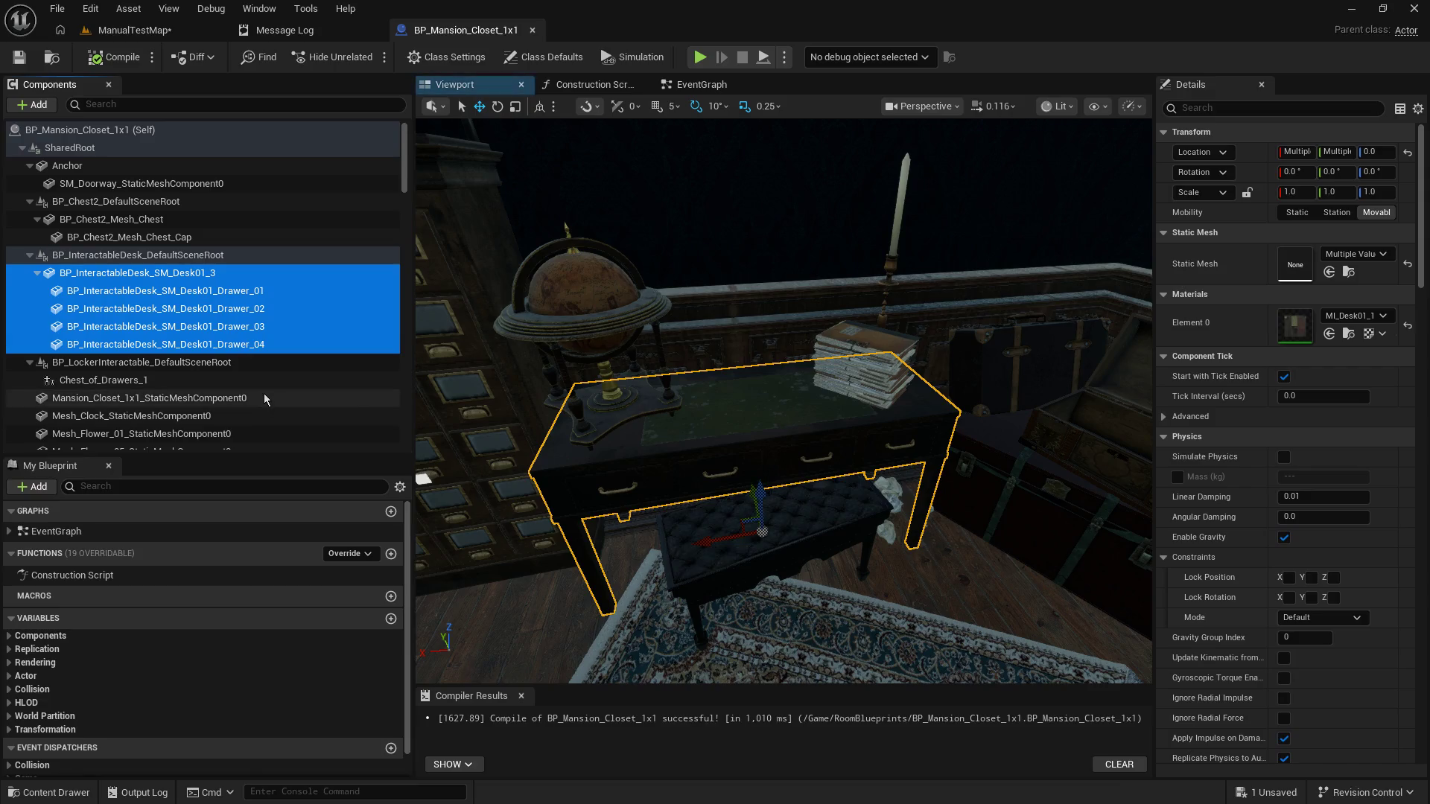
pyautogui.press('Delete')
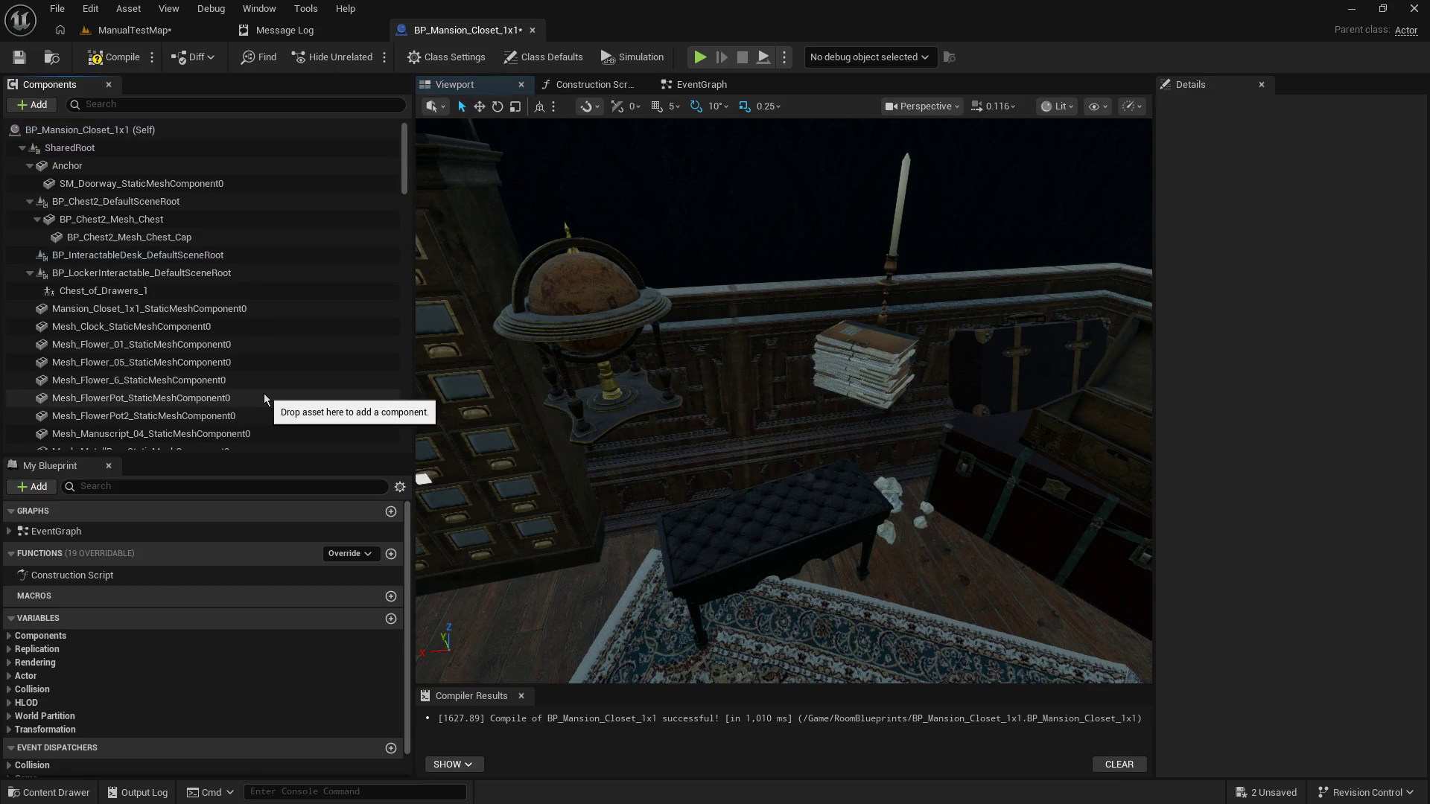
pyautogui.click(149, 255)
pyautogui.click(33, 109)
pyautogui.write('chil')
pyautogui.click(52, 149)
pyautogui.write('Desk_with_drawers_1')
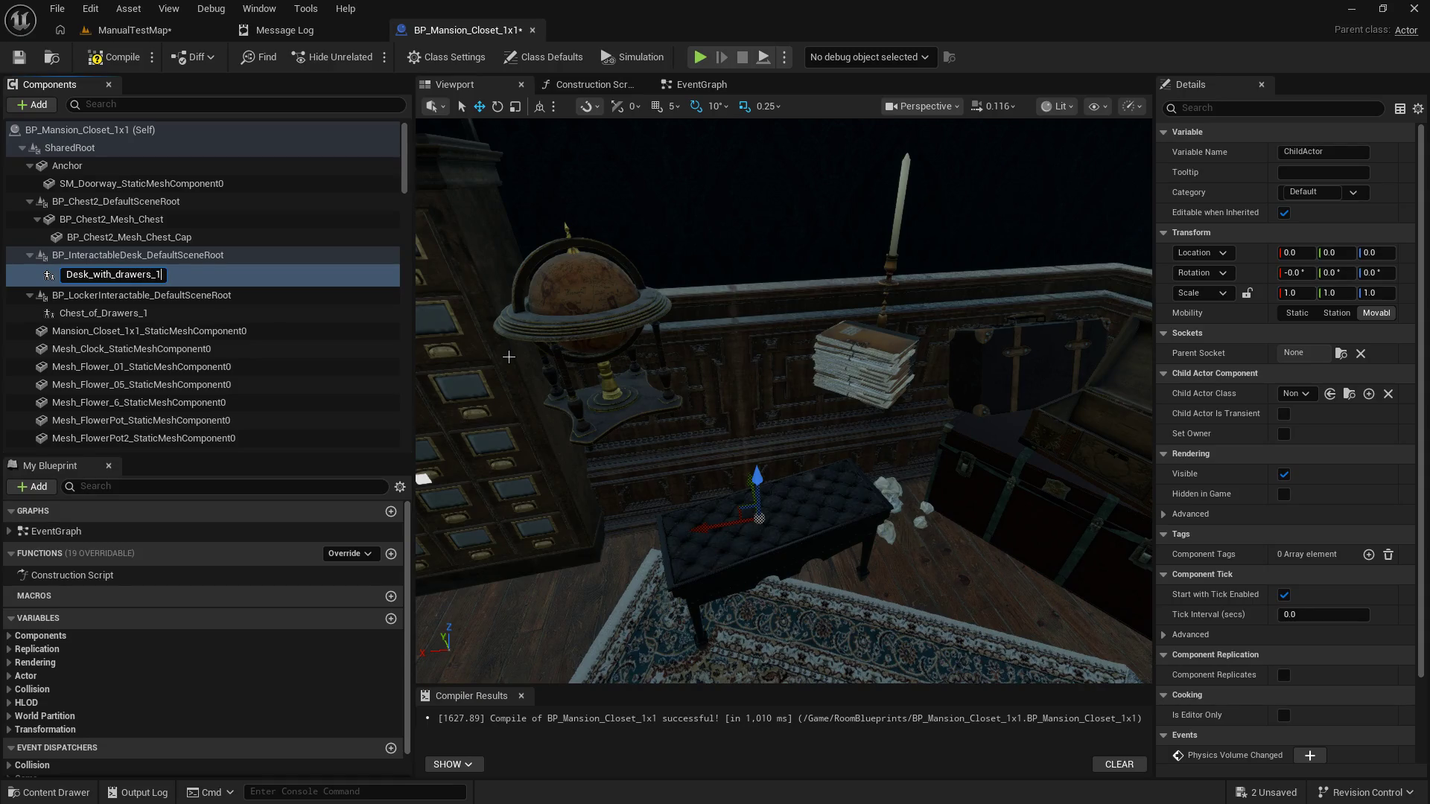
pyautogui.press('Return')
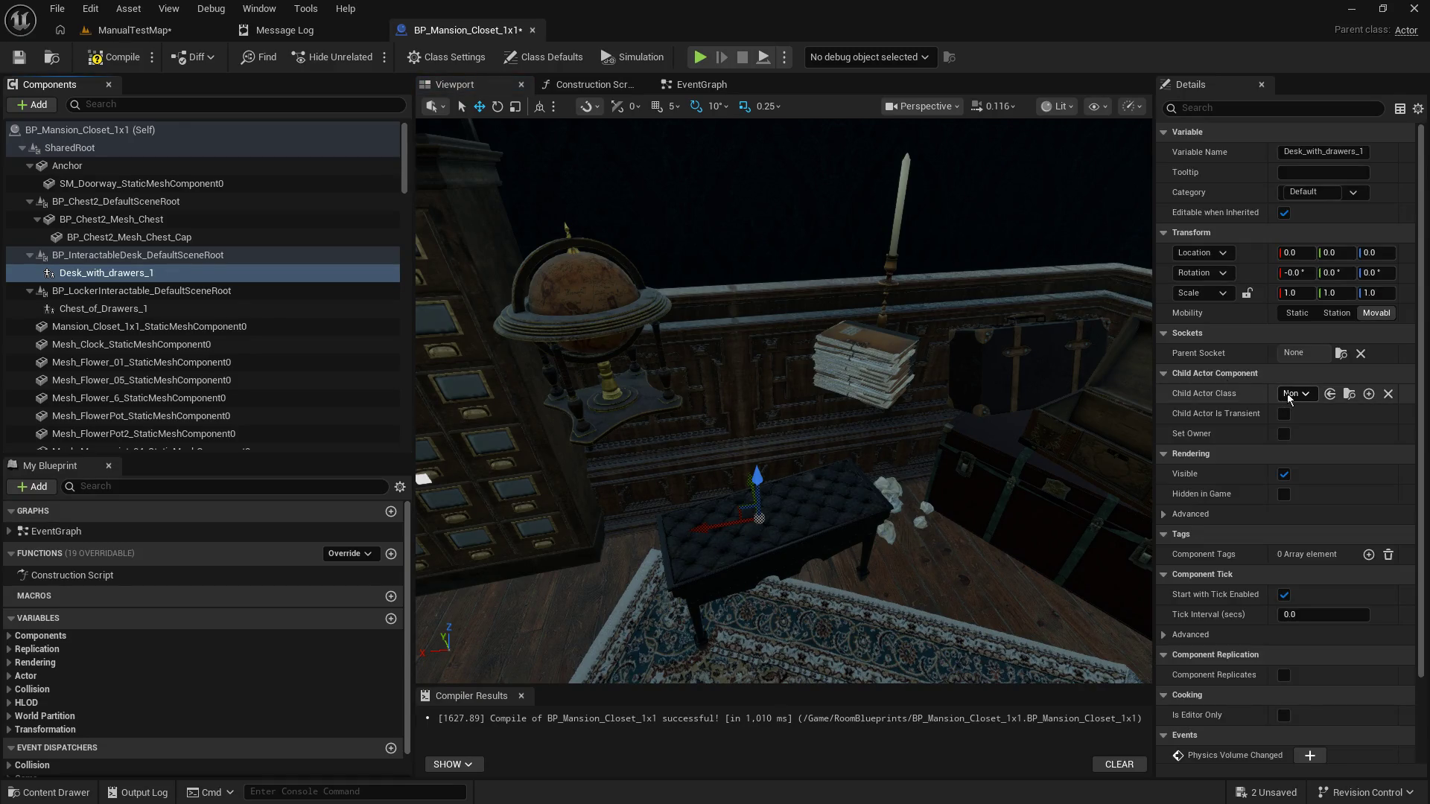
# Step: Set the new component's Child Actor Class to Desk_with_Drawers_1 and save the blueprint
pyautogui.click(1288, 398)
pyautogui.write('desk')
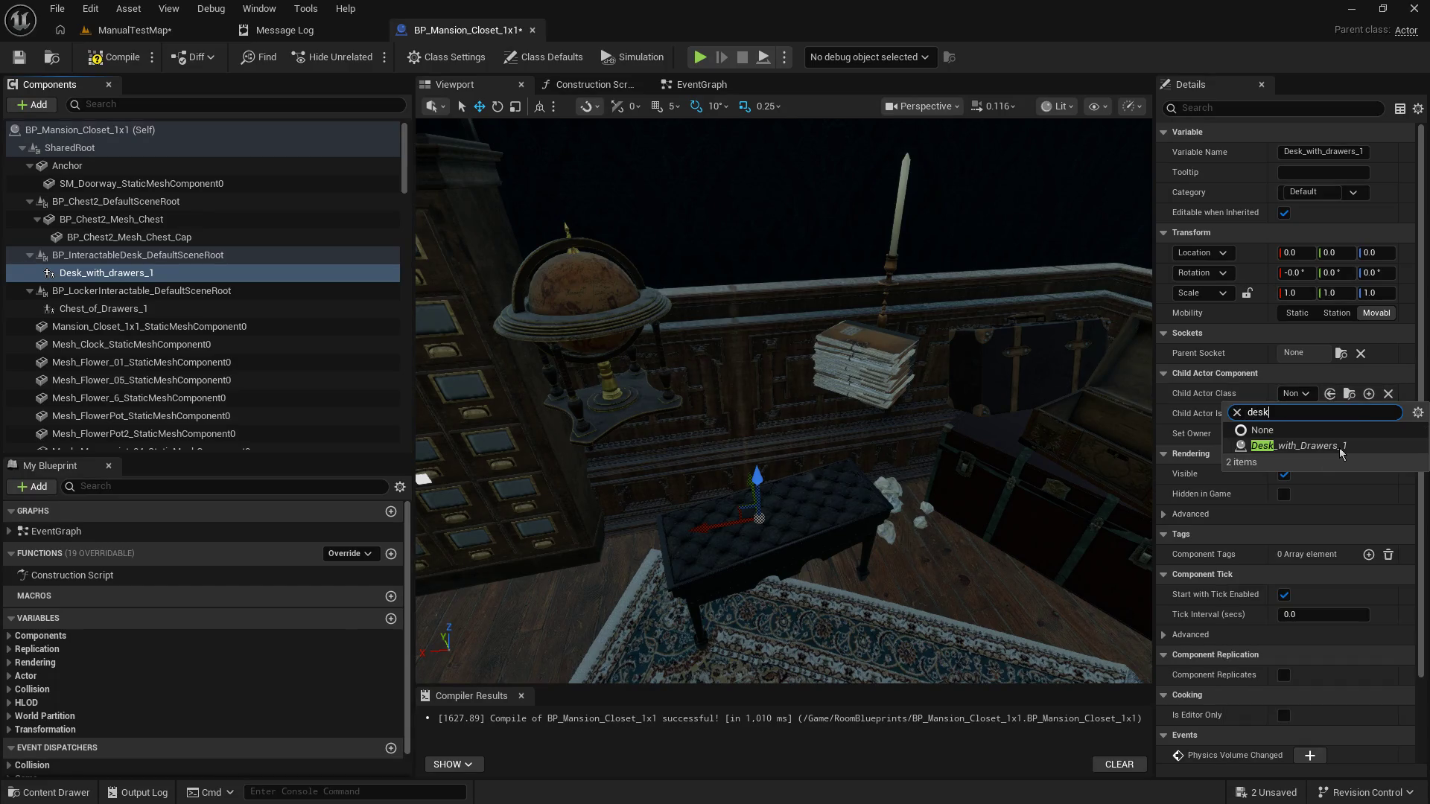
pyautogui.click(1341, 447)
pyautogui.press('Return')
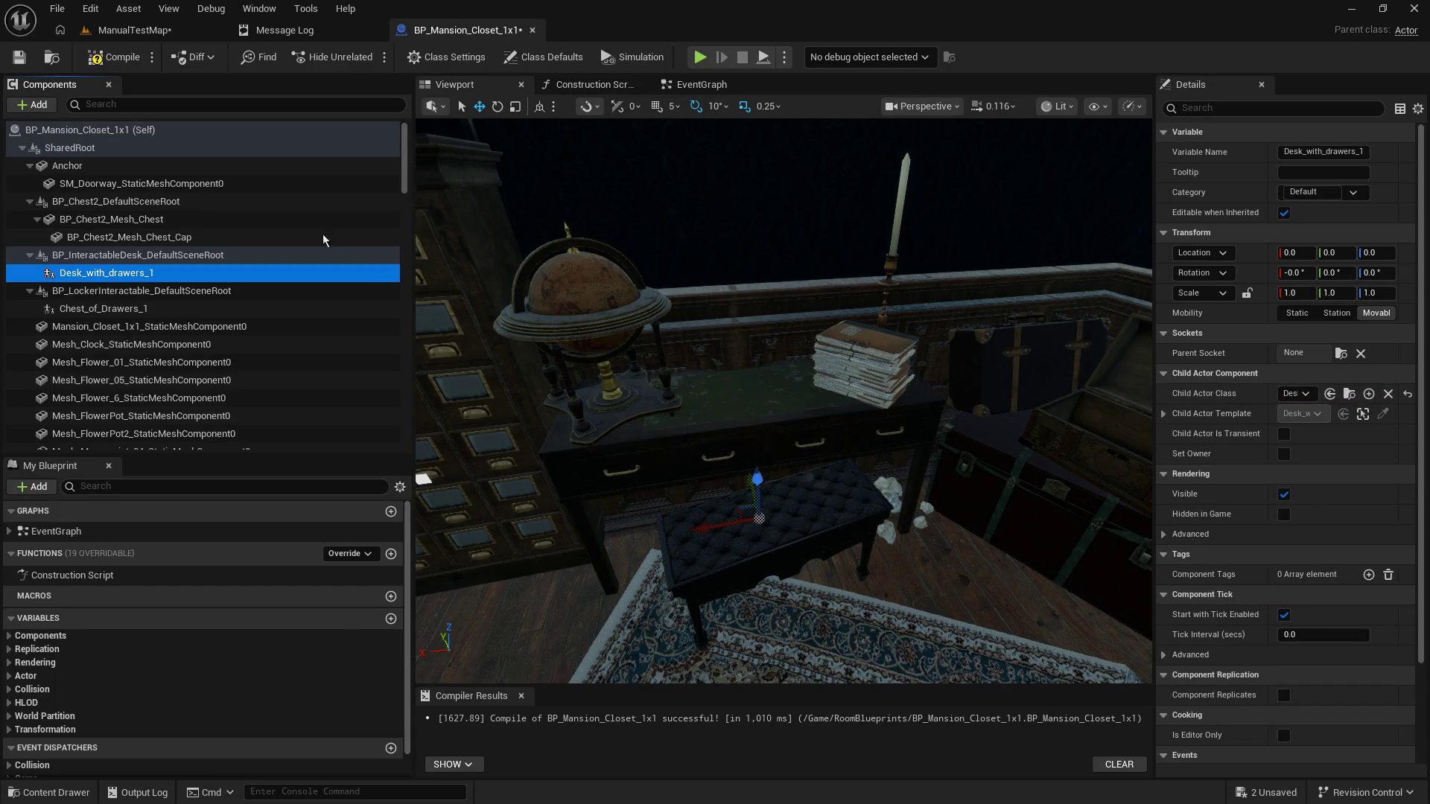
pyautogui.hotkey('ctrl', 's')
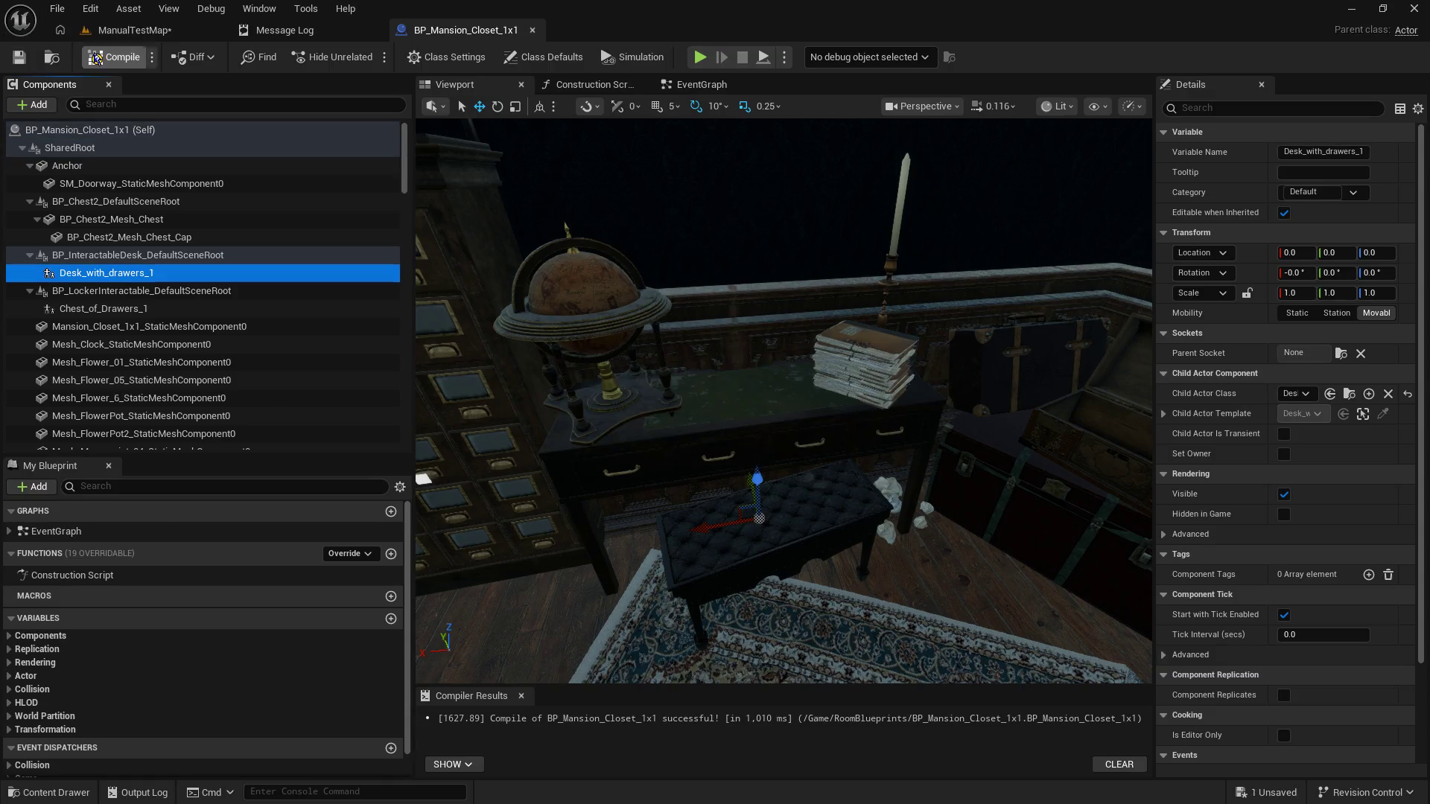
pyautogui.click(165, 33)
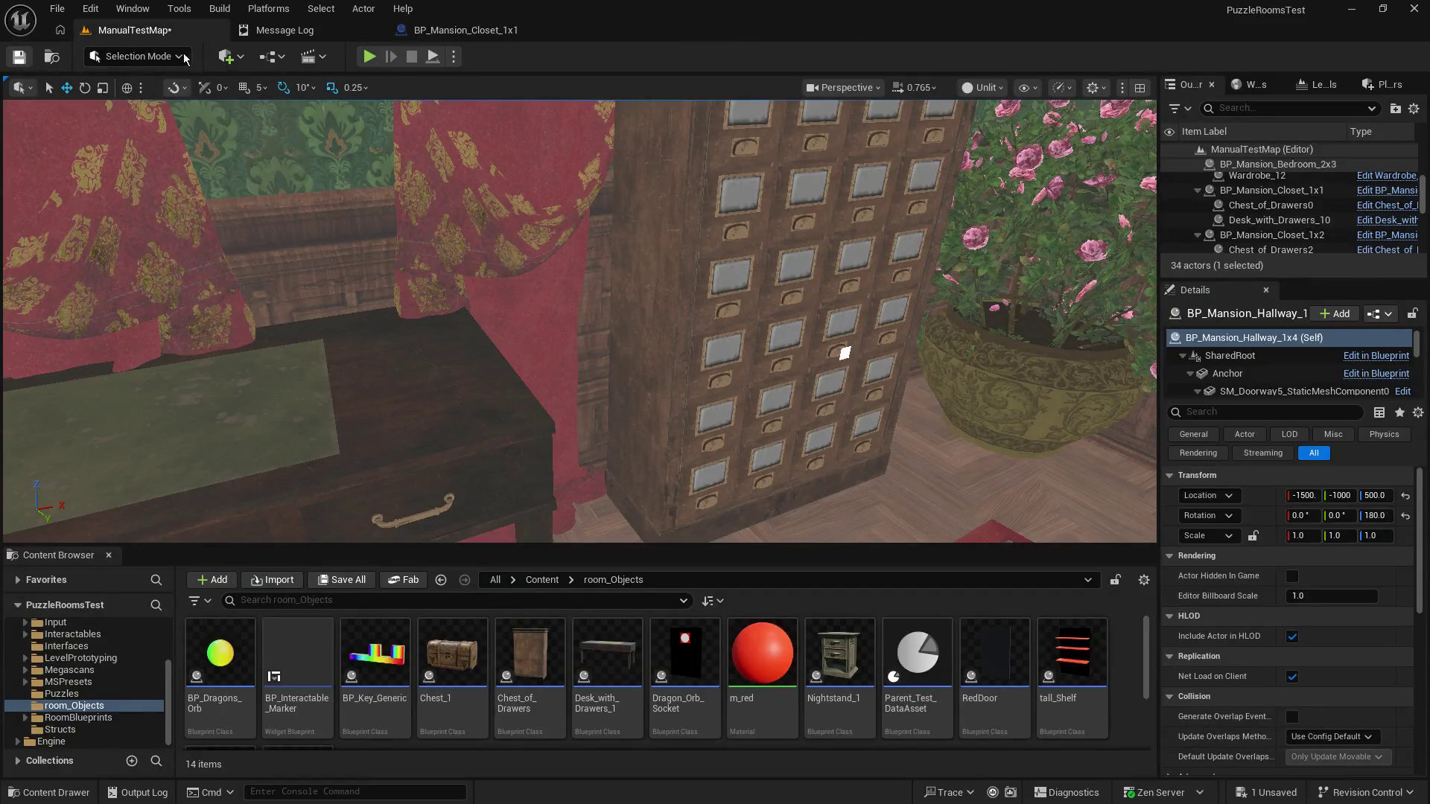
# Step: Save ManualTestMap, start play mode, and walk into the closet up to the drawer cabinet
pyautogui.hotkey('ctrl', 's')
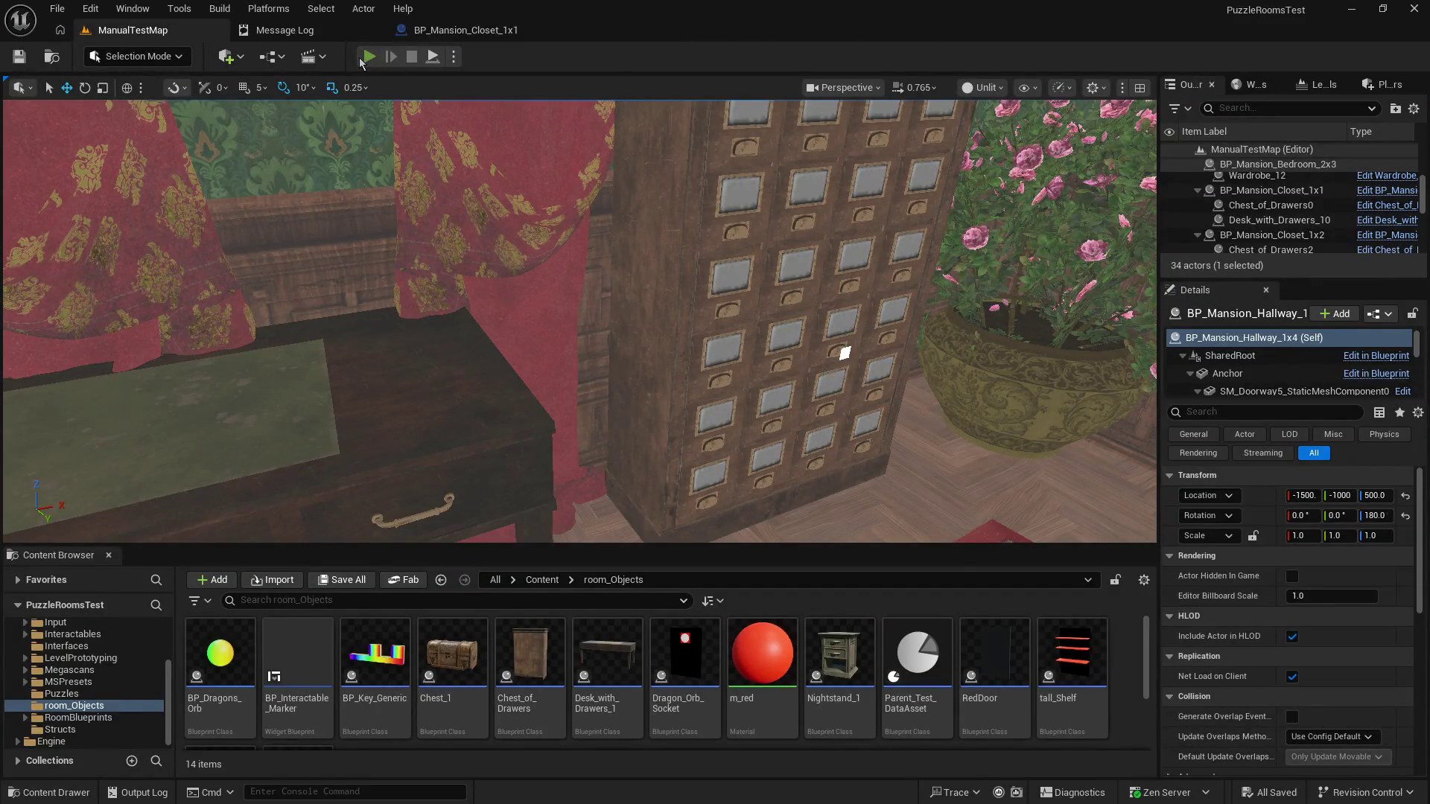
pyautogui.hotkey('alt', 'p')
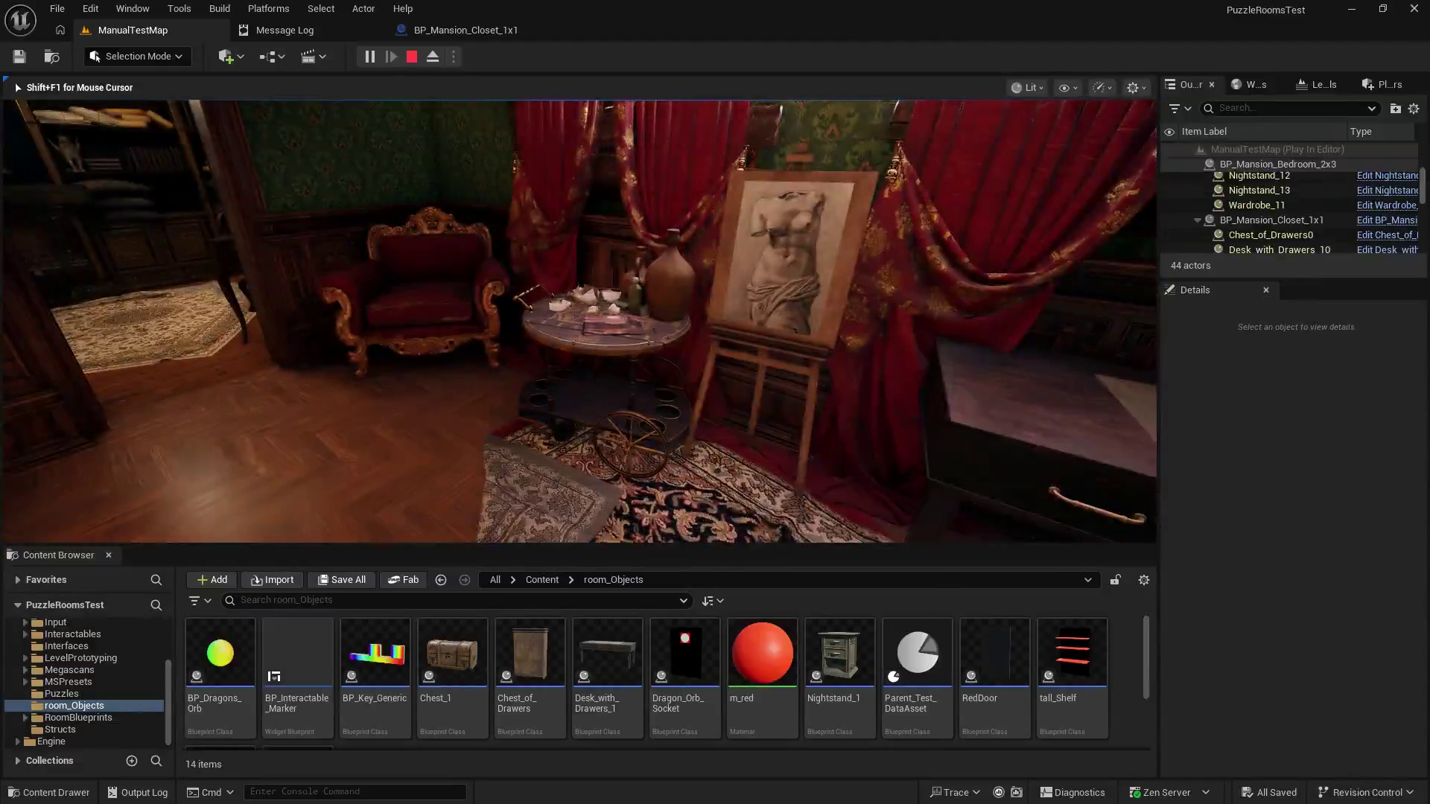
pyautogui.press('w')
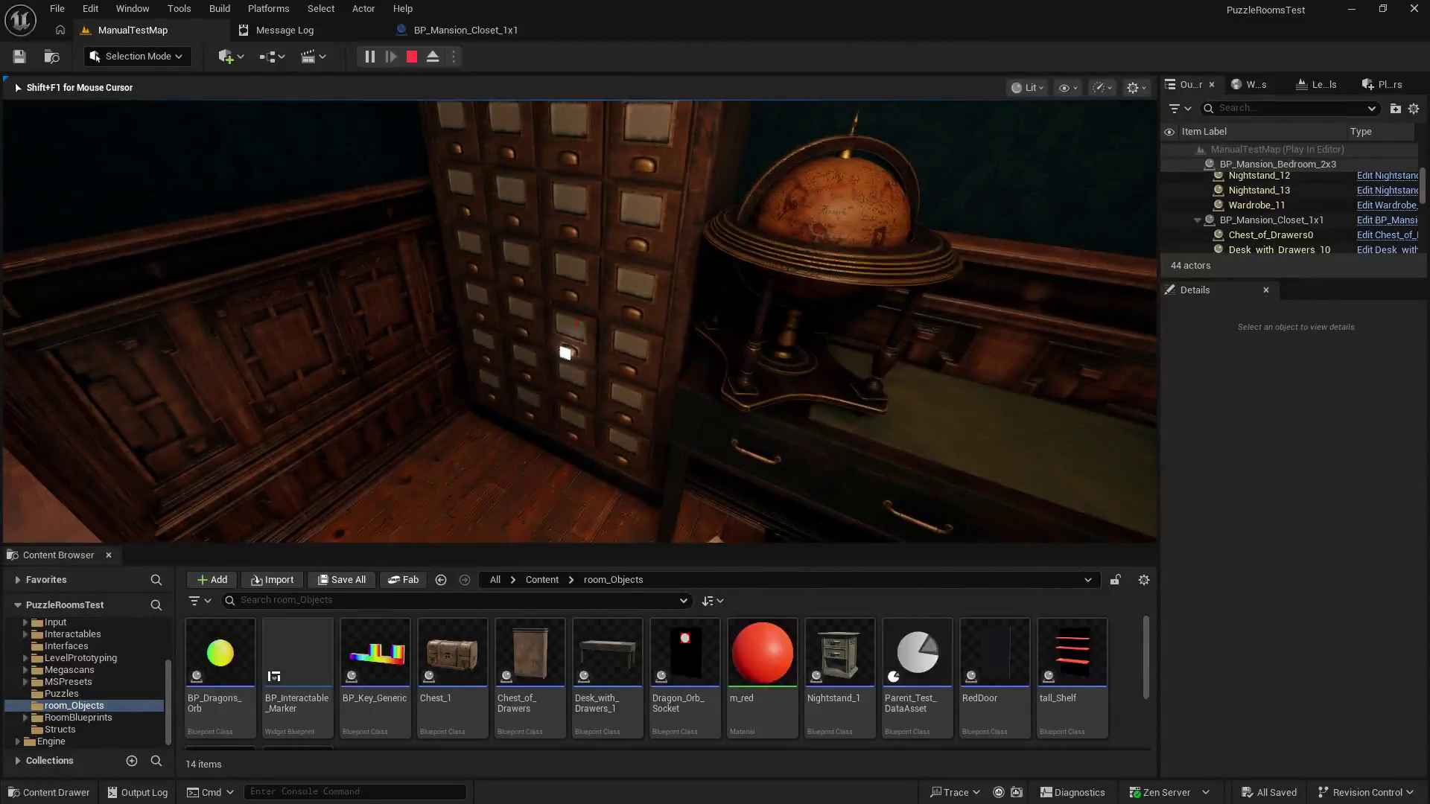
pyautogui.press('e')
pyautogui.press('w')
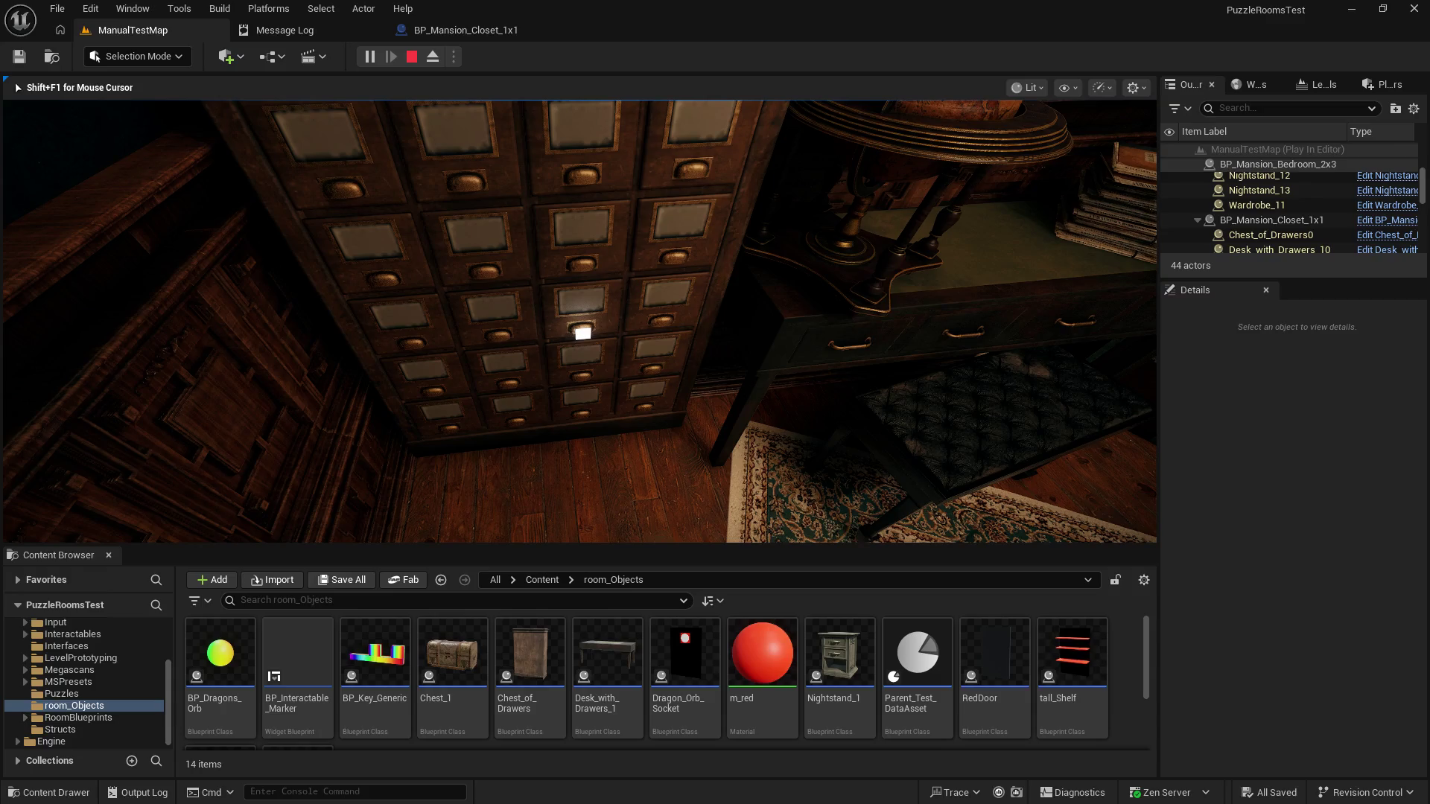
pyautogui.press('s')
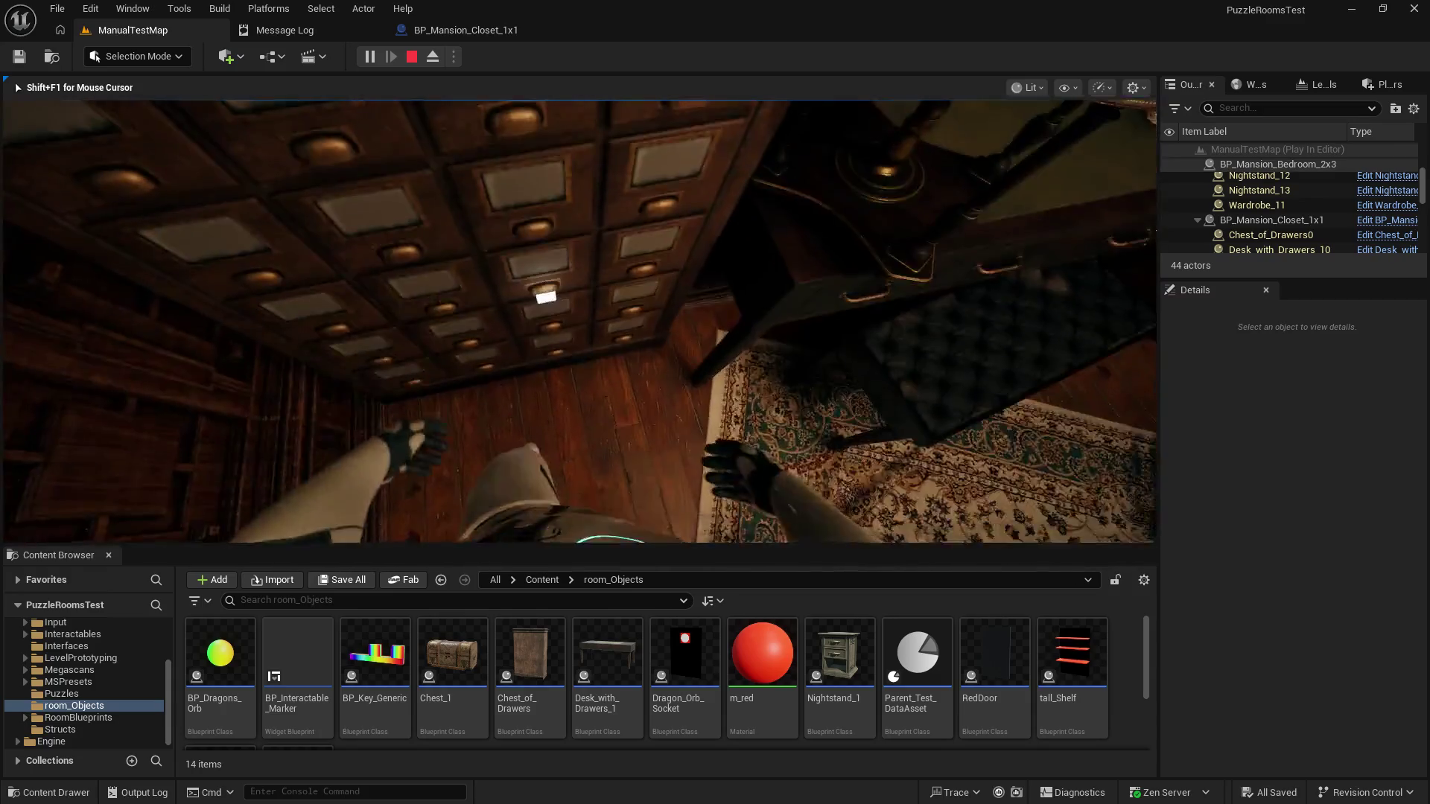
pyautogui.press('w')
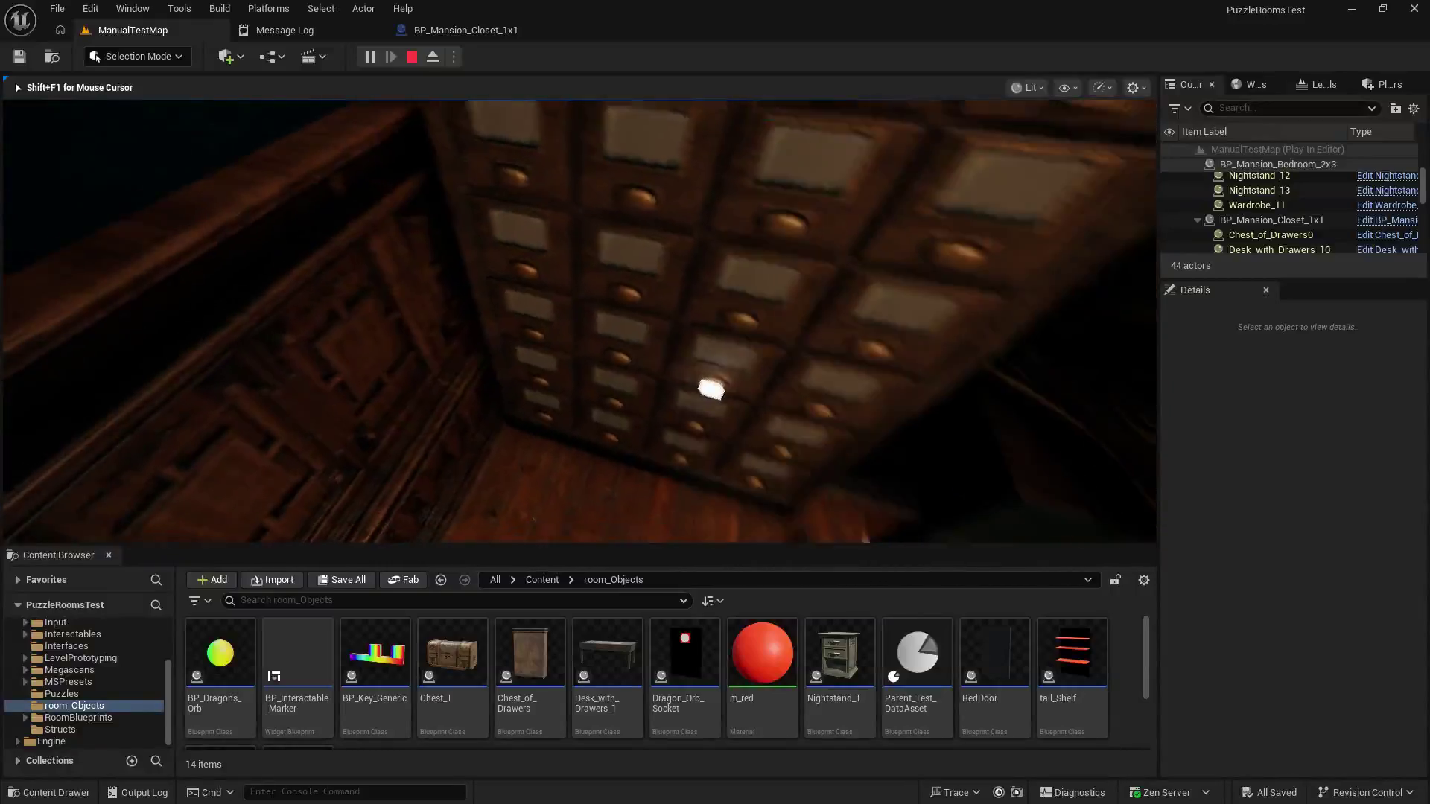
# Step: Open drawers on the cabinet, turning toward the desk and back to the globe
pyautogui.press('e')
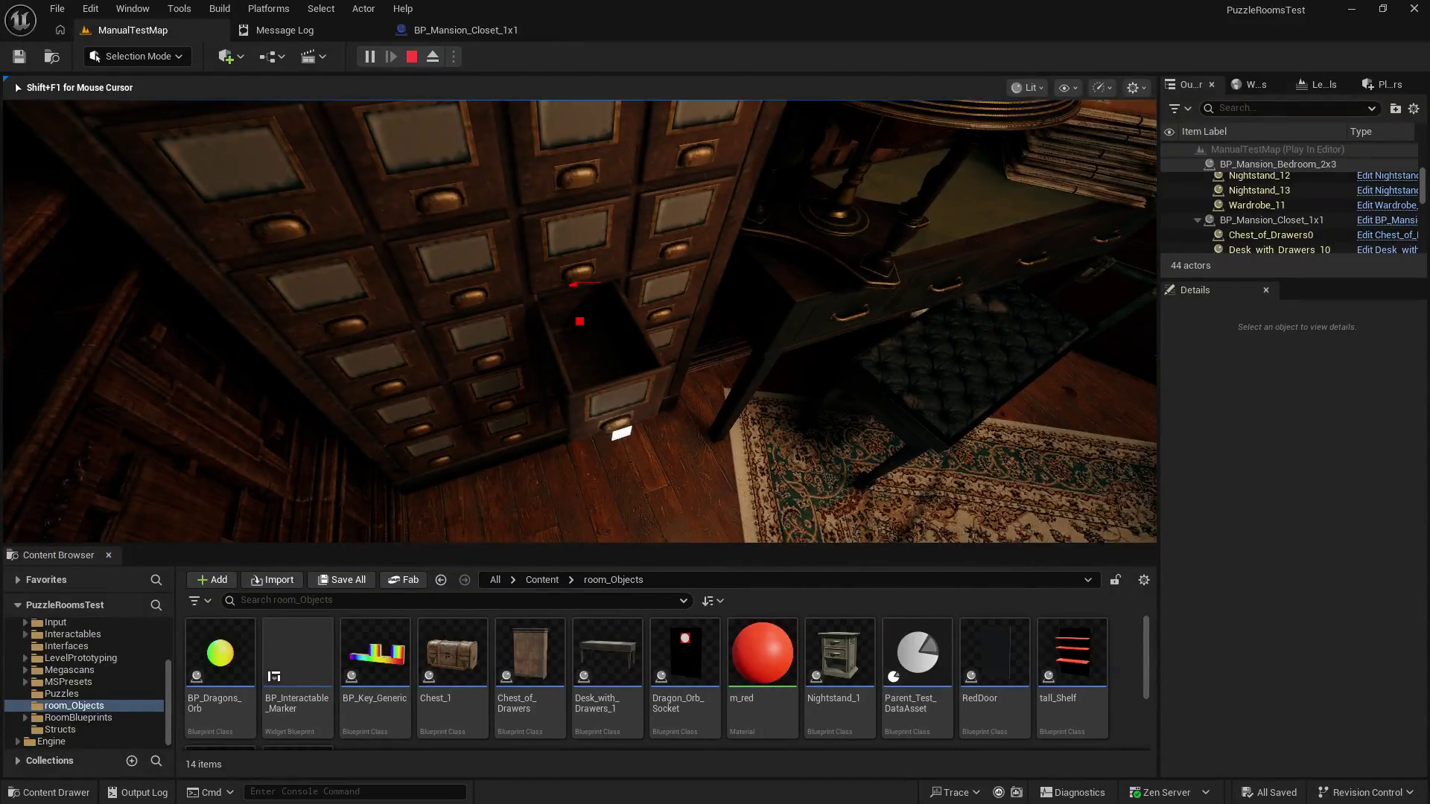
pyautogui.press('d')
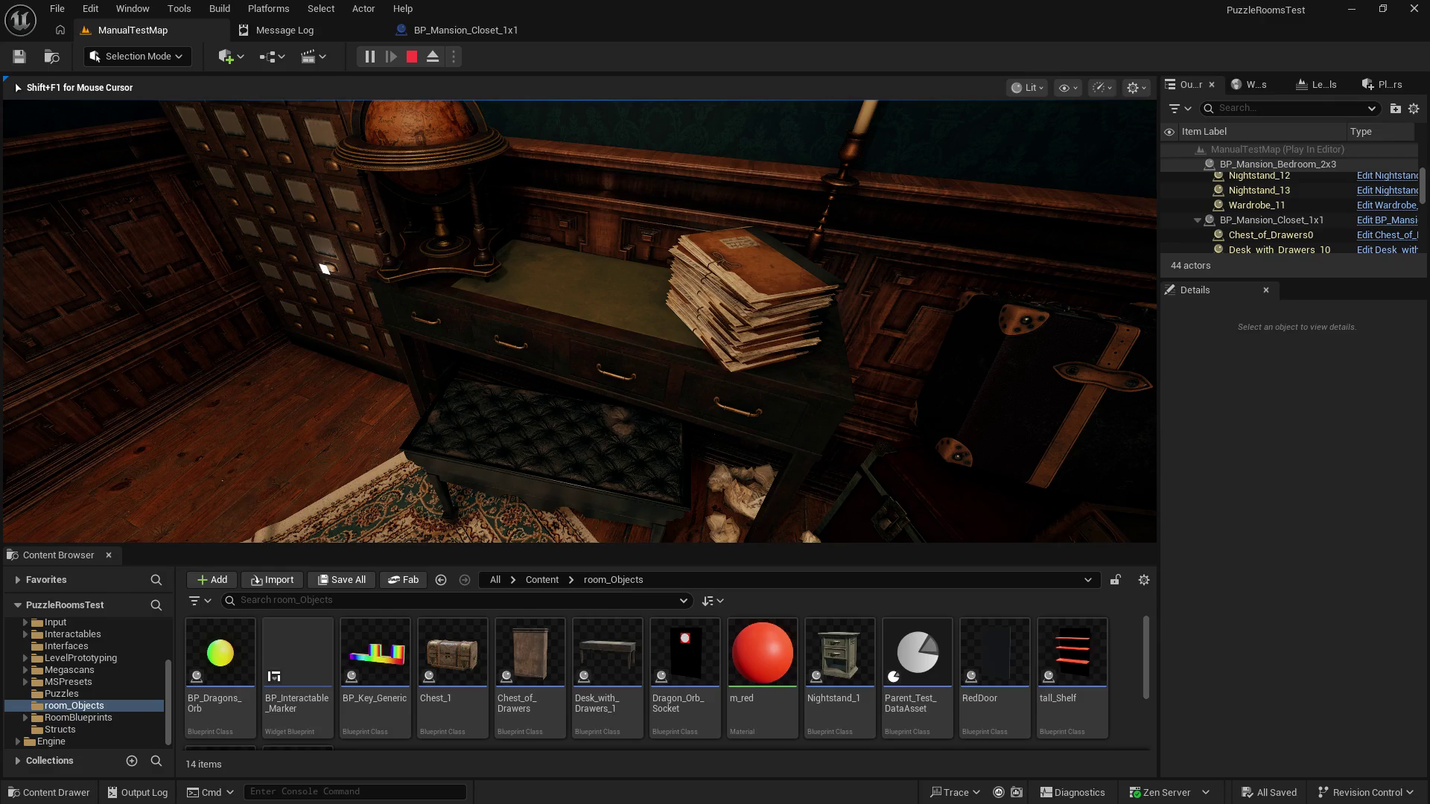
pyautogui.press('a')
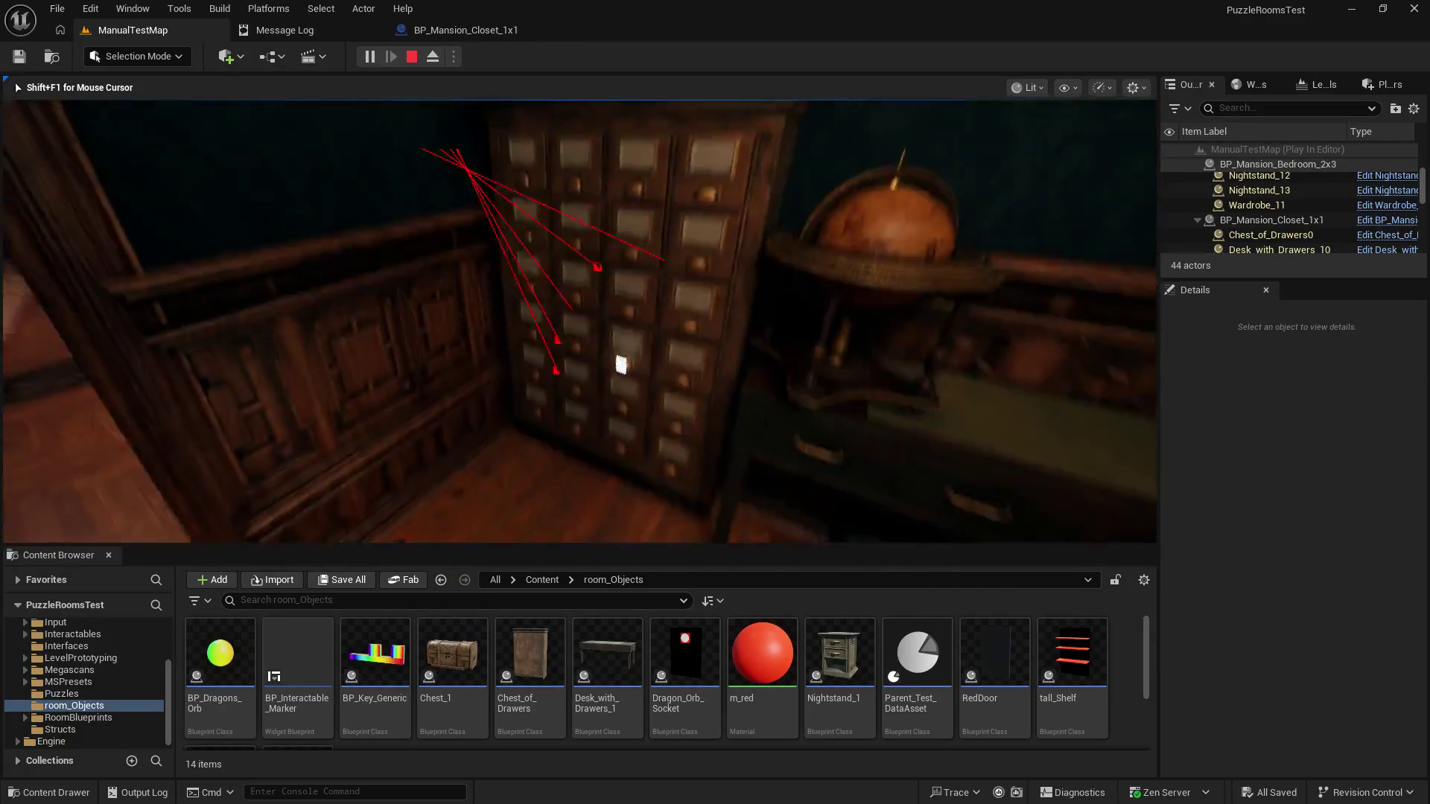
pyautogui.press('w')
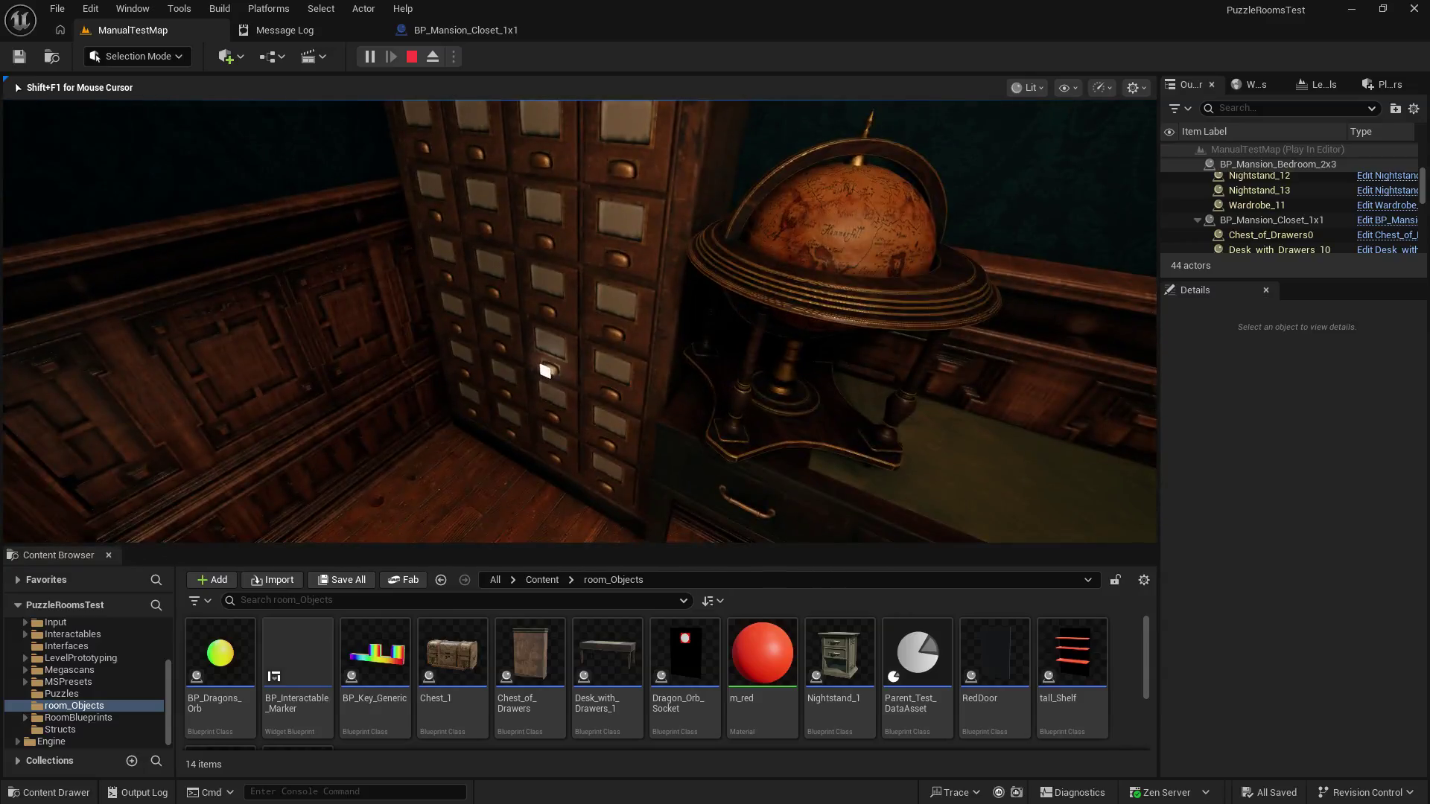
pyautogui.press('e')
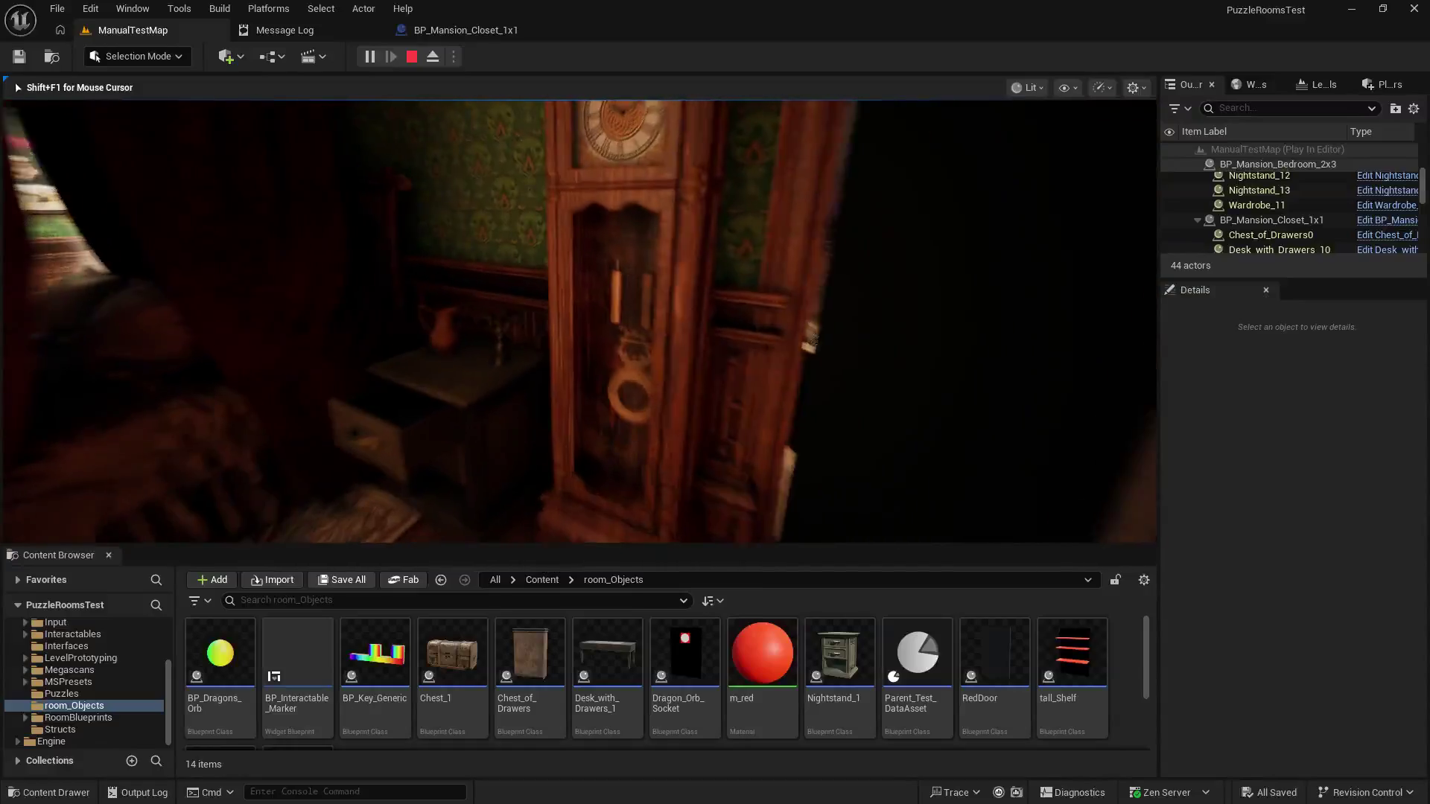
# Step: Walk out of the closet to the tall drawer cabinet and pull a drawer open
pyautogui.press('w')
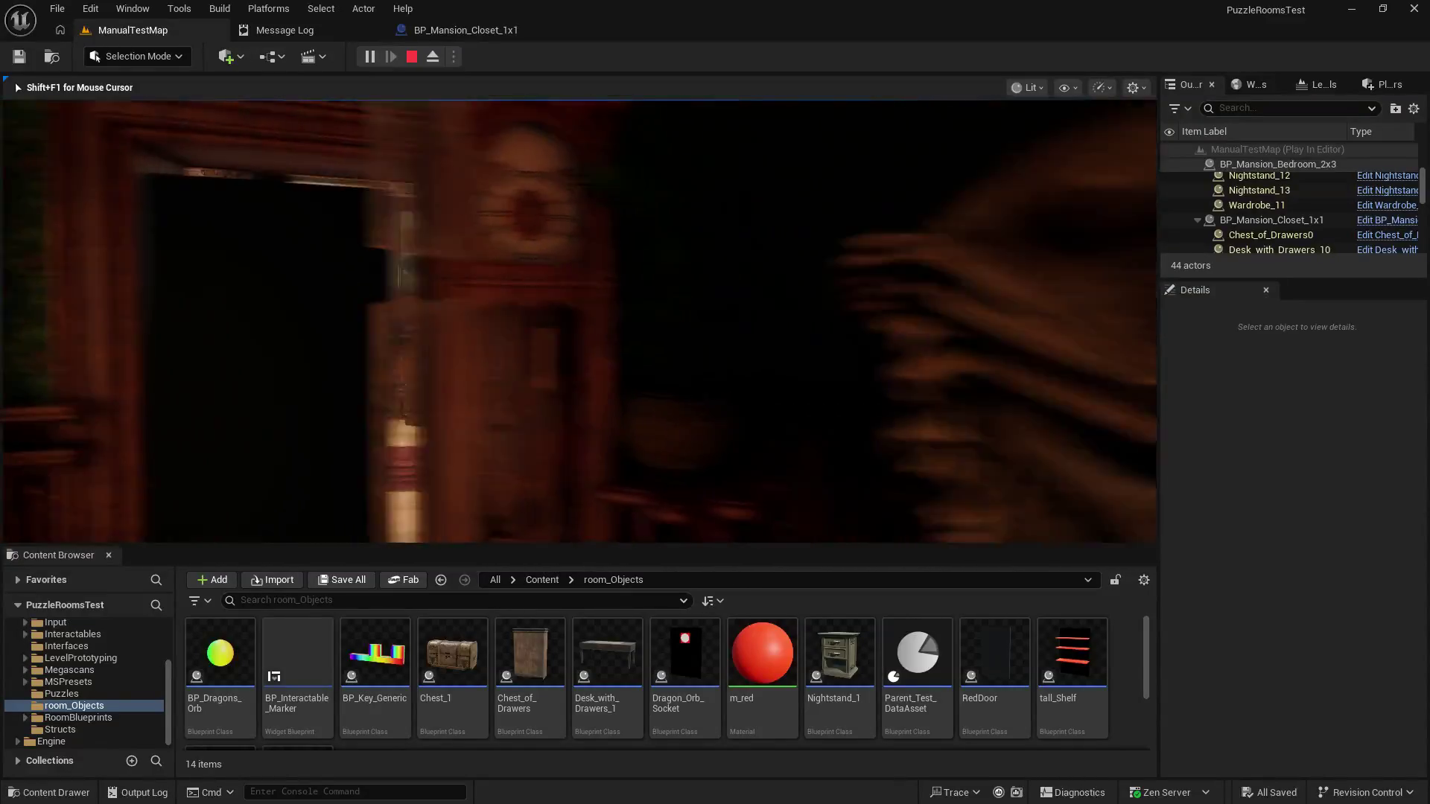
pyautogui.press('s')
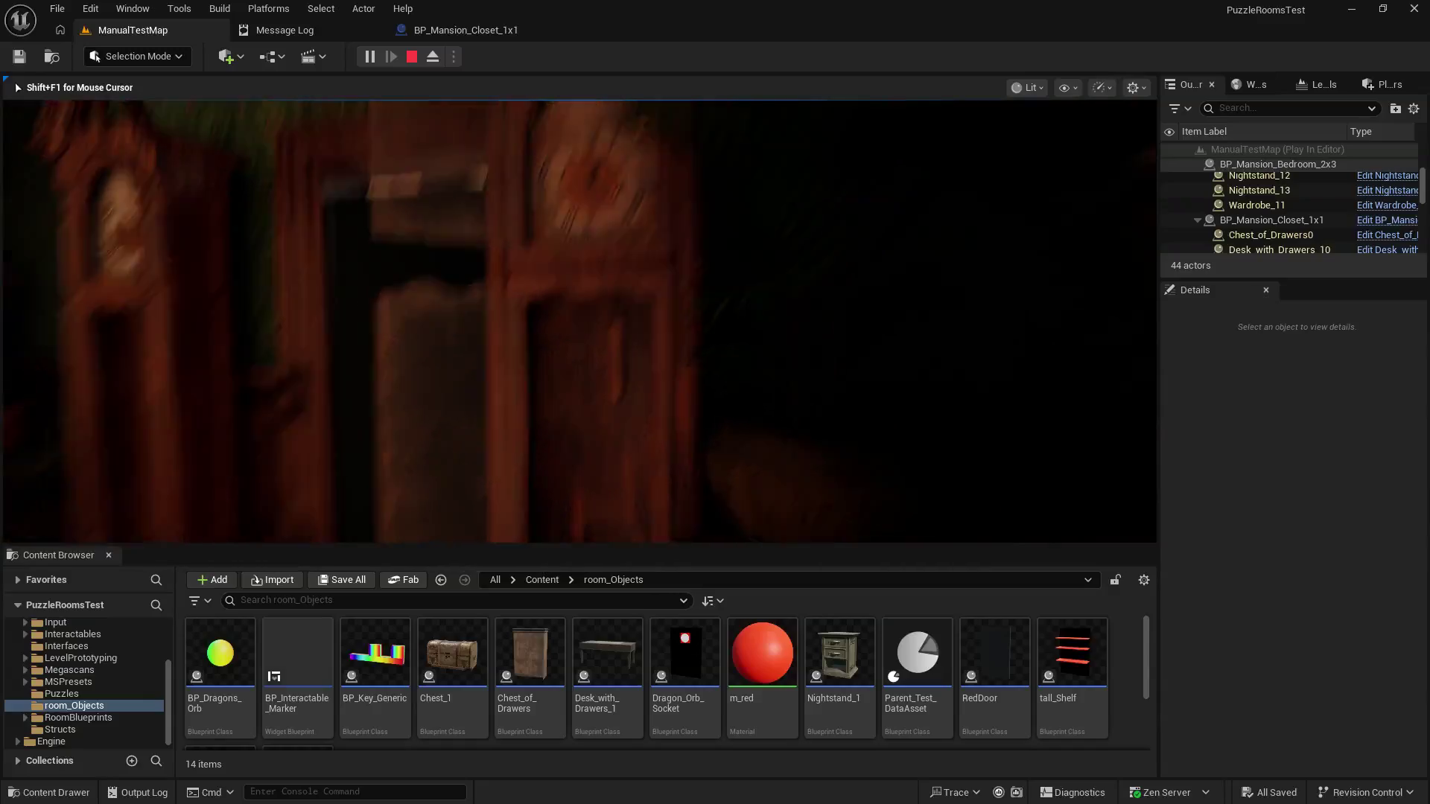
pyautogui.press('w')
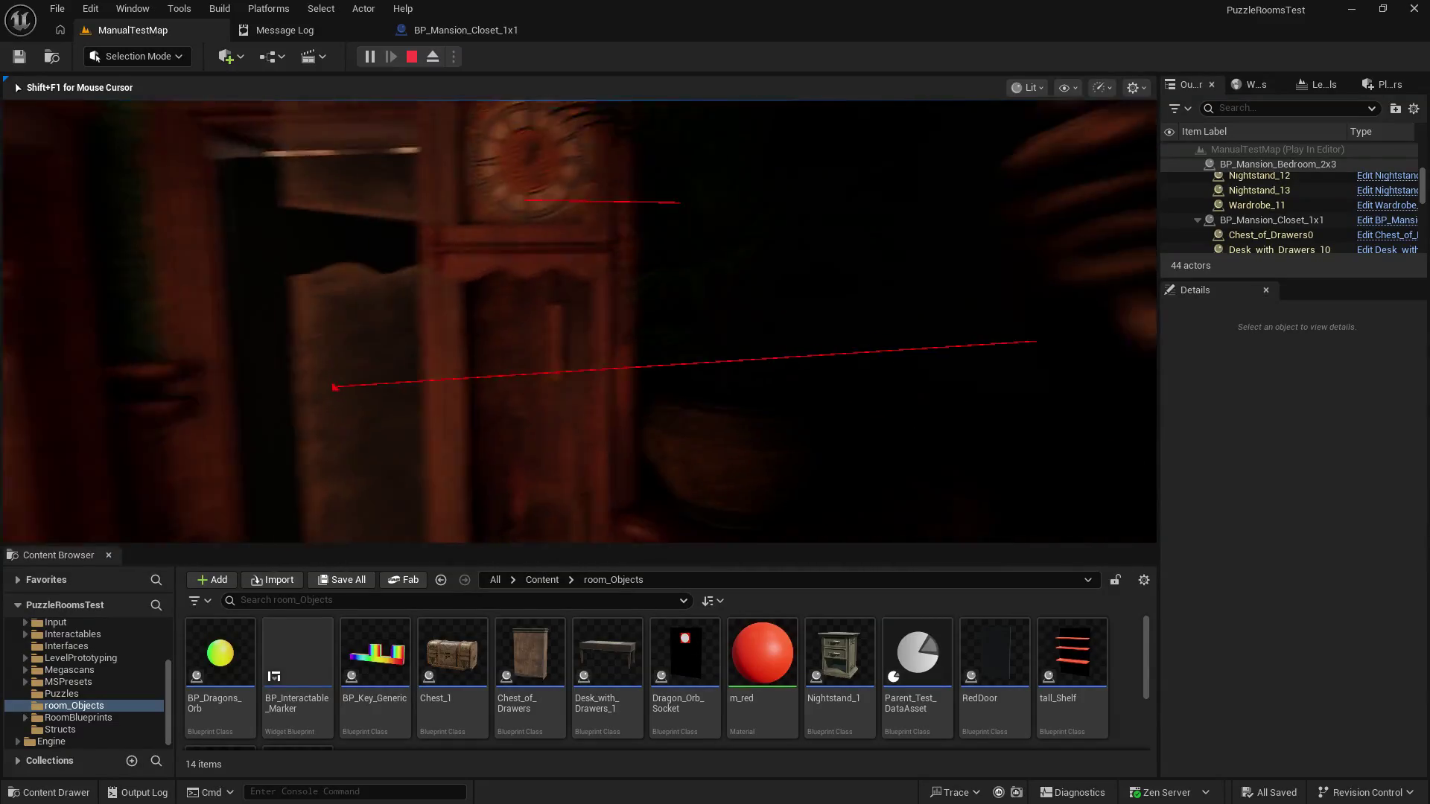
pyautogui.press('s')
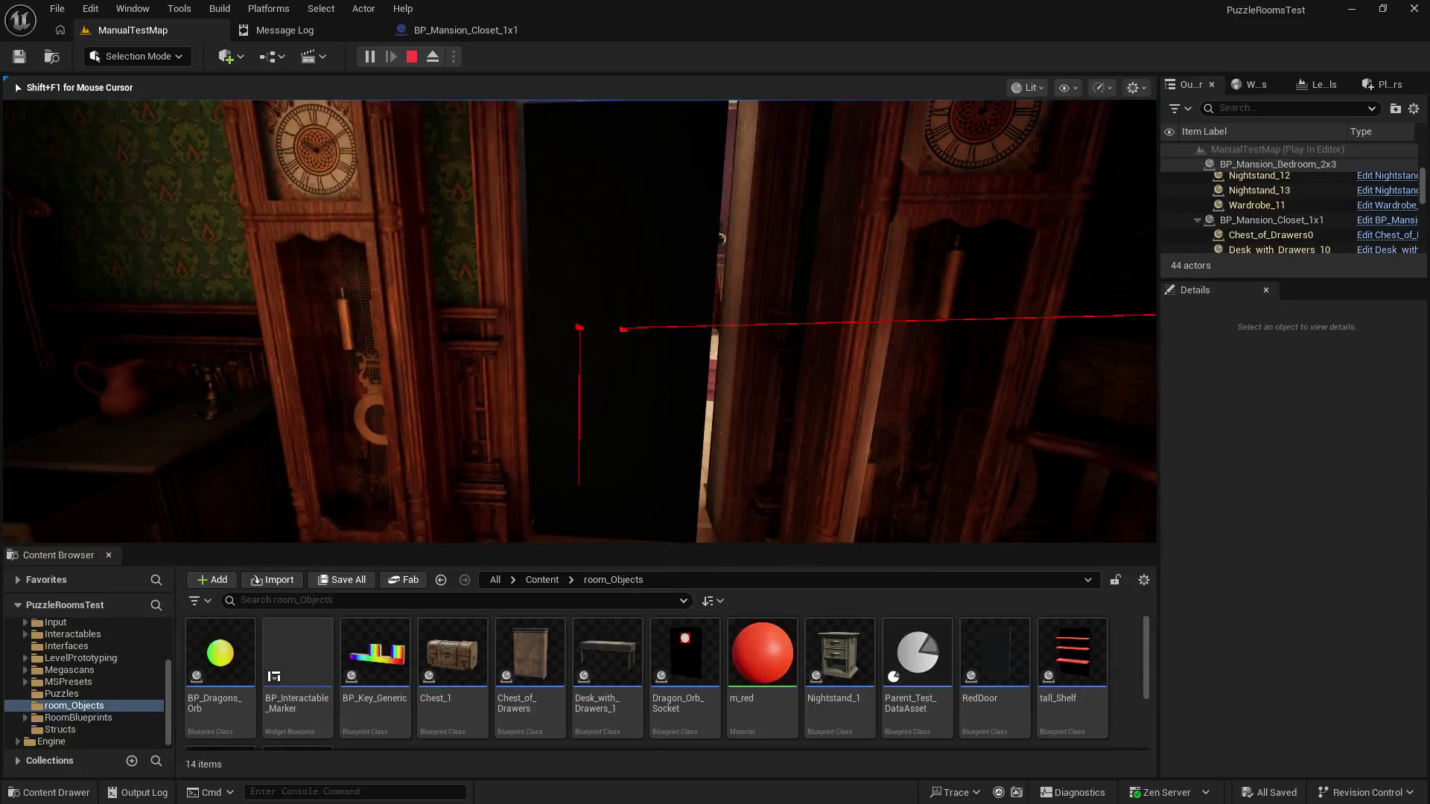
pyautogui.press('w')
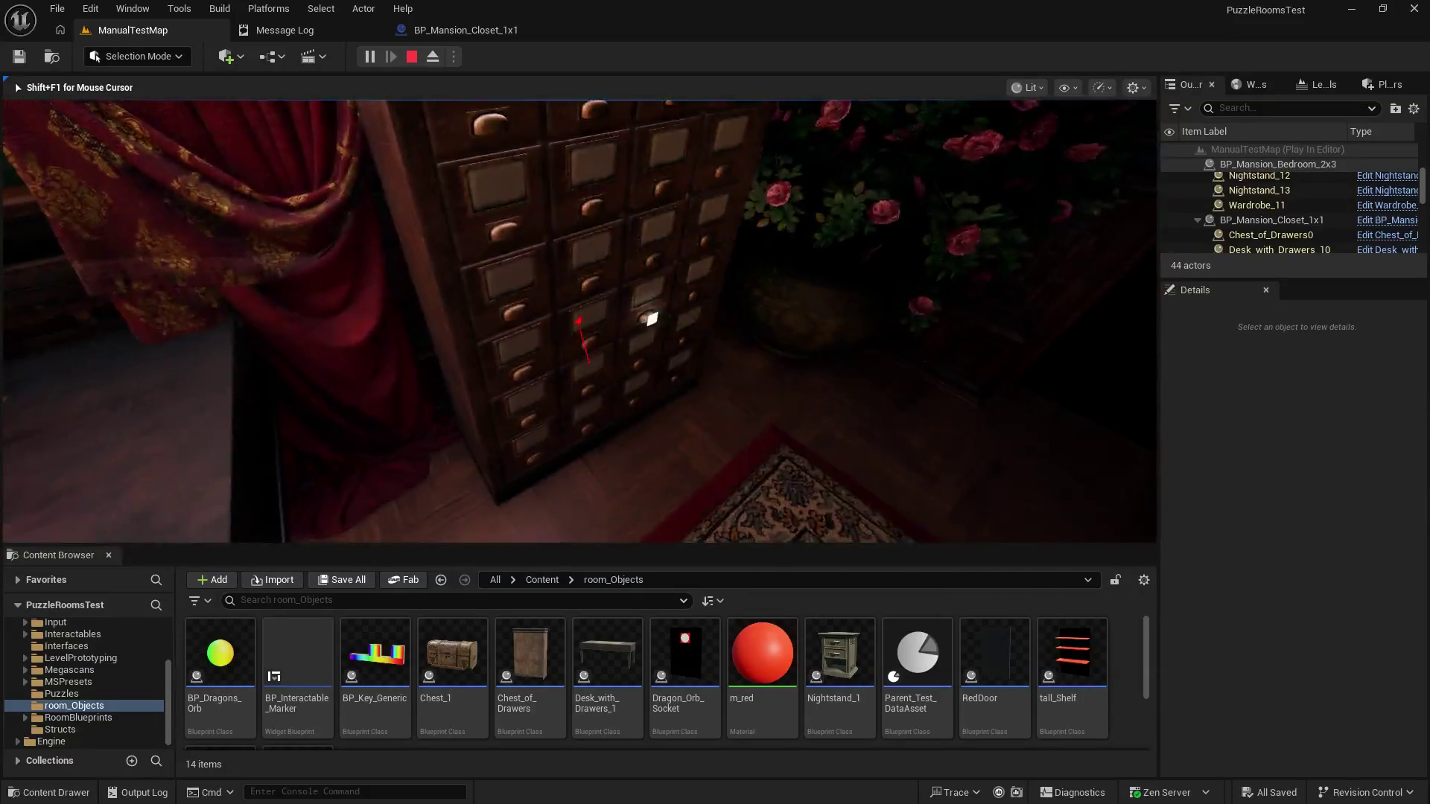
pyautogui.press('s')
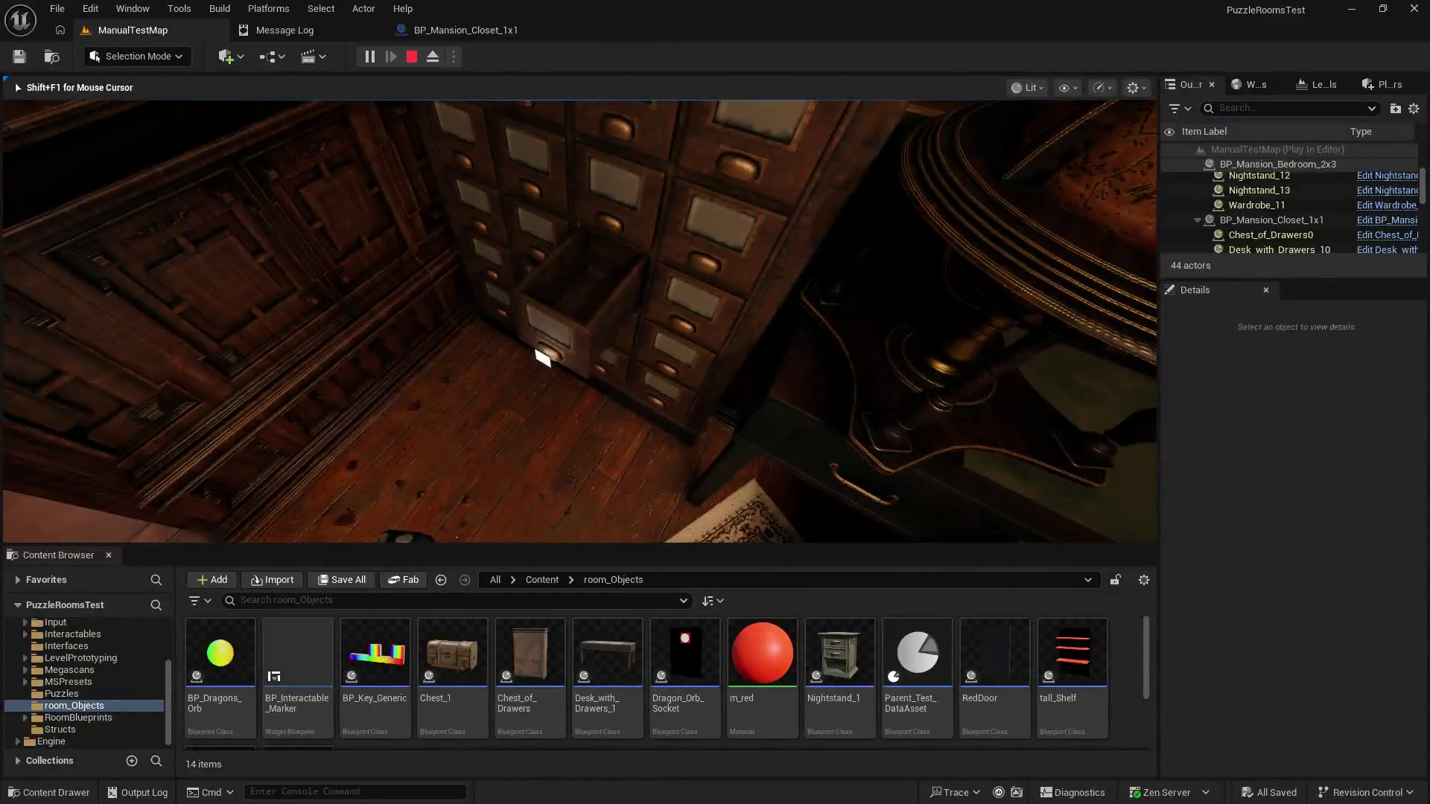
# Step: Stop the play session, restart it, take control of the game view, then stop again
pyautogui.press('Escape')
pyautogui.click(368, 58)
pyautogui.click(463, 298)
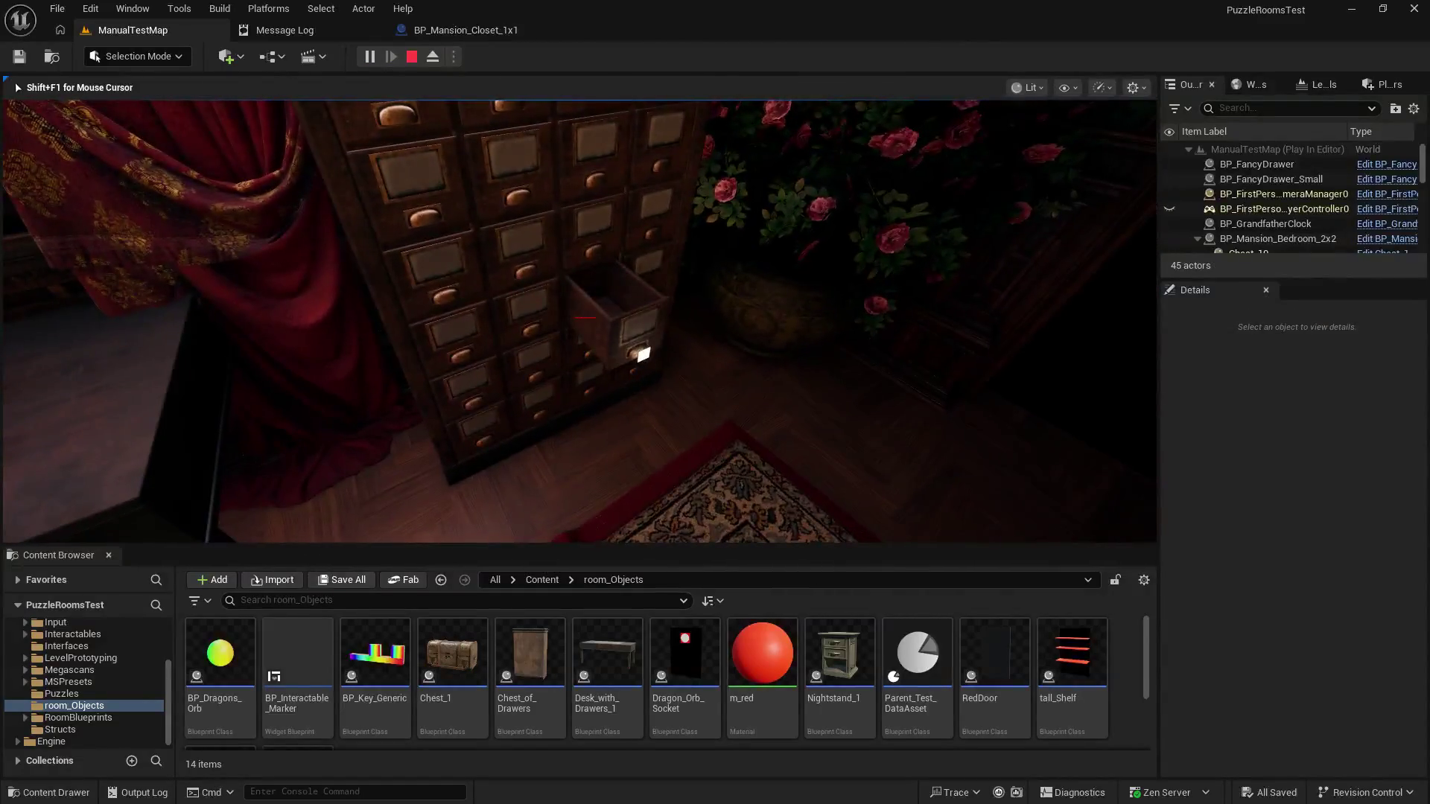
pyautogui.press('Escape')
# Step: Replay the level, walk through the mansion to the lit stairwell, then exit with Esc
pyautogui.click(370, 57)
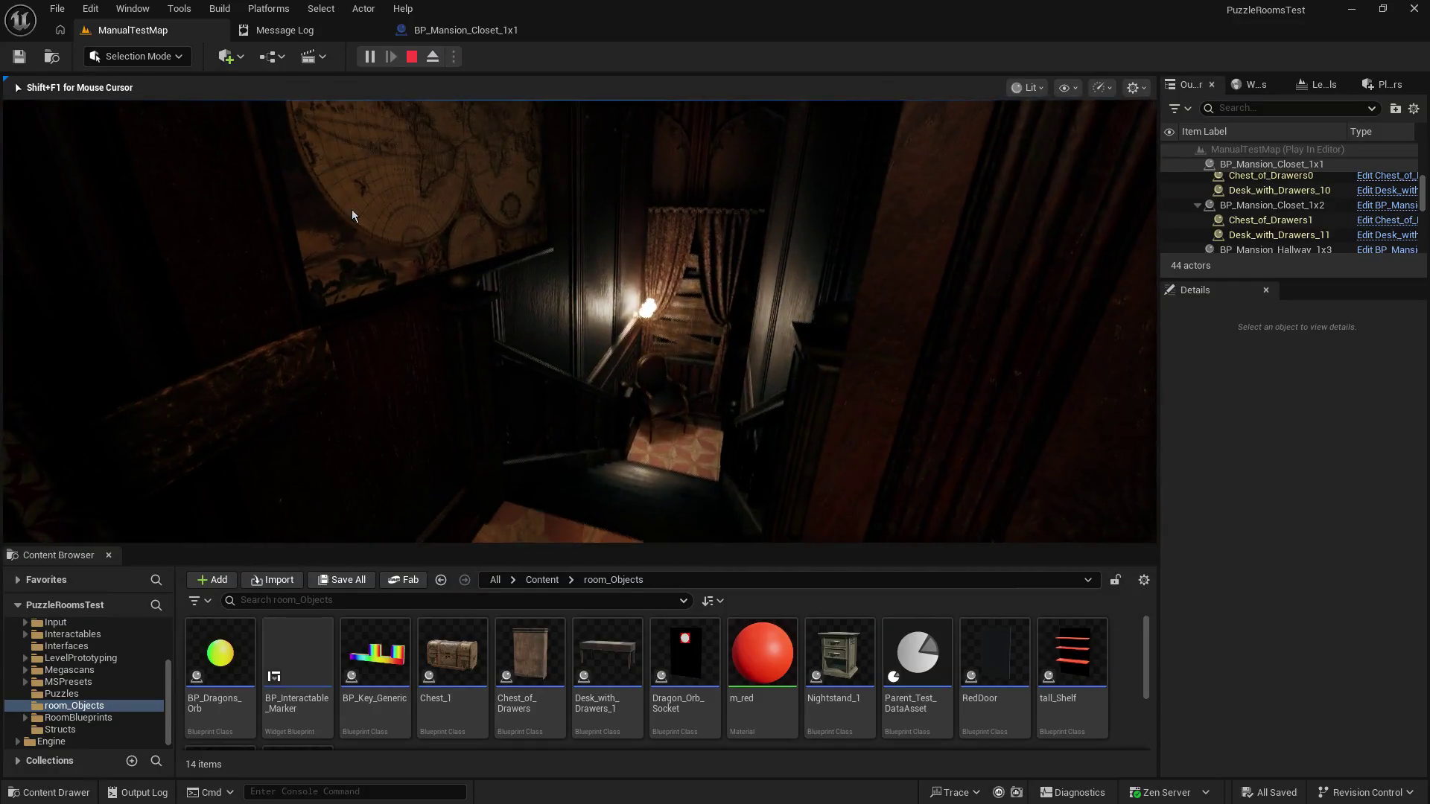
pyautogui.press('Escape')
pyautogui.scroll(-10, 771, 258)
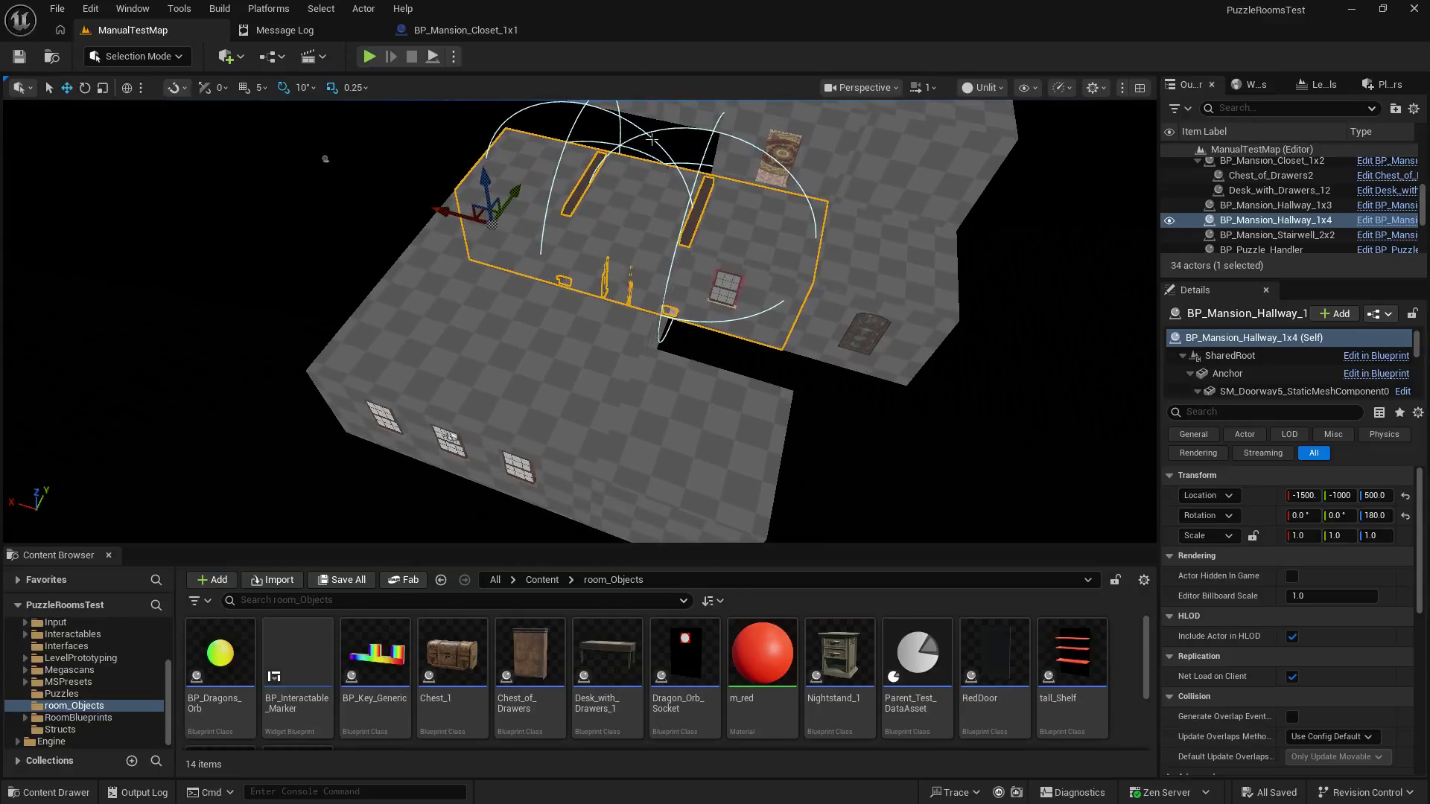
pyautogui.click(524, 325)
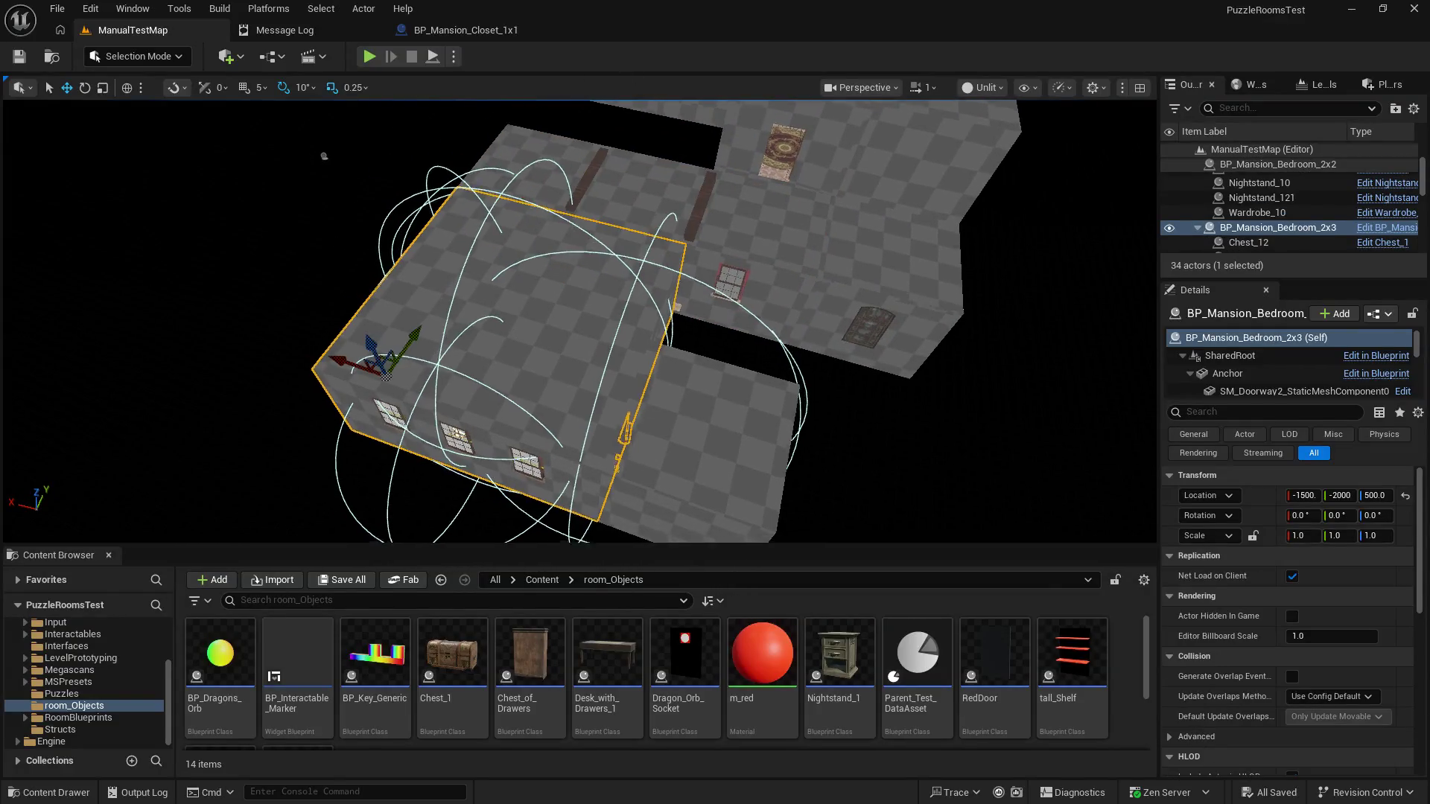
pyautogui.click(797, 373)
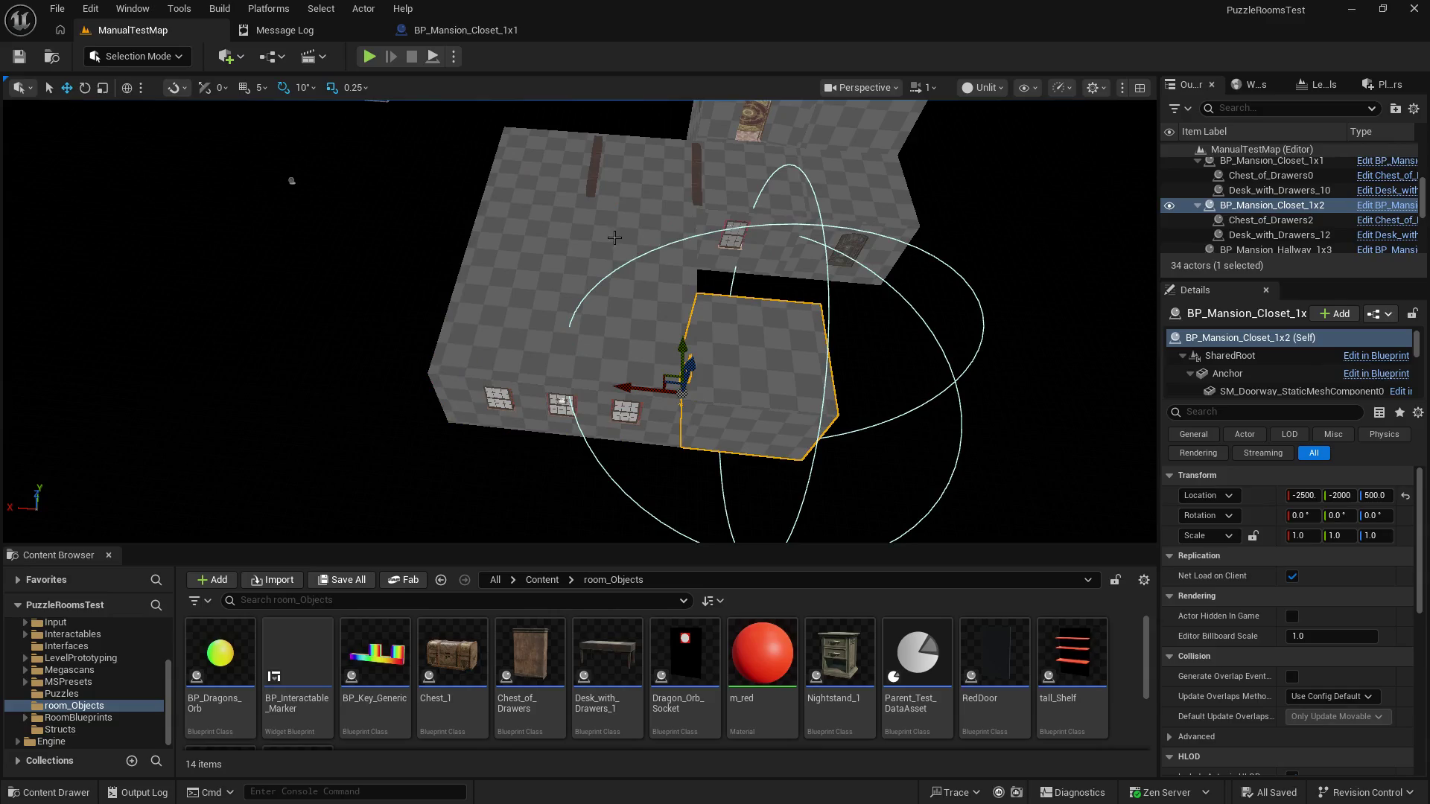
pyautogui.click(765, 195)
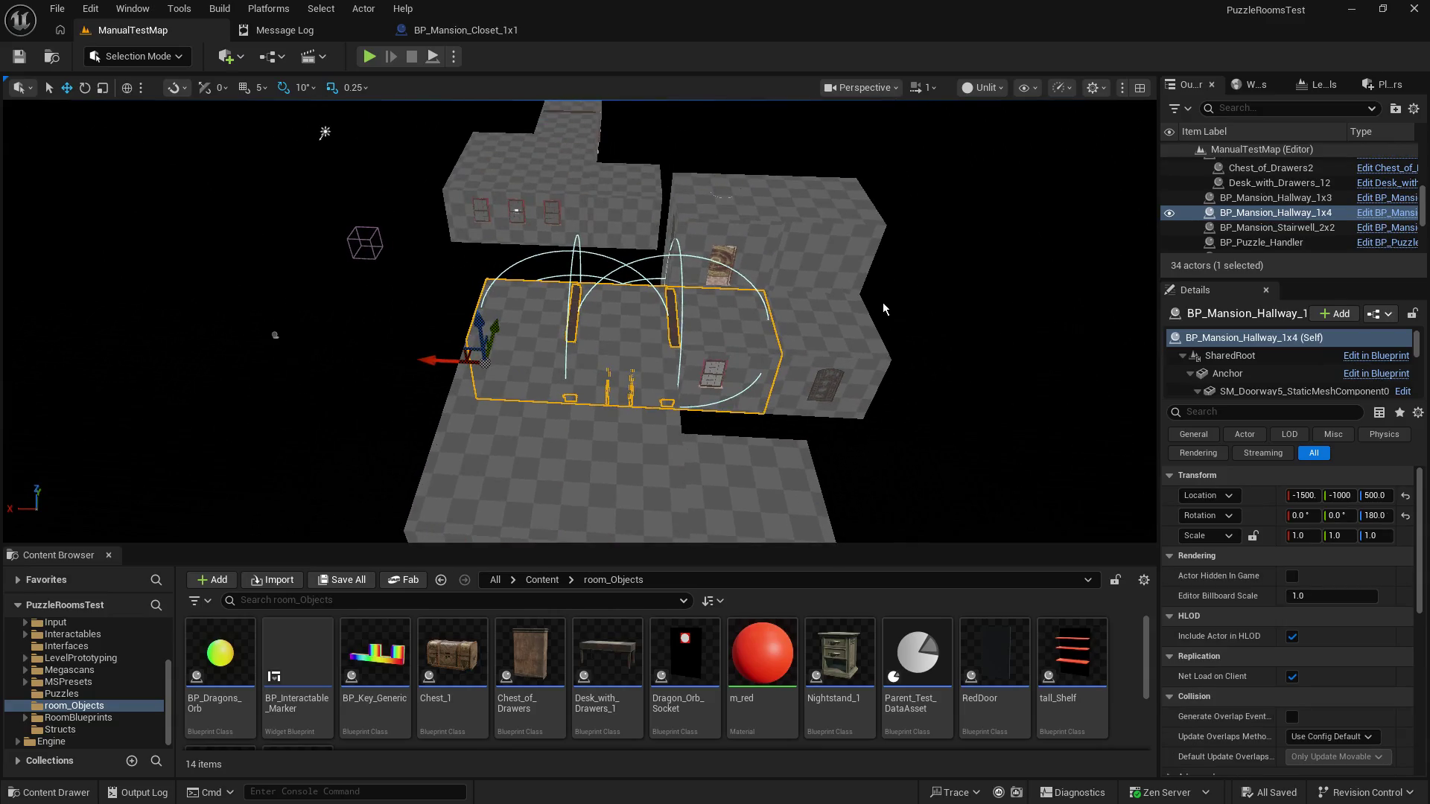
pyautogui.click(820, 350)
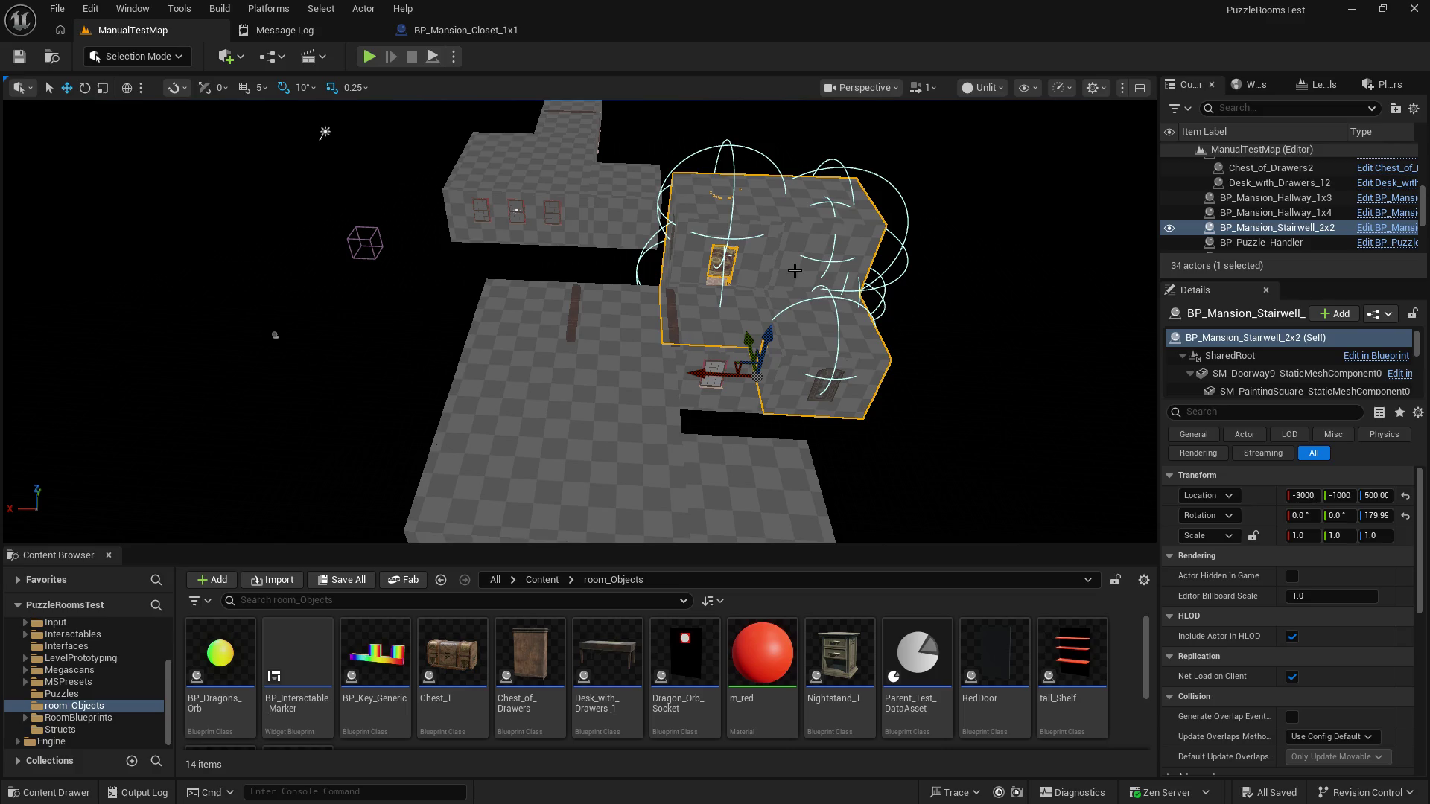
pyautogui.moveTo(868, 435)
pyautogui.mouseDown()
pyautogui.moveTo(849, 313)
pyautogui.moveTo(611, 312)
pyautogui.mouseUp()
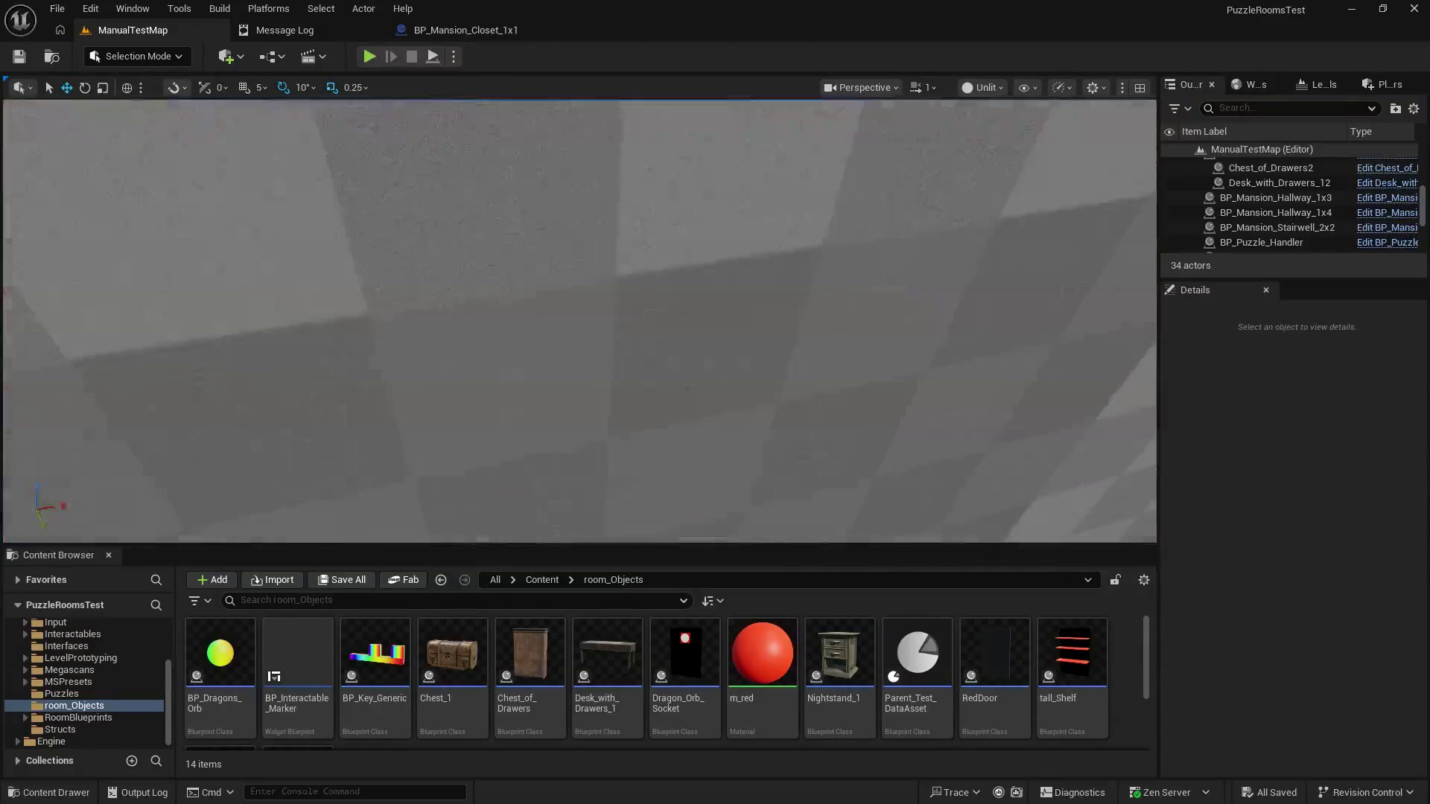
pyautogui.scroll(-5, 579, 320)
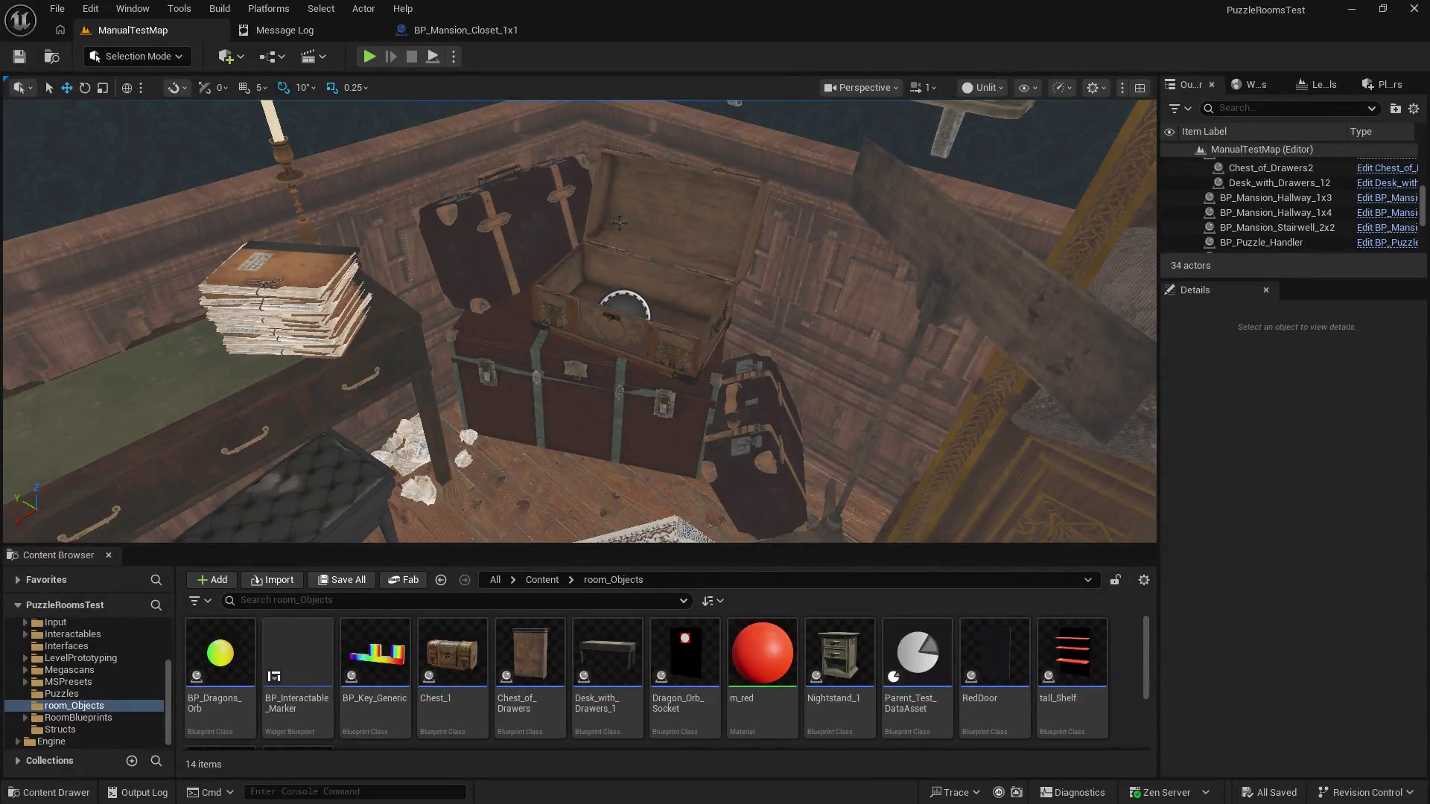
pyautogui.click(470, 31)
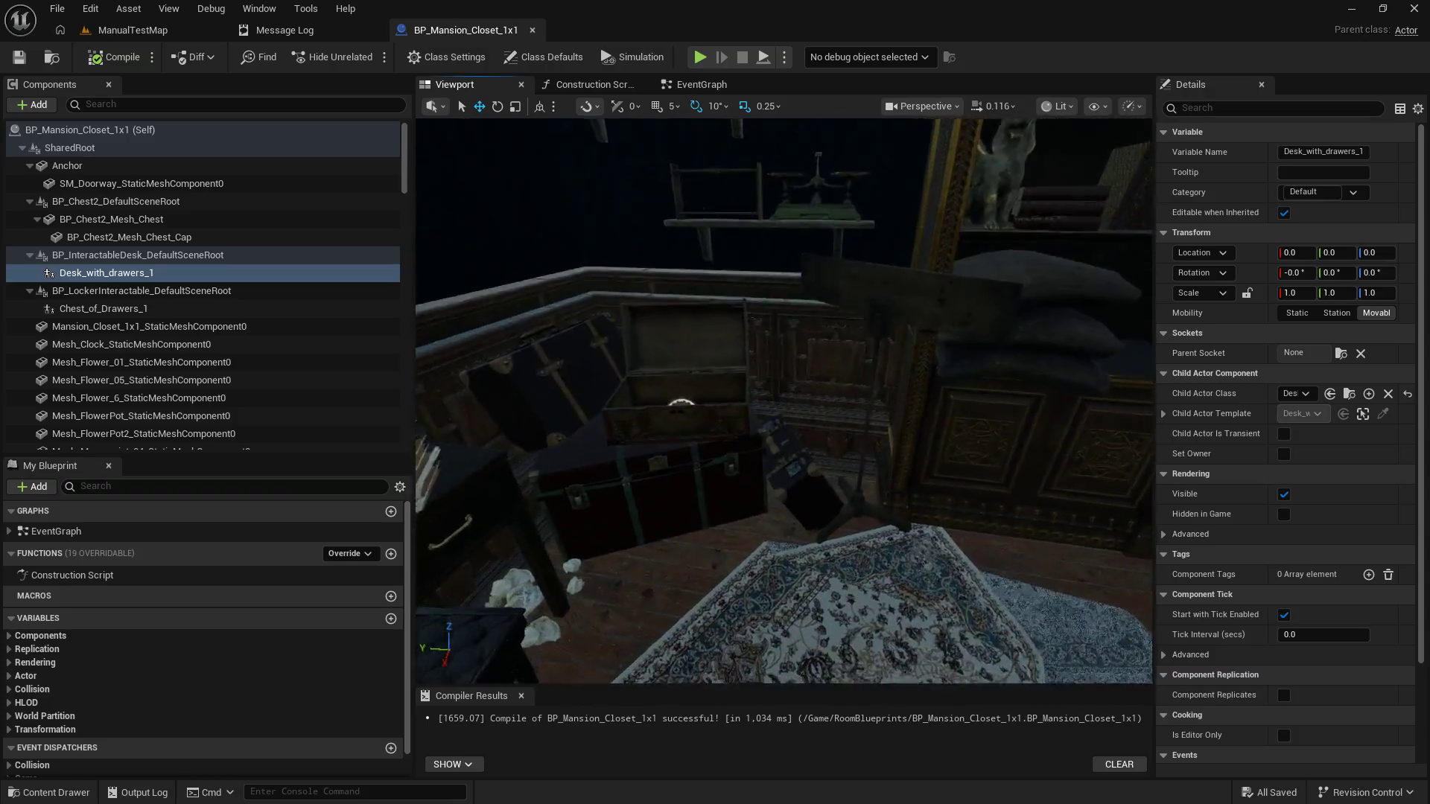
# Step: Delete the chest body and lid meshes from BP_Mansion_Closet_1x1
pyautogui.click(591, 383)
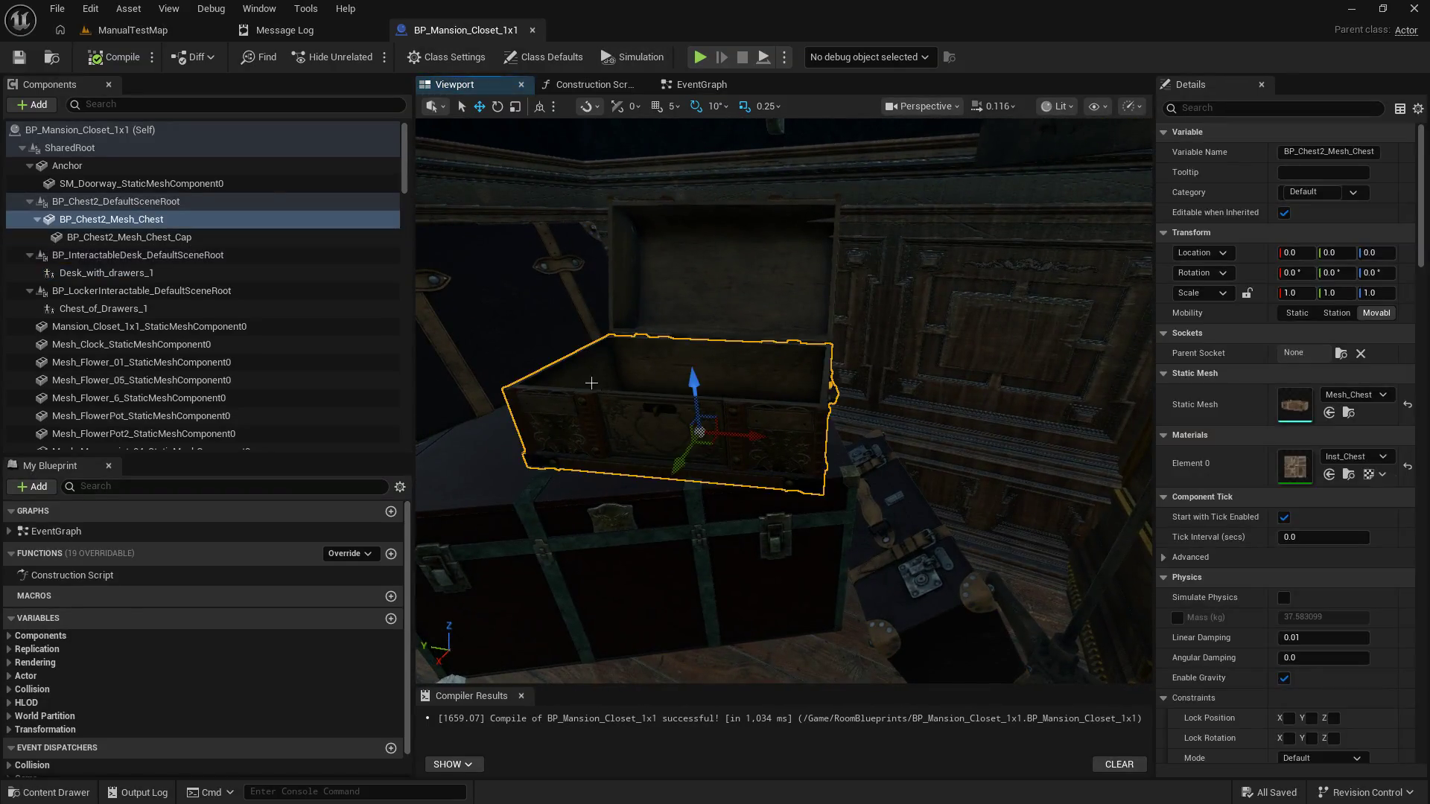
pyautogui.keyDown('shift'); pyautogui.click(145, 223); pyautogui.keyUp('shift')
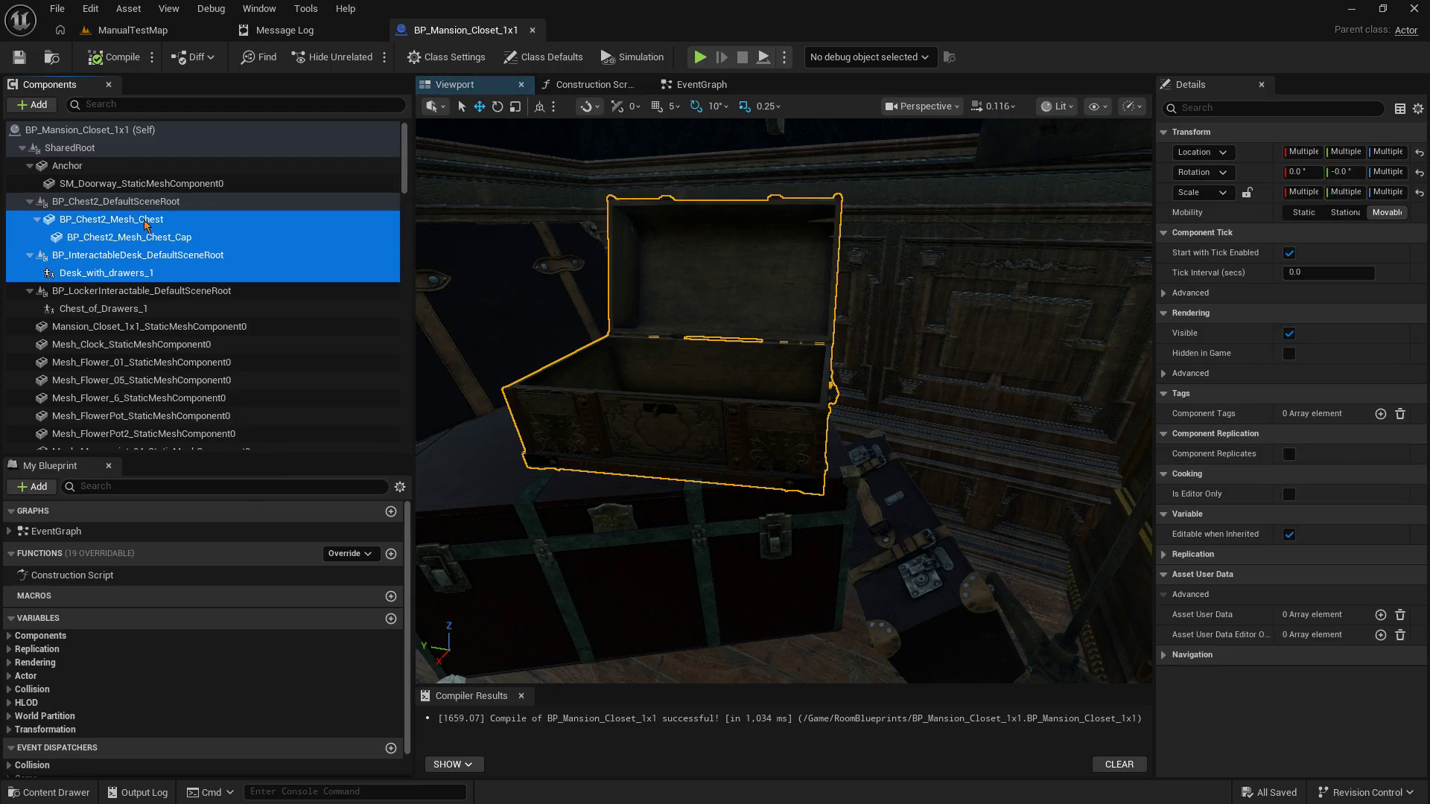
pyautogui.click(145, 222)
pyautogui.keyDown('shift'); pyautogui.click(153, 238); pyautogui.keyUp('shift')
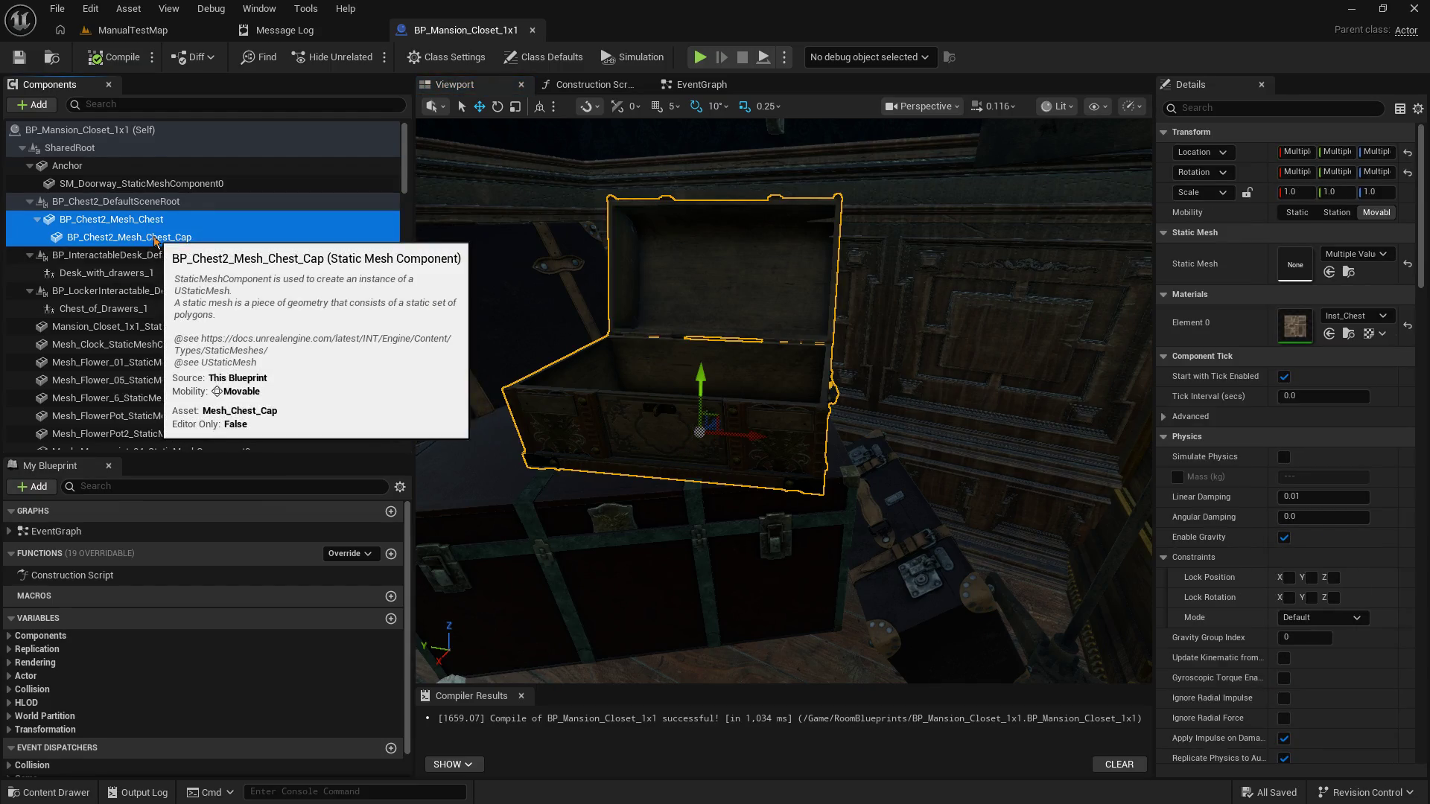
pyautogui.press('Delete')
# Step: Add a Child Actor component named Chest_1 and set its Child Actor Class to Chest_1
pyautogui.click(120, 201)
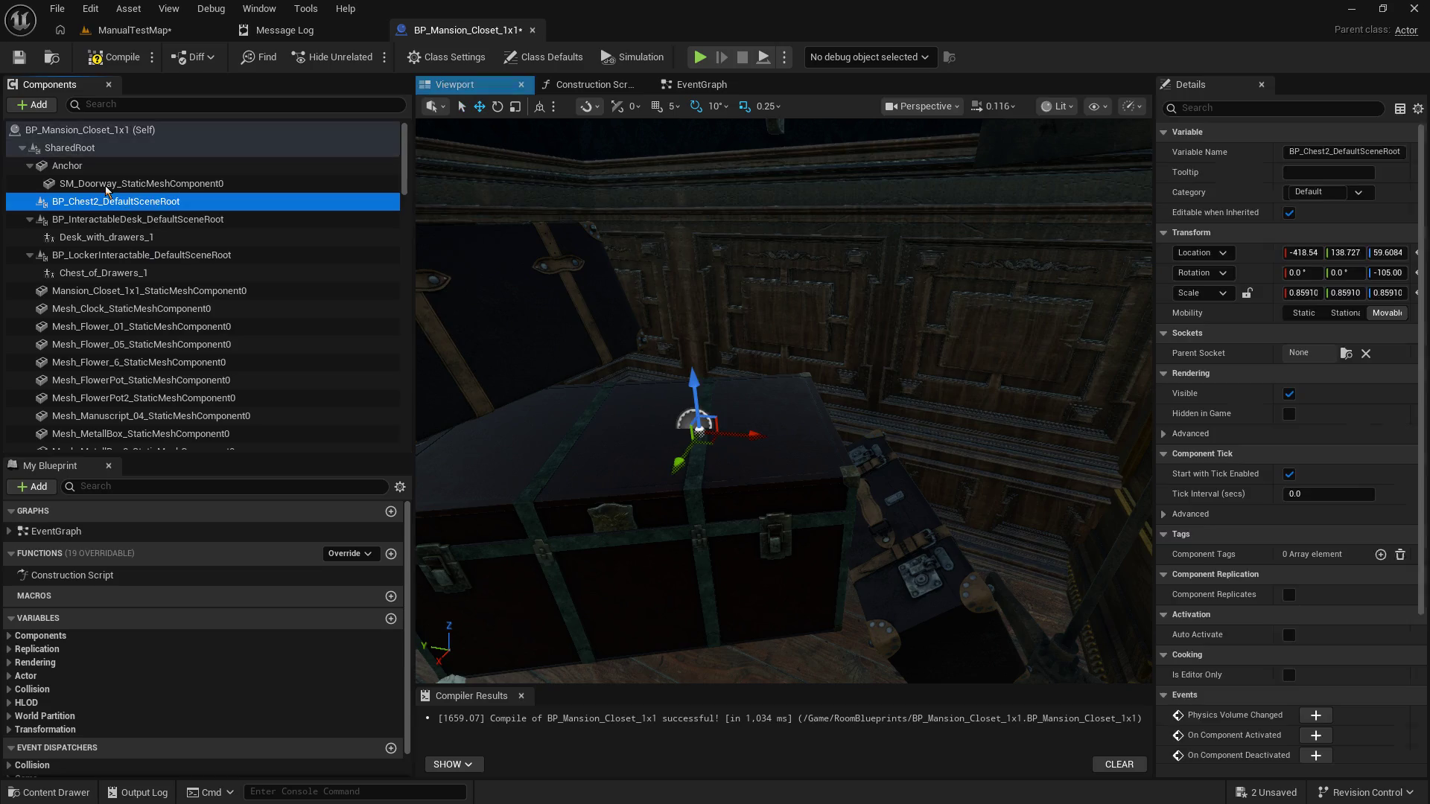
pyautogui.click(35, 104)
pyautogui.write('ac')
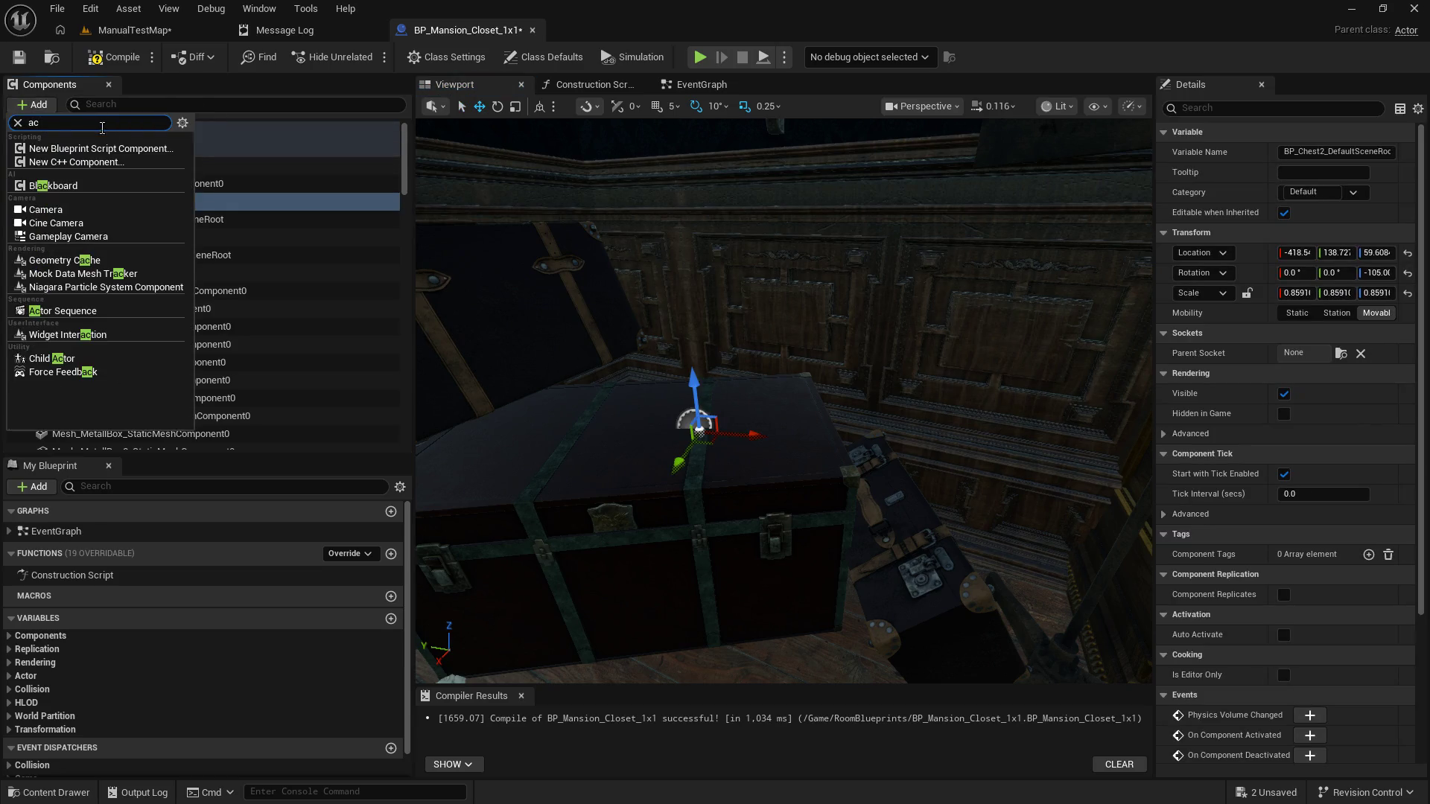
pyautogui.press('Escape')
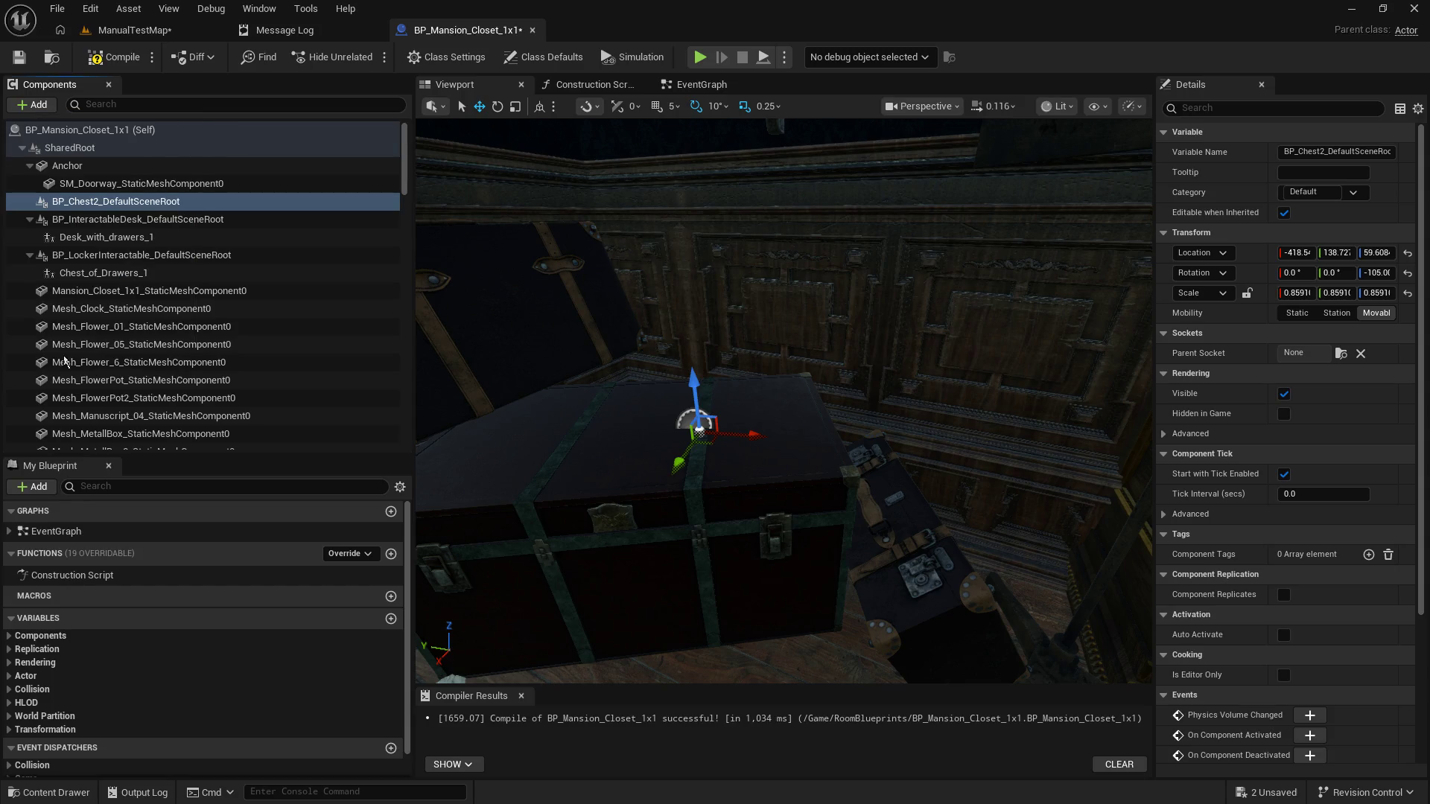
pyautogui.write('Ch')
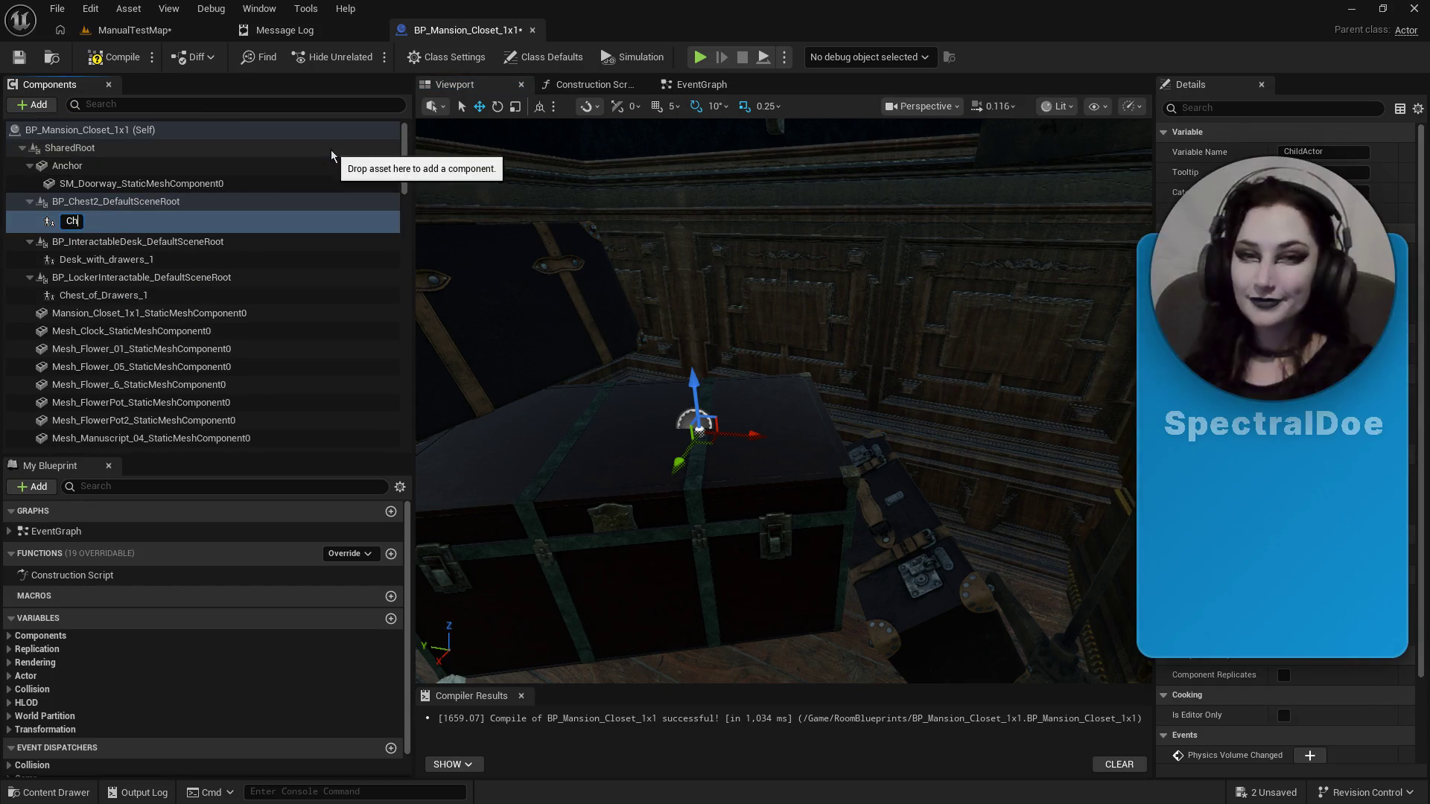
pyautogui.write('est_1')
pyautogui.press('Return')
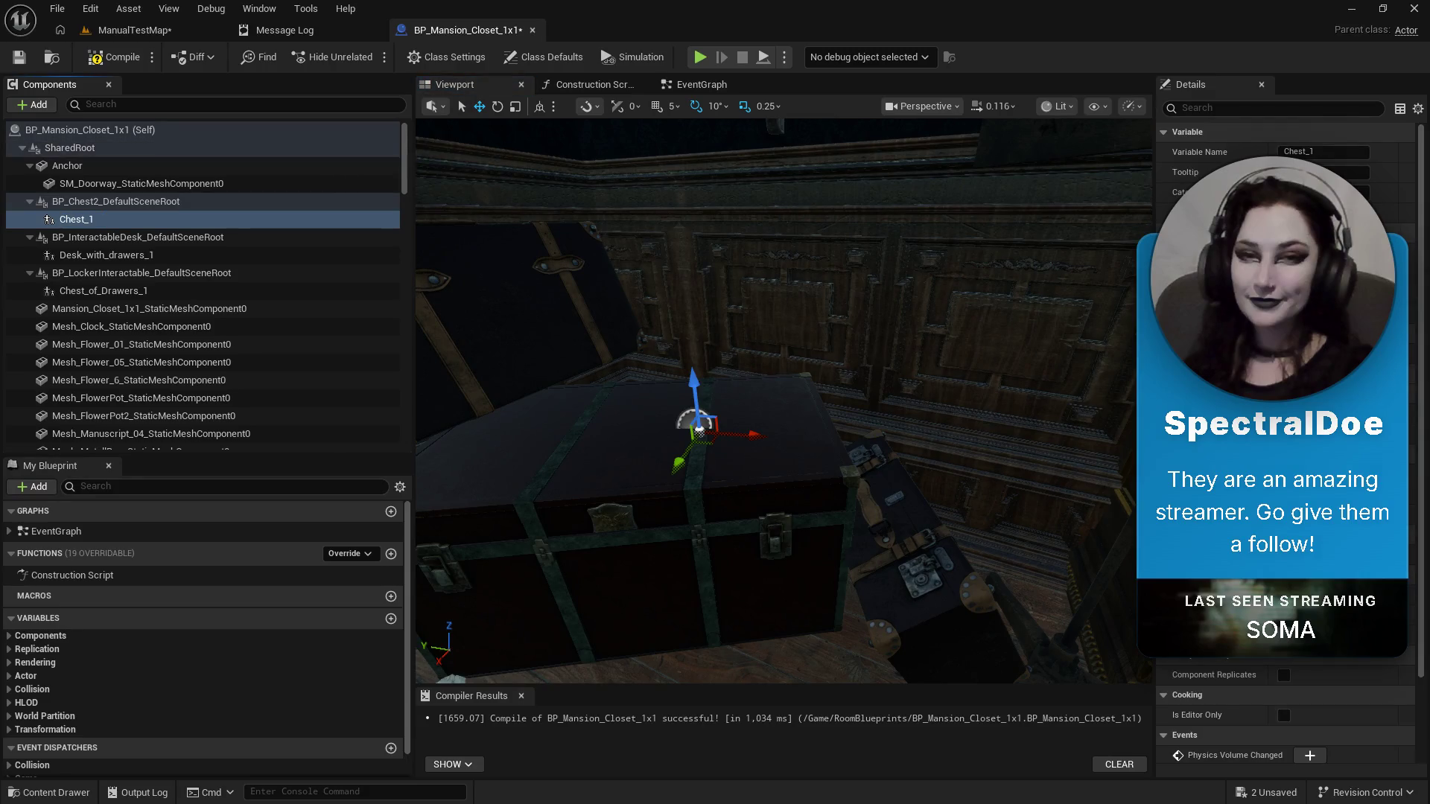
pyautogui.click(1318, 395)
pyautogui.press('Escape')
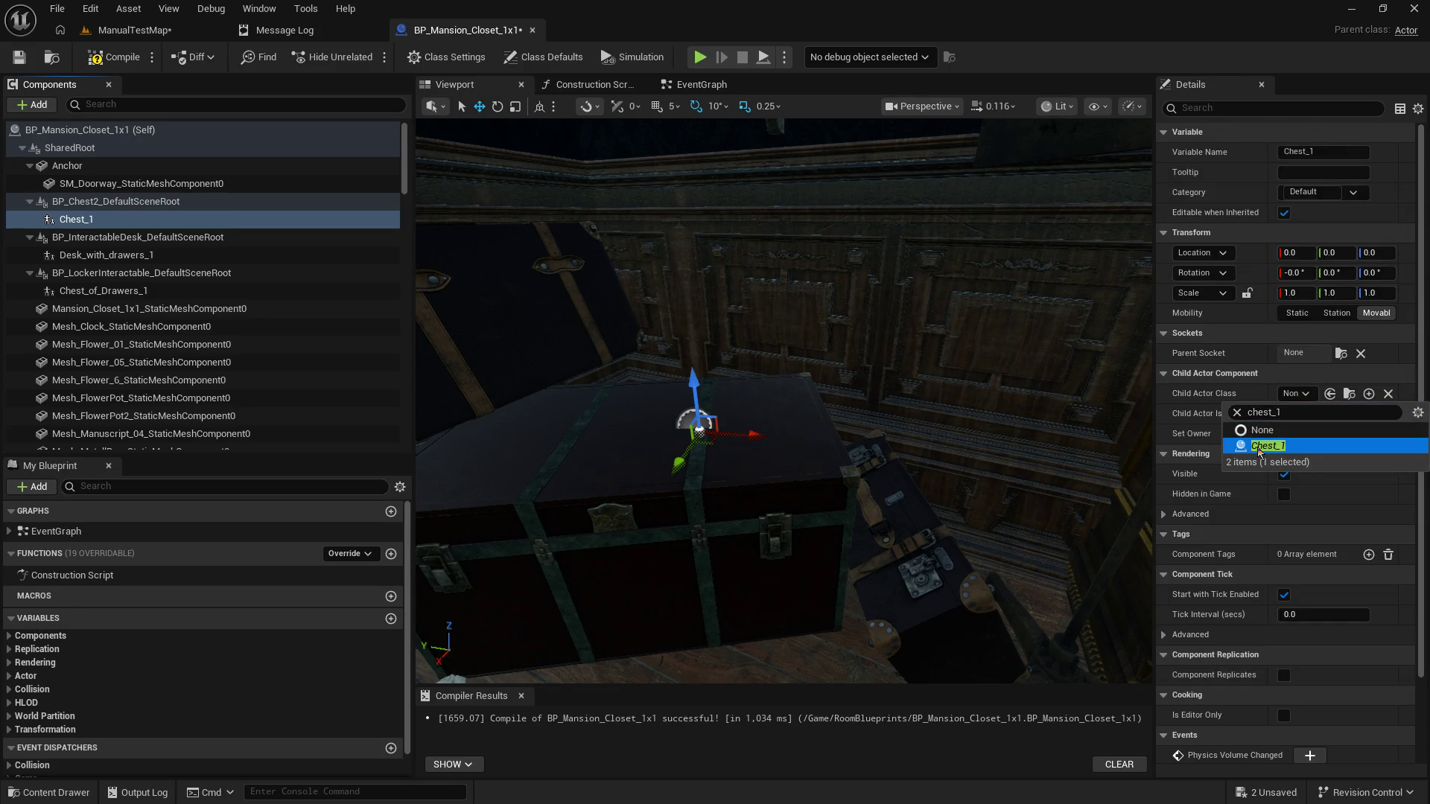
pyautogui.click(1262, 452)
# Step: Save and compile the closet Blueprint, then save ManualTestMap
pyautogui.click(18, 56)
pyautogui.click(117, 58)
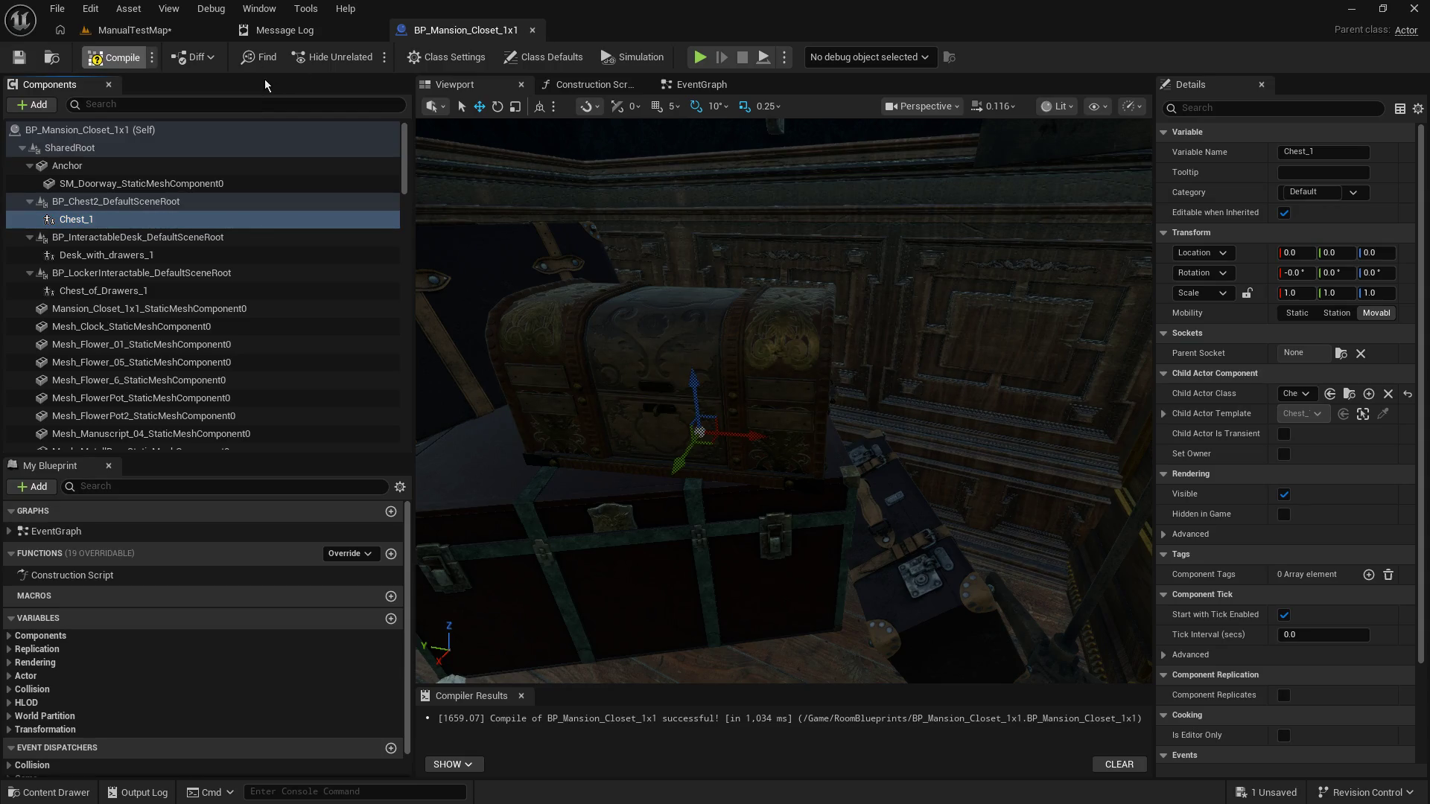
pyautogui.click(149, 31)
pyautogui.click(19, 56)
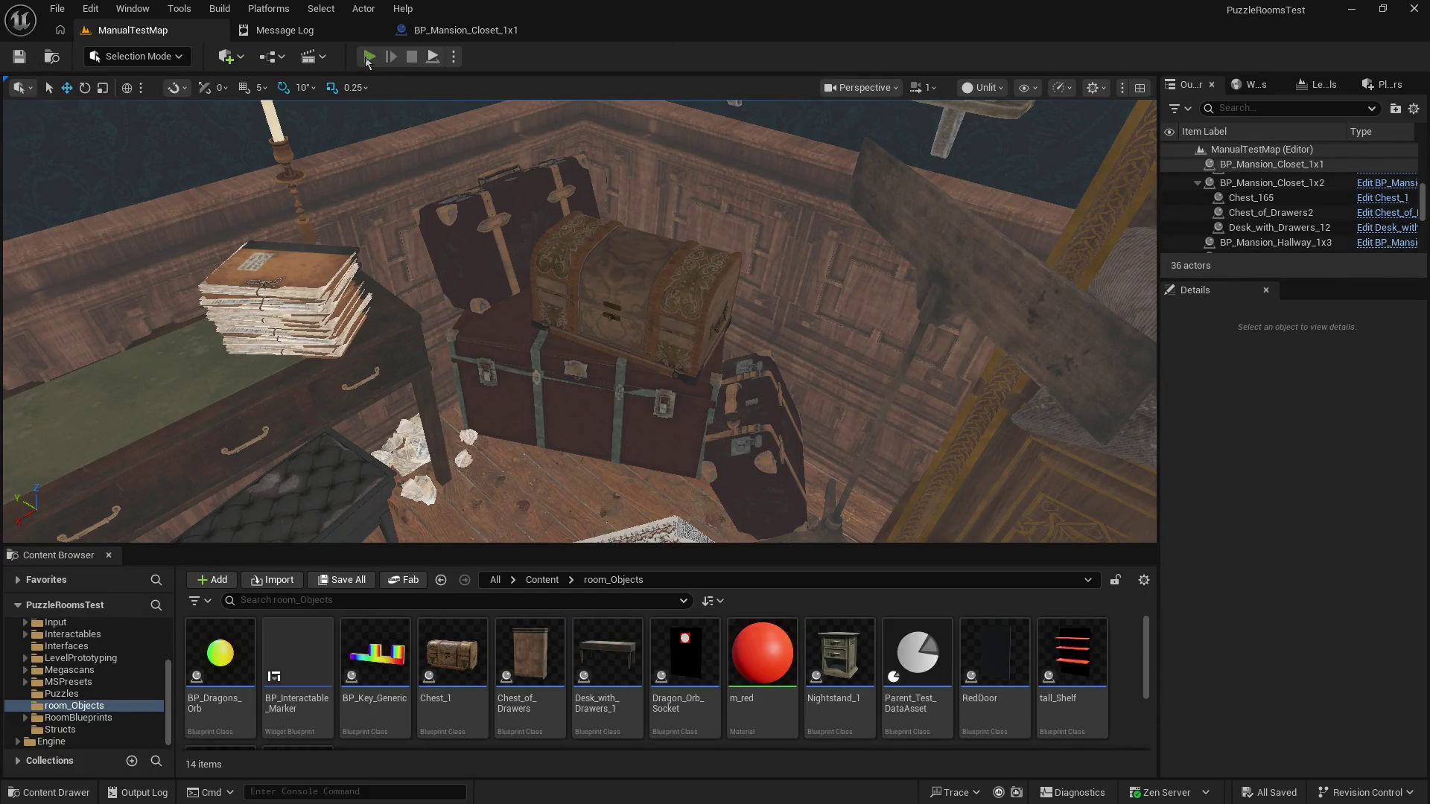
# Step: Run a play test of ManualTestMap, stop it with Esc, and select the grandfather clock
pyautogui.click(368, 57)
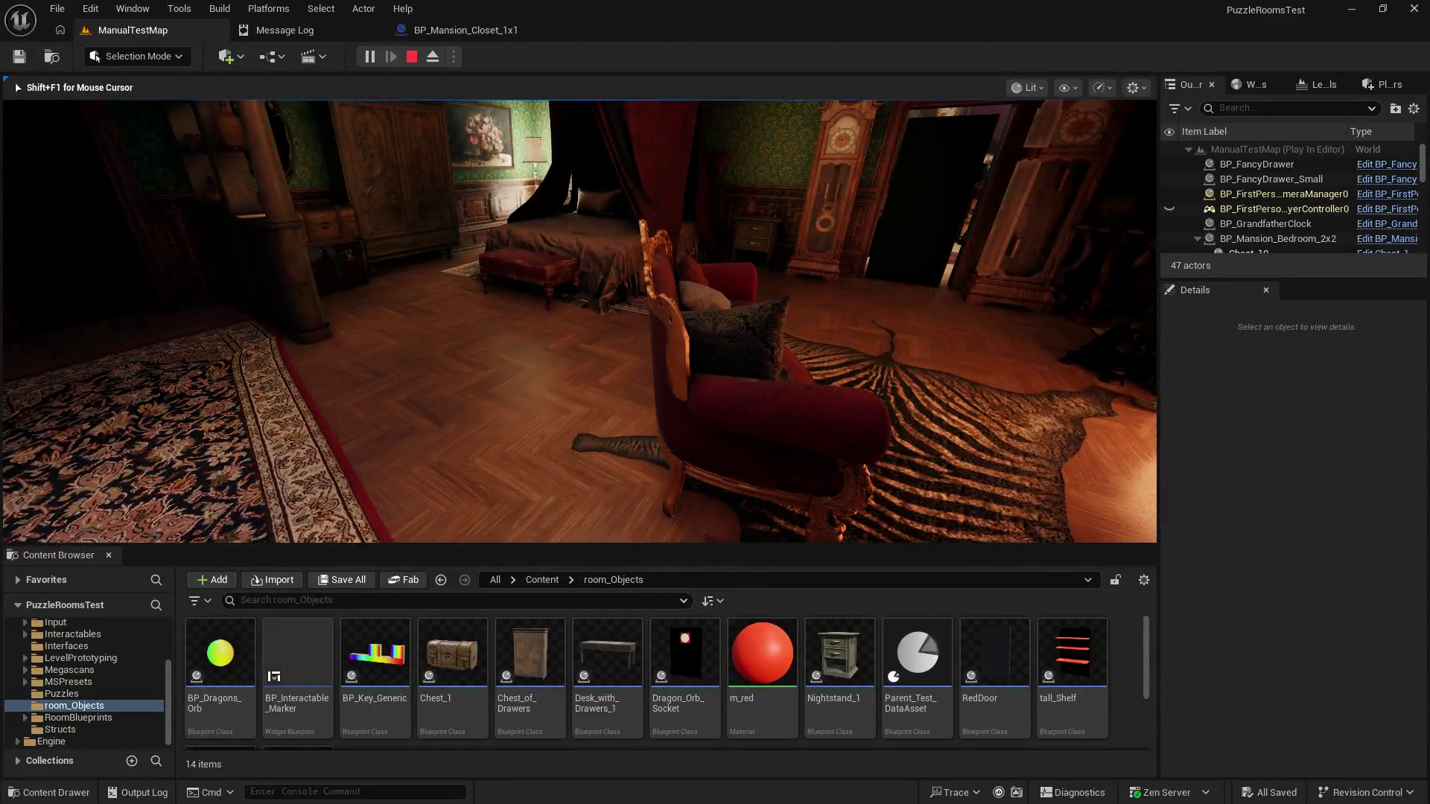
pyautogui.press('Escape')
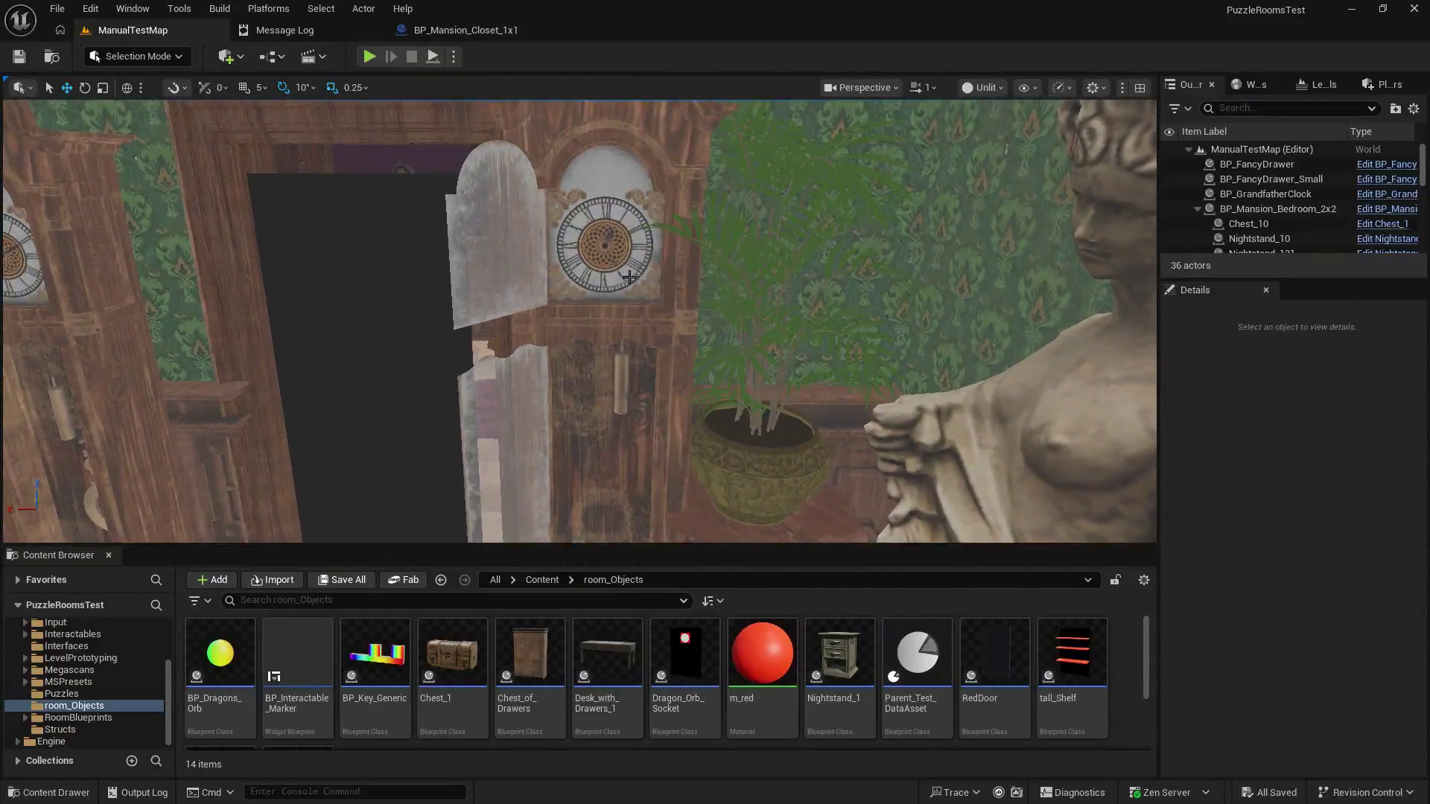
pyautogui.click(629, 277)
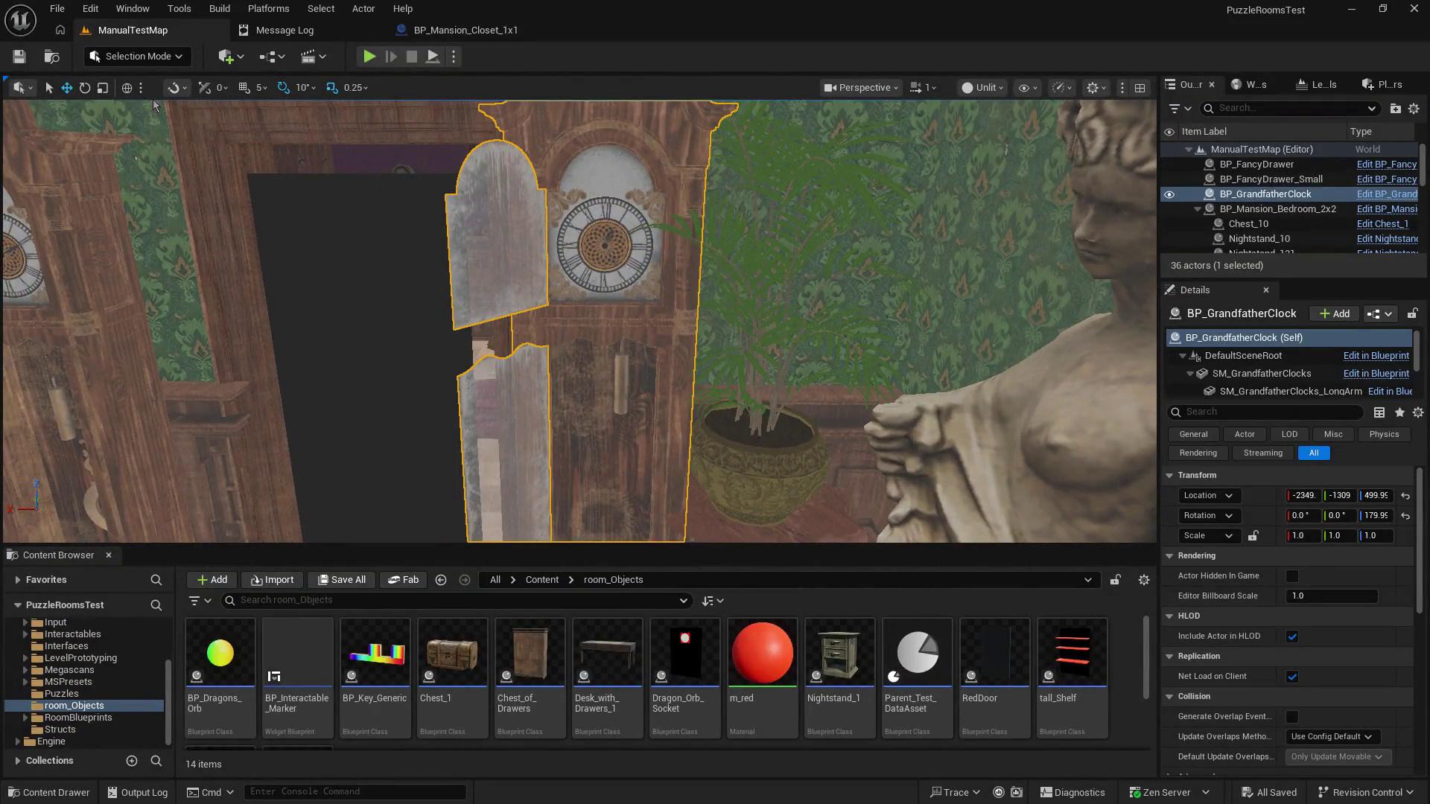
# Step: Enlarge the level view, then rotate the clock's Glass door component and undo the rotation
pyautogui.click(84, 87)
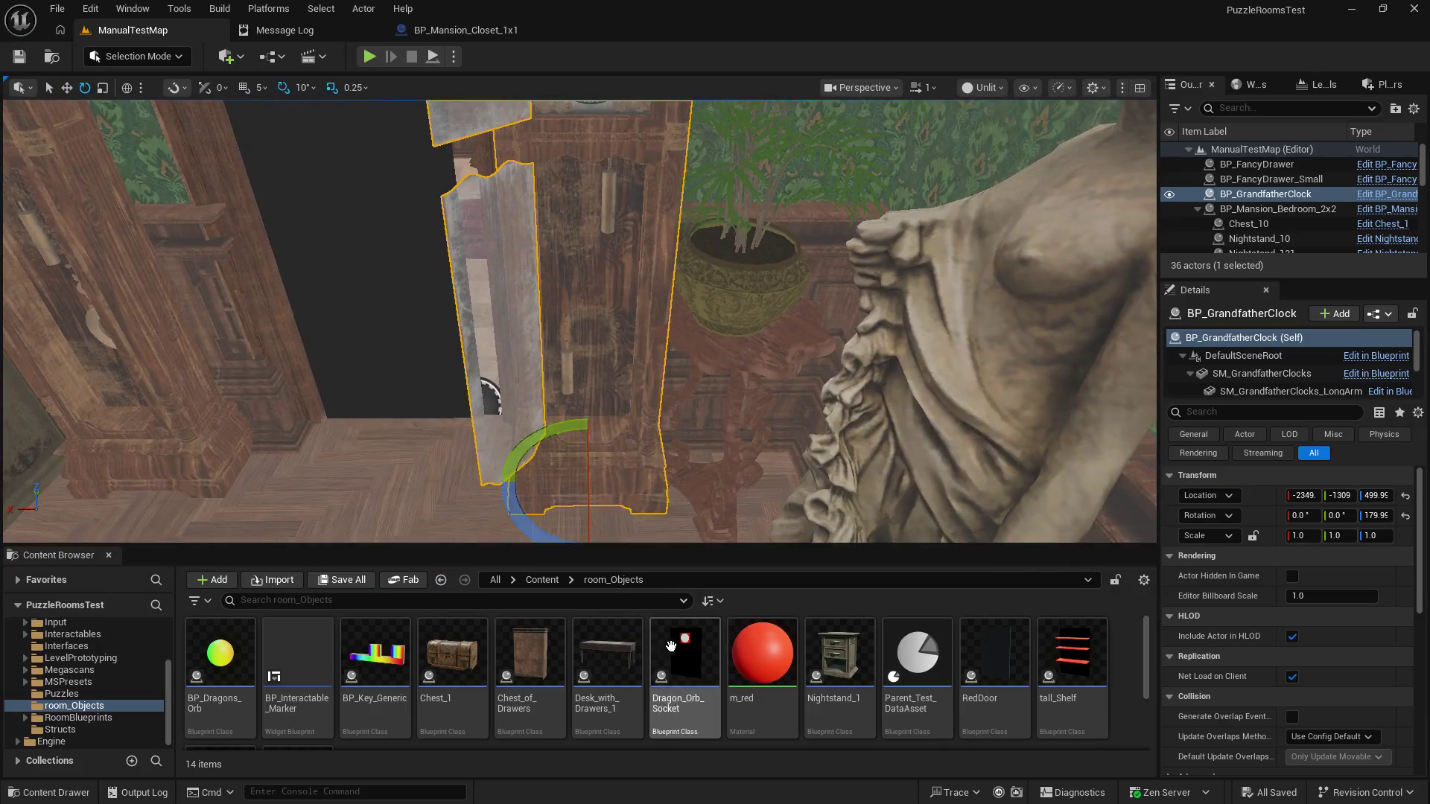
pyautogui.moveTo(699, 603); pyautogui.dragTo(675, 713)
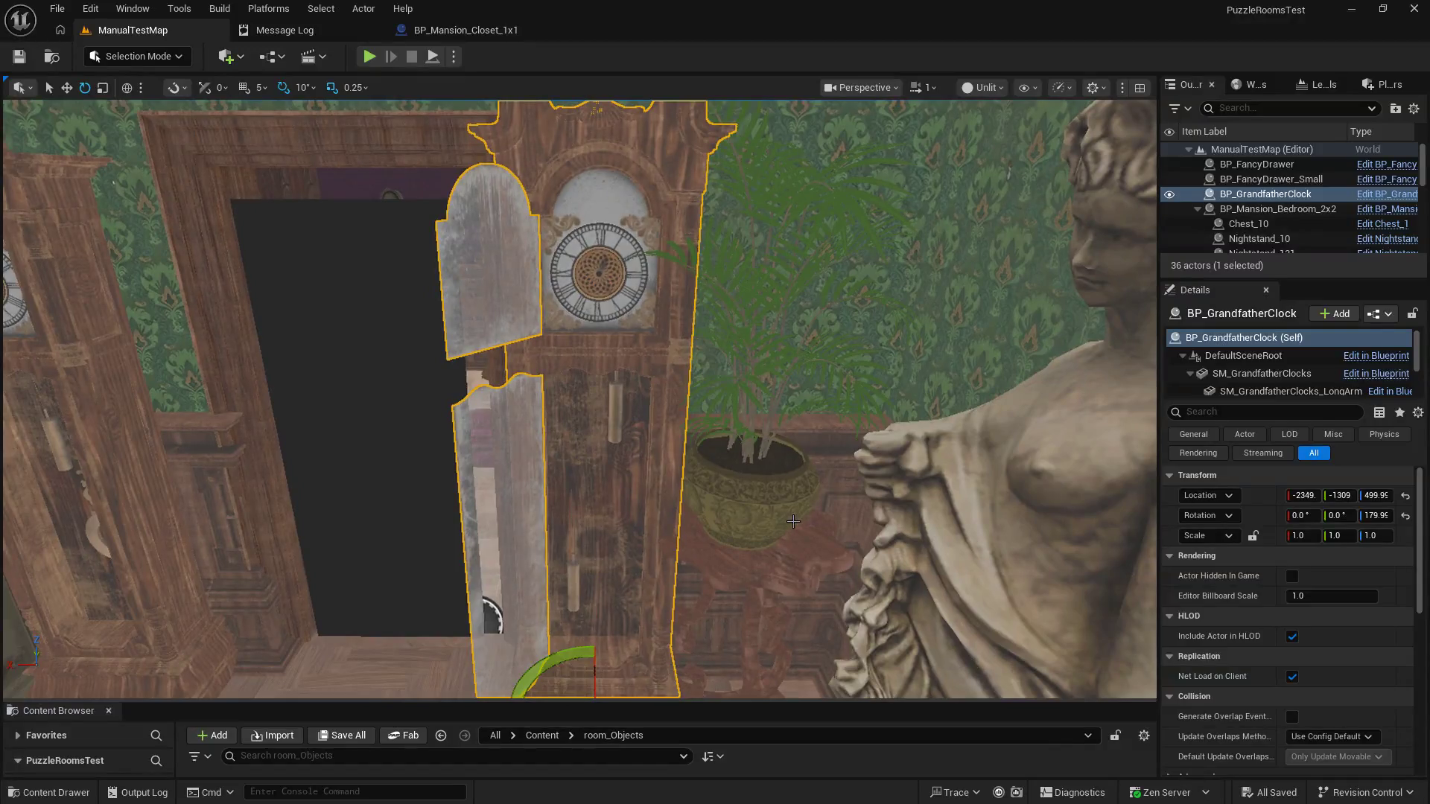
pyautogui.moveTo(793, 522); pyautogui.dragTo(794, 506)
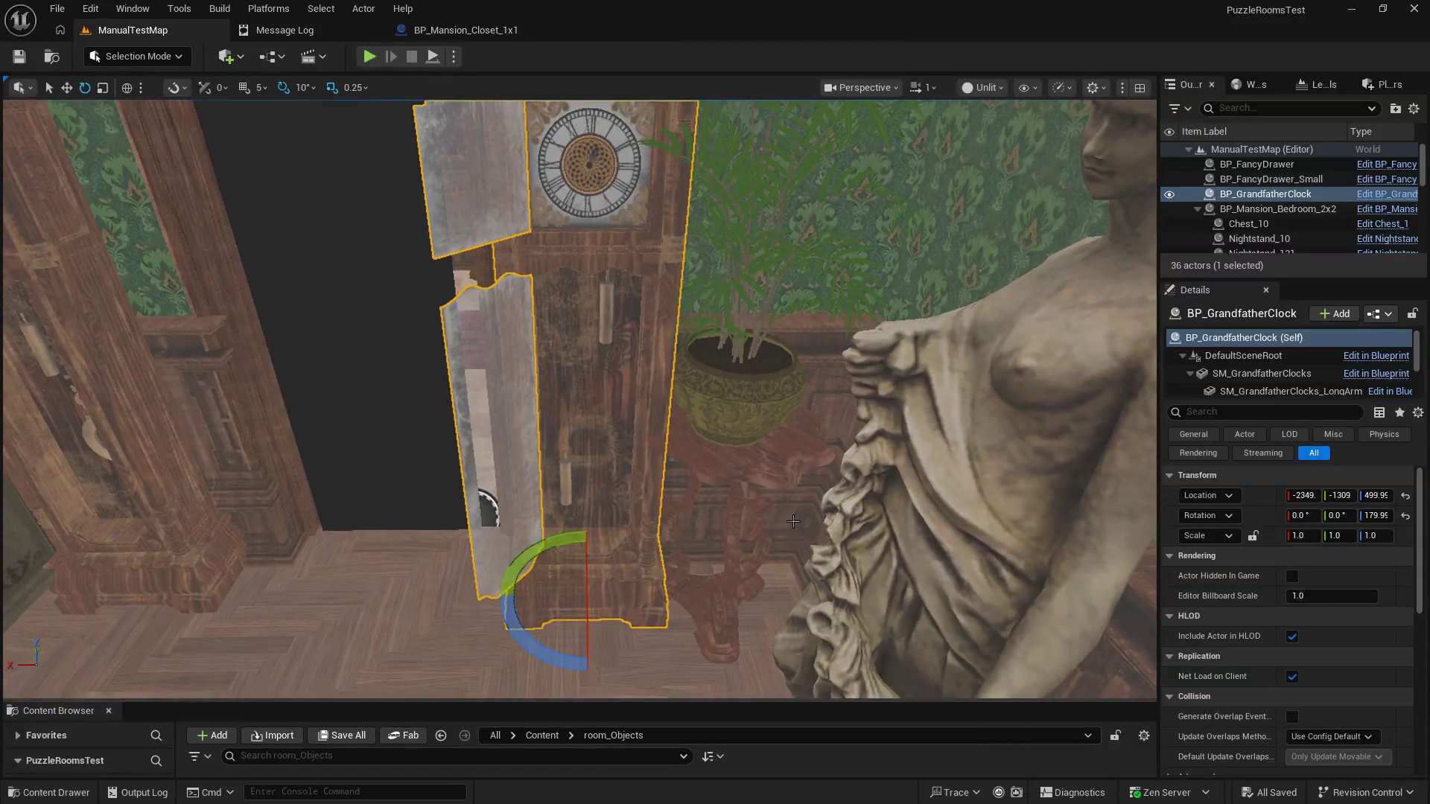
pyautogui.scroll(-3, 1316, 373)
pyautogui.click(1326, 386)
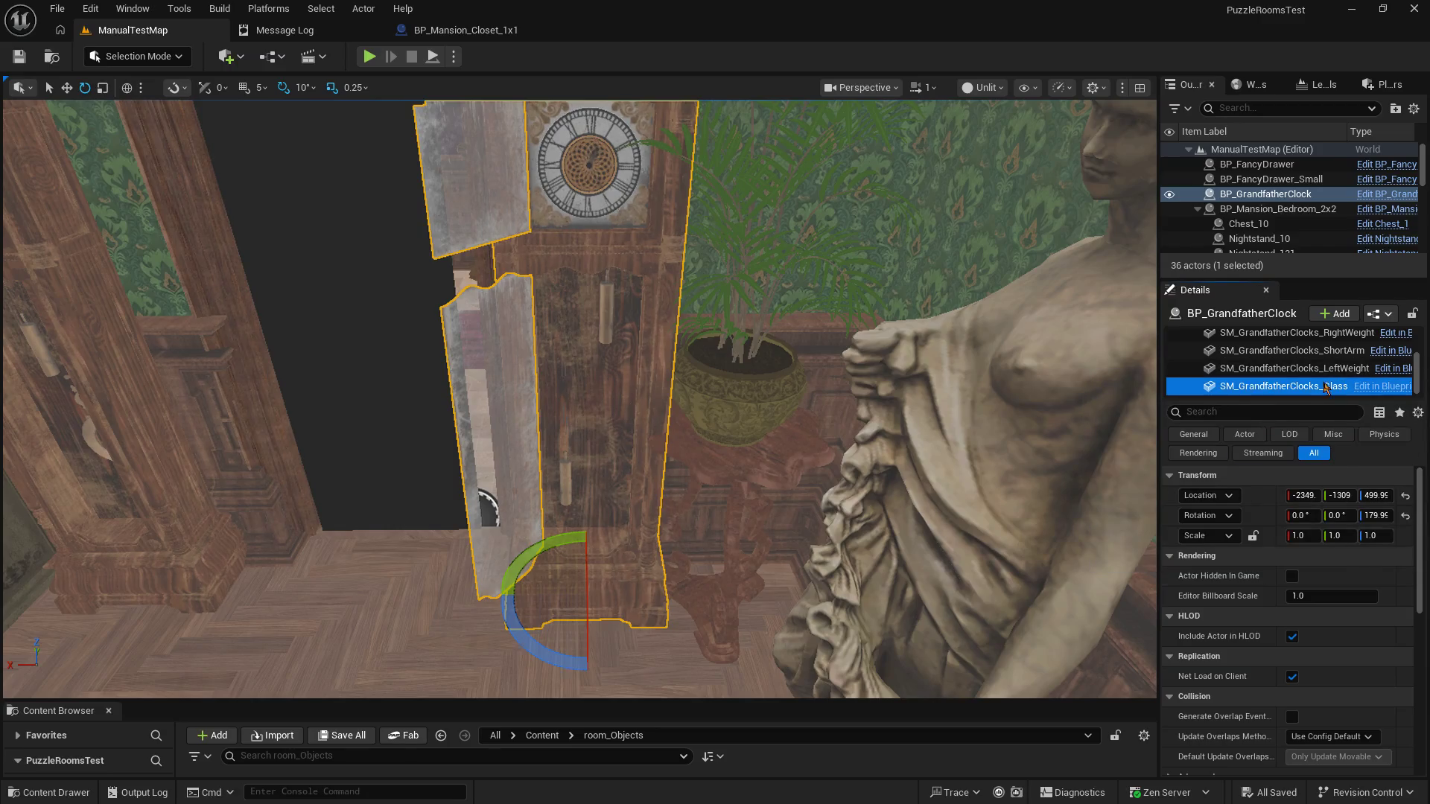
pyautogui.moveTo(570, 387)
pyautogui.mouseDown()
pyautogui.moveTo(457, 469)
pyautogui.moveTo(543, 377)
pyautogui.moveTo(596, 393)
pyautogui.moveTo(454, 395)
pyautogui.moveTo(465, 373)
pyautogui.moveTo(479, 400)
pyautogui.mouseUp()
pyautogui.hotkey('ctrl', 'z')
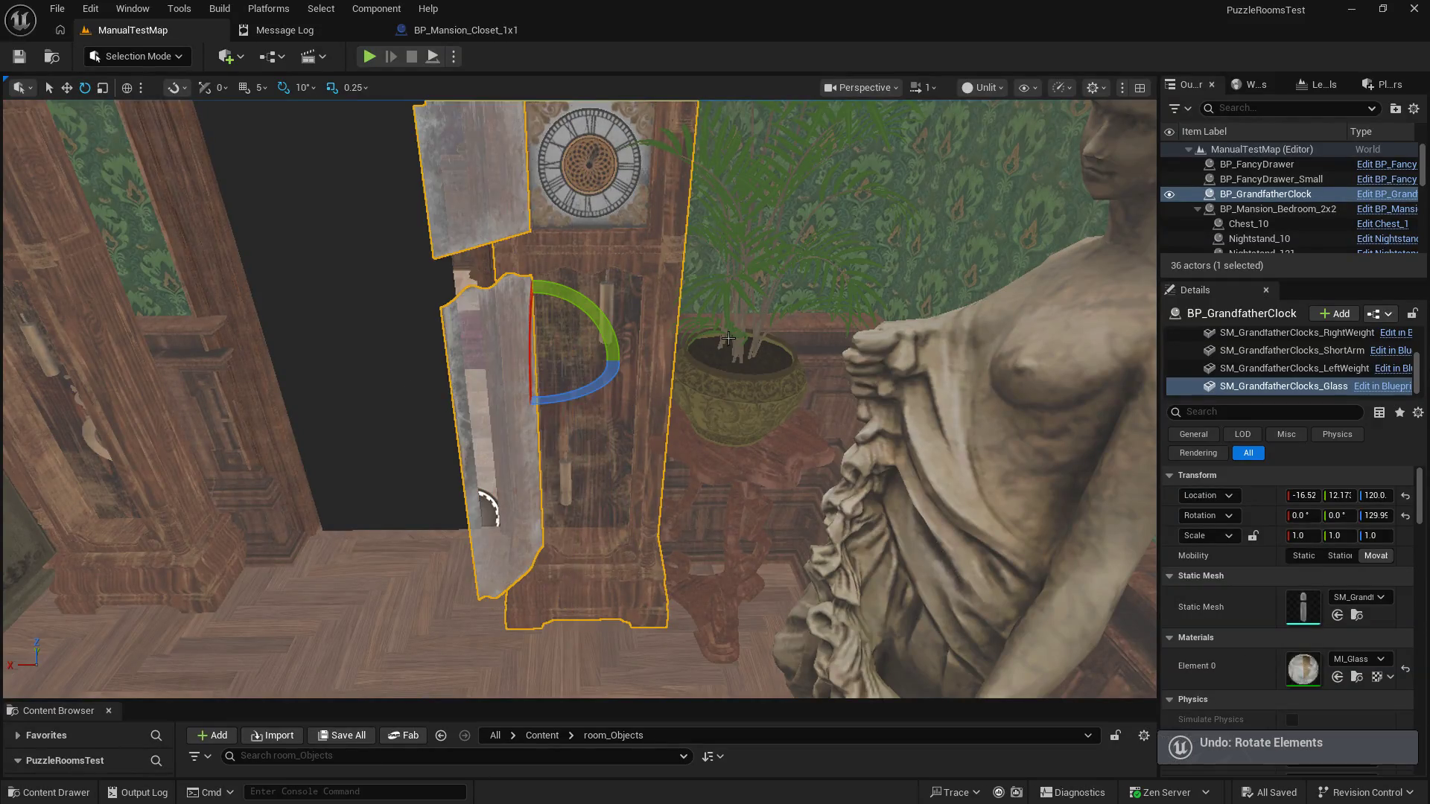
# Step: Fly in for a close-up of the clock face and select the main clock body
pyautogui.scroll(-5, 588, 170)
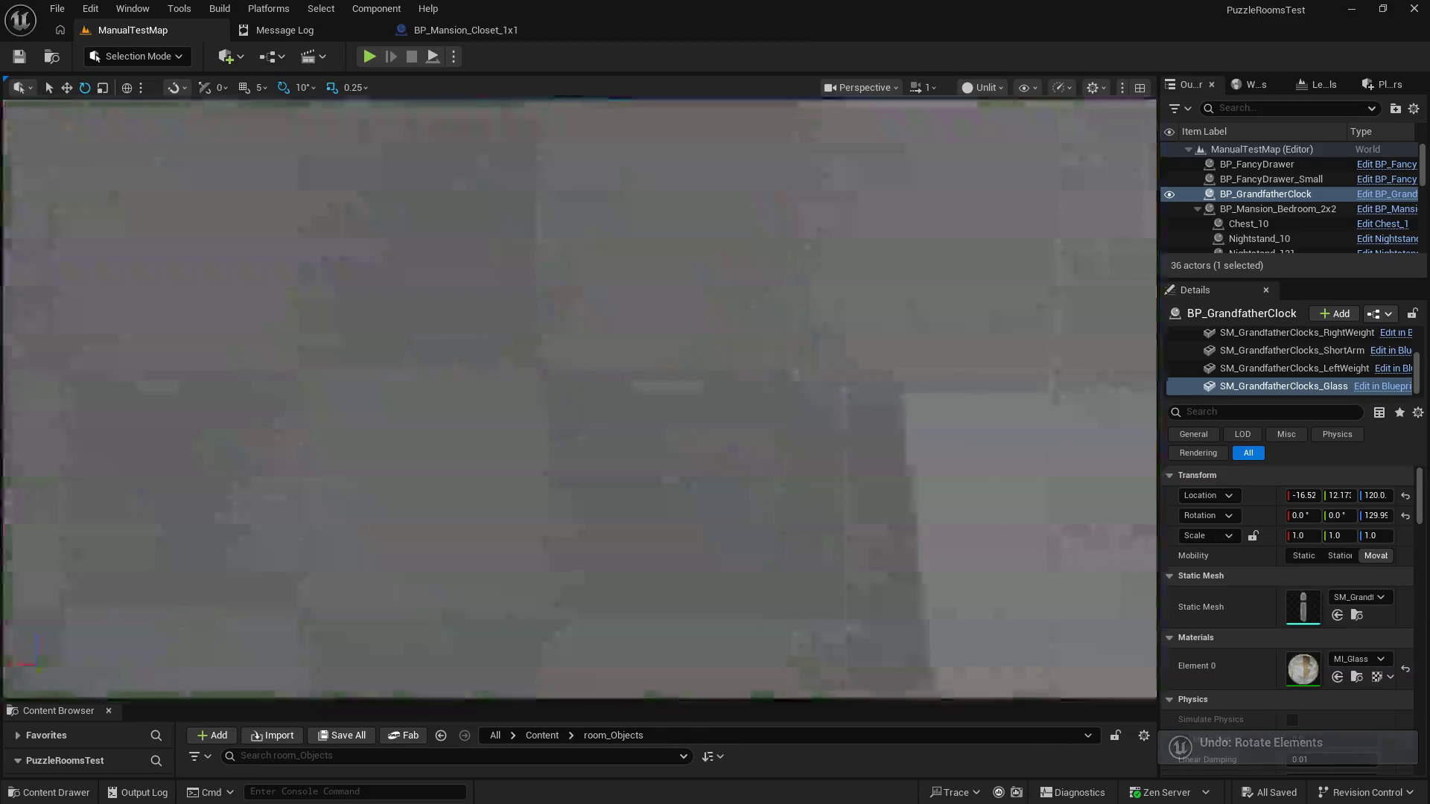
pyautogui.scroll(5, 501, 648)
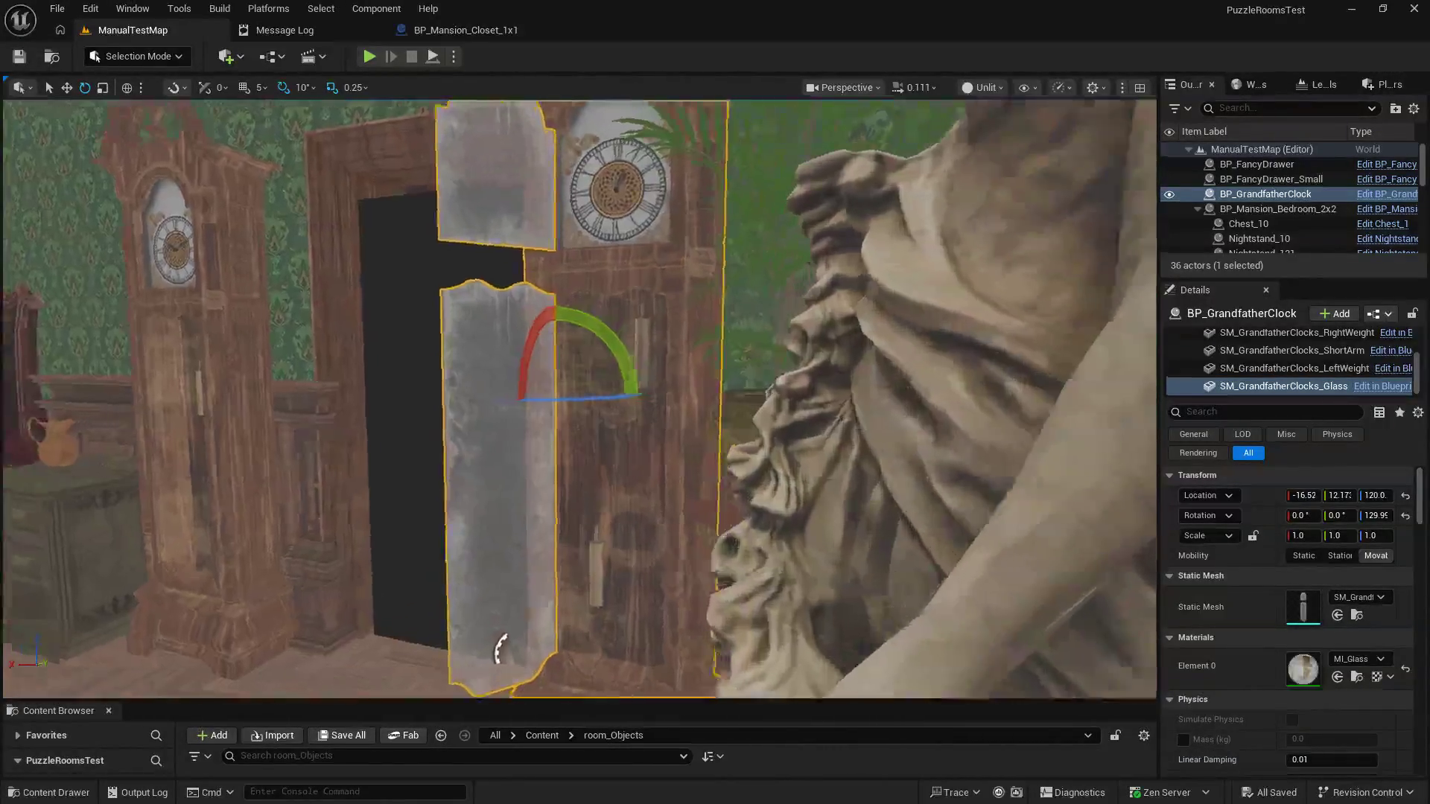
pyautogui.moveTo(501, 648); pyautogui.dragTo(588, 233)
pyautogui.click(588, 233)
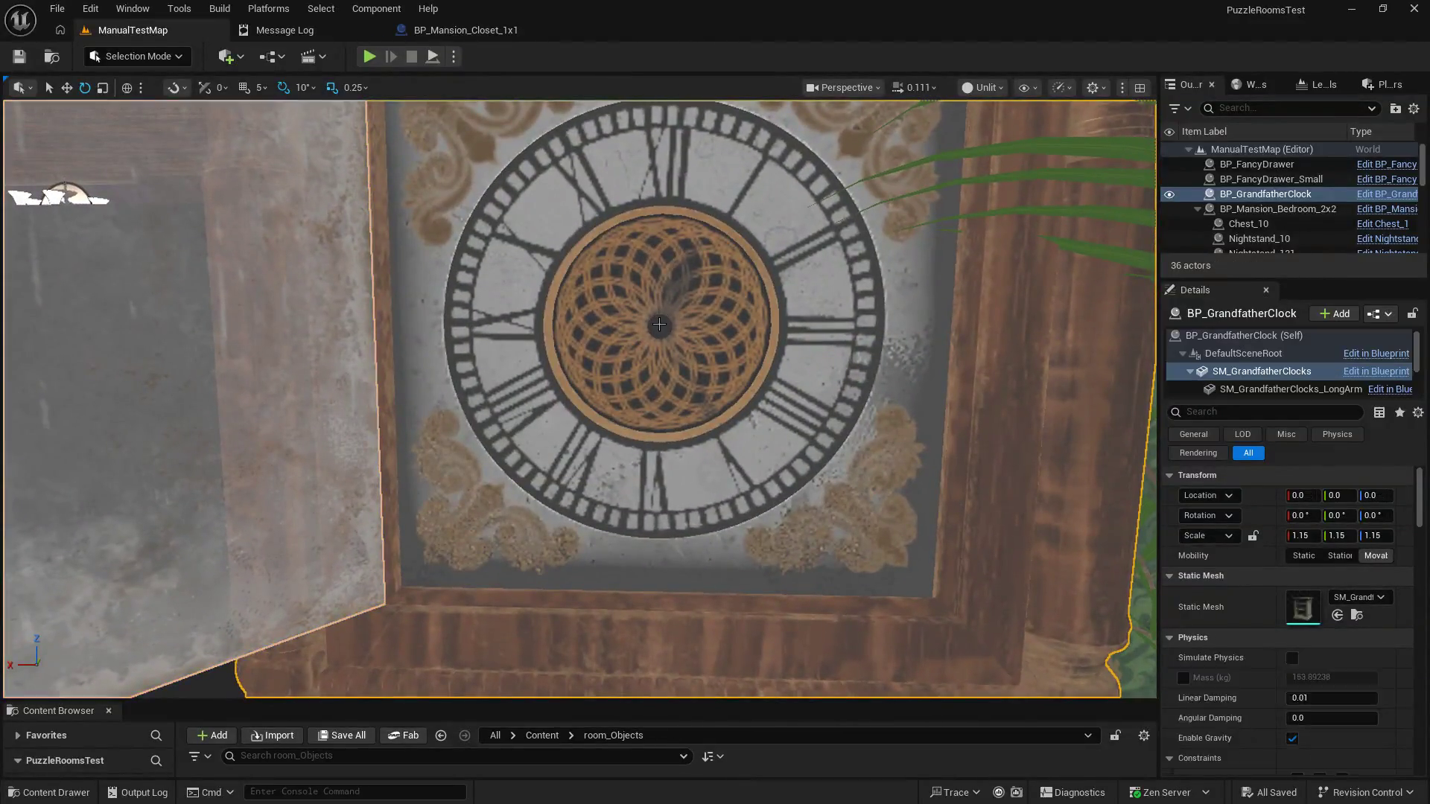
# Step: Select SM_GrandfatherClocks_LongArm and tick Visible after filtering Details by 'vis'
pyautogui.press('f')
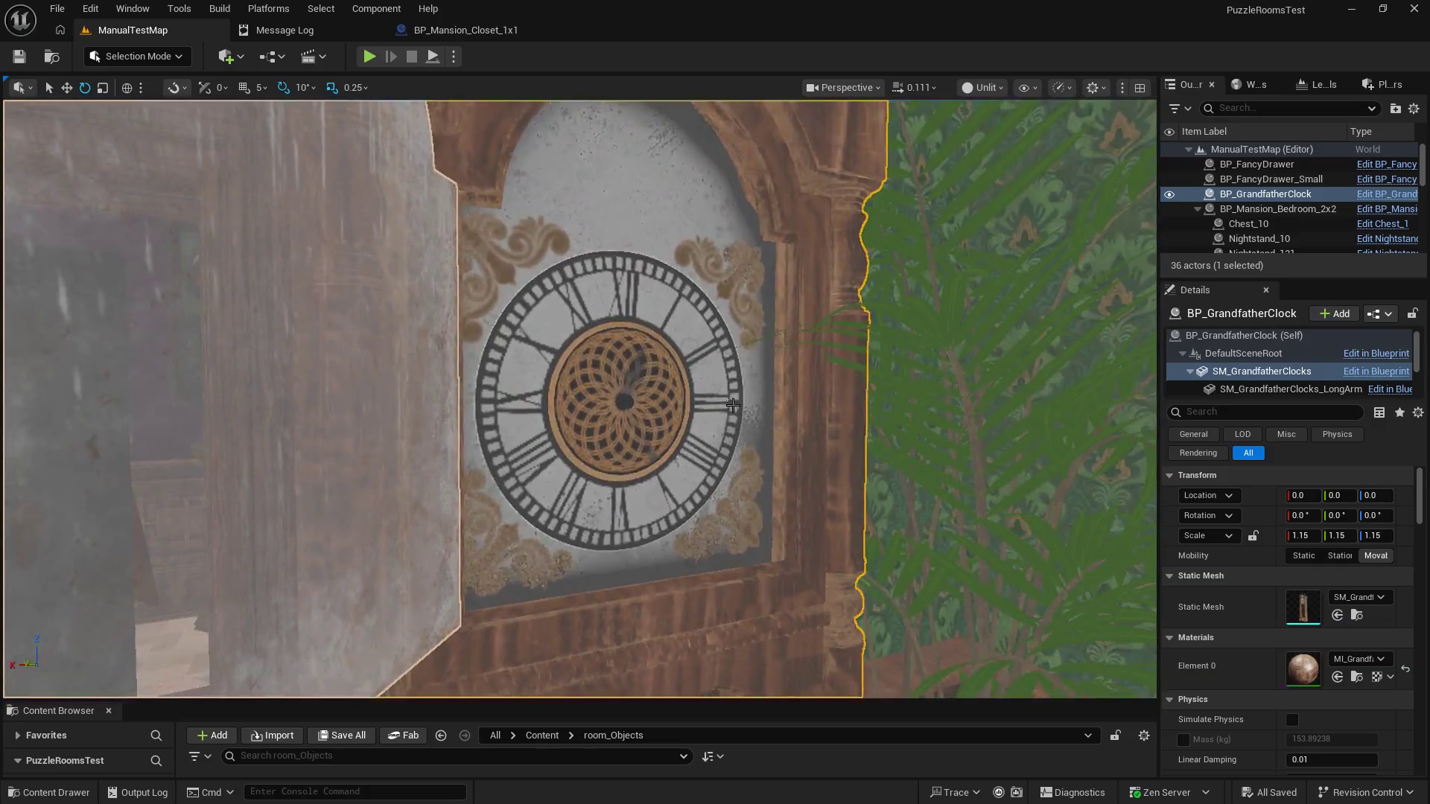
pyautogui.moveTo(327, 566)
pyautogui.mouseDown()
pyautogui.moveTo(303, 549)
pyautogui.moveTo(336, 551)
pyautogui.mouseUp()
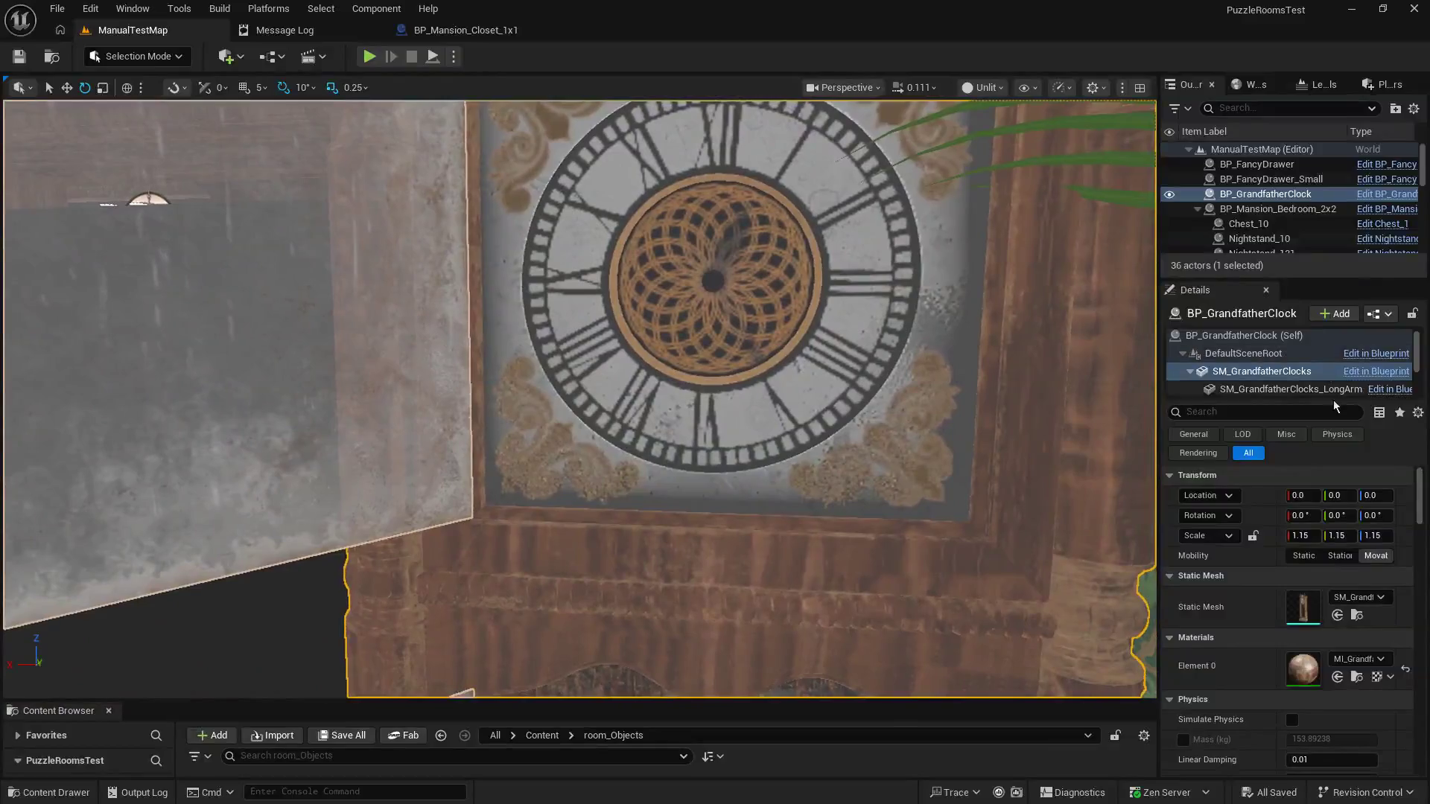
pyautogui.moveTo(1312, 402); pyautogui.dragTo(1312, 562)
pyautogui.click(1291, 390)
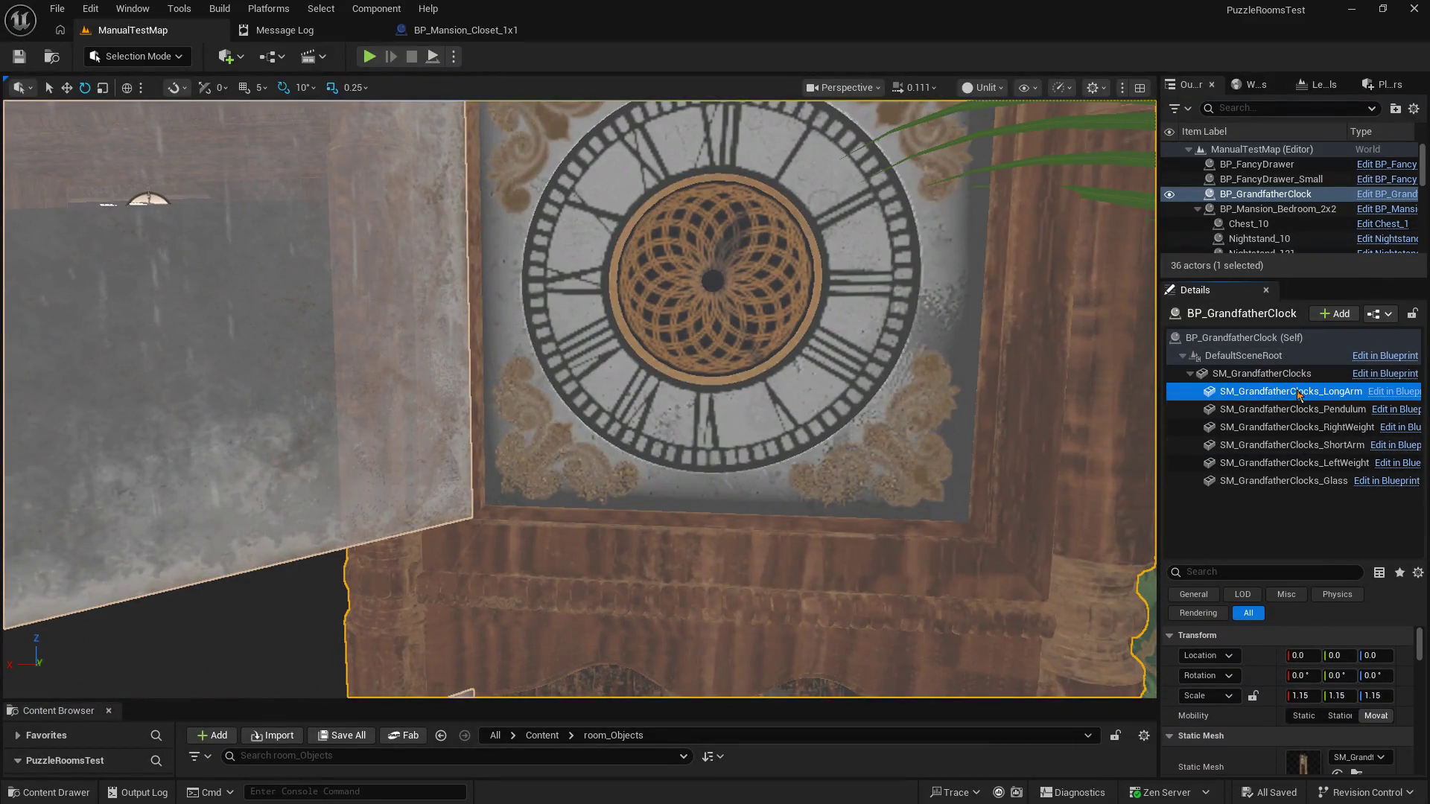
pyautogui.click(1225, 571)
pyautogui.write('vis')
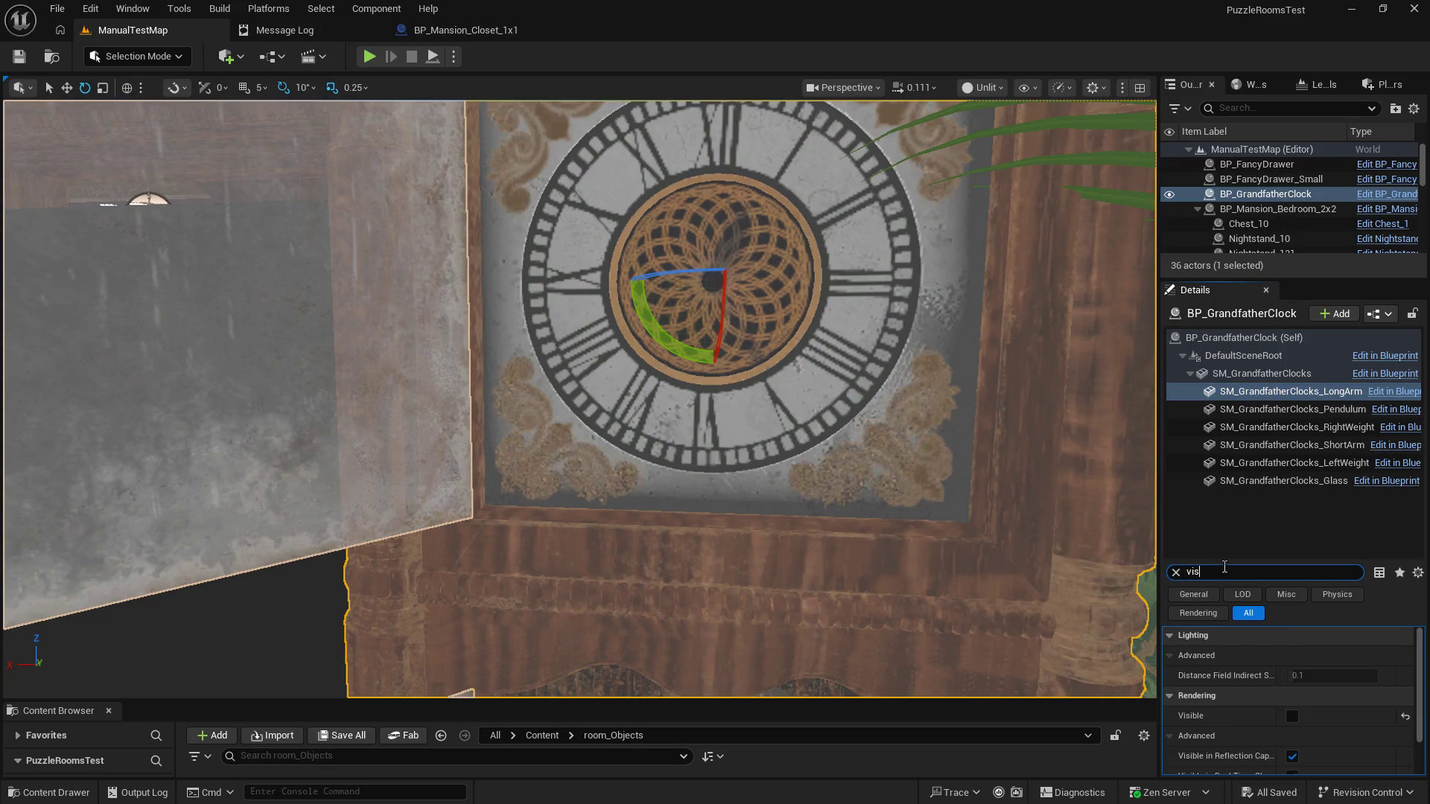
pyautogui.click(1292, 716)
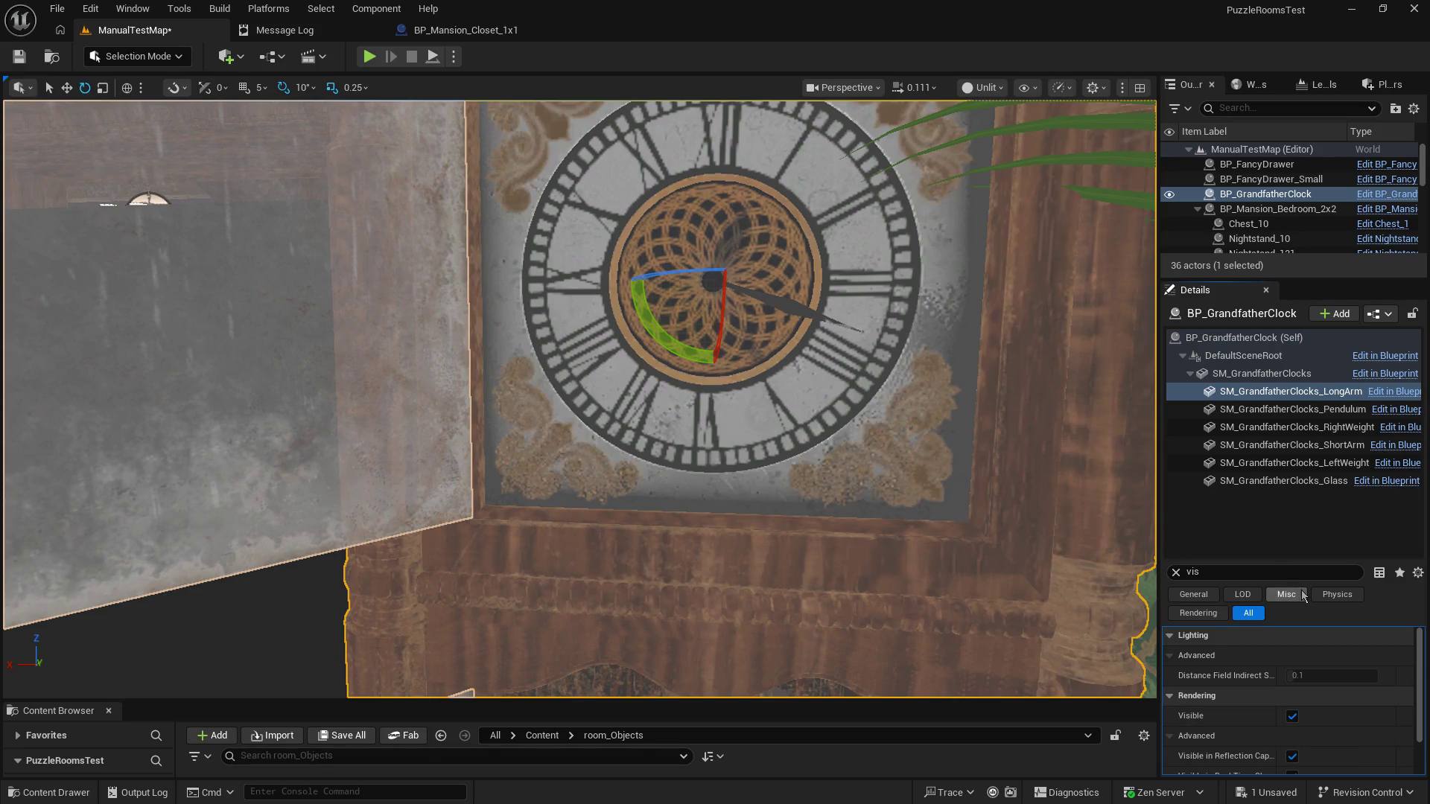
# Step: Rotate the long hand so it points straight up at twelve
pyautogui.moveTo(662, 308)
pyautogui.mouseDown()
pyautogui.moveTo(633, 290)
pyautogui.moveTo(638, 239)
pyautogui.moveTo(655, 230)
pyautogui.moveTo(632, 287)
pyautogui.moveTo(674, 356)
pyautogui.moveTo(744, 362)
pyautogui.moveTo(625, 281)
pyautogui.mouseUp()
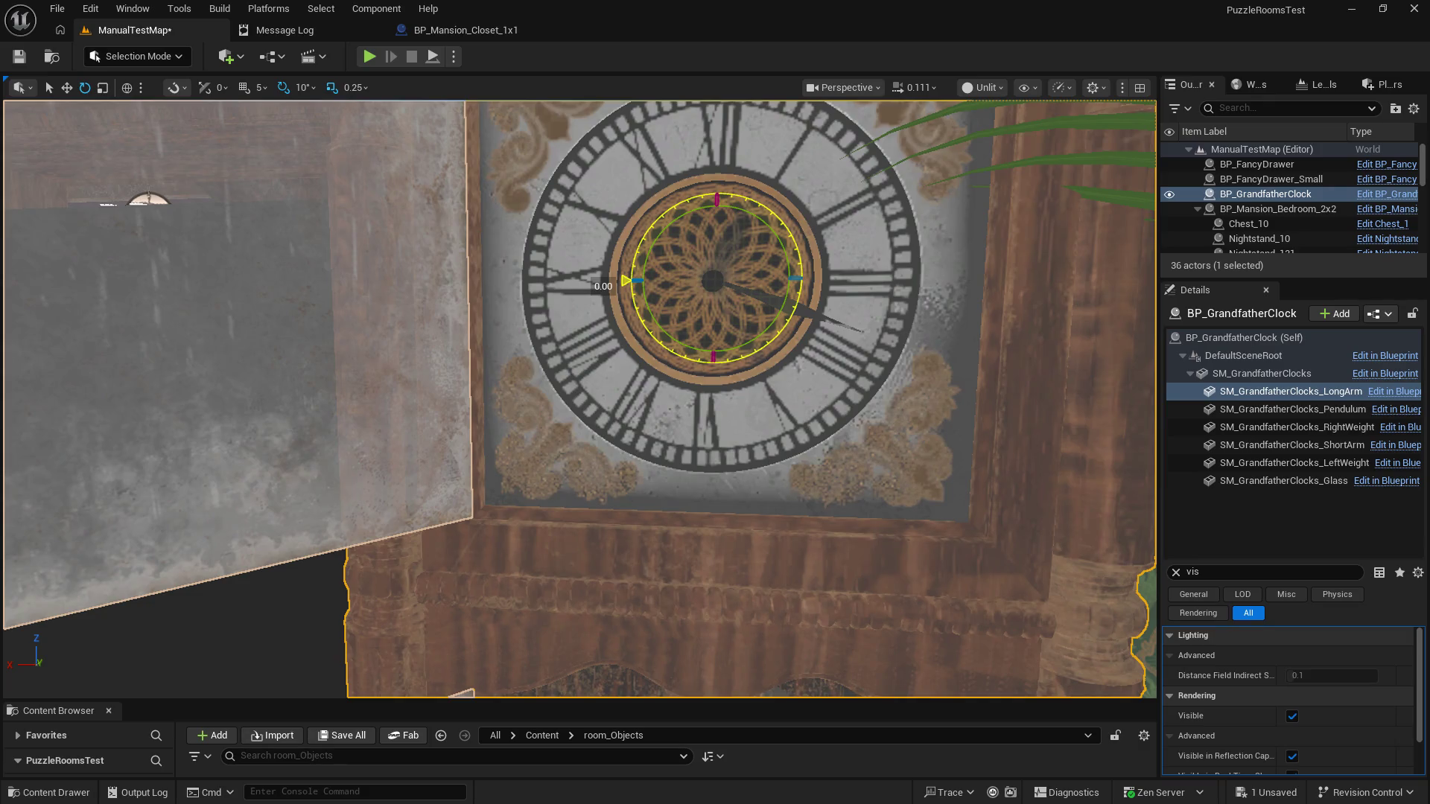
pyautogui.moveTo(625, 280); pyautogui.dragTo(626, 281)
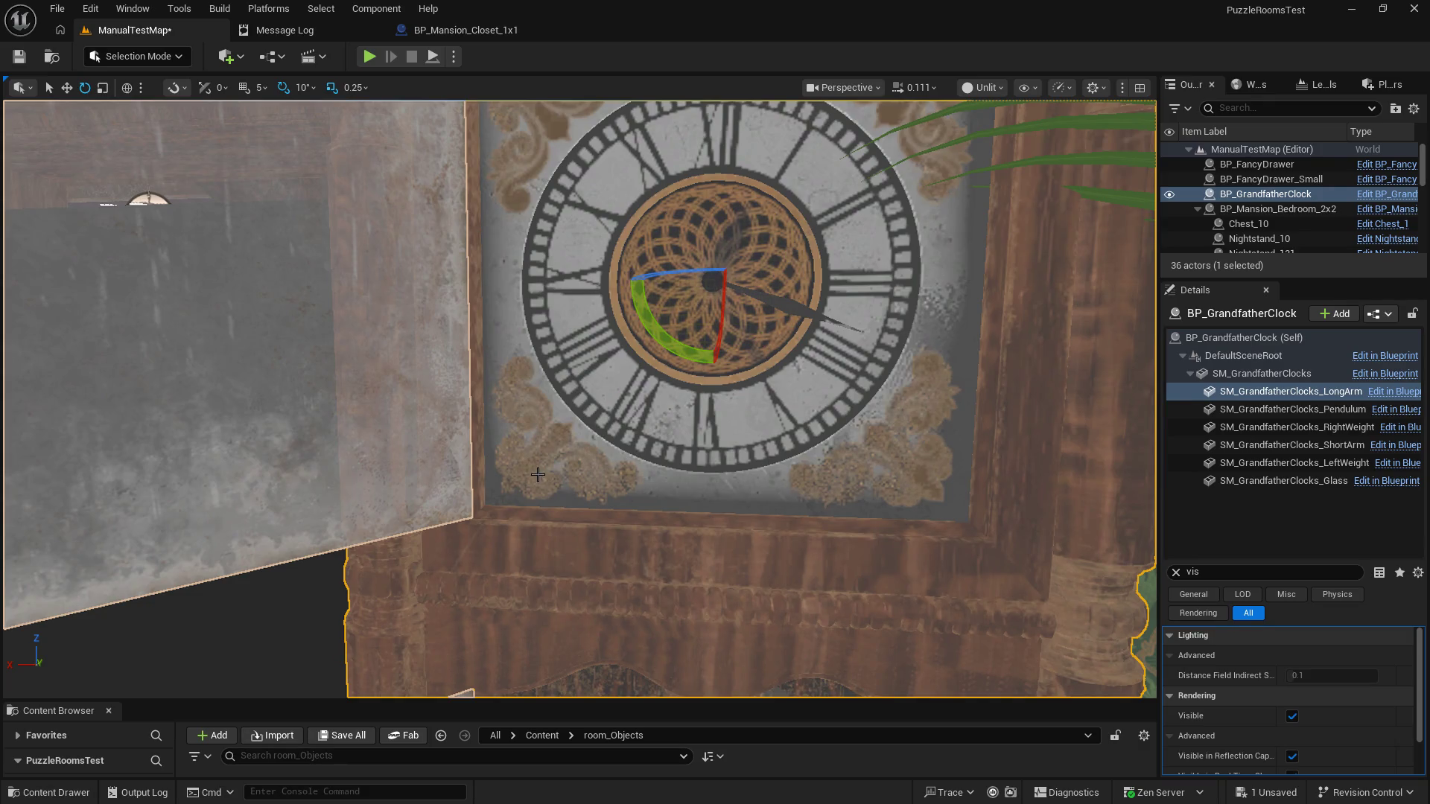
pyautogui.moveTo(631, 339)
pyautogui.mouseDown()
pyautogui.moveTo(730, 373)
pyautogui.moveTo(586, 467)
pyautogui.mouseUp()
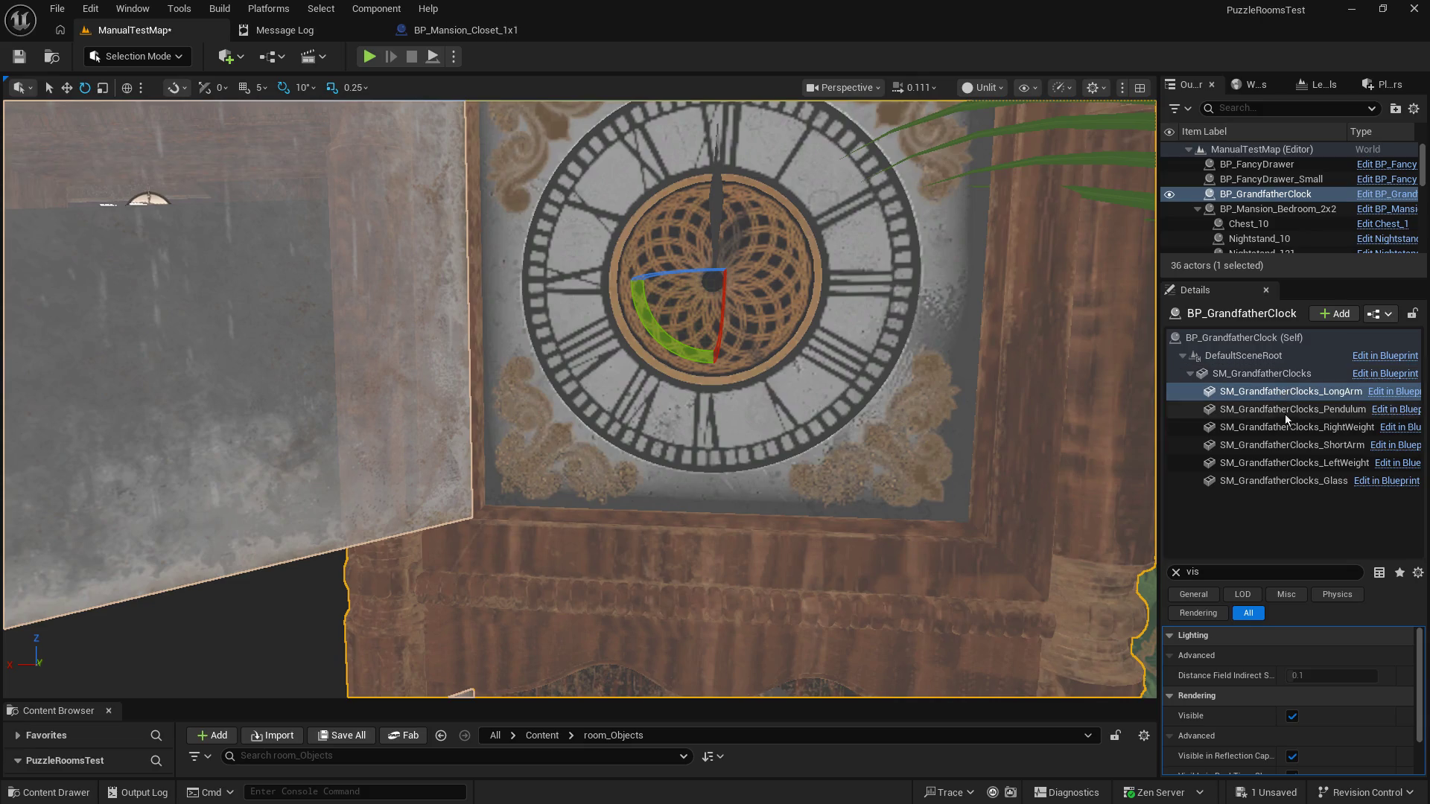
# Step: Make the clock's ShortArm and Pendulum components visible
pyautogui.click(1281, 445)
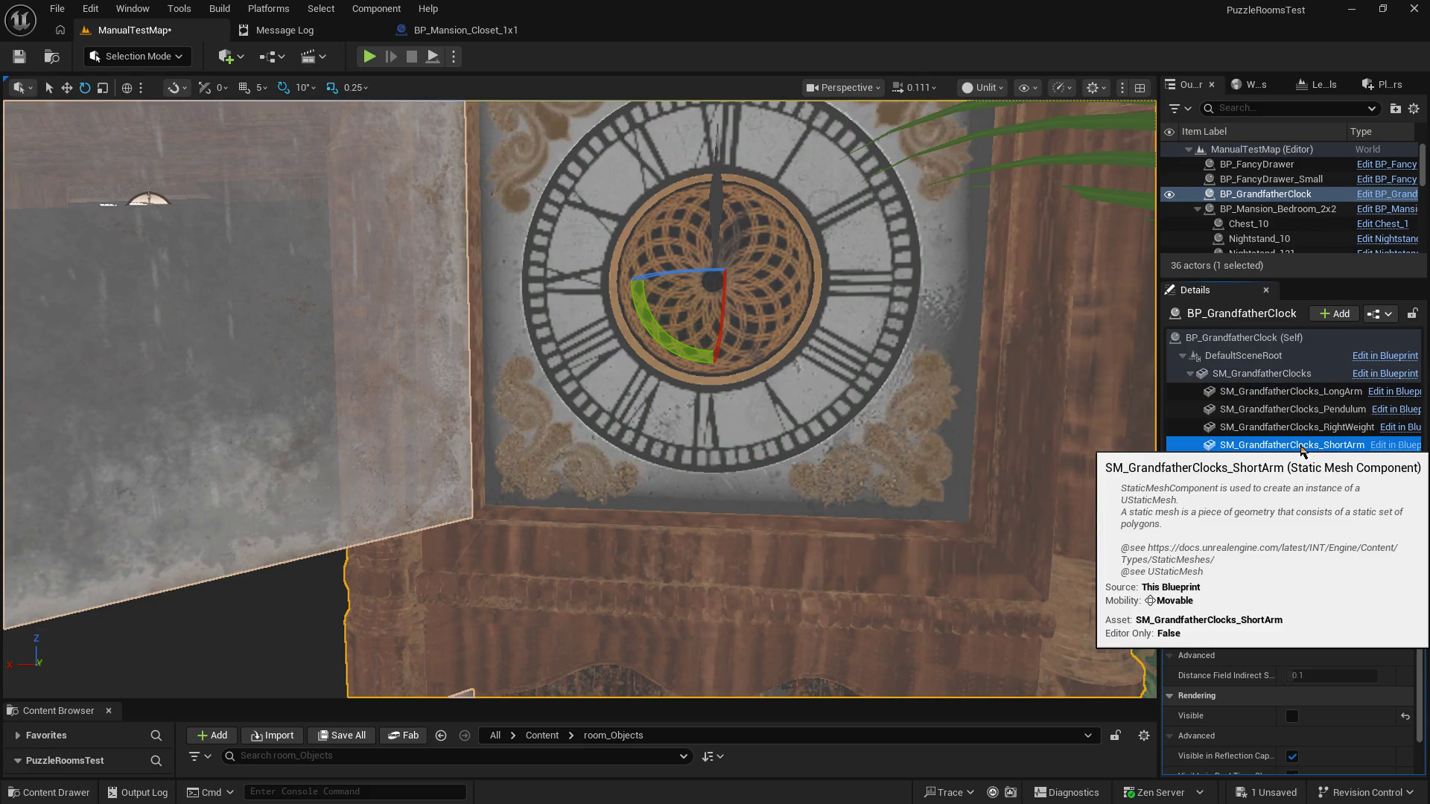
pyautogui.click(1291, 716)
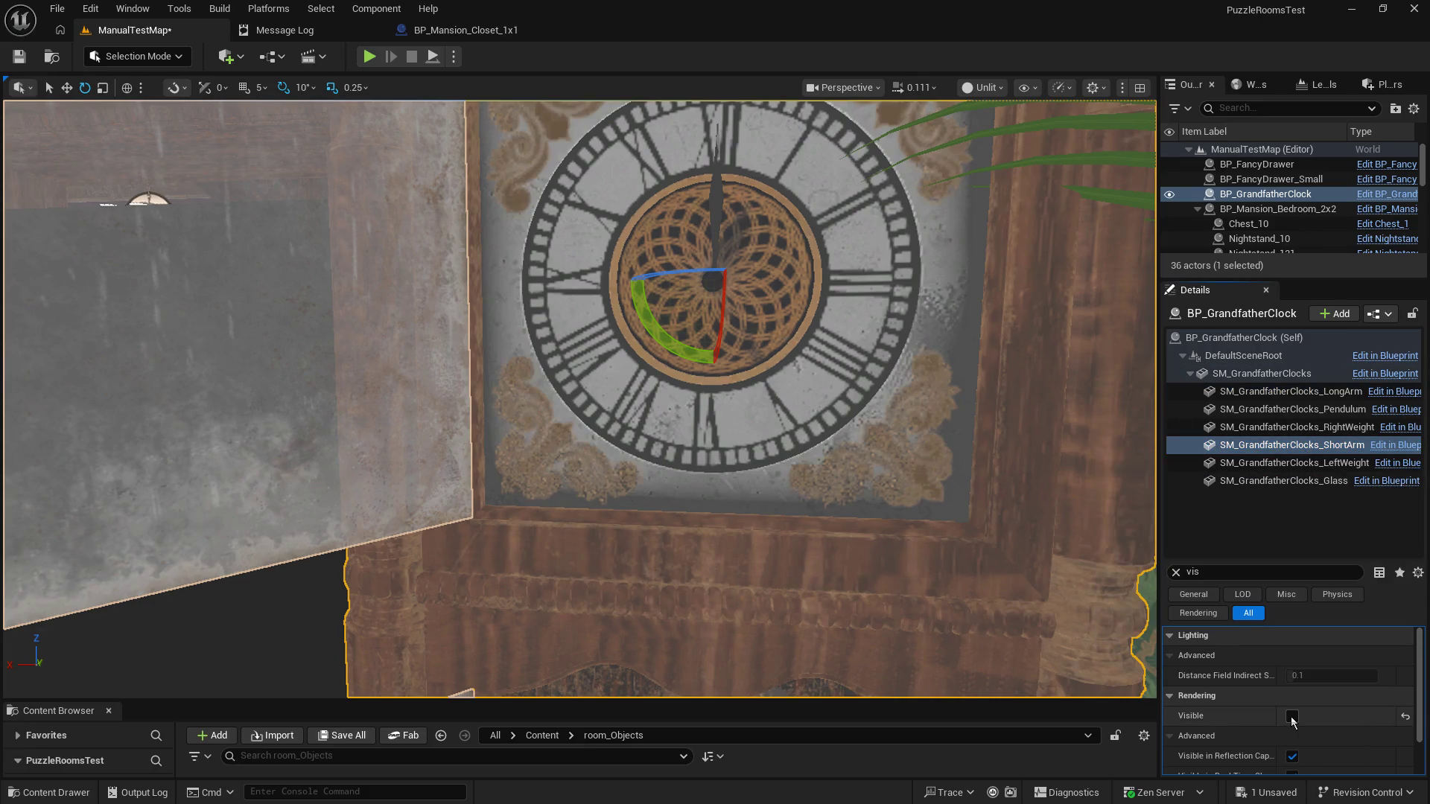
pyautogui.moveTo(731, 442)
pyautogui.mouseDown()
pyautogui.moveTo(574, 383)
pyautogui.moveTo(521, 461)
pyautogui.moveTo(476, 454)
pyautogui.mouseUp()
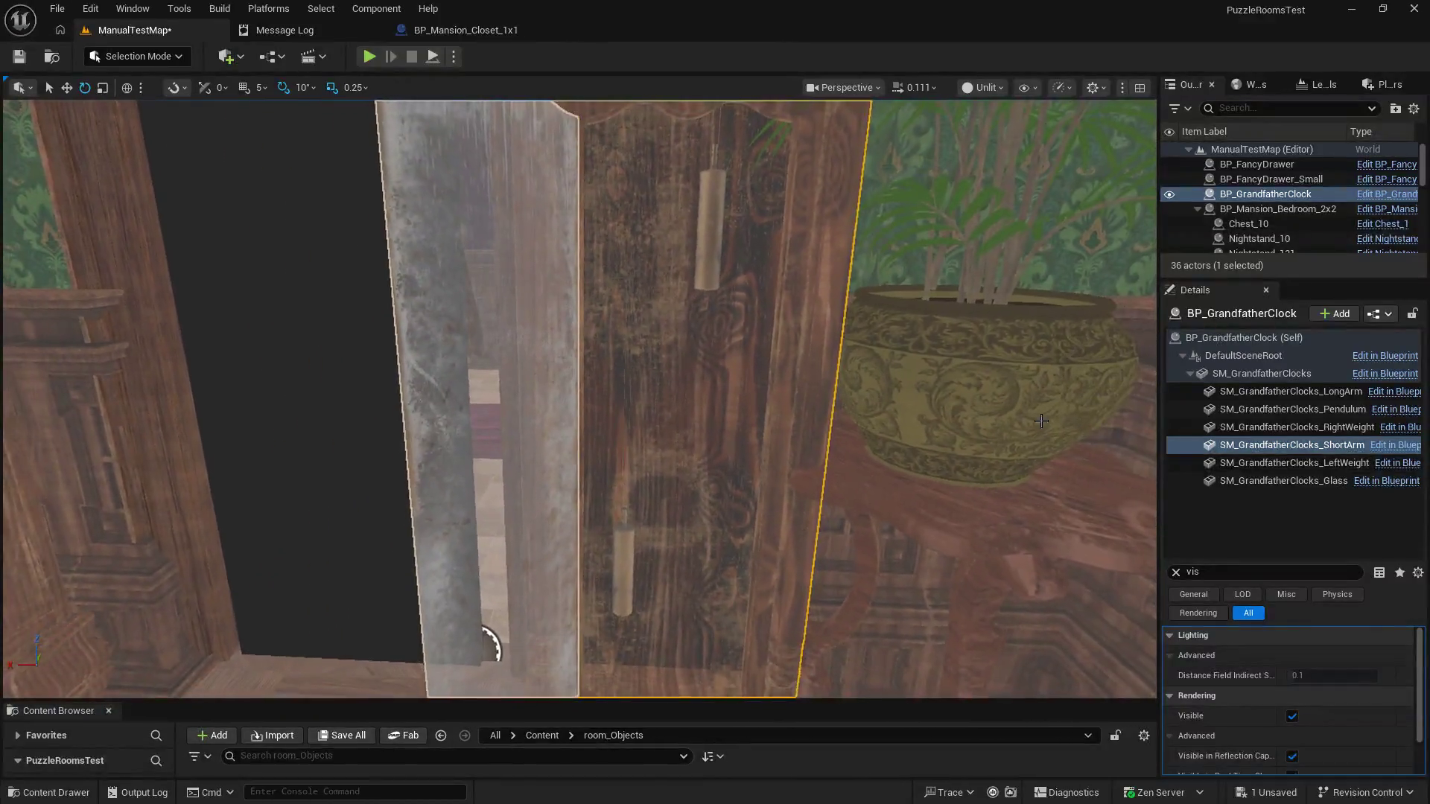
pyautogui.click(1294, 419)
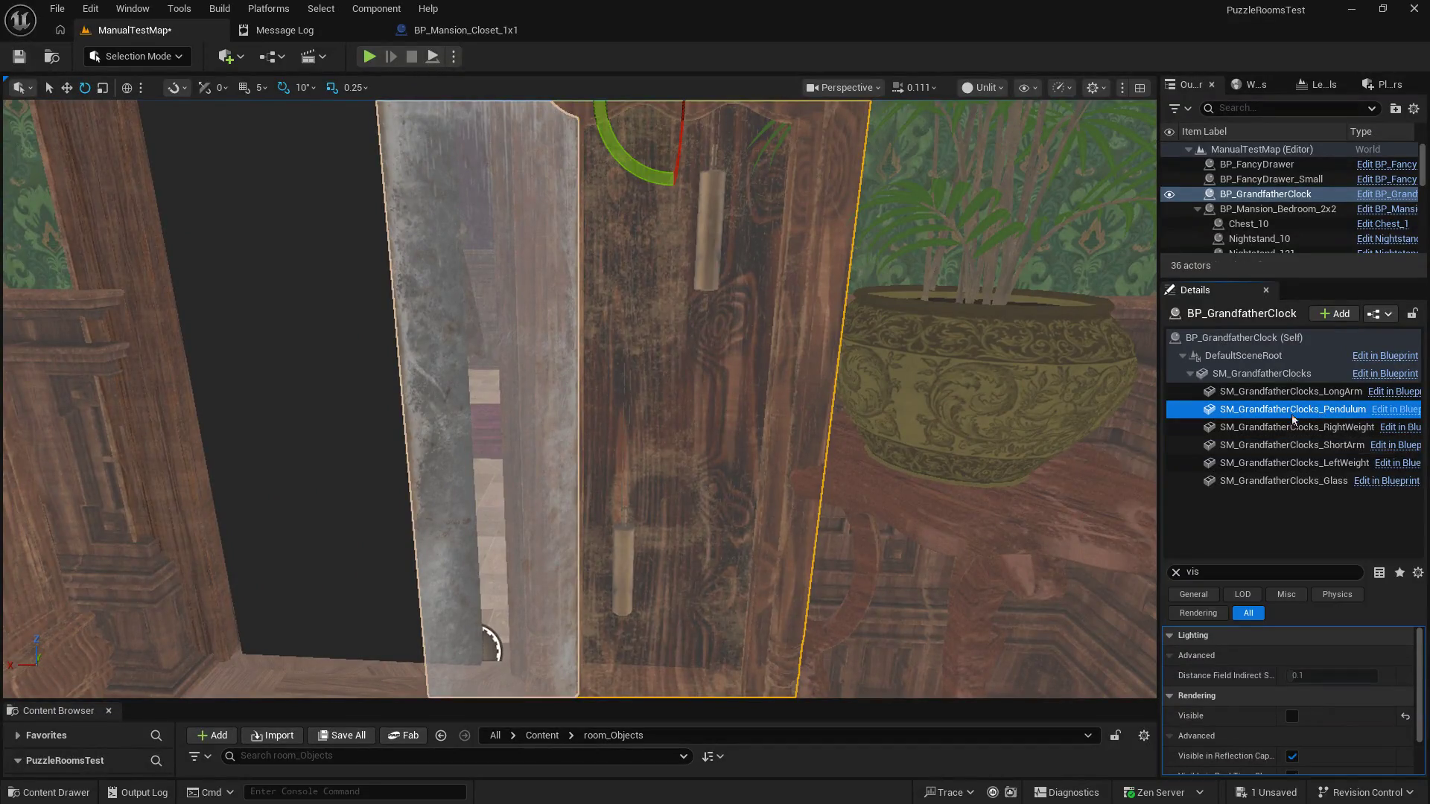
pyautogui.click(1292, 716)
# Step: Frame the clock and pendulum to inspect them, then save the level
pyautogui.press('f')
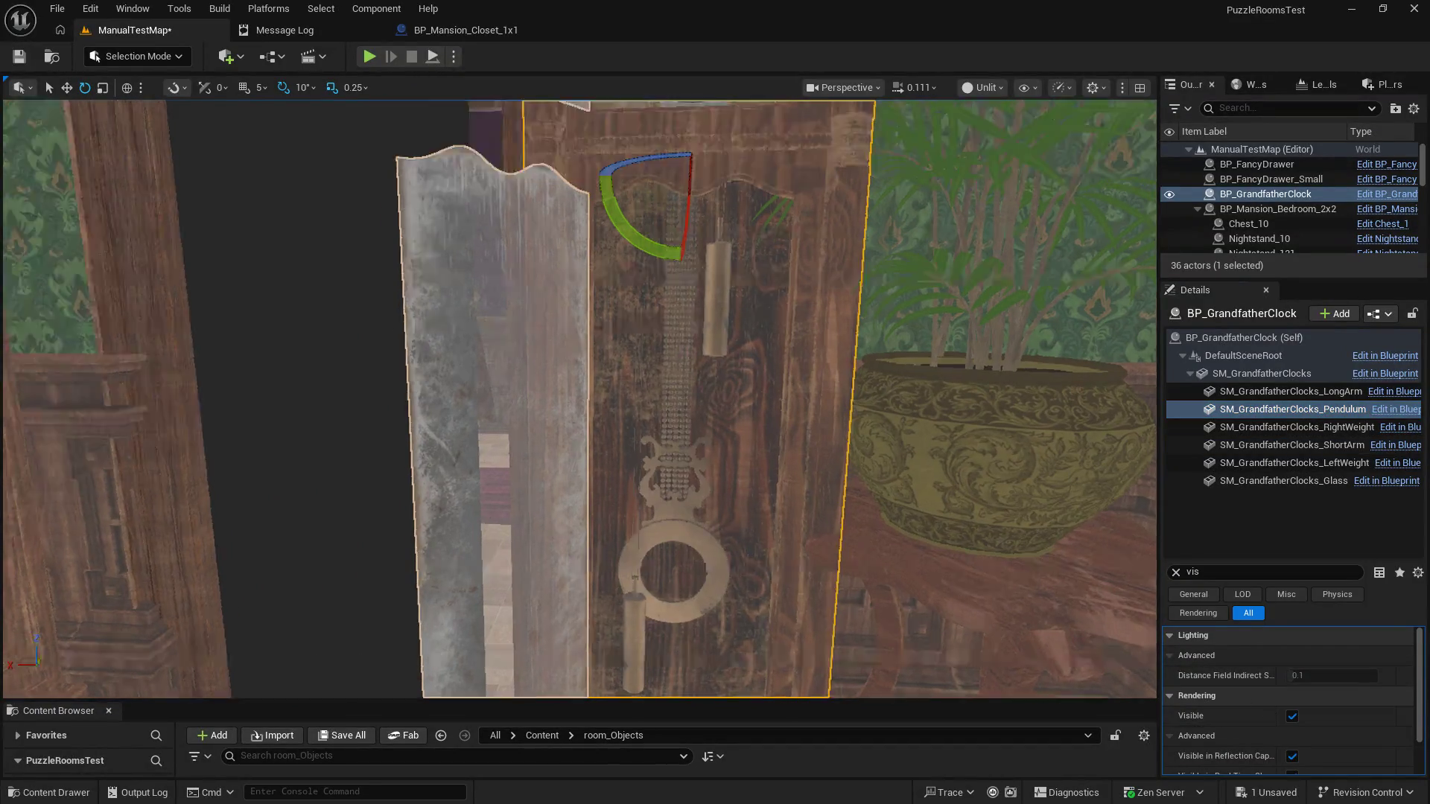
pyautogui.moveTo(693, 348)
pyautogui.mouseDown()
pyautogui.moveTo(647, 268)
pyautogui.moveTo(662, 403)
pyautogui.moveTo(632, 237)
pyautogui.moveTo(646, 242)
pyautogui.moveTo(633, 235)
pyautogui.moveTo(654, 298)
pyautogui.moveTo(633, 249)
pyautogui.moveTo(645, 265)
pyautogui.moveTo(648, 240)
pyautogui.moveTo(642, 287)
pyautogui.moveTo(637, 254)
pyautogui.mouseUp()
pyautogui.moveTo(512, 274)
pyautogui.mouseDown()
pyautogui.moveTo(462, 600)
pyautogui.moveTo(686, 583)
pyautogui.moveTo(436, 671)
pyautogui.moveTo(253, 663)
pyautogui.moveTo(35, 58)
pyautogui.mouseUp()
pyautogui.click(26, 63)
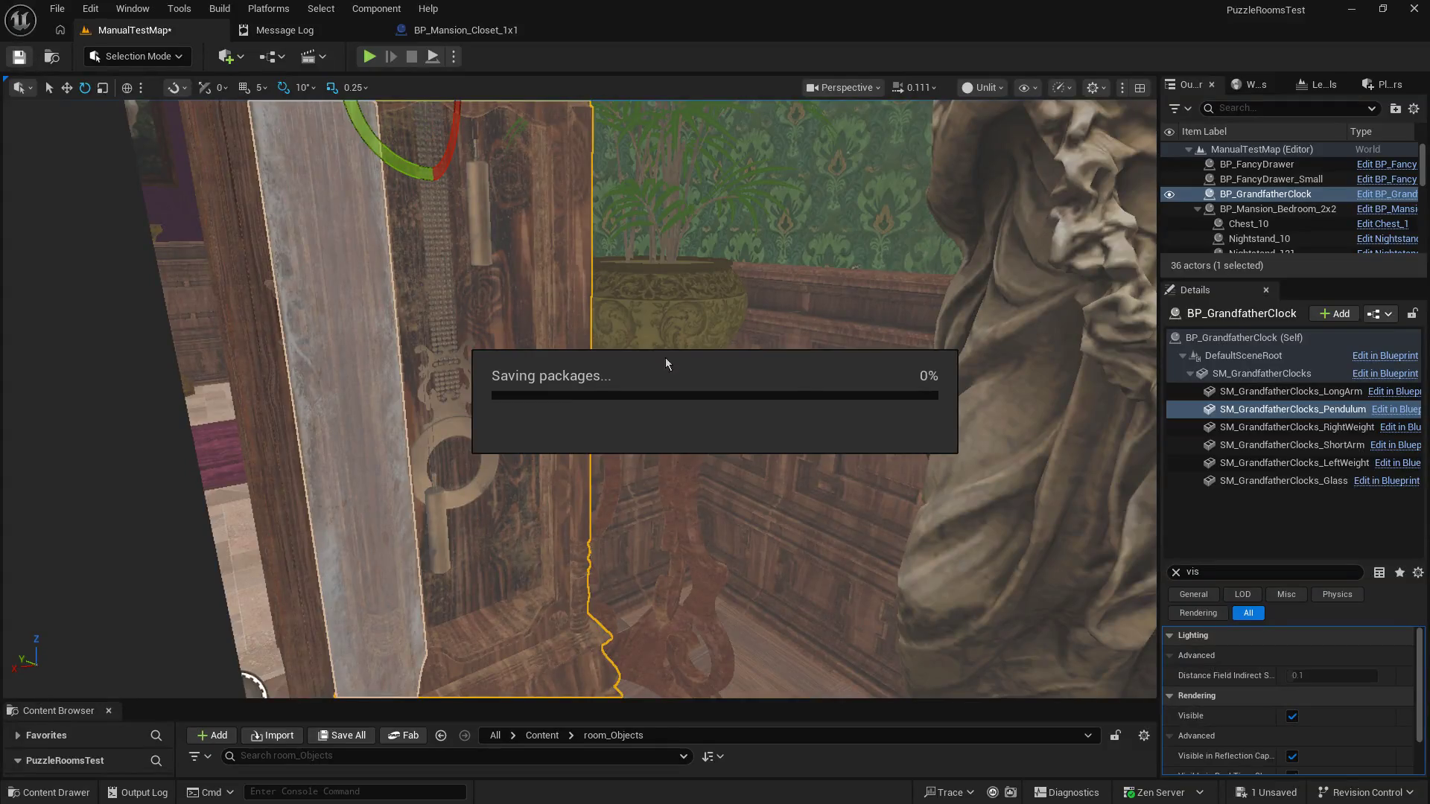
pyautogui.moveTo(734, 417)
pyautogui.mouseDown()
pyautogui.moveTo(596, 417)
pyautogui.moveTo(522, 387)
pyautogui.moveTo(551, 491)
pyautogui.moveTo(633, 447)
pyautogui.moveTo(738, 426)
pyautogui.mouseUp()
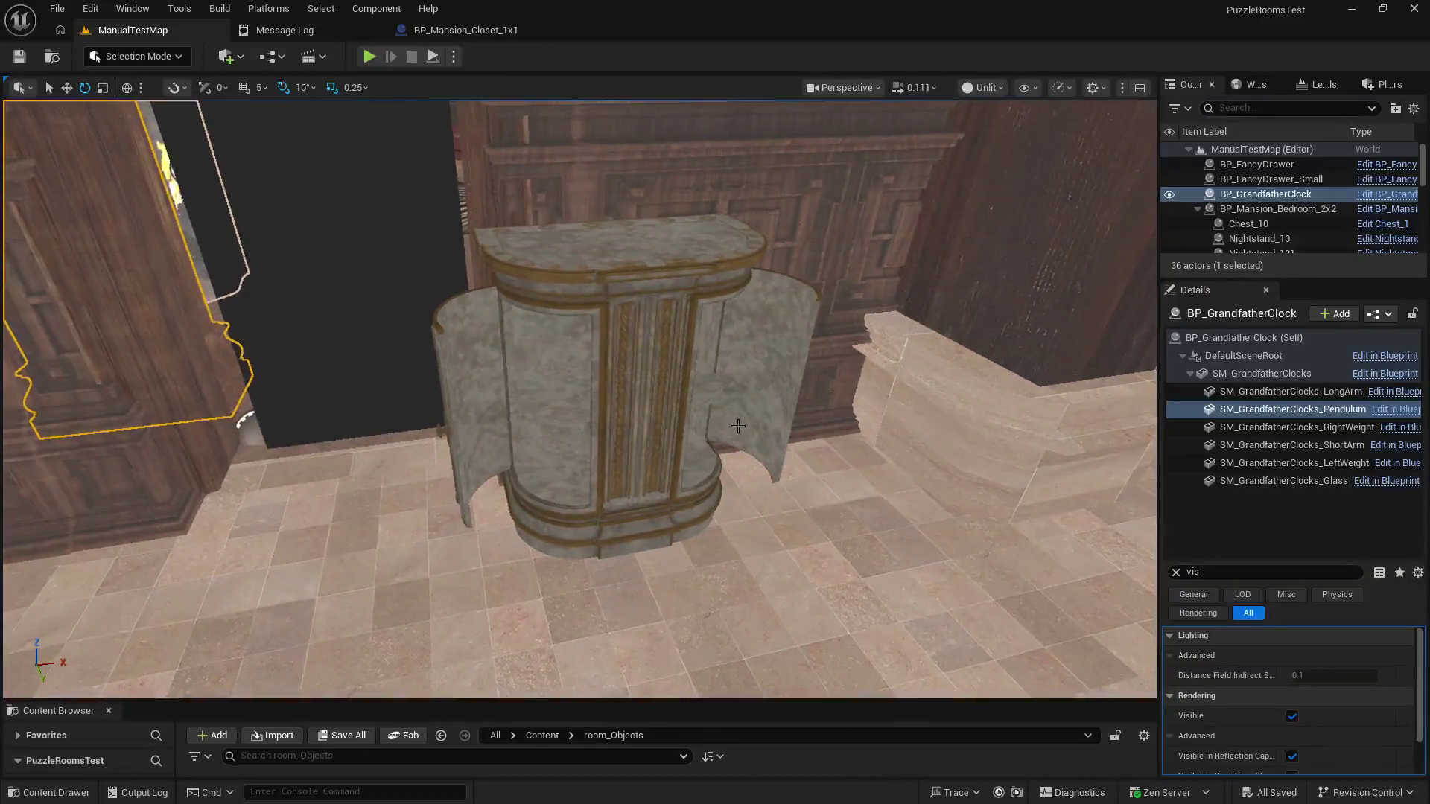
# Step: Rotate the small cabinet's SM_CabinetMedium_Door_2 and Door_5 shut
pyautogui.click(457, 389)
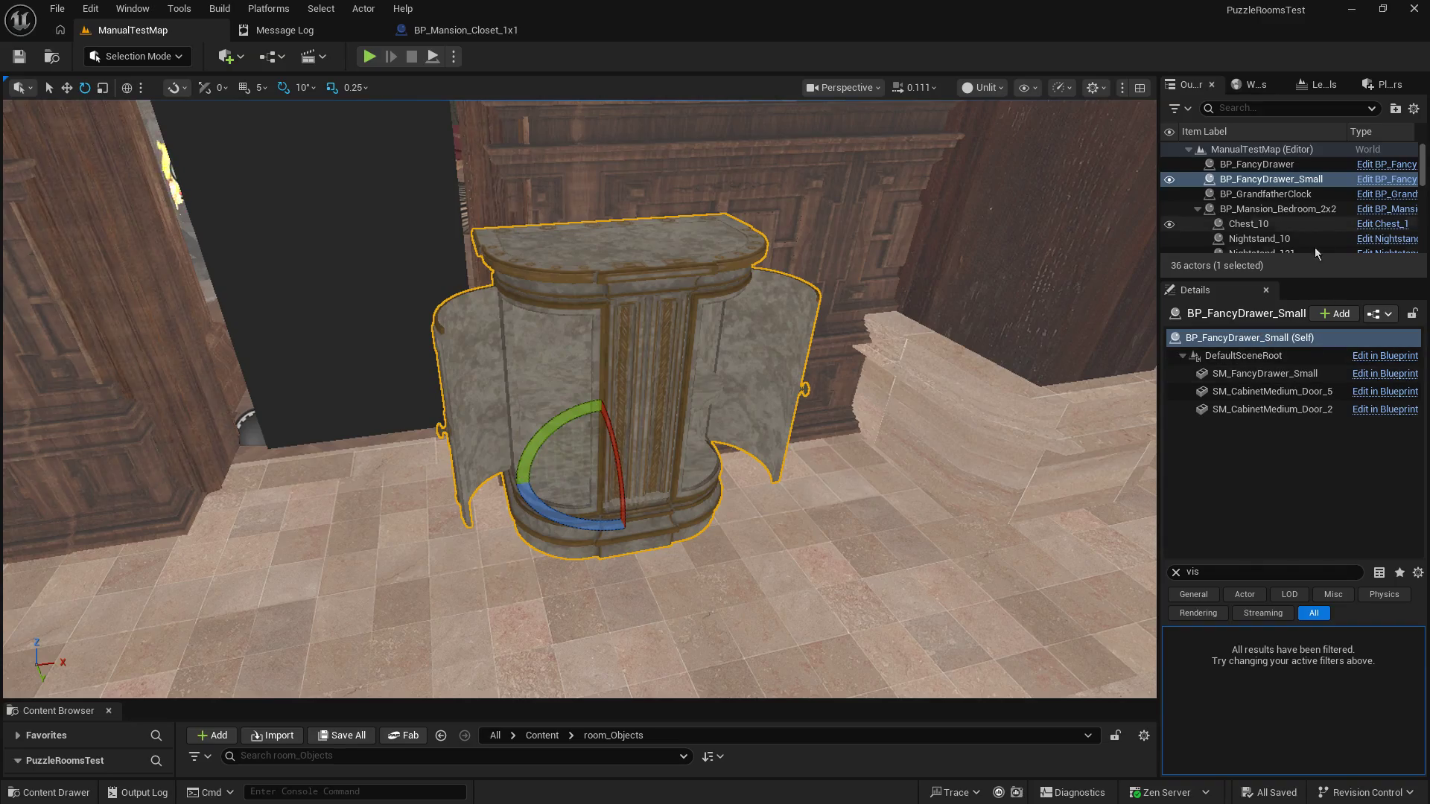
pyautogui.click(1295, 409)
pyautogui.moveTo(461, 512)
pyautogui.mouseDown()
pyautogui.moveTo(589, 525)
pyautogui.moveTo(583, 432)
pyautogui.moveTo(560, 426)
pyautogui.mouseUp()
pyautogui.click(1259, 391)
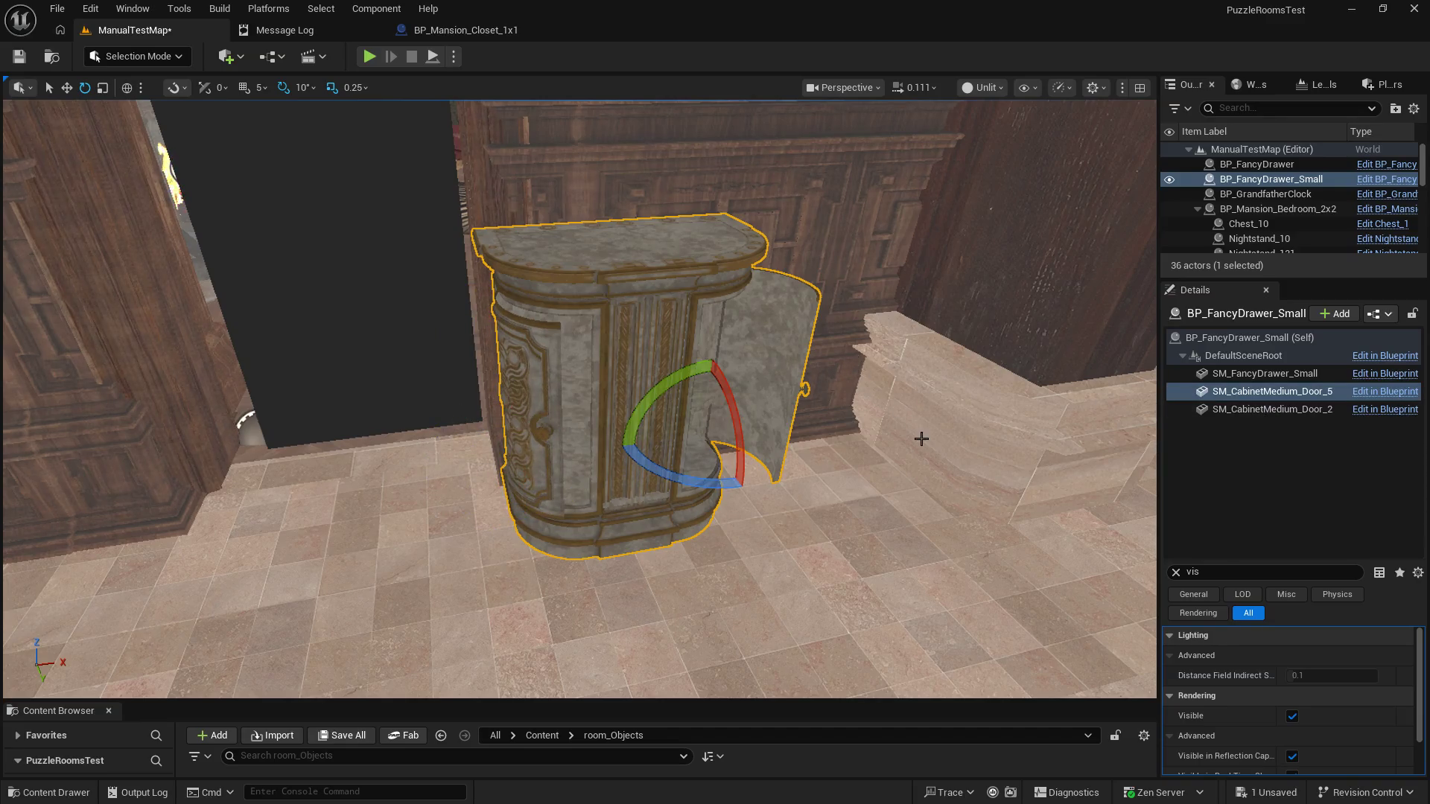
pyautogui.moveTo(738, 455)
pyautogui.mouseDown()
pyautogui.moveTo(804, 488)
pyautogui.moveTo(804, 428)
pyautogui.moveTo(815, 446)
pyautogui.moveTo(787, 481)
pyautogui.mouseUp()
# Step: Rotate the large cabinet's SM_CabinetMedium_Door_4, Door_3 and Door_2 closed
pyautogui.click(1251, 445)
pyautogui.moveTo(676, 501)
pyautogui.mouseDown()
pyautogui.moveTo(648, 548)
pyautogui.moveTo(630, 548)
pyautogui.mouseUp()
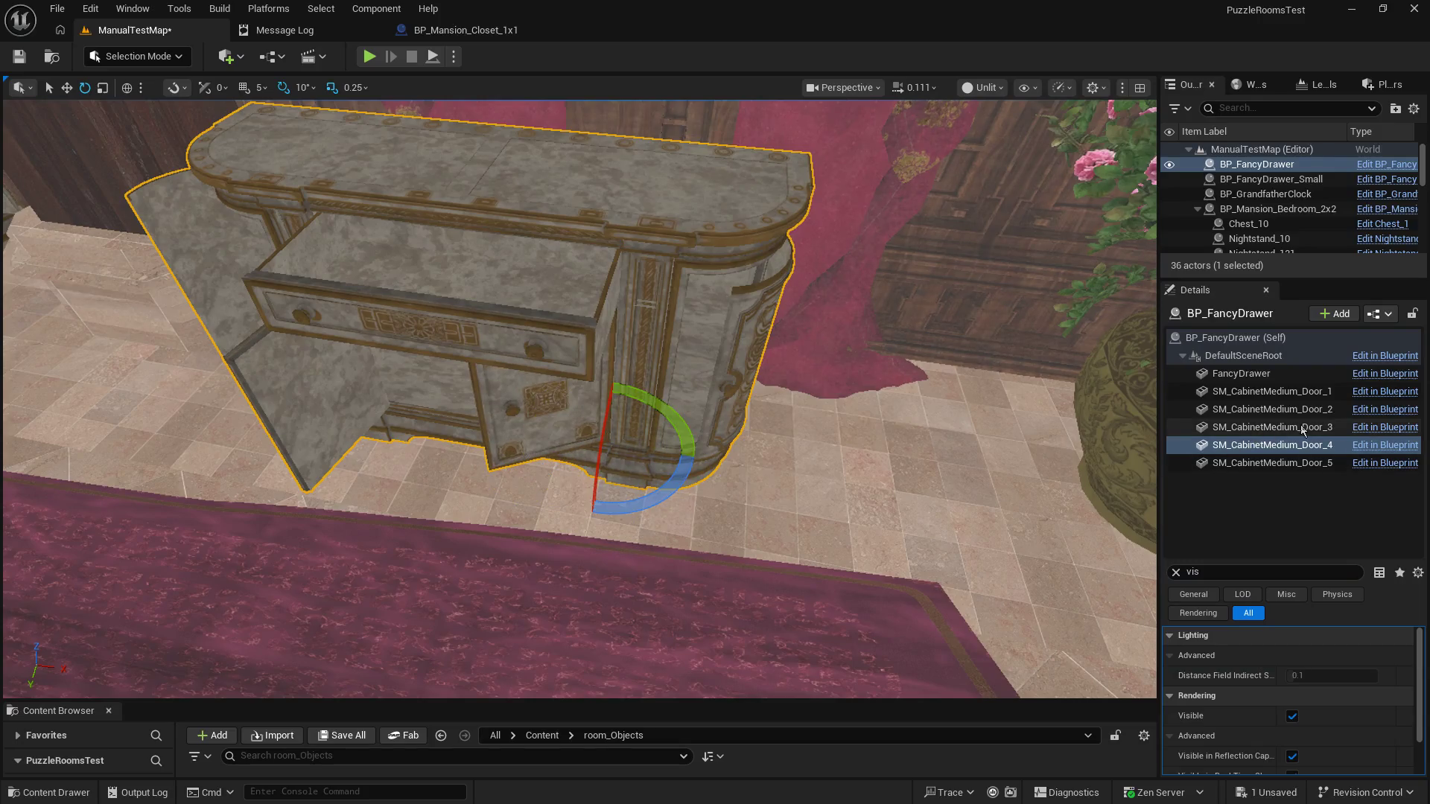
pyautogui.click(1302, 430)
pyautogui.moveTo(417, 477)
pyautogui.mouseDown()
pyautogui.moveTo(465, 417)
pyautogui.moveTo(439, 455)
pyautogui.mouseUp()
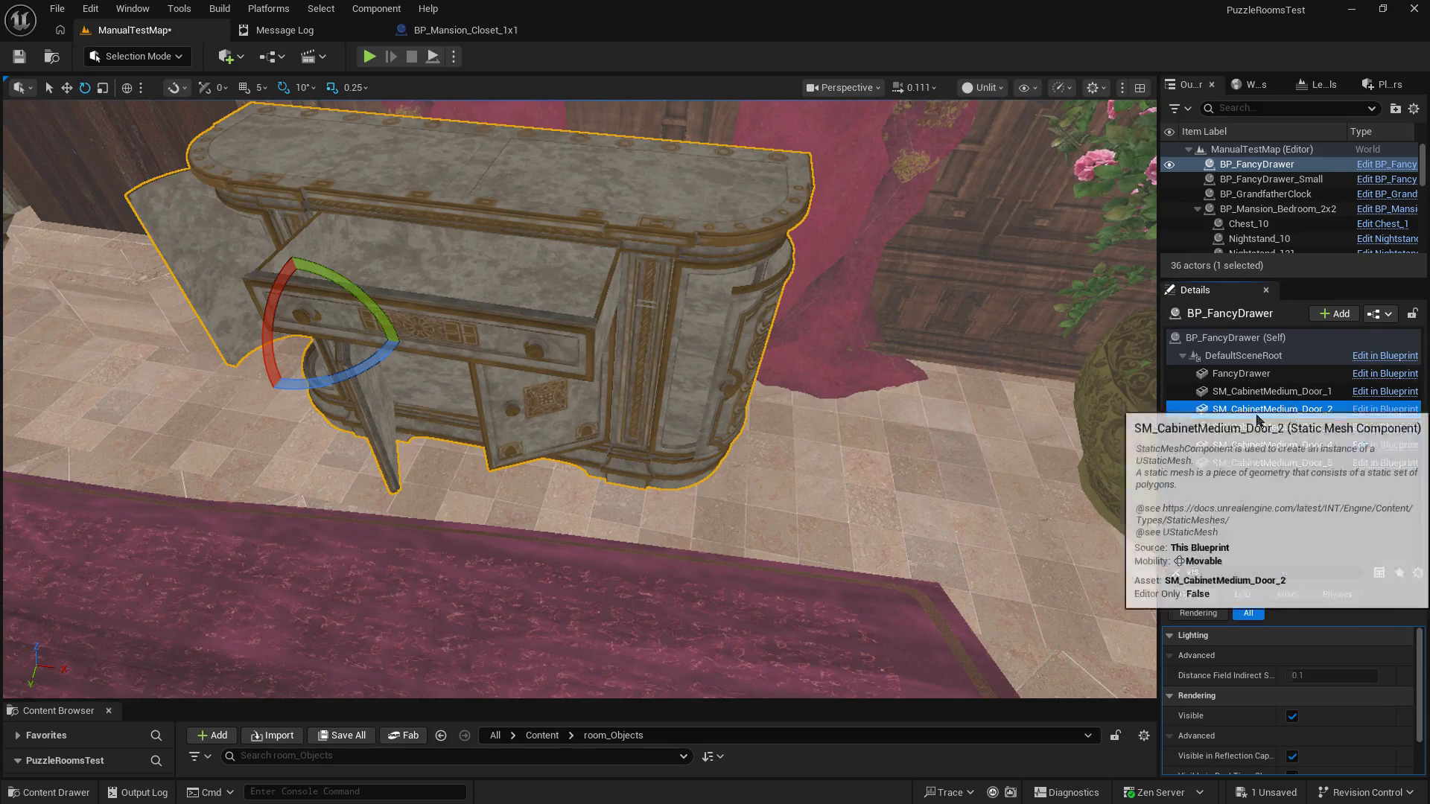
pyautogui.click(1272, 409)
pyautogui.press('f')
pyautogui.moveTo(502, 493)
pyautogui.mouseDown()
pyautogui.moveTo(558, 405)
pyautogui.moveTo(566, 420)
pyautogui.mouseUp()
# Step: Move SM_CabinetMedium_Door_1 back into position, check the doors, and save ManualTestMap
pyautogui.click(1330, 392)
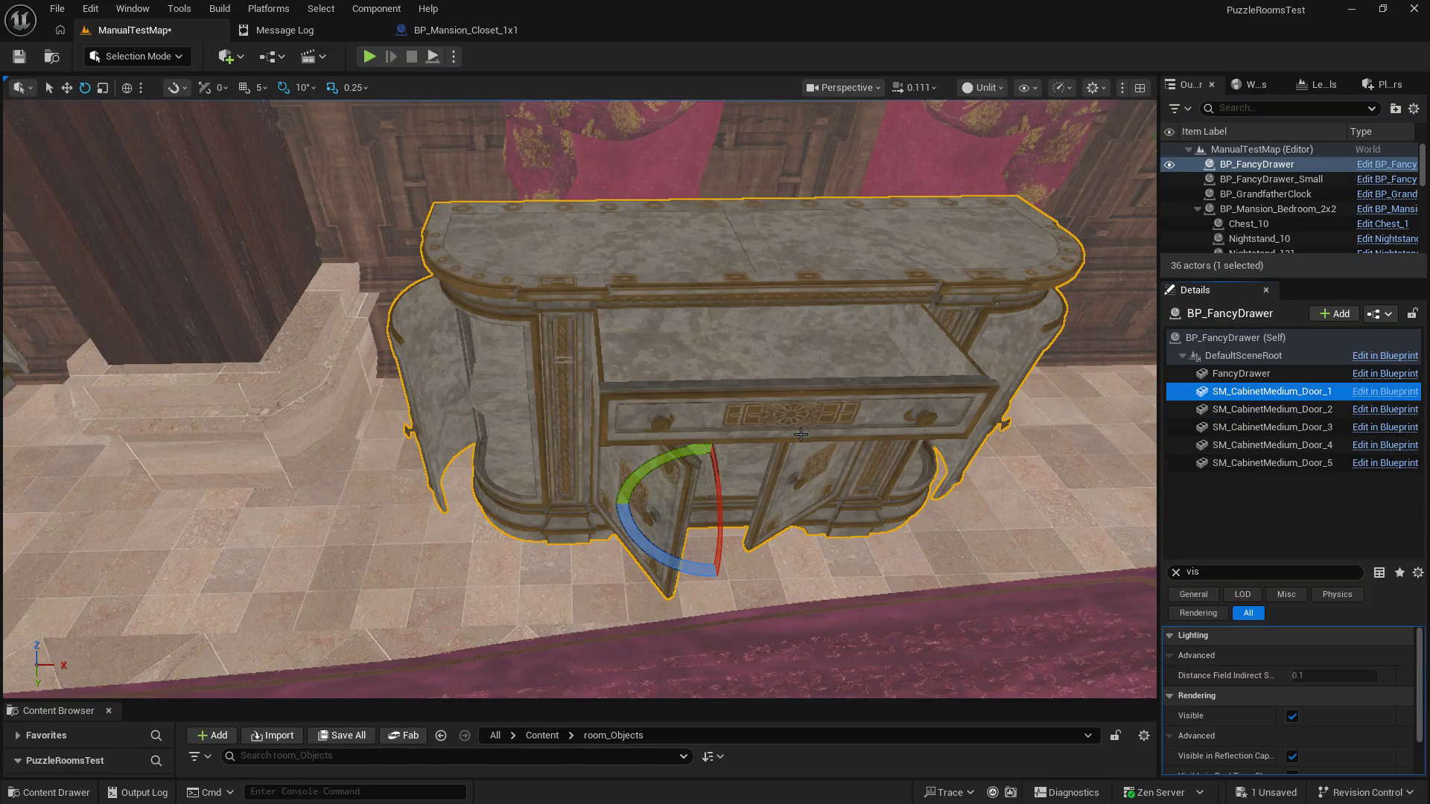
pyautogui.click(66, 88)
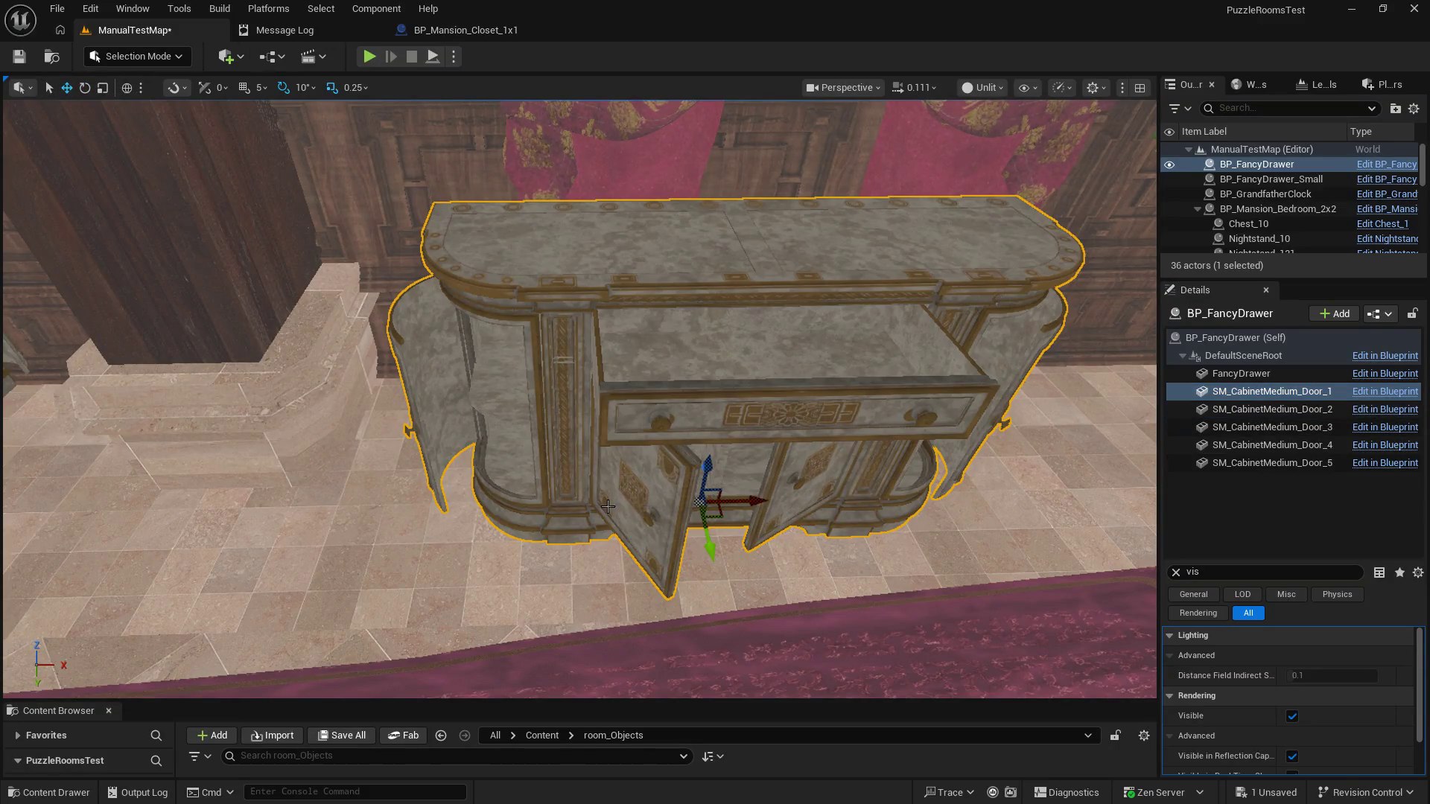
pyautogui.moveTo(712, 562)
pyautogui.mouseDown()
pyautogui.moveTo(689, 581)
pyautogui.moveTo(698, 502)
pyautogui.moveTo(544, 323)
pyautogui.mouseUp()
pyautogui.moveTo(16, 270); pyautogui.dragTo(17, 270)
pyautogui.click(20, 59)
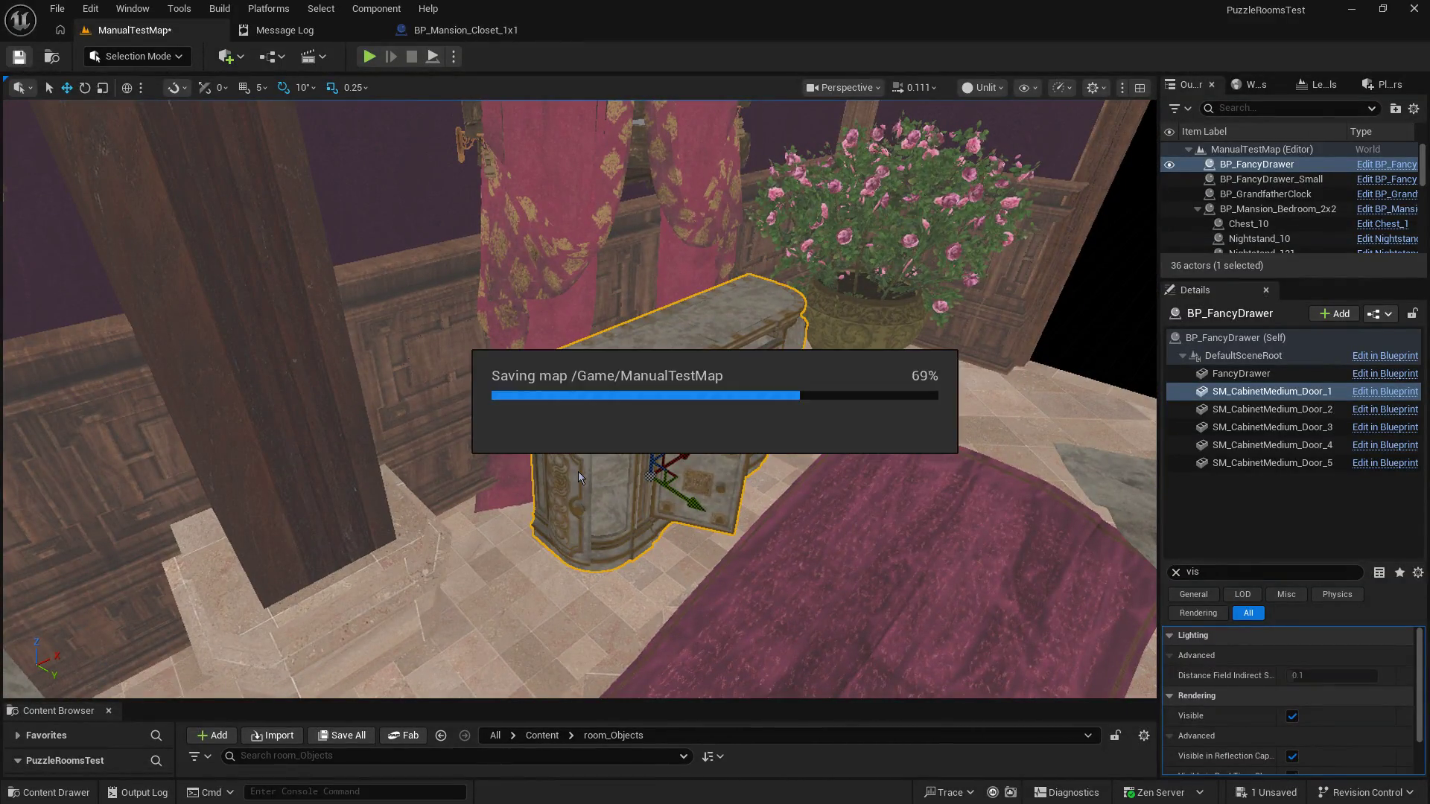
pyautogui.moveTo(555, 405)
pyautogui.mouseDown()
pyautogui.moveTo(578, 443)
pyautogui.moveTo(650, 435)
pyautogui.mouseUp()
pyautogui.click(649, 434)
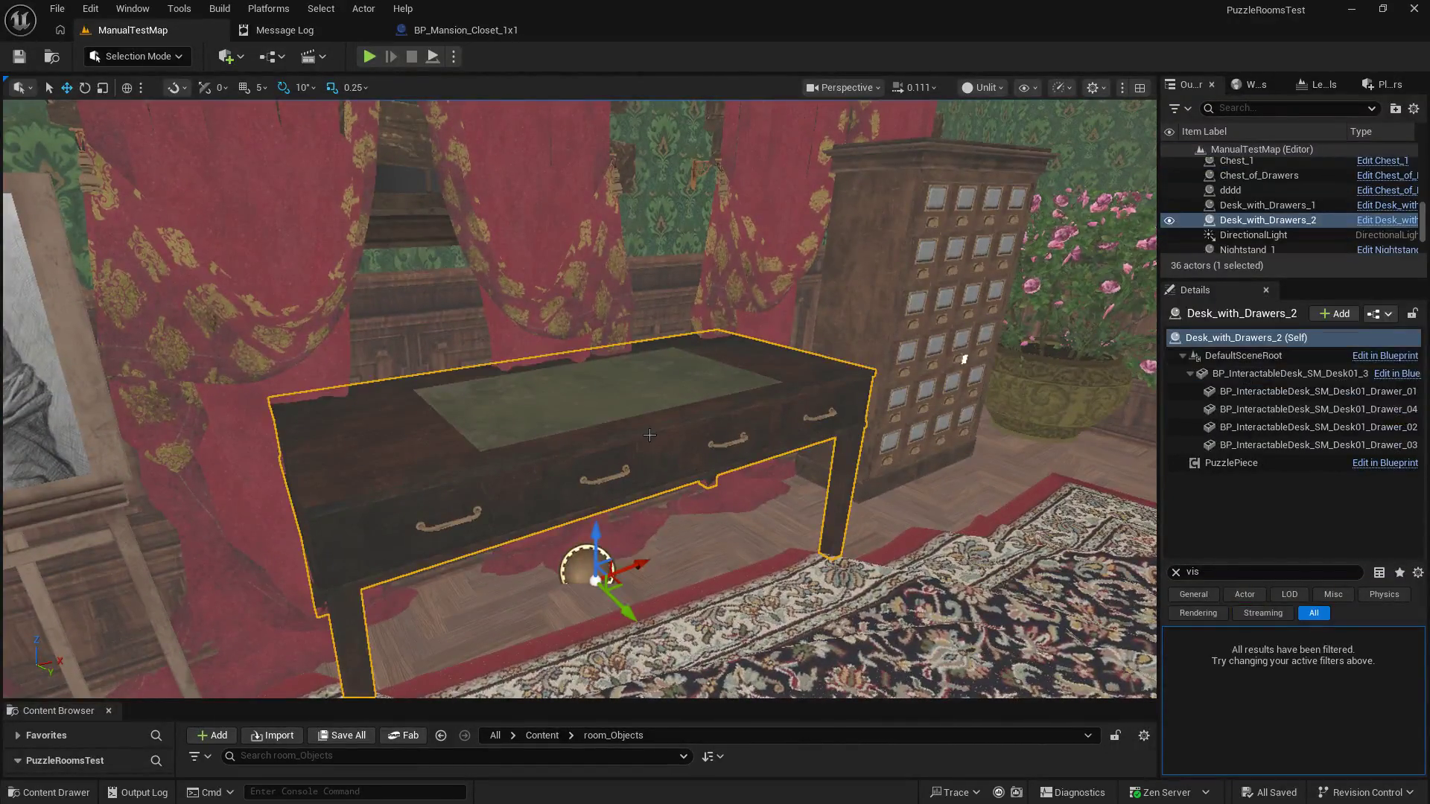
pyautogui.moveTo(730, 446)
pyautogui.mouseDown()
pyautogui.moveTo(855, 261)
pyautogui.moveTo(760, 364)
pyautogui.moveTo(618, 620)
pyautogui.mouseUp()
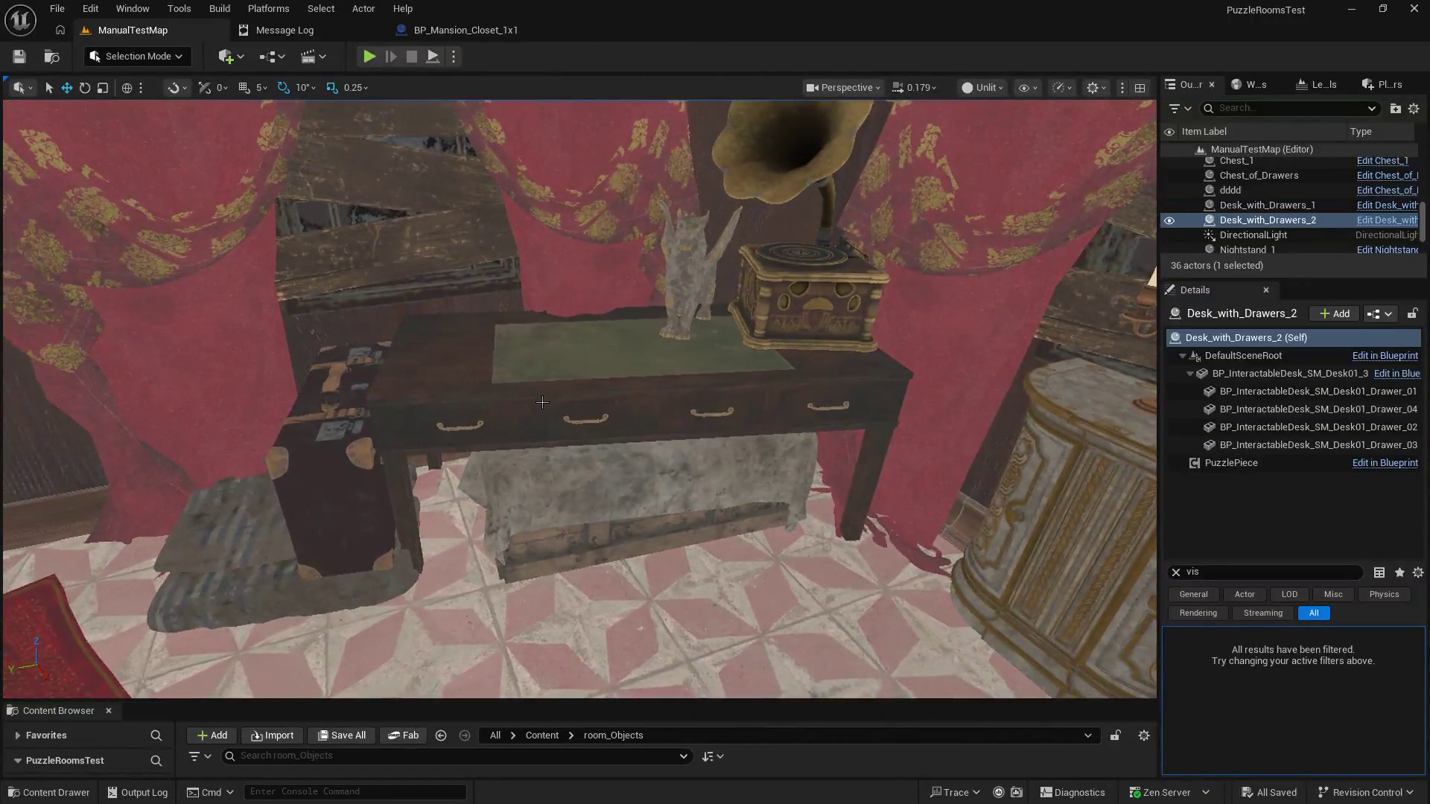
# Step: Select BP_Mansion_Stairwell_2x2 and fly through the stairwell to the dining room's glass cabinet
pyautogui.click(502, 411)
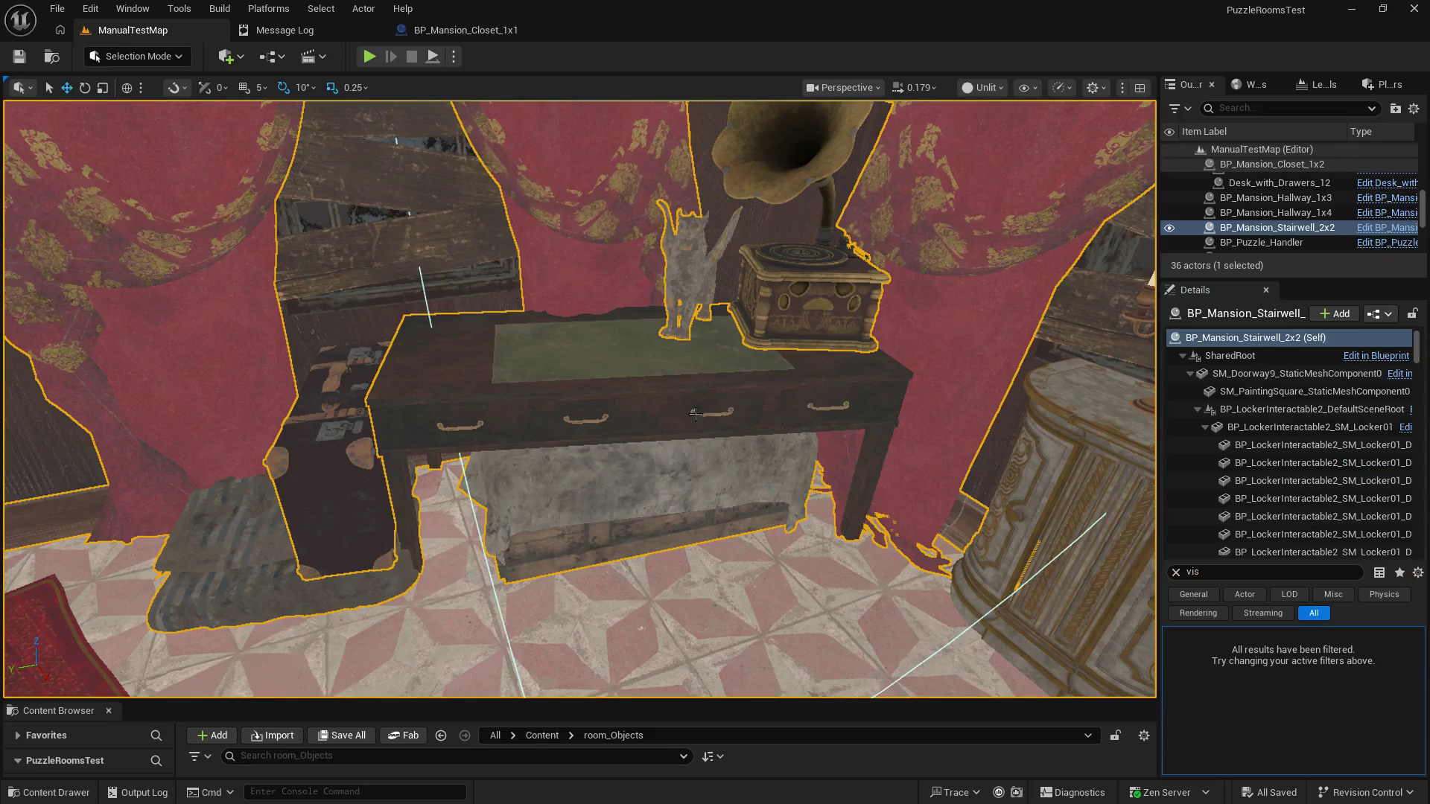
pyautogui.press('w')
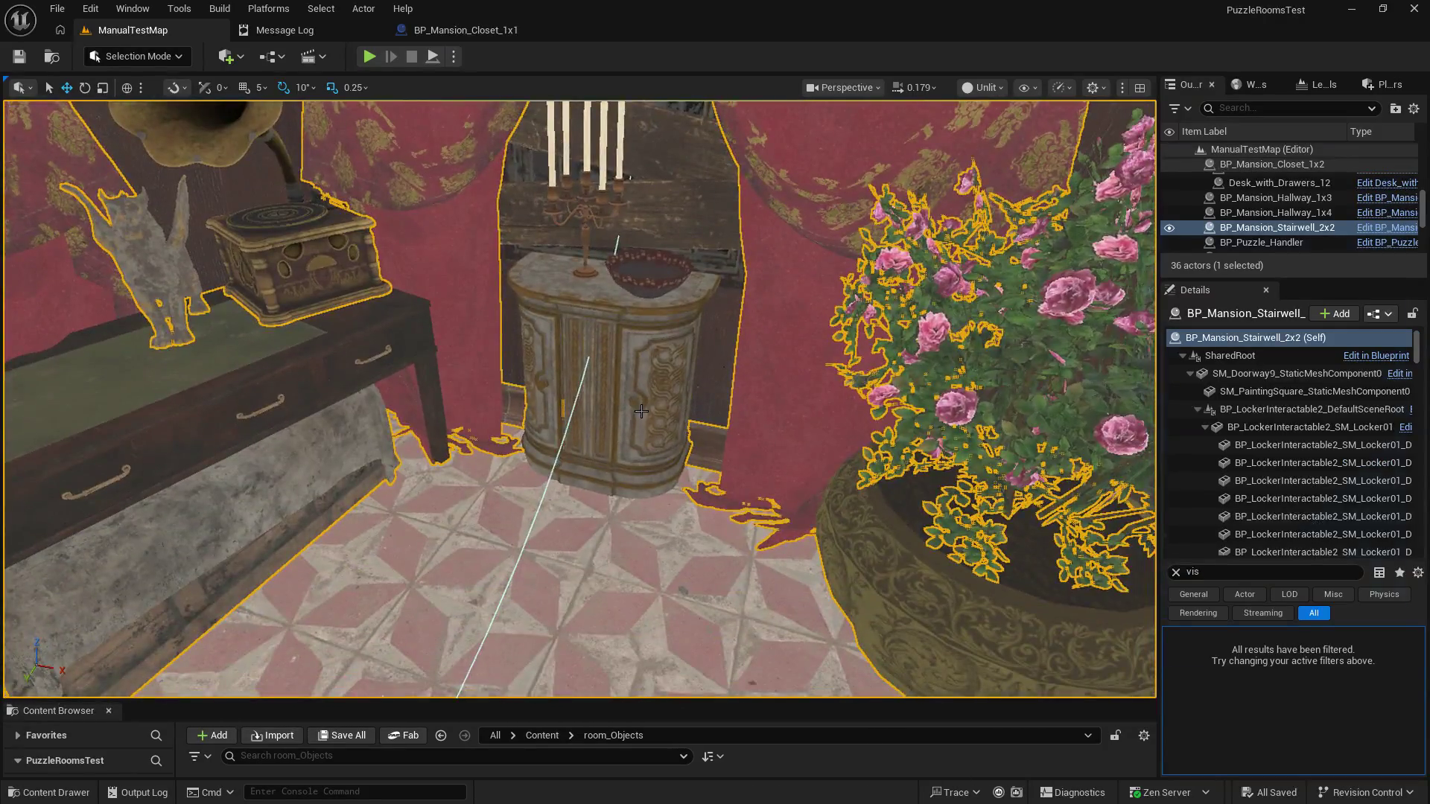
pyautogui.moveTo(641, 411)
pyautogui.mouseDown()
pyautogui.moveTo(730, 403)
pyautogui.moveTo(700, 372)
pyautogui.mouseUp()
pyautogui.moveTo(581, 398)
pyautogui.mouseDown()
pyautogui.moveTo(618, 393)
pyautogui.moveTo(537, 396)
pyautogui.mouseUp()
pyautogui.moveTo(627, 309)
pyautogui.mouseDown()
pyautogui.moveTo(630, 268)
pyautogui.moveTo(627, 309)
pyautogui.mouseUp()
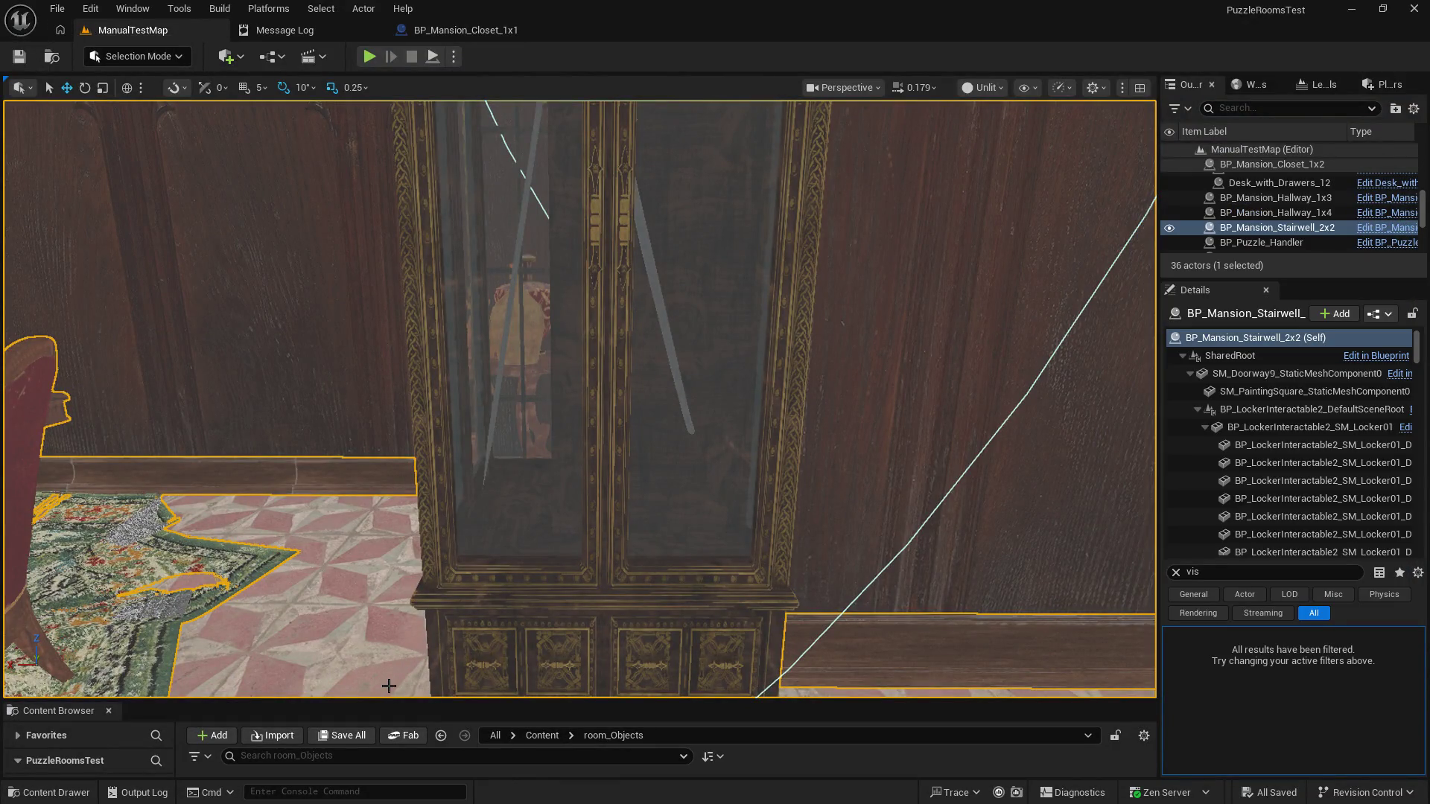
# Step: Enlarge the Content Browser and open BP_Mansion_Stairwell_2x2 from the RoomBlueprints folder
pyautogui.moveTo(391, 702); pyautogui.dragTo(412, 493)
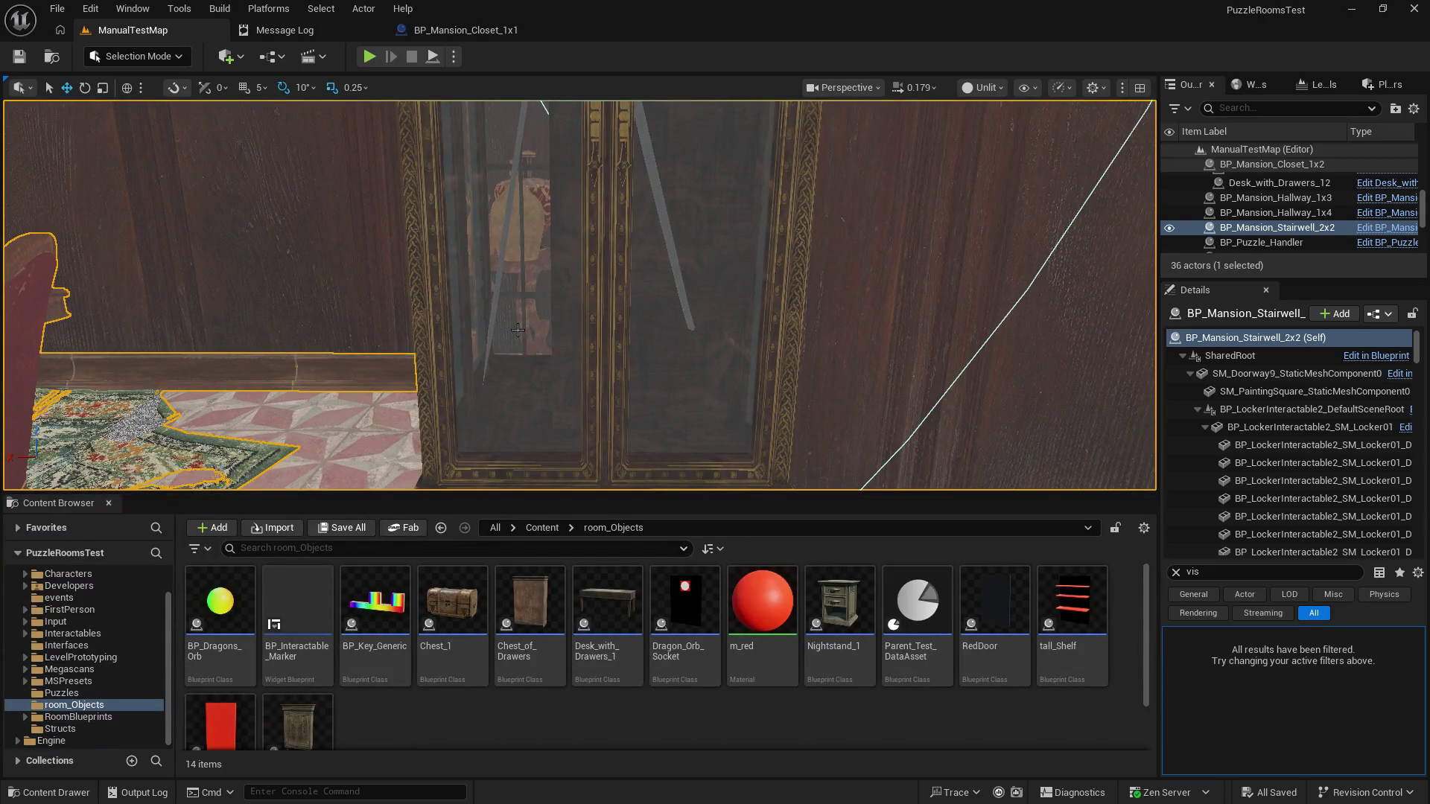
pyautogui.click(1311, 463)
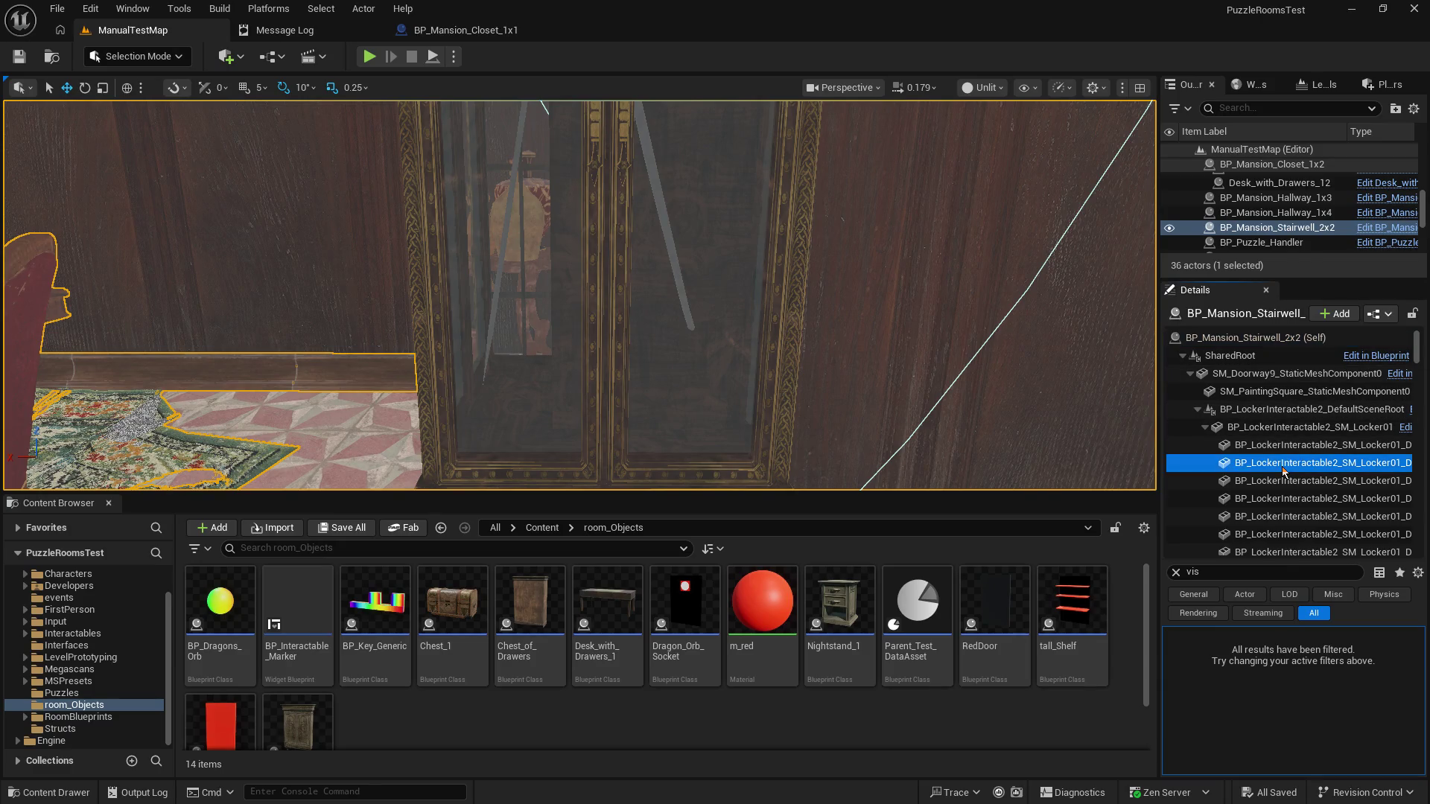
pyautogui.click(80, 717)
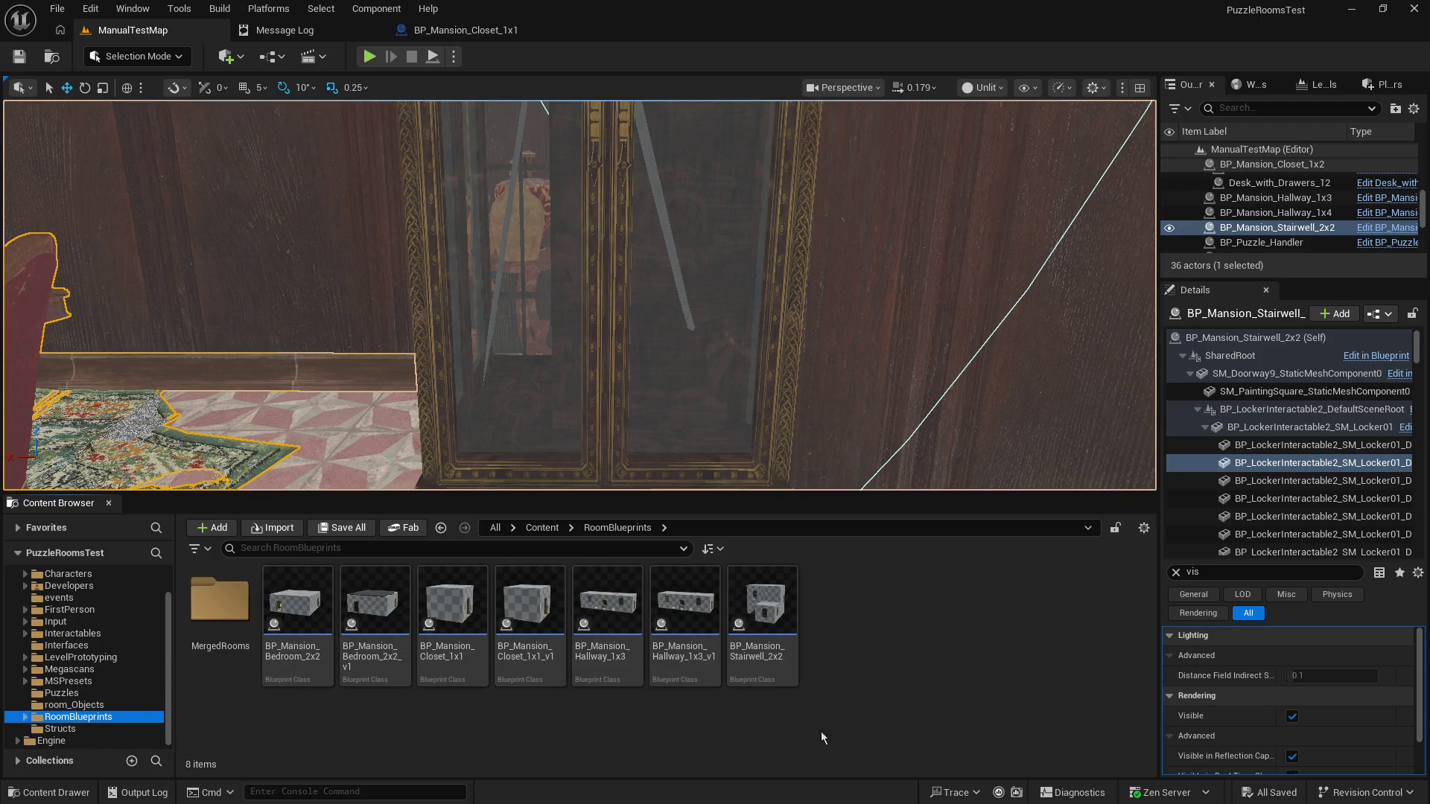
pyautogui.click(759, 602)
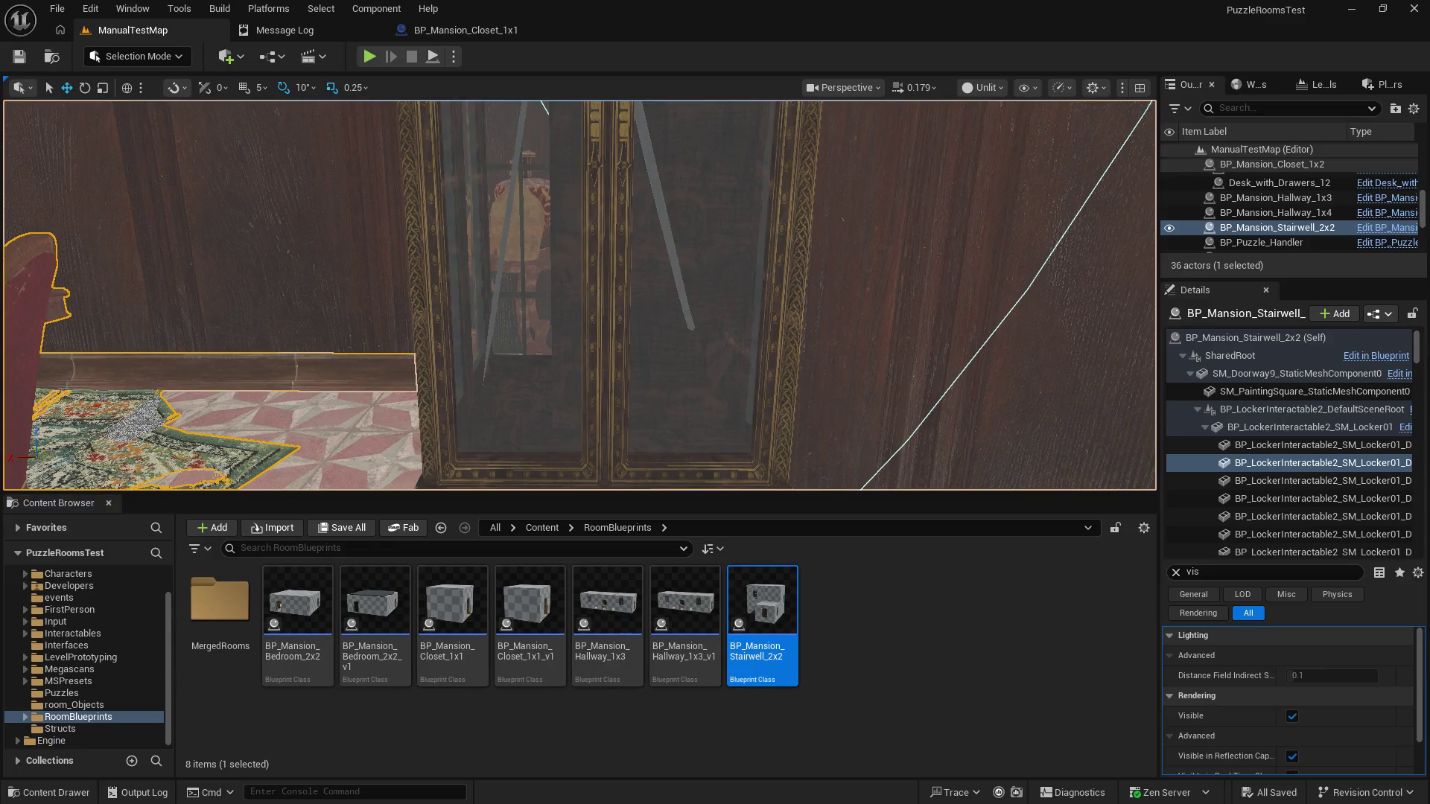
pyautogui.doubleClick(759, 602)
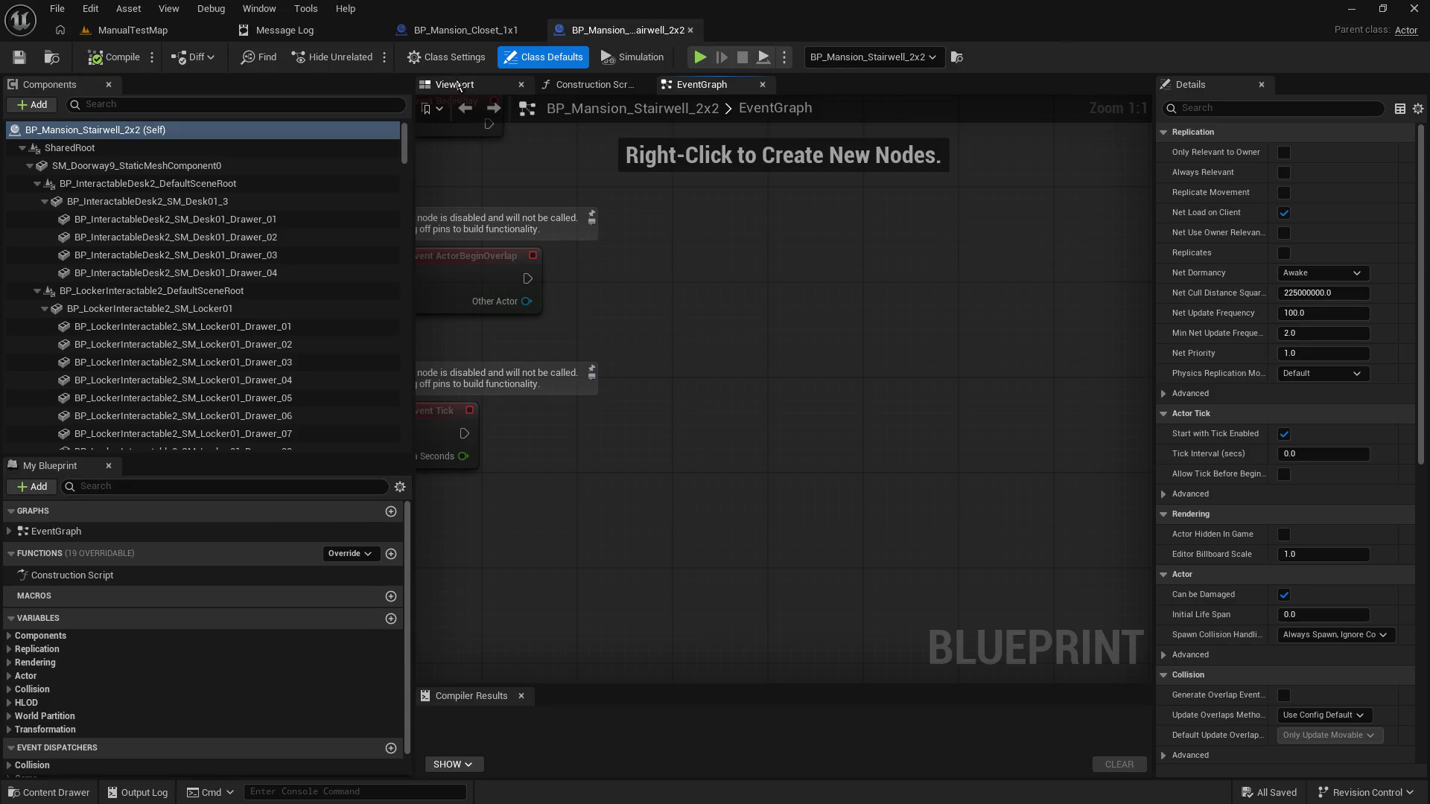
# Step: In the Viewport, inspect the glass display cabinet, desk drawer and BP_InteractableDesk2_SM_Desk01_3
pyautogui.click(456, 84)
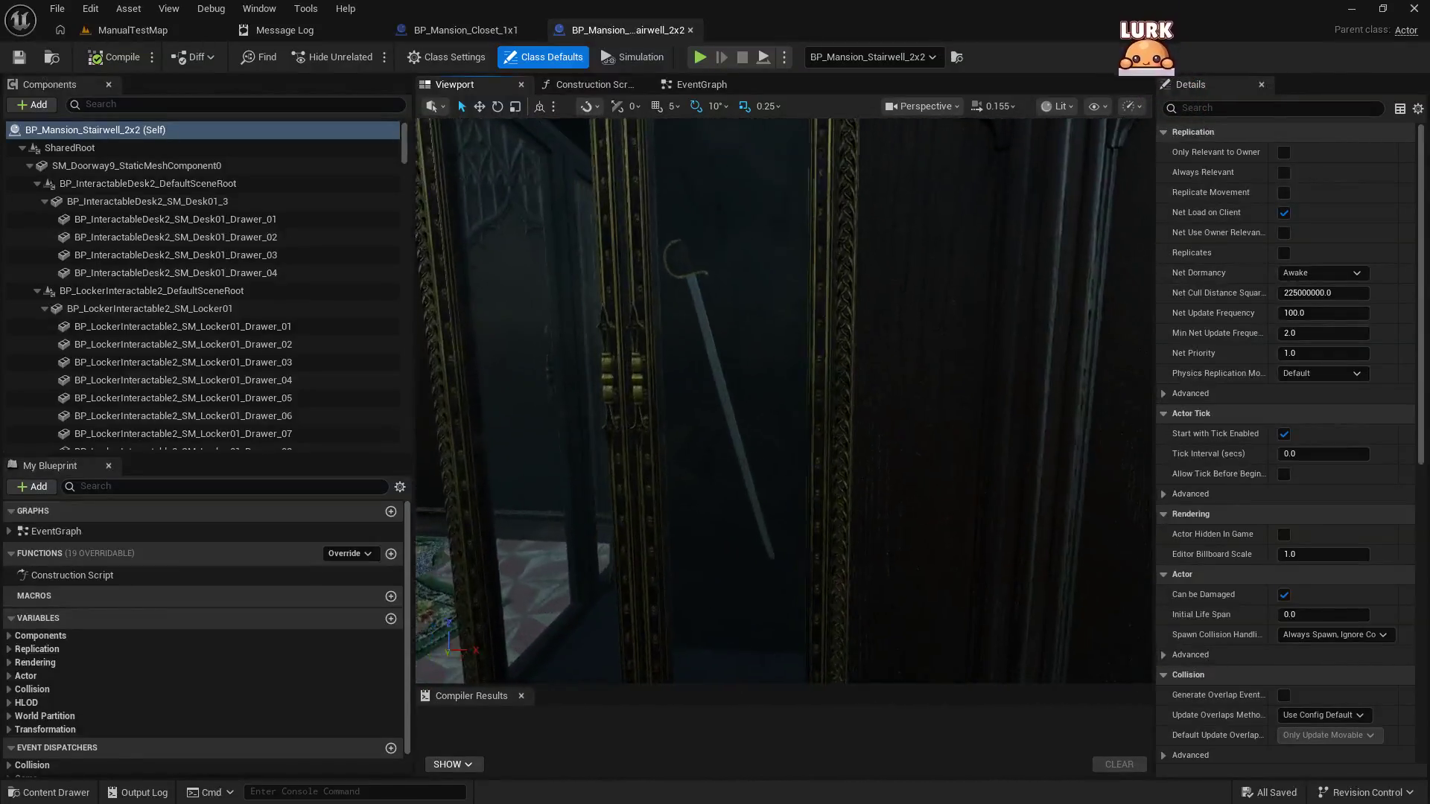
pyautogui.click(658, 316)
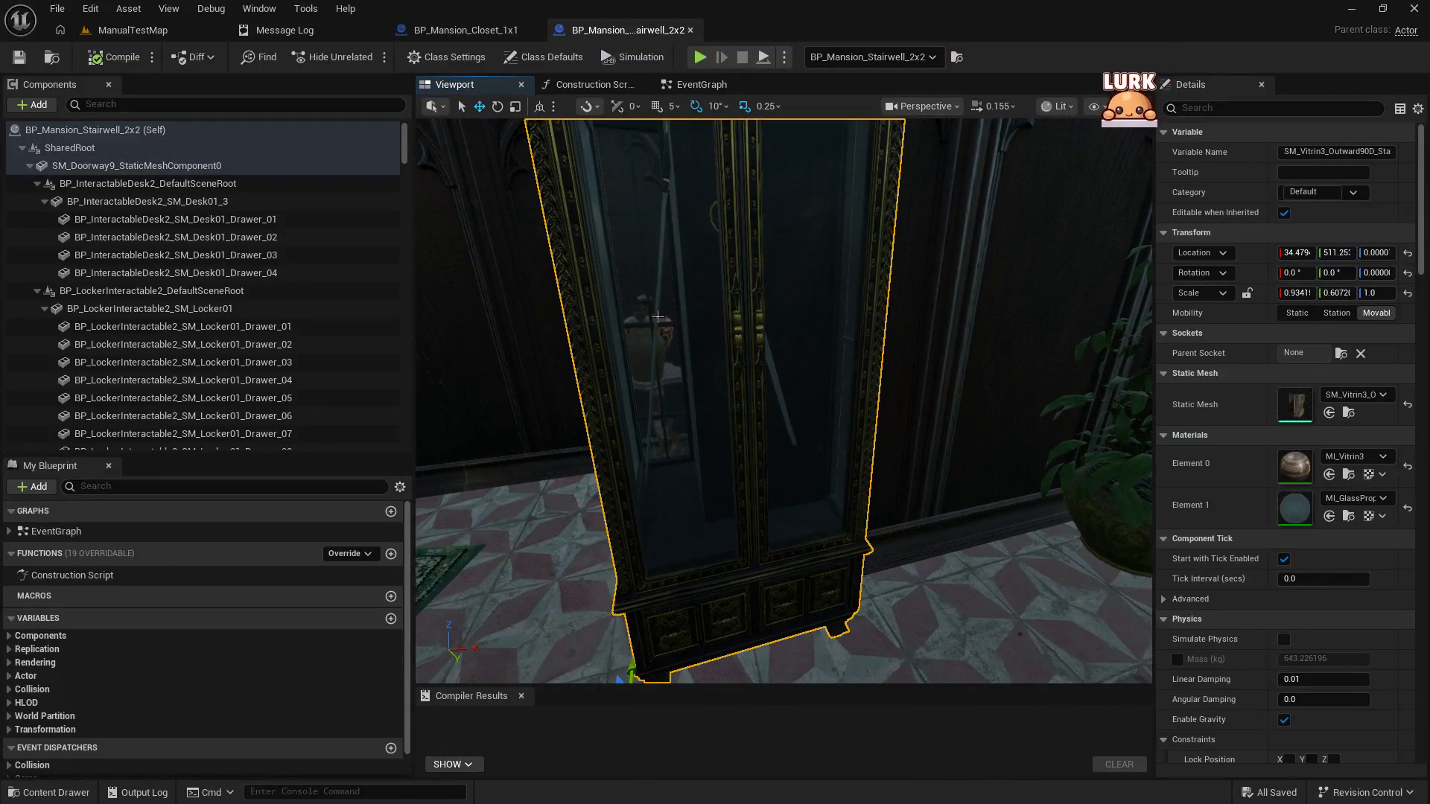
pyautogui.click(182, 222)
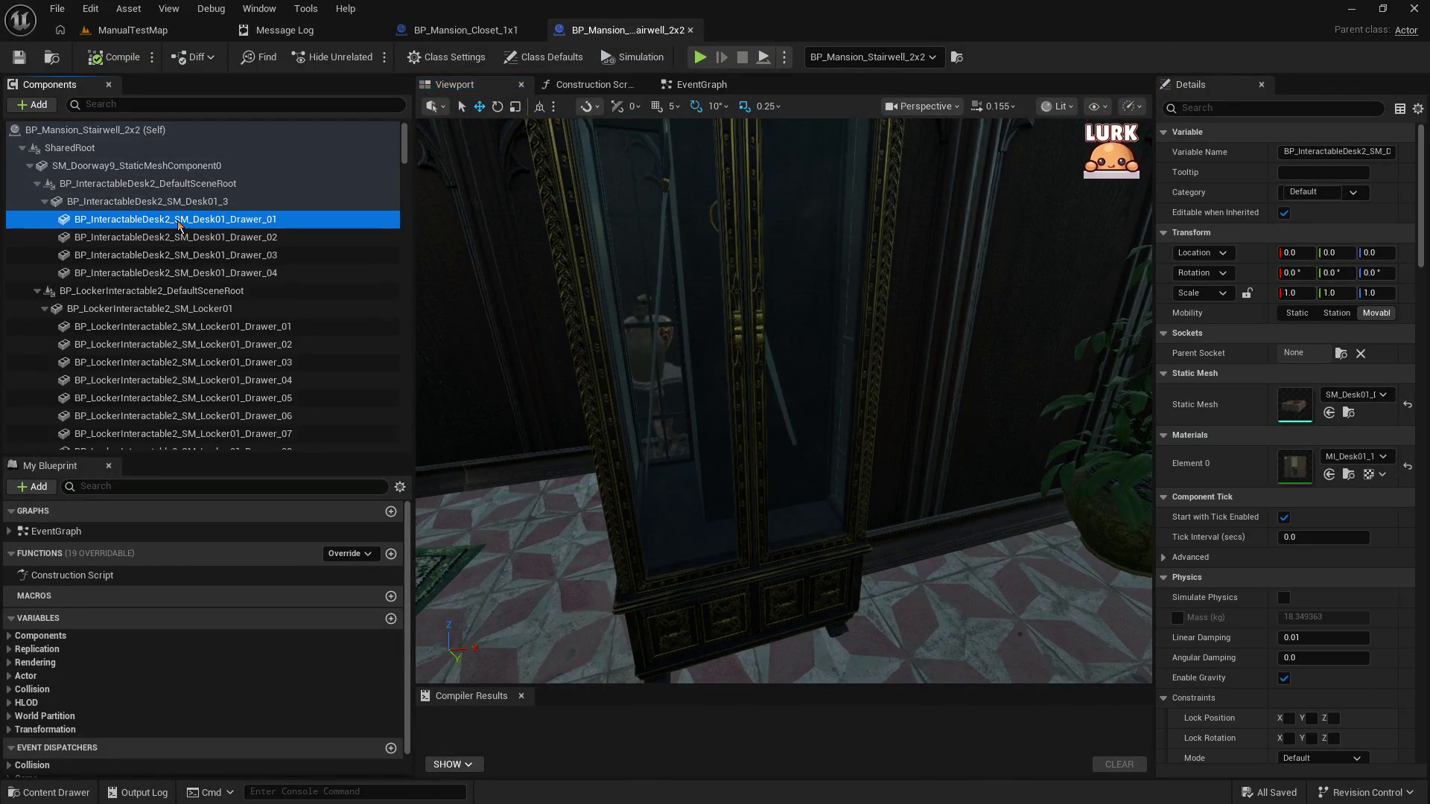
pyautogui.click(164, 201)
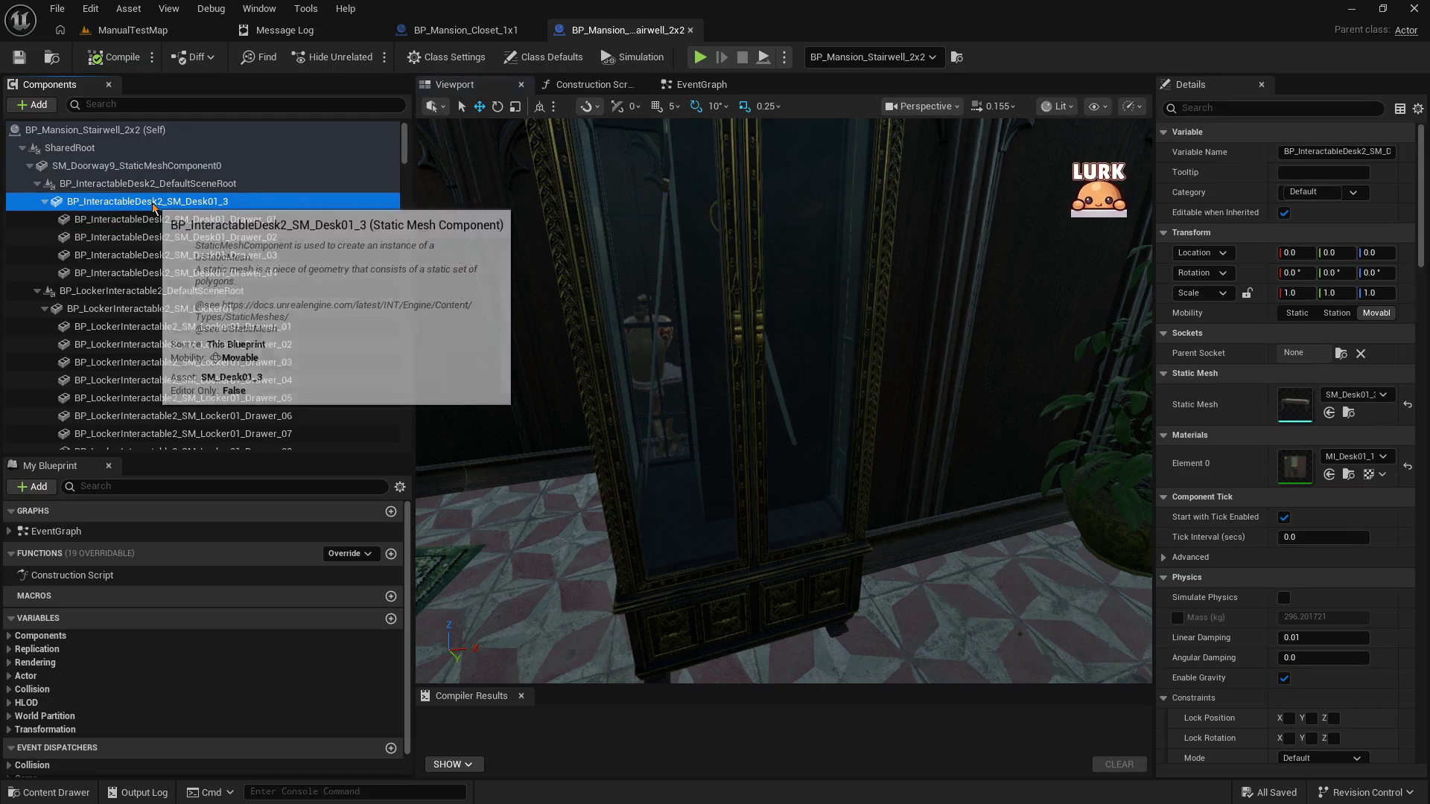
pyautogui.click(660, 317)
pyautogui.scroll(-5, 306, 325)
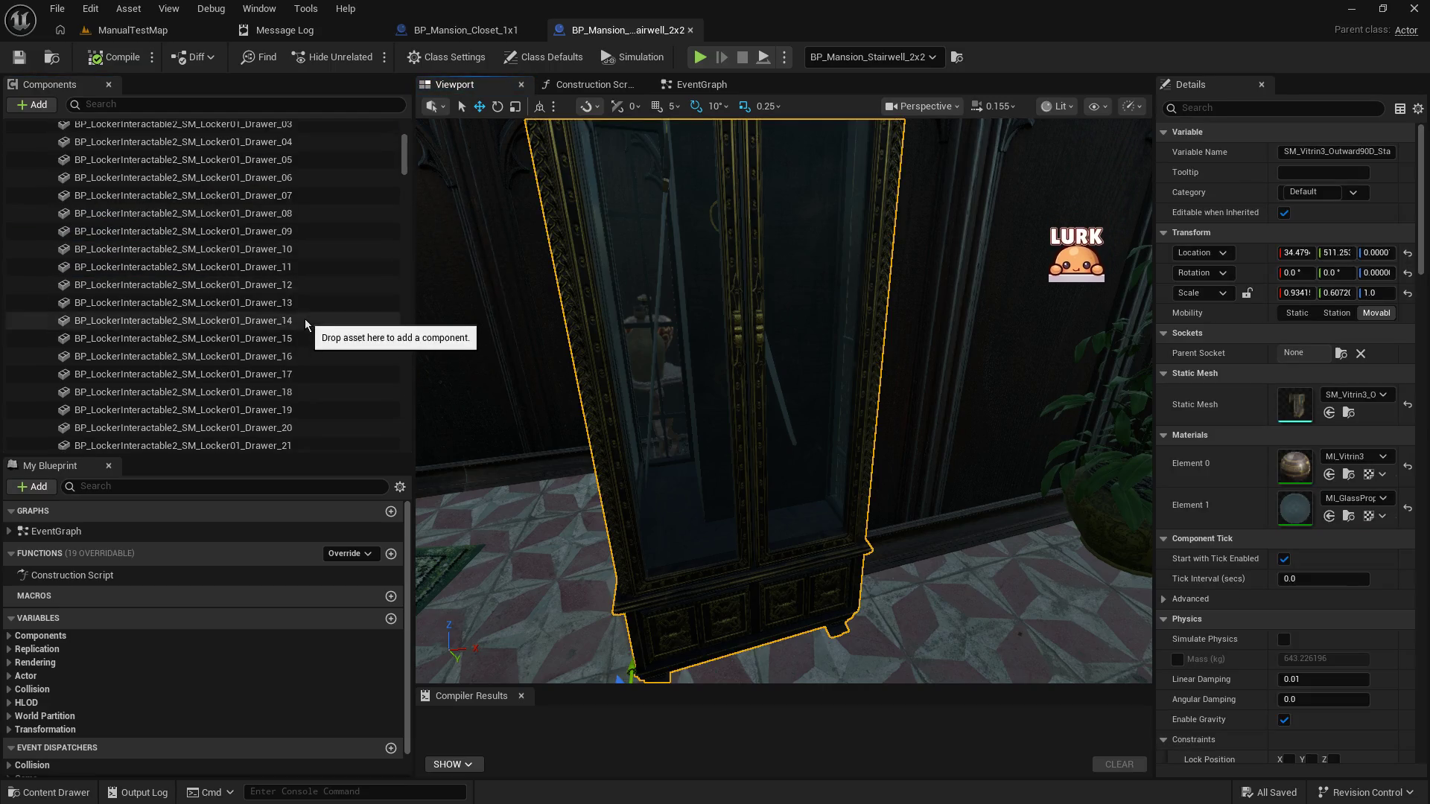
pyautogui.moveTo(404, 154); pyautogui.dragTo(383, 437)
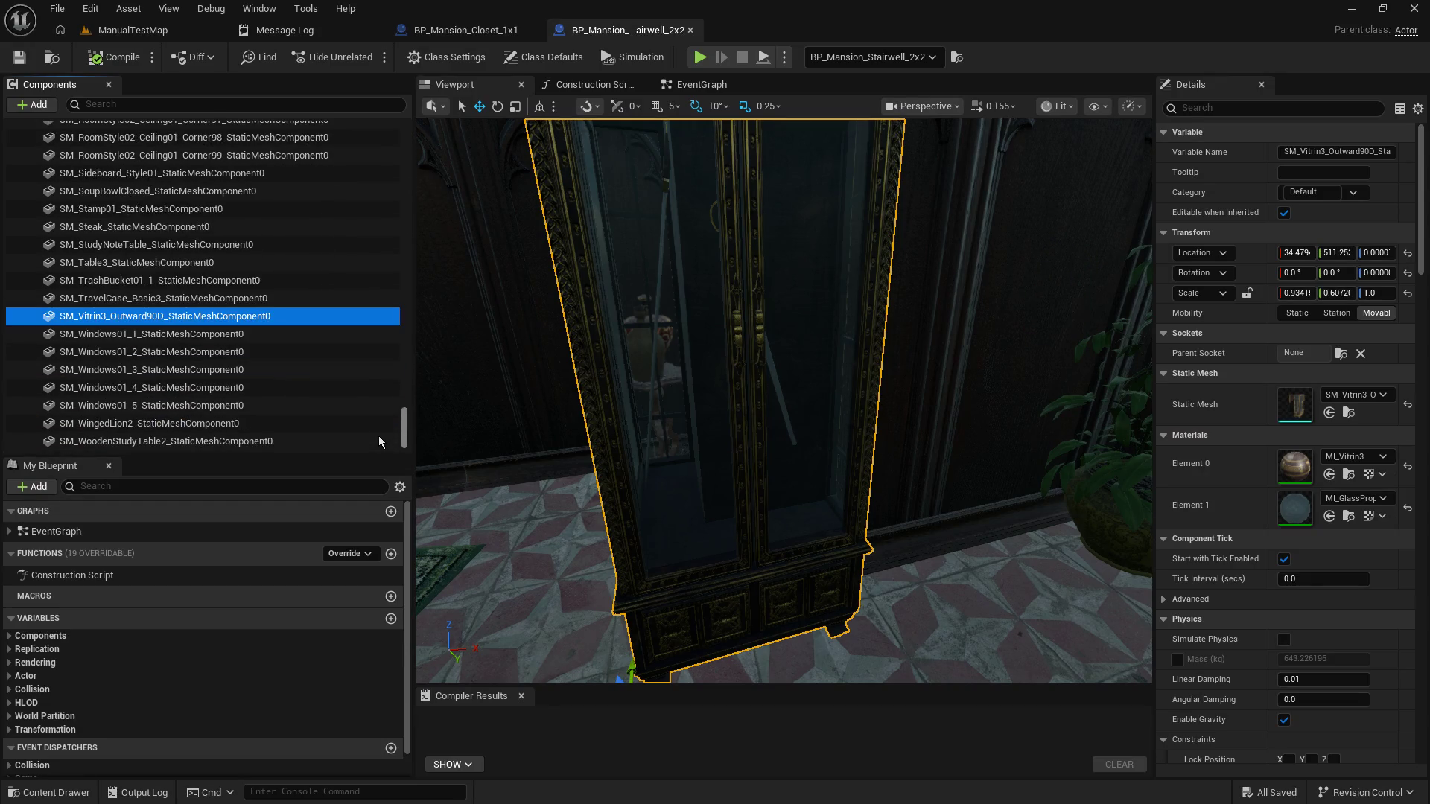
# Step: Frame the SM_Windows01_1 window, then select the sideboard holding the teapots
pyautogui.click(164, 333)
pyautogui.press('f')
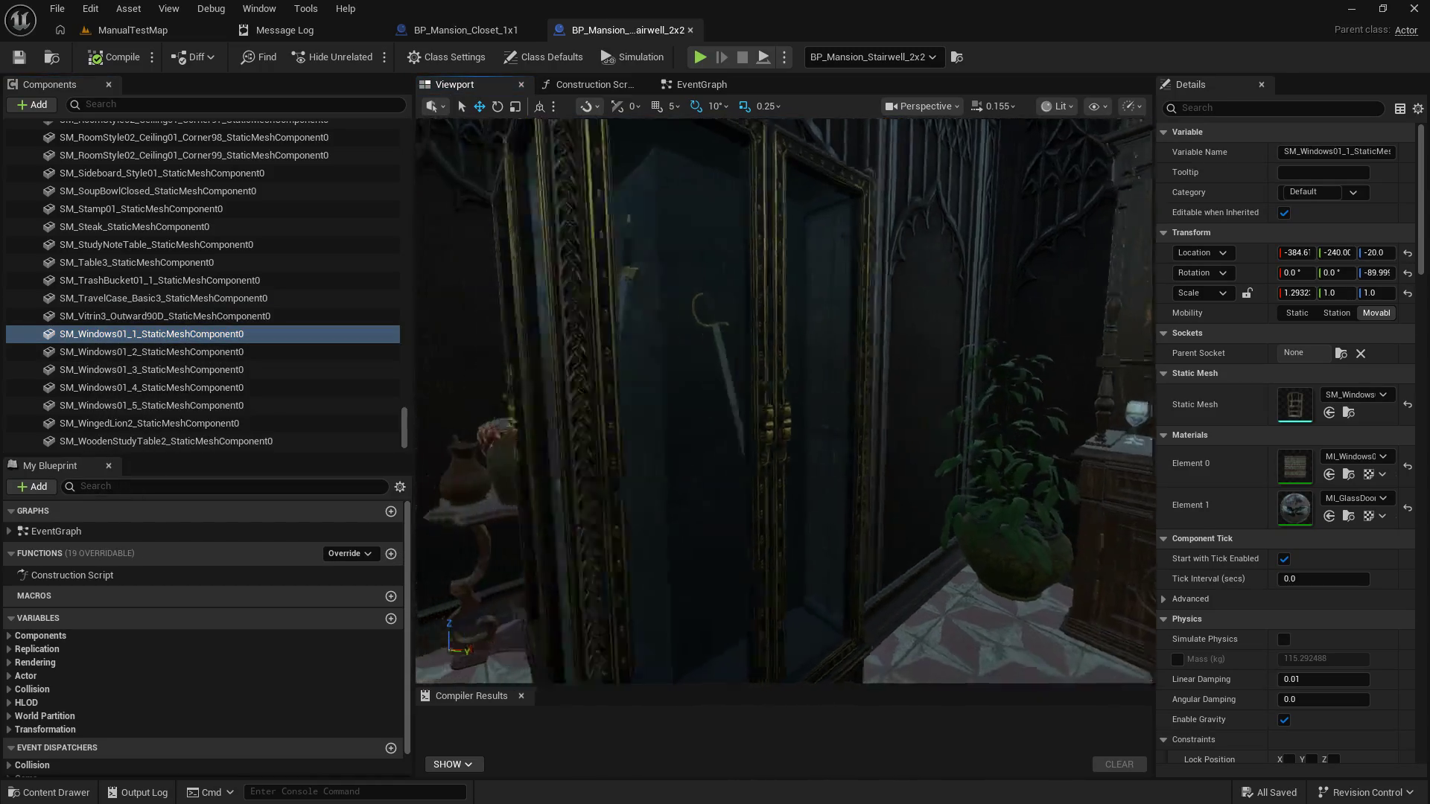
pyautogui.moveTo(756, 398)
pyautogui.mouseDown()
pyautogui.moveTo(727, 384)
pyautogui.moveTo(756, 399)
pyautogui.mouseUp()
pyautogui.click(757, 398)
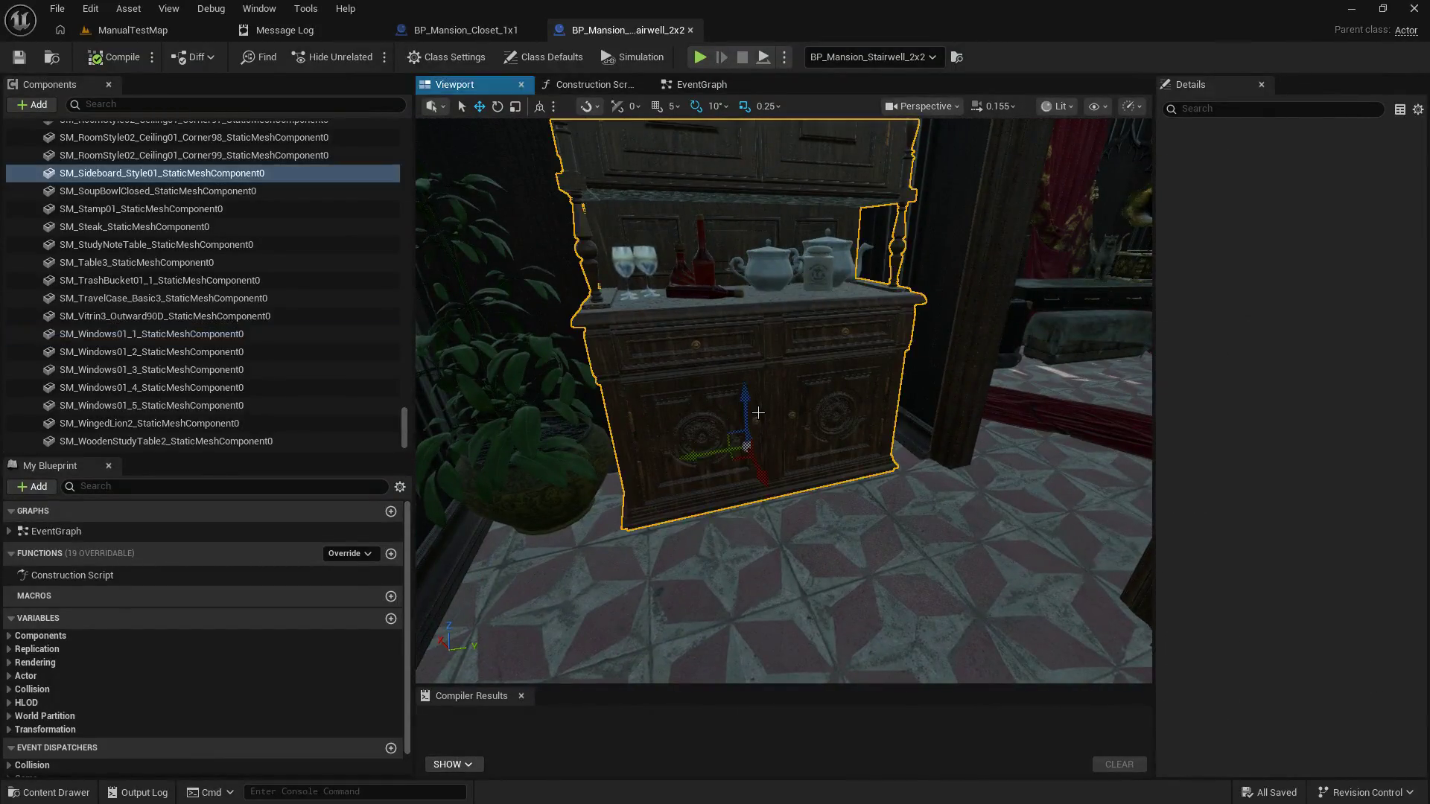
pyautogui.moveTo(638, 323)
pyautogui.mouseDown()
pyautogui.moveTo(647, 305)
pyautogui.moveTo(625, 231)
pyautogui.moveTo(596, 223)
pyautogui.moveTo(633, 223)
pyautogui.mouseUp()
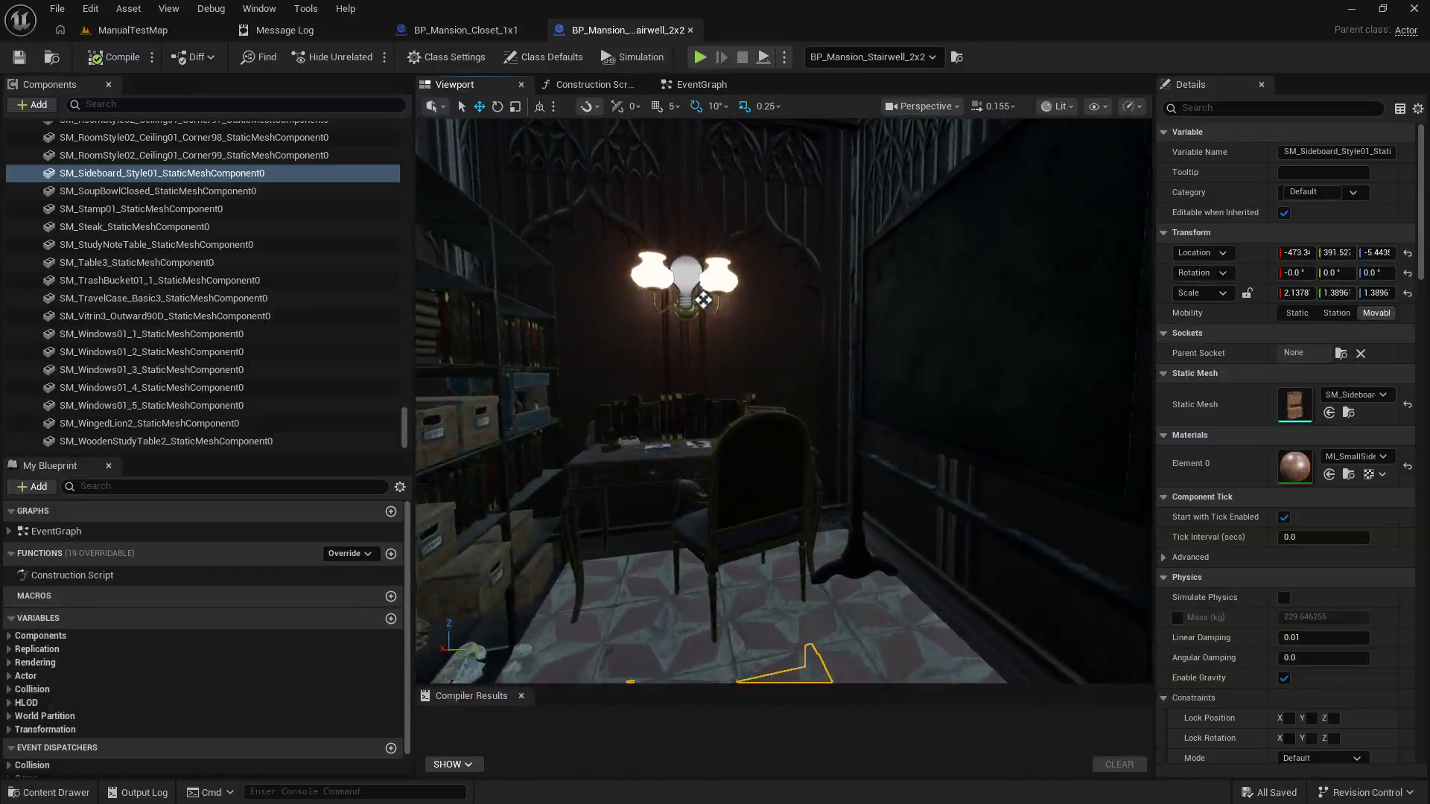
# Step: Fly around the archive-box shelves and crate, then close the BP_Mansion_Stairwell_2x2 editor
pyautogui.press('s')
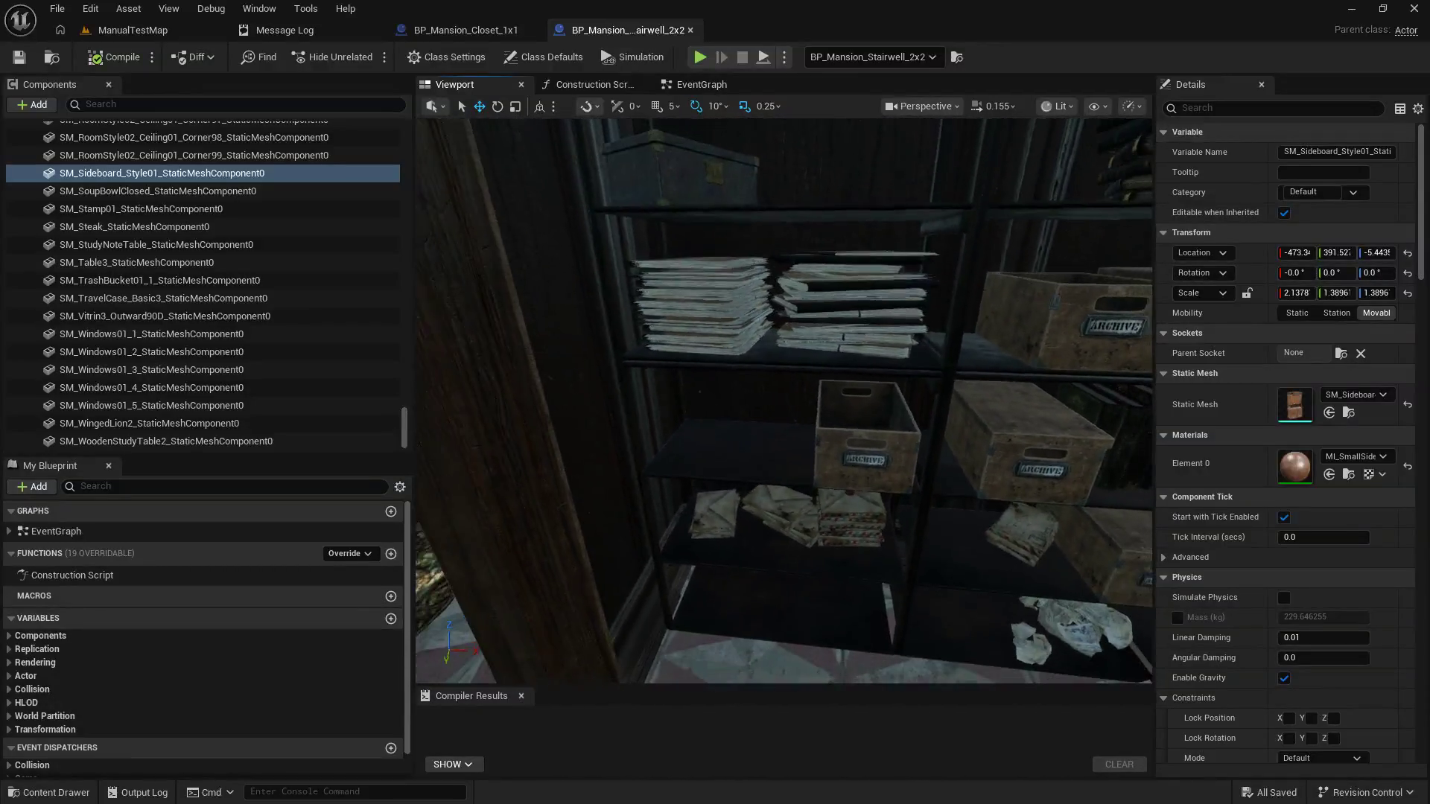
pyautogui.press('d')
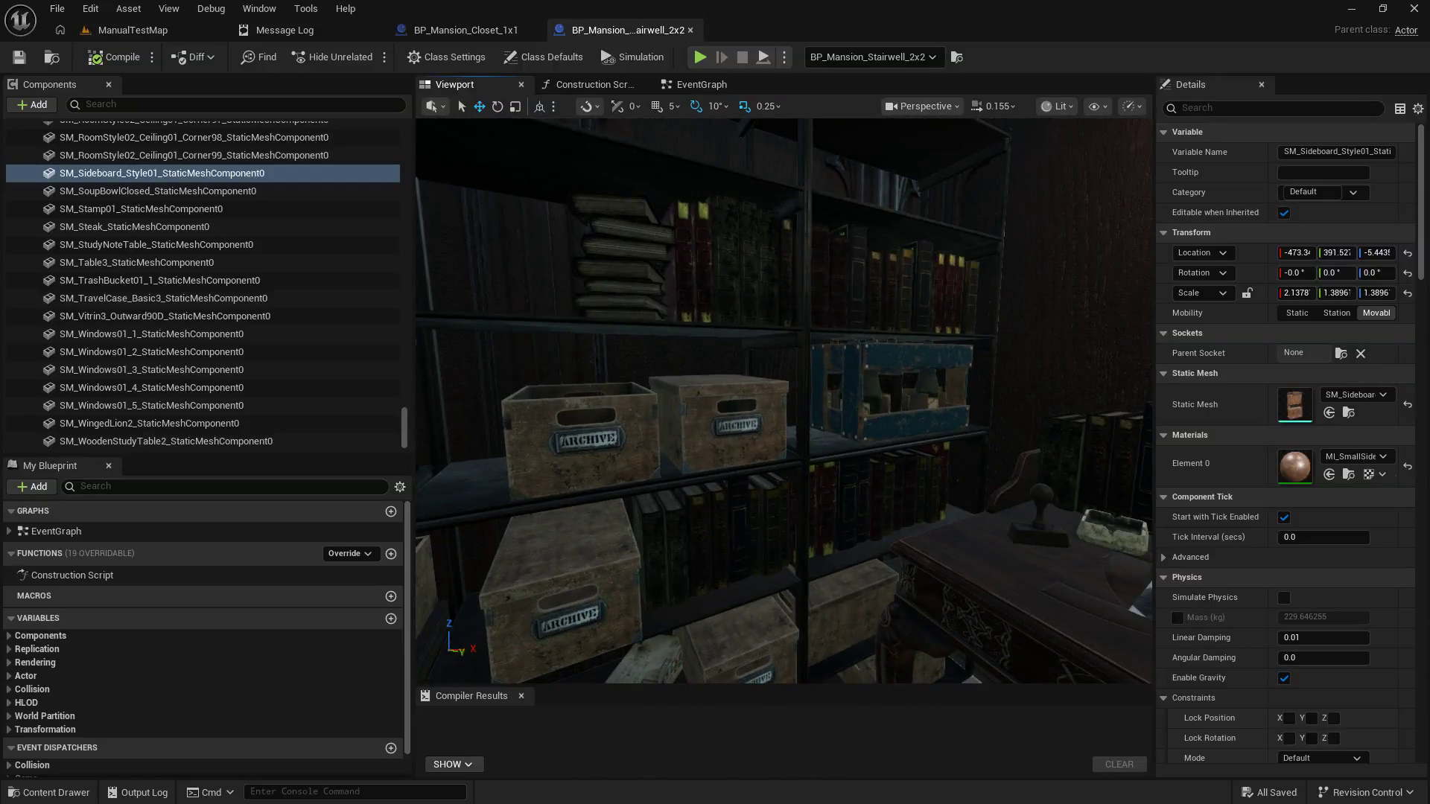
pyautogui.press('a')
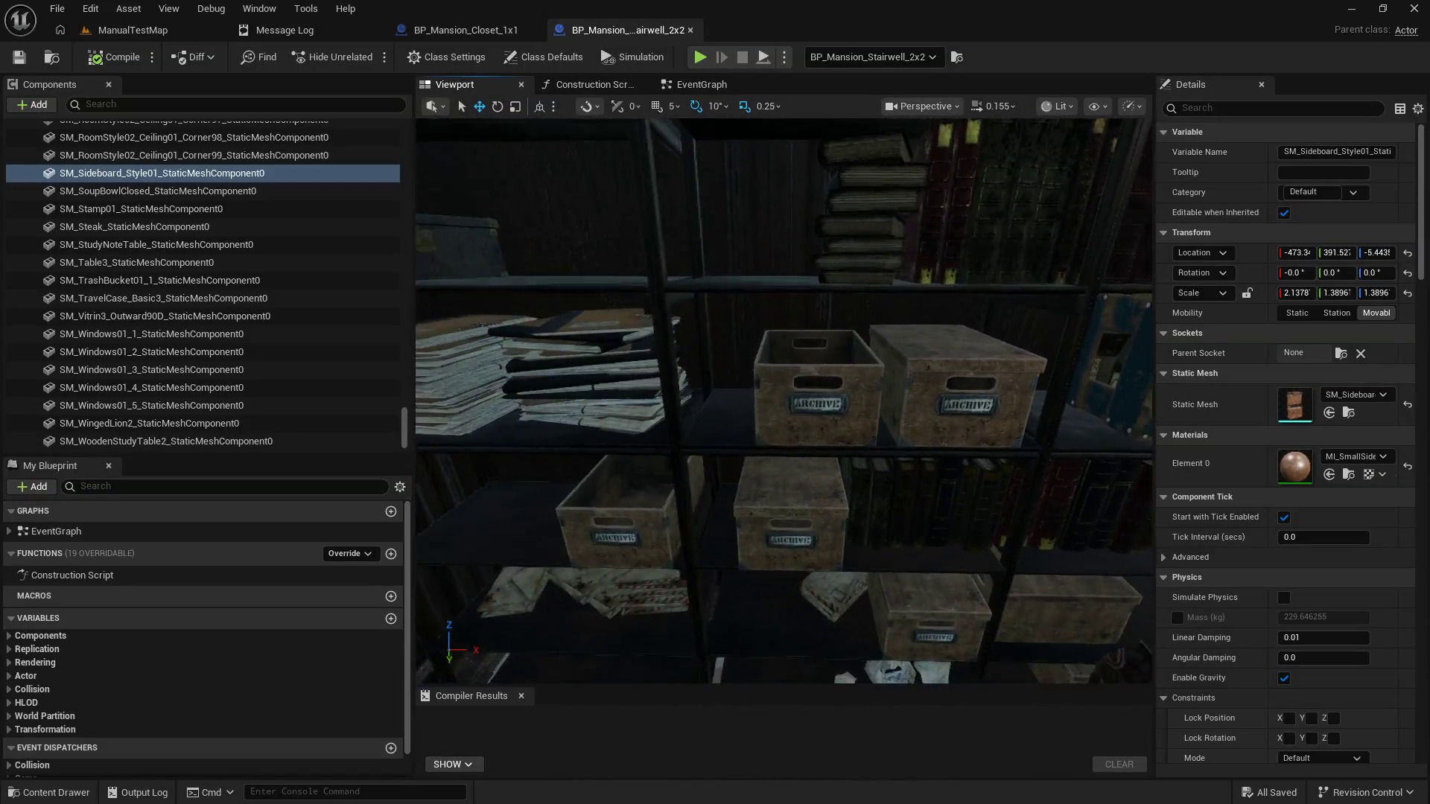
pyautogui.press('w')
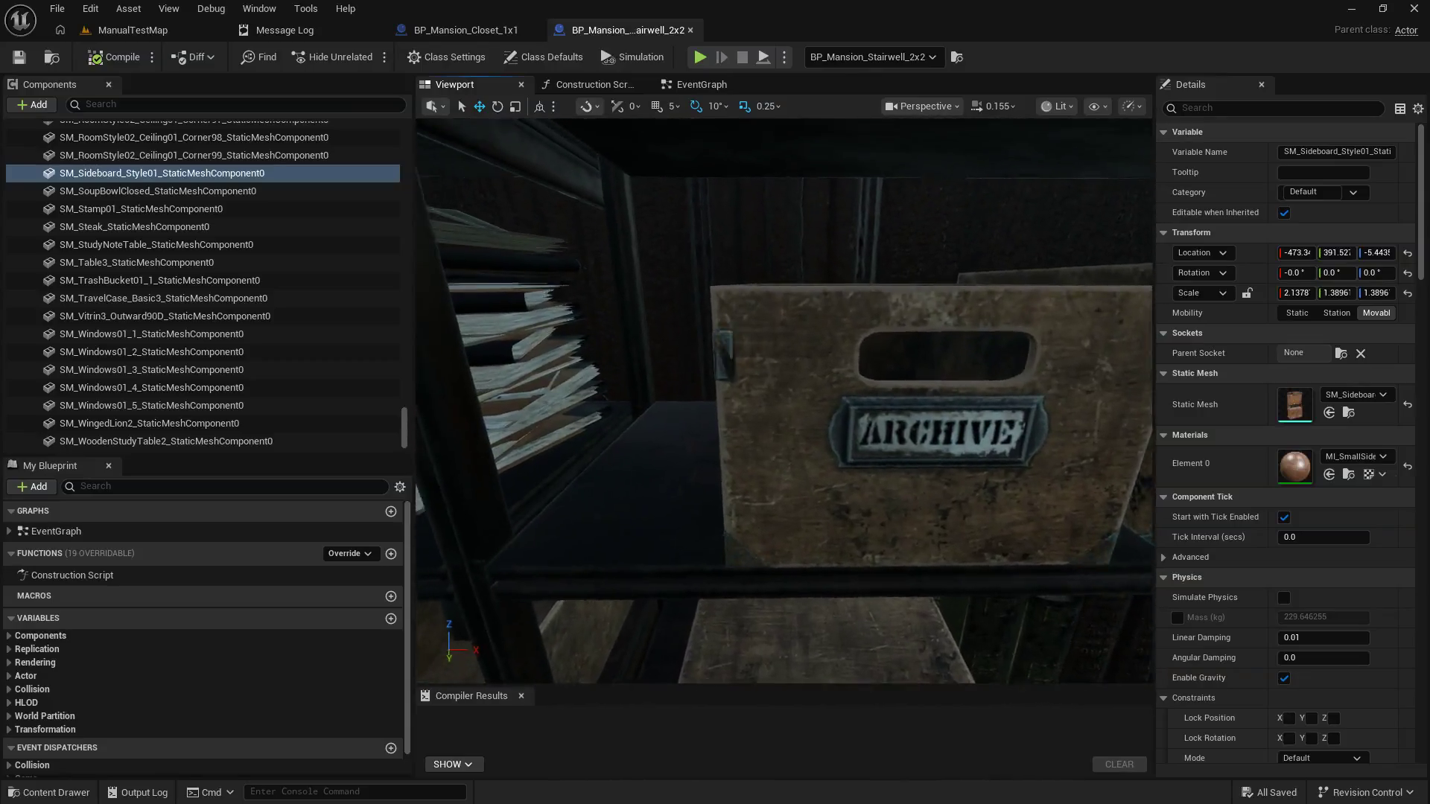
pyautogui.press('s')
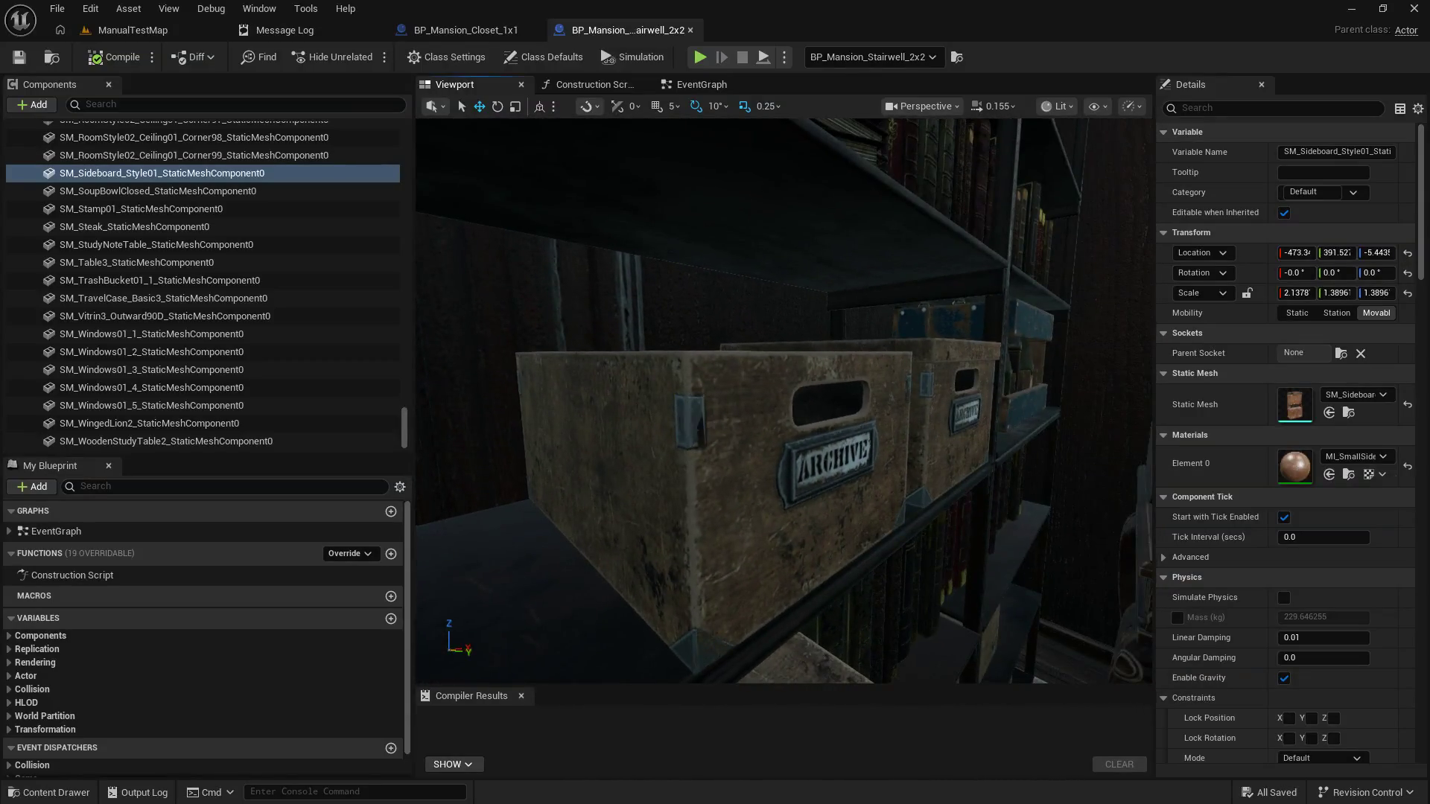
pyautogui.press('s')
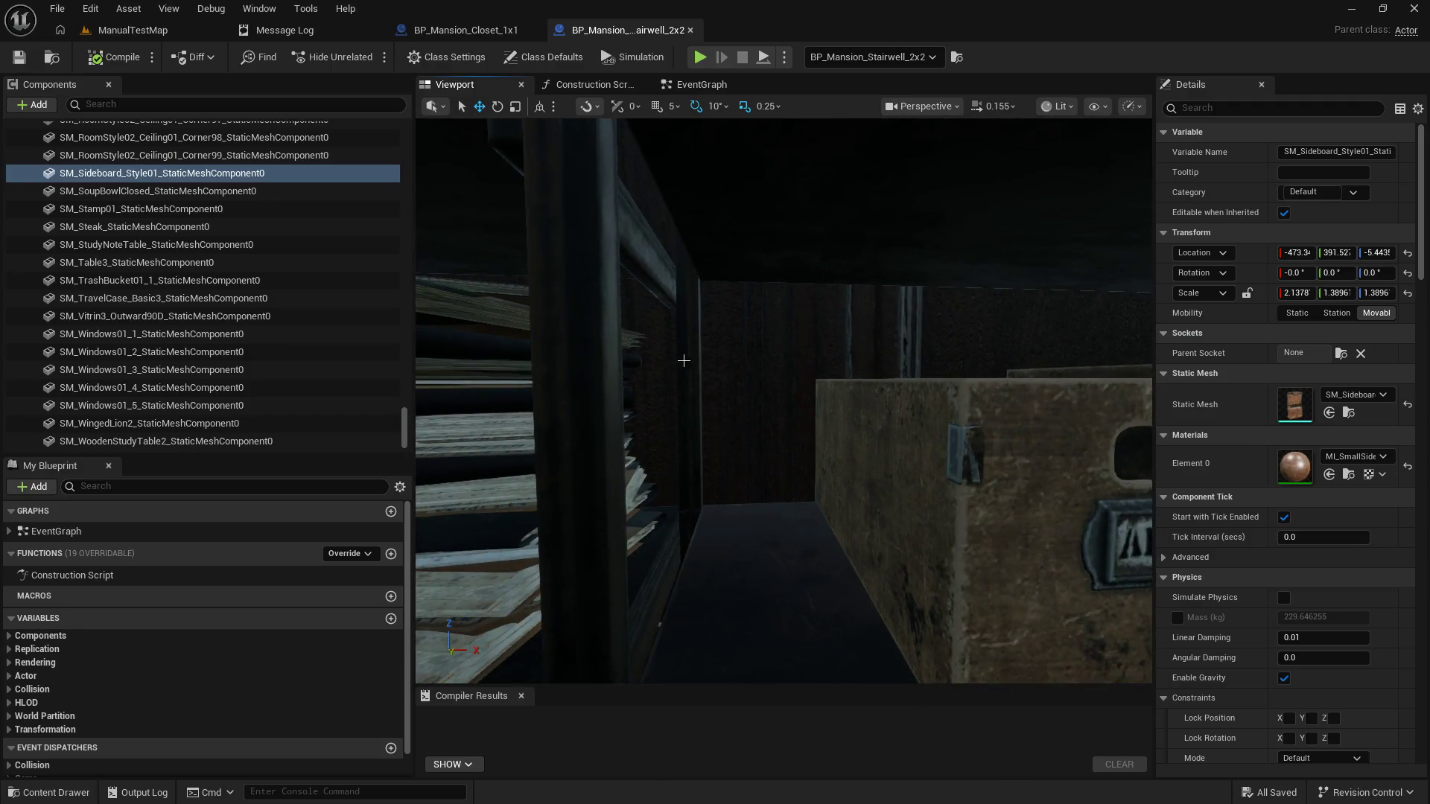
pyautogui.moveTo(974, 316)
pyautogui.mouseDown()
pyautogui.moveTo(842, 316)
pyautogui.moveTo(974, 316)
pyautogui.moveTo(805, 246)
pyautogui.mouseUp()
pyautogui.click(688, 30)
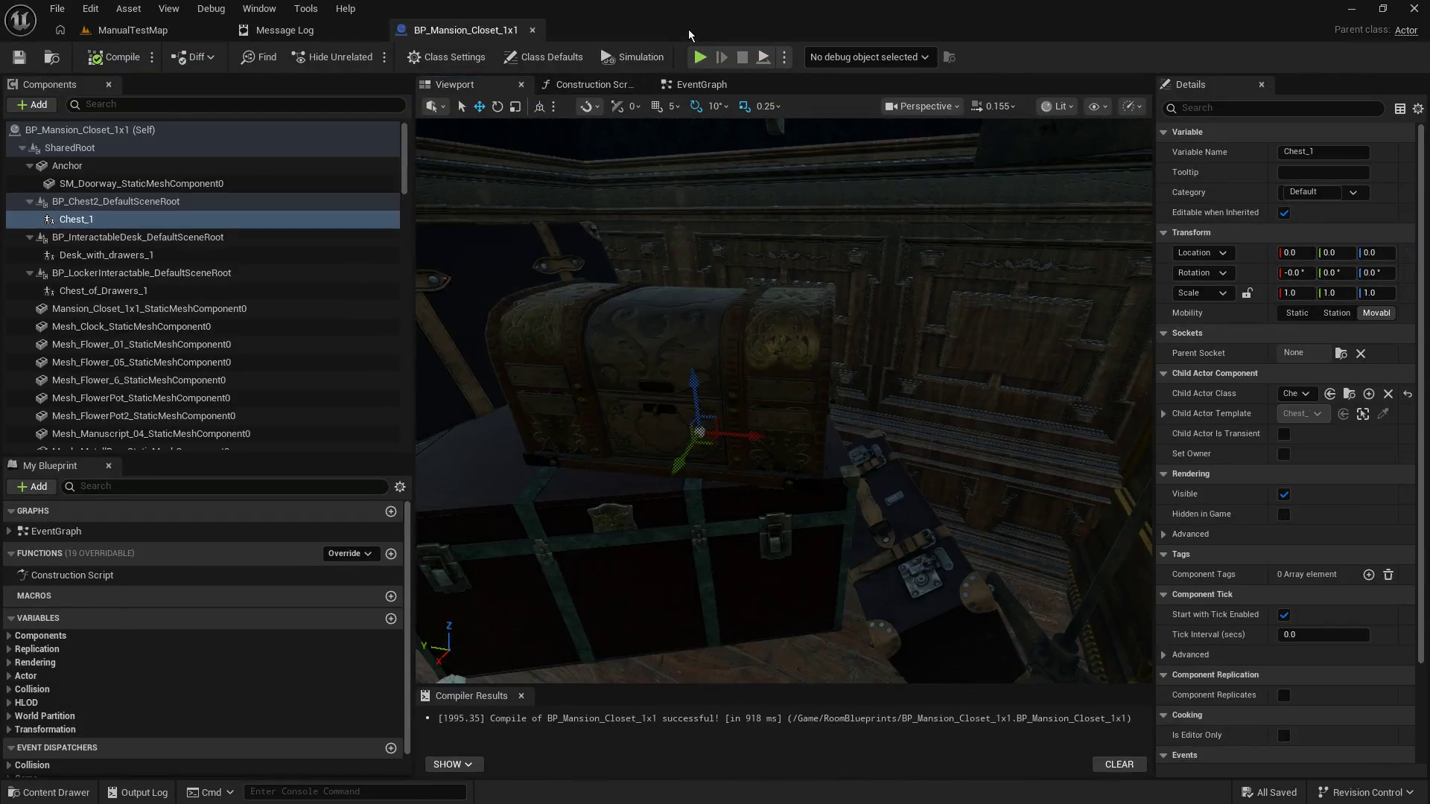
# Step: Close BP_Mansion_Closet_1x1, return to ManualTestMap, enlarge the viewport and fly through the rooms
pyautogui.click(534, 32)
pyautogui.click(191, 30)
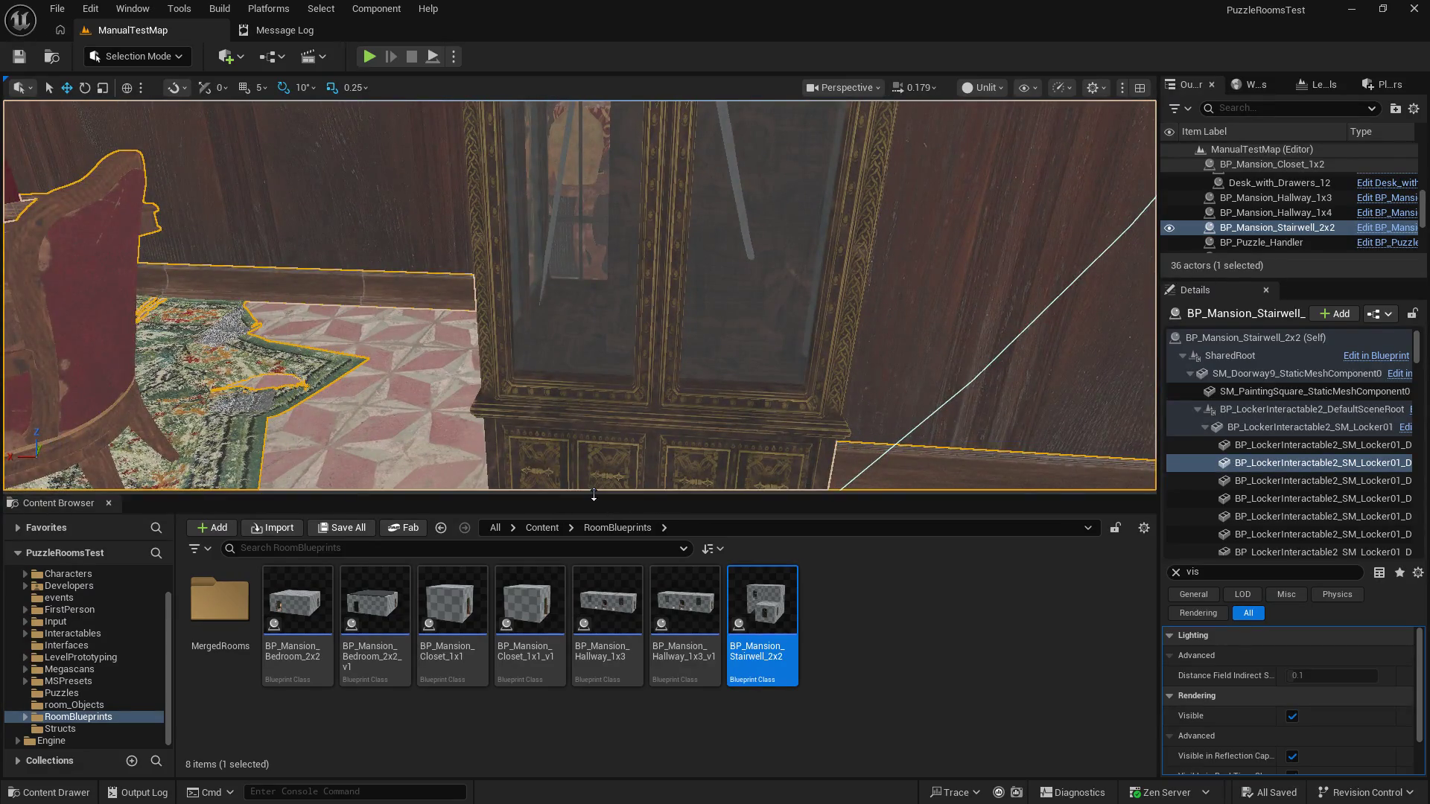
pyautogui.moveTo(598, 501); pyautogui.dragTo(599, 635)
pyautogui.moveTo(581, 365)
pyautogui.mouseDown()
pyautogui.moveTo(596, 312)
pyautogui.moveTo(670, 417)
pyautogui.moveTo(949, 480)
pyautogui.moveTo(893, 430)
pyautogui.moveTo(1042, 535)
pyautogui.moveTo(643, 517)
pyautogui.mouseUp()
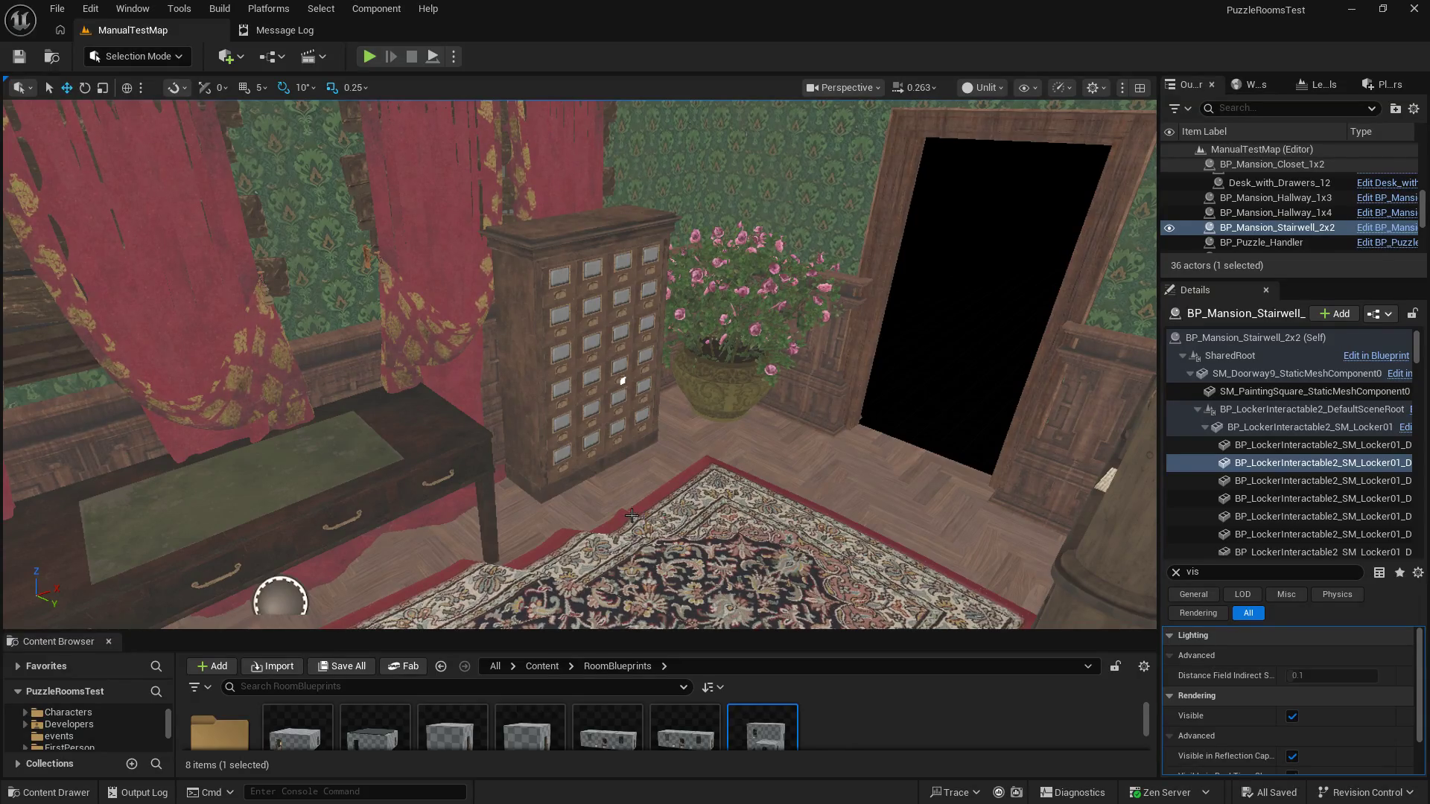
pyautogui.moveTo(1020, 263)
pyautogui.mouseDown()
pyautogui.moveTo(935, 418)
pyautogui.moveTo(878, 620)
pyautogui.moveTo(850, 627)
pyautogui.mouseUp()
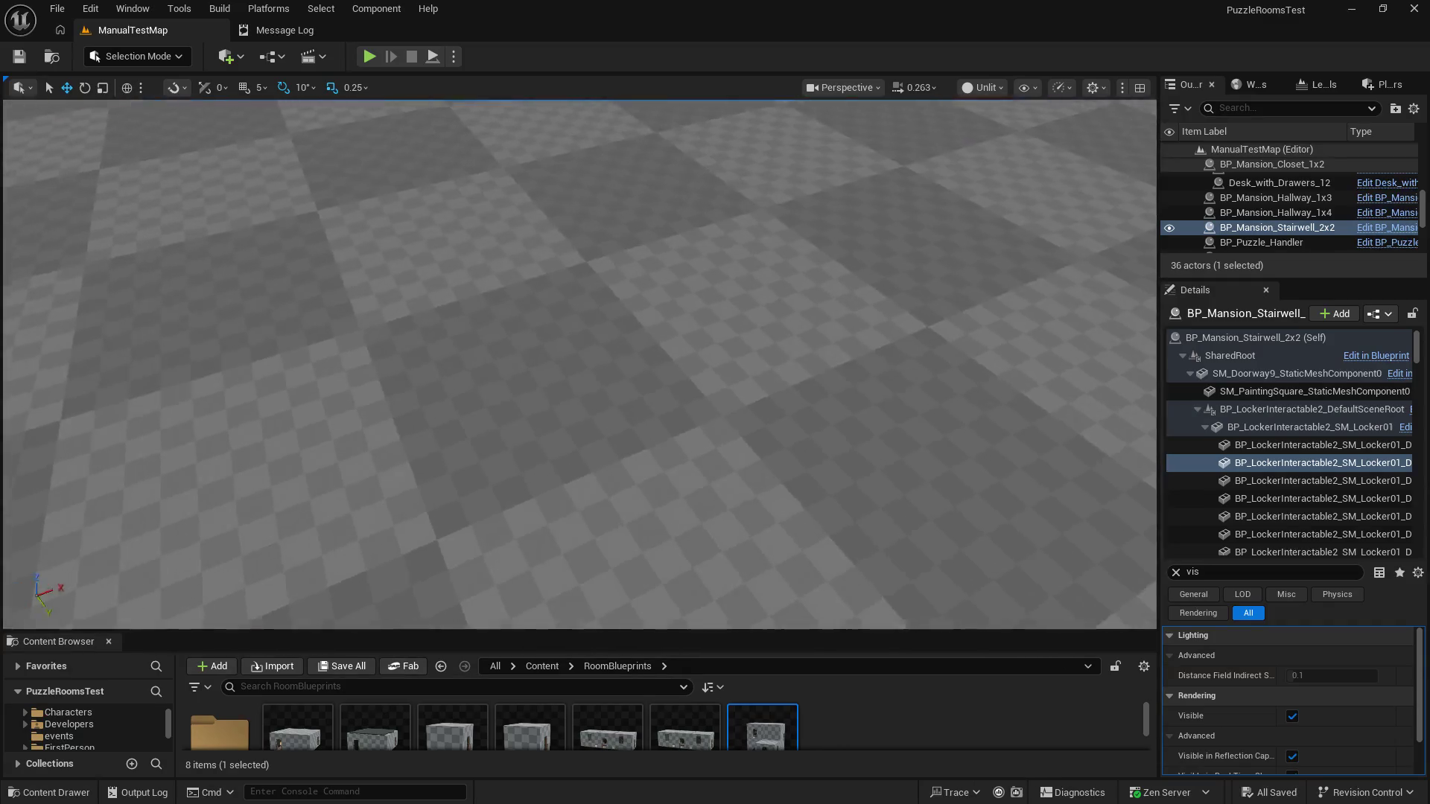
pyautogui.moveTo(850, 628); pyautogui.dragTo(847, 628)
pyautogui.moveTo(612, 368); pyautogui.dragTo(612, 368)
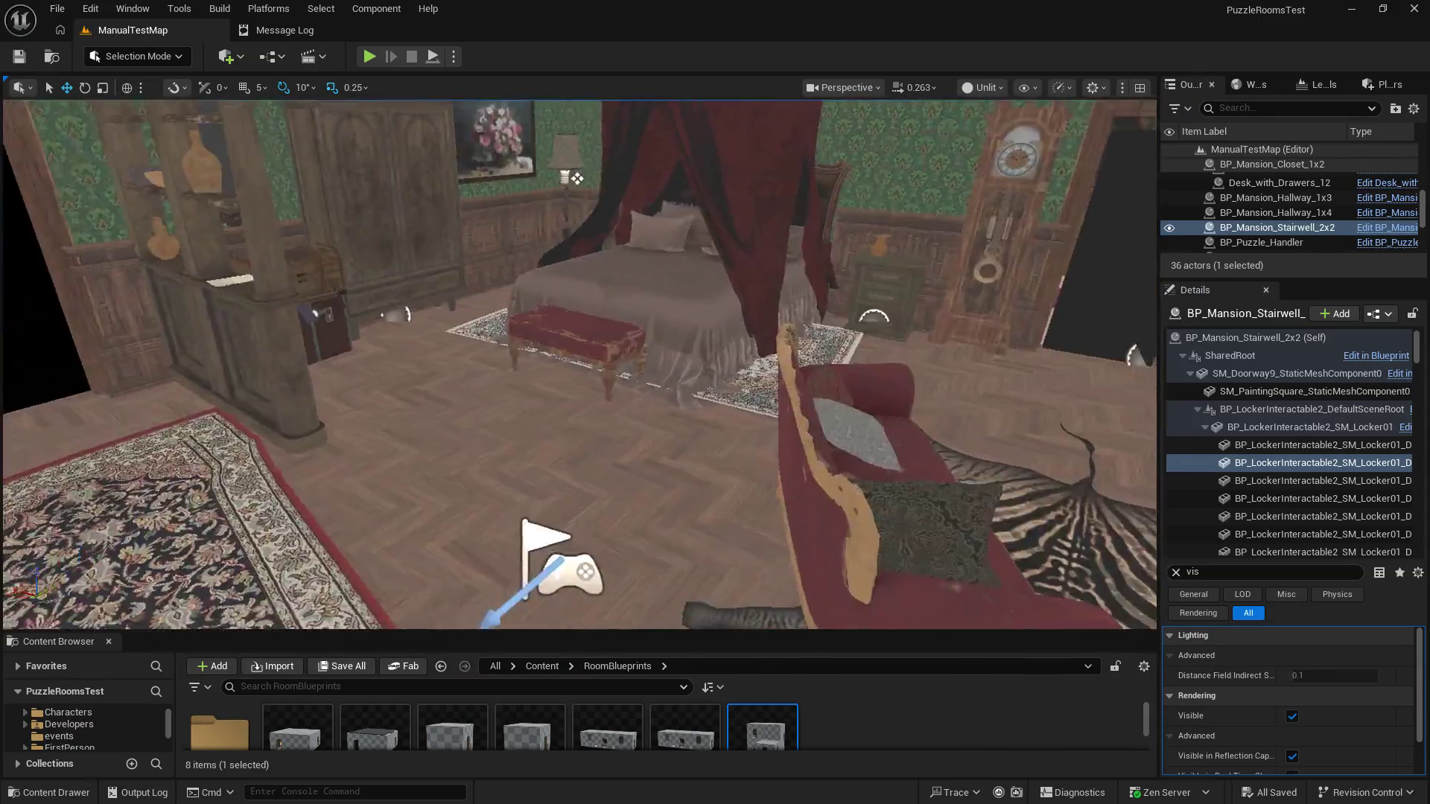
pyautogui.moveTo(494, 429); pyautogui.dragTo(495, 429)
pyautogui.moveTo(767, 587); pyautogui.dragTo(768, 588)
pyautogui.moveTo(736, 368); pyautogui.dragTo(736, 368)
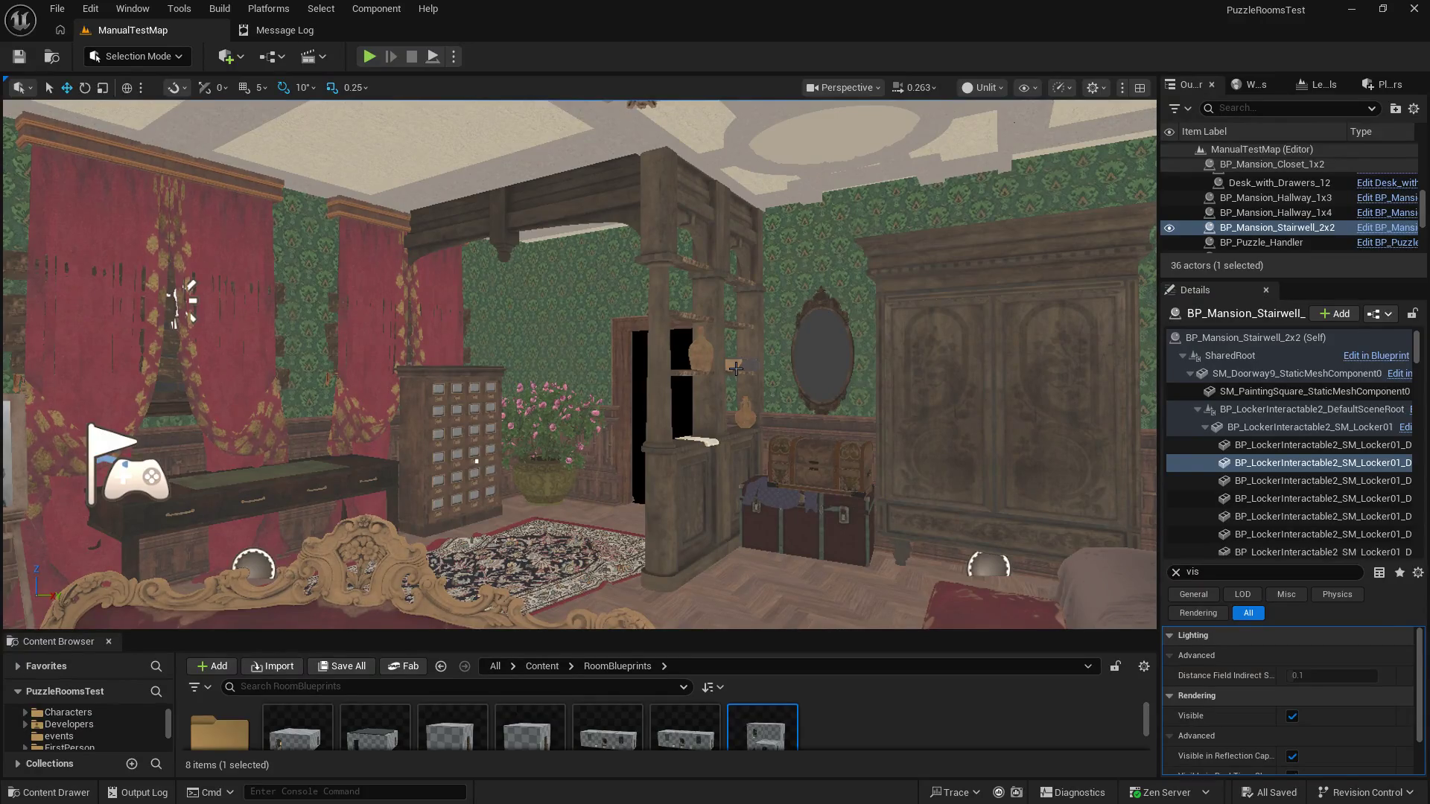
pyautogui.moveTo(736, 368)
pyautogui.mouseDown()
pyautogui.moveTo(711, 491)
pyautogui.moveTo(633, 432)
pyautogui.moveTo(595, 372)
pyautogui.moveTo(558, 494)
pyautogui.moveTo(561, 450)
pyautogui.moveTo(450, 372)
pyautogui.moveTo(537, 381)
pyautogui.moveTo(676, 211)
pyautogui.mouseUp()
pyautogui.press('Escape')
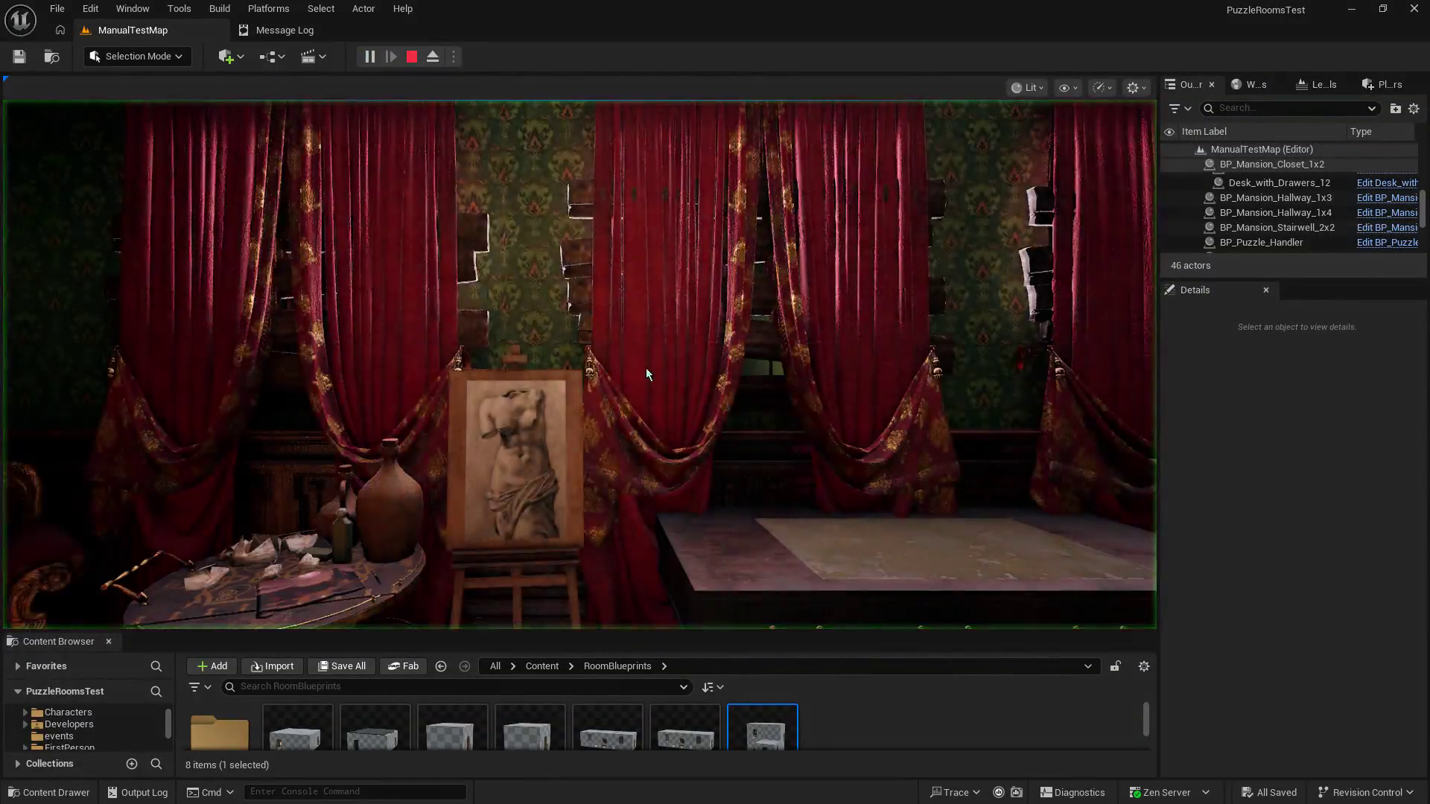
# Step: Toggle the desk's left drawer open and closed with the E interact key
pyautogui.press('e')
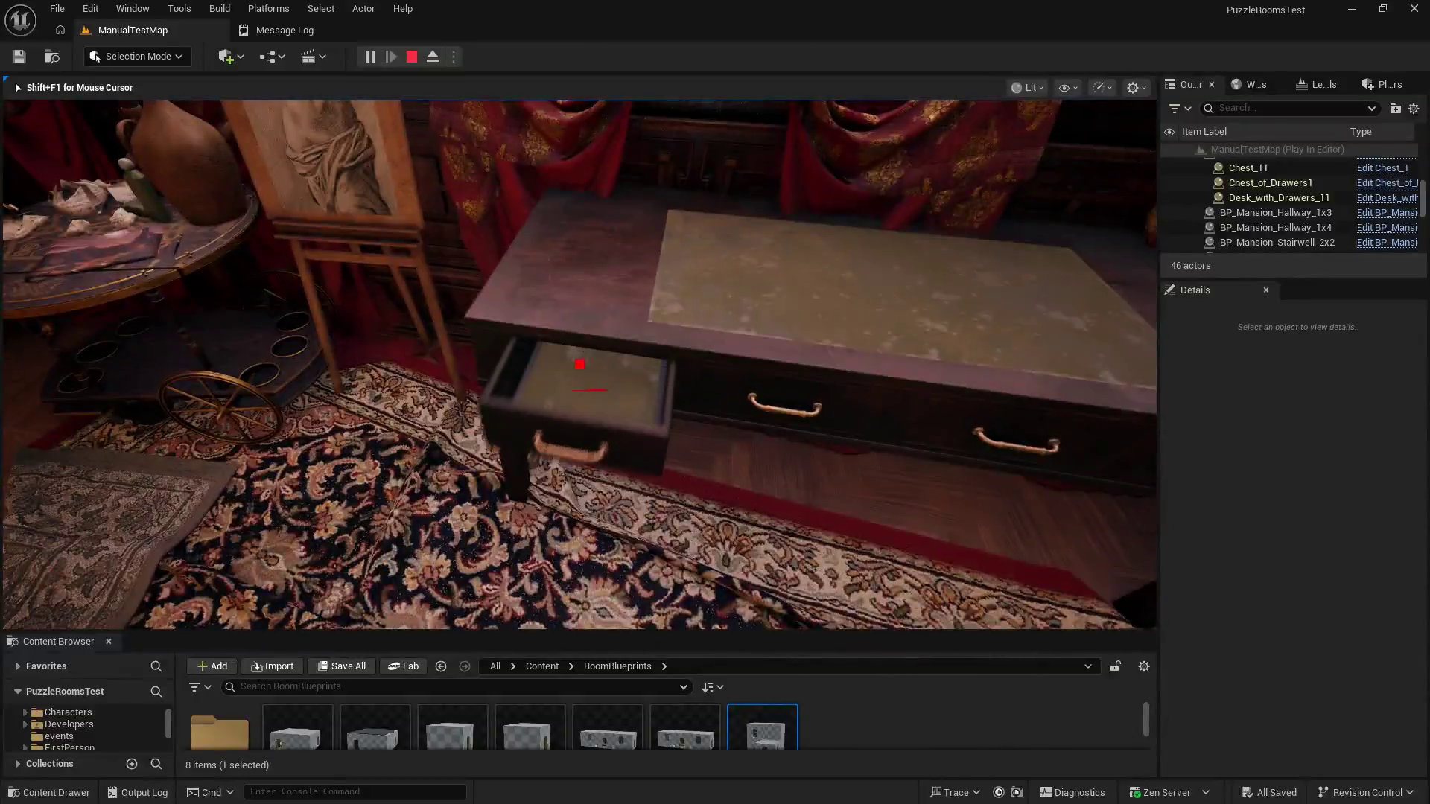
pyautogui.press('e')
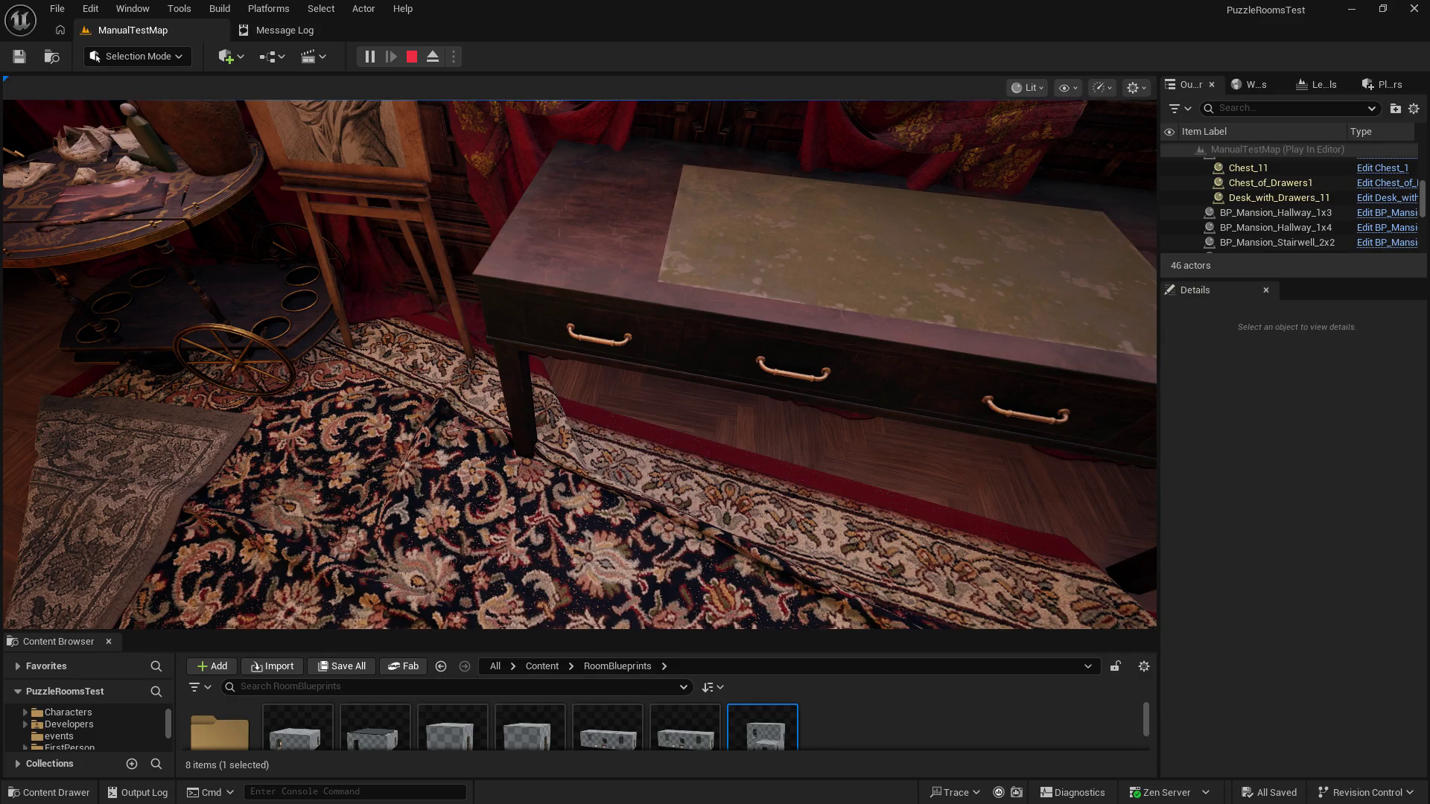
# Step: Switch from the Unreal play test to Google Chrome with Alt+Tab
pyautogui.hotkey('alt', 'Tab')
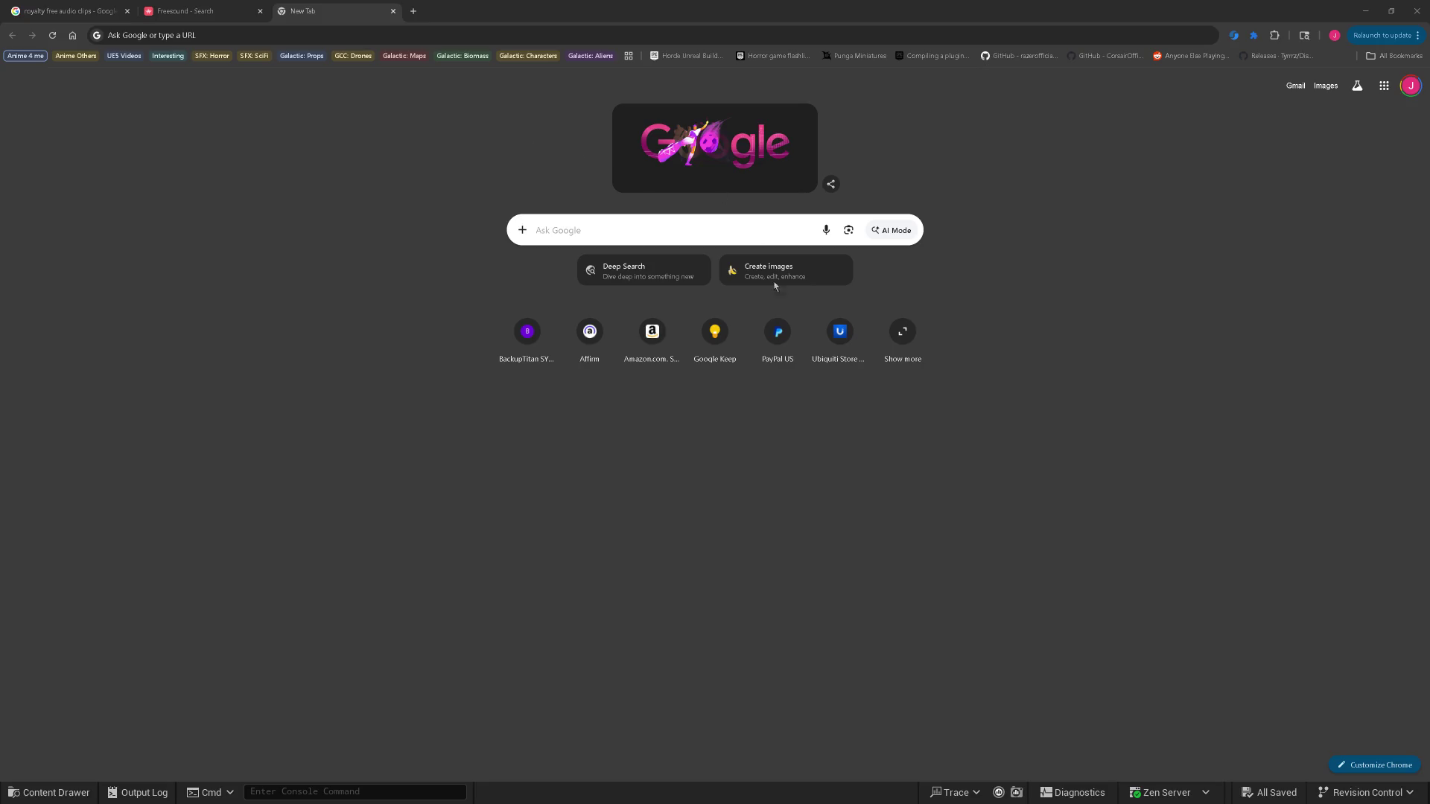
# Step: Minimize Chrome to bring the Unreal play session back to the front
pyautogui.press('super+Down')
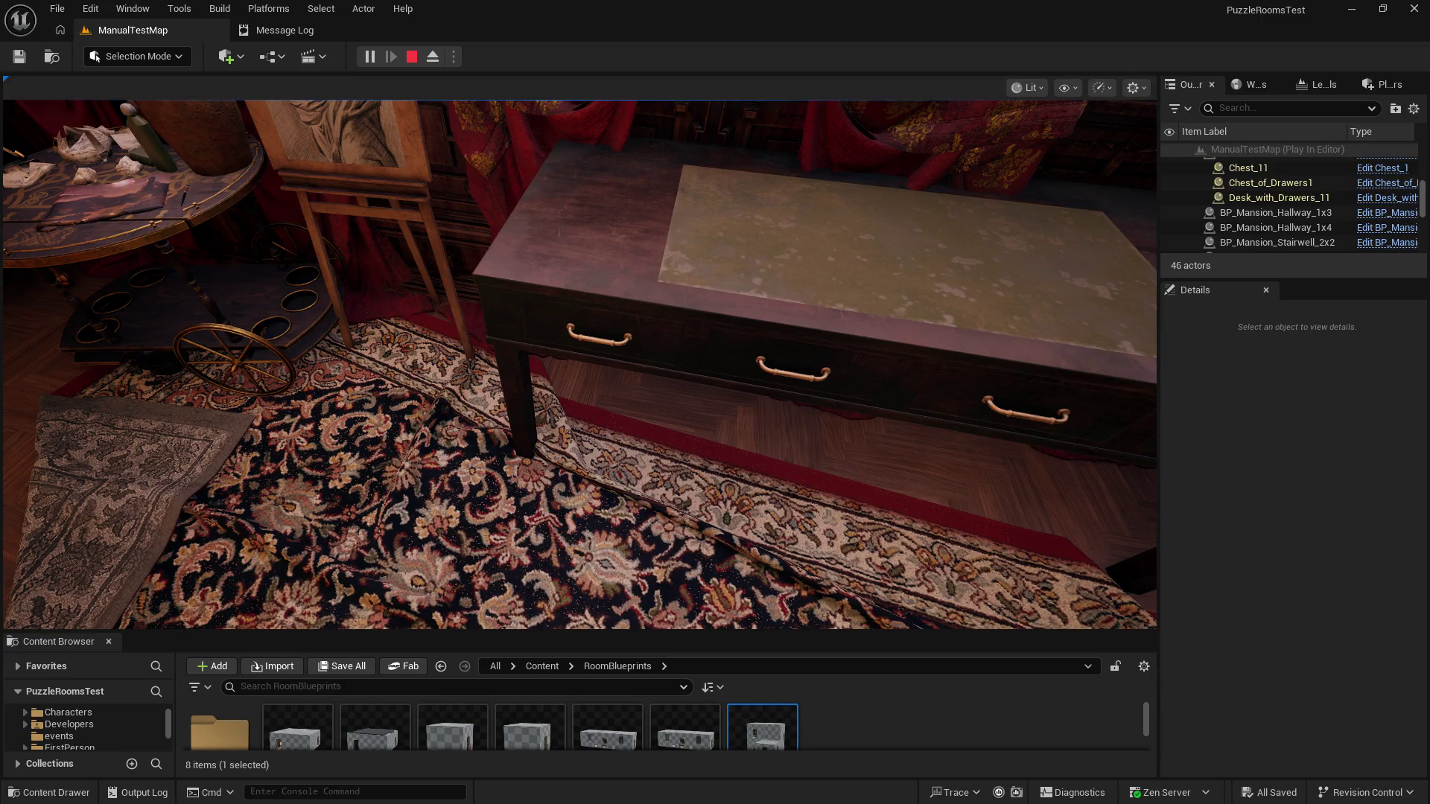
# Step: Capture the mouse in the play viewport and slide the desk's left drawer open
pyautogui.click(594, 457)
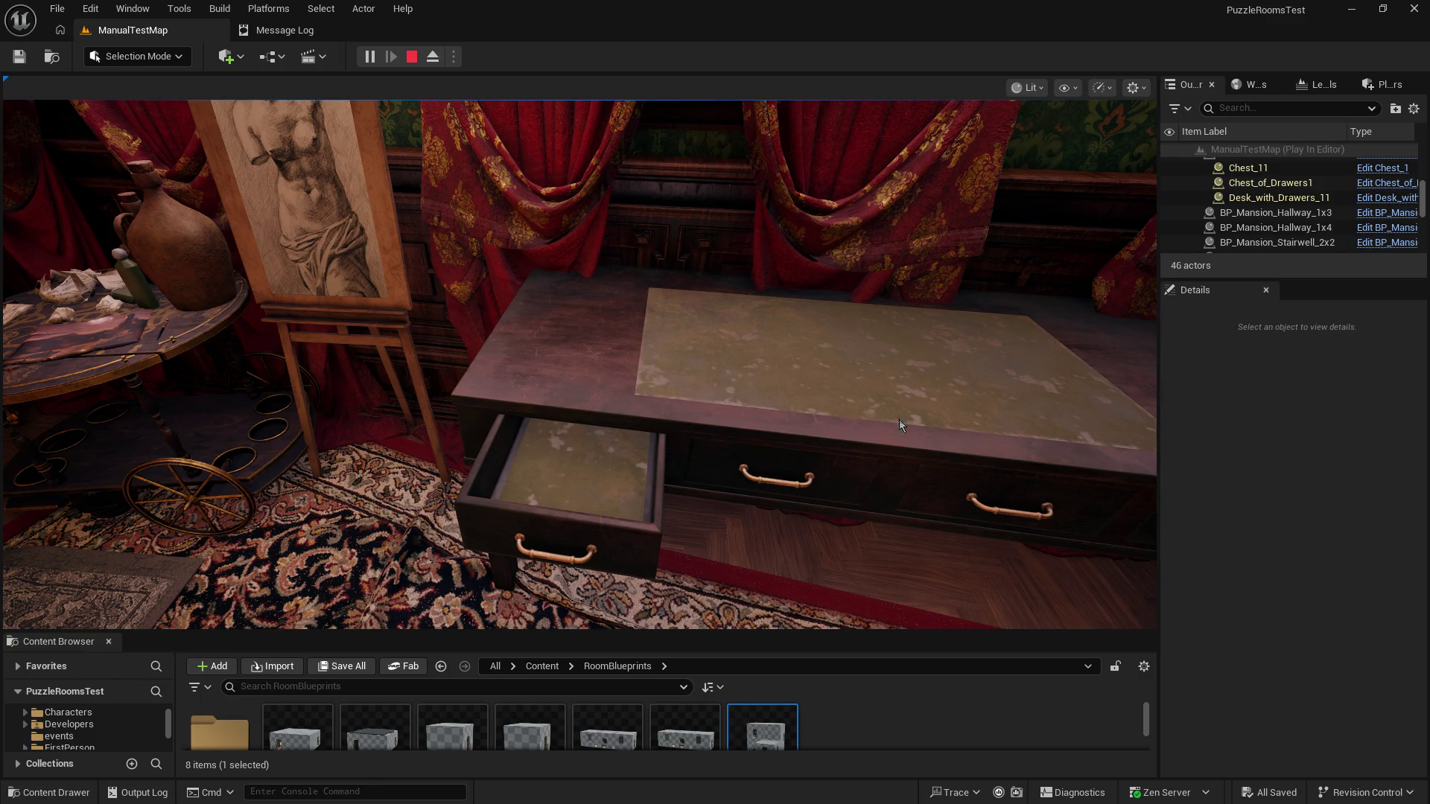
pyautogui.click(811, 297)
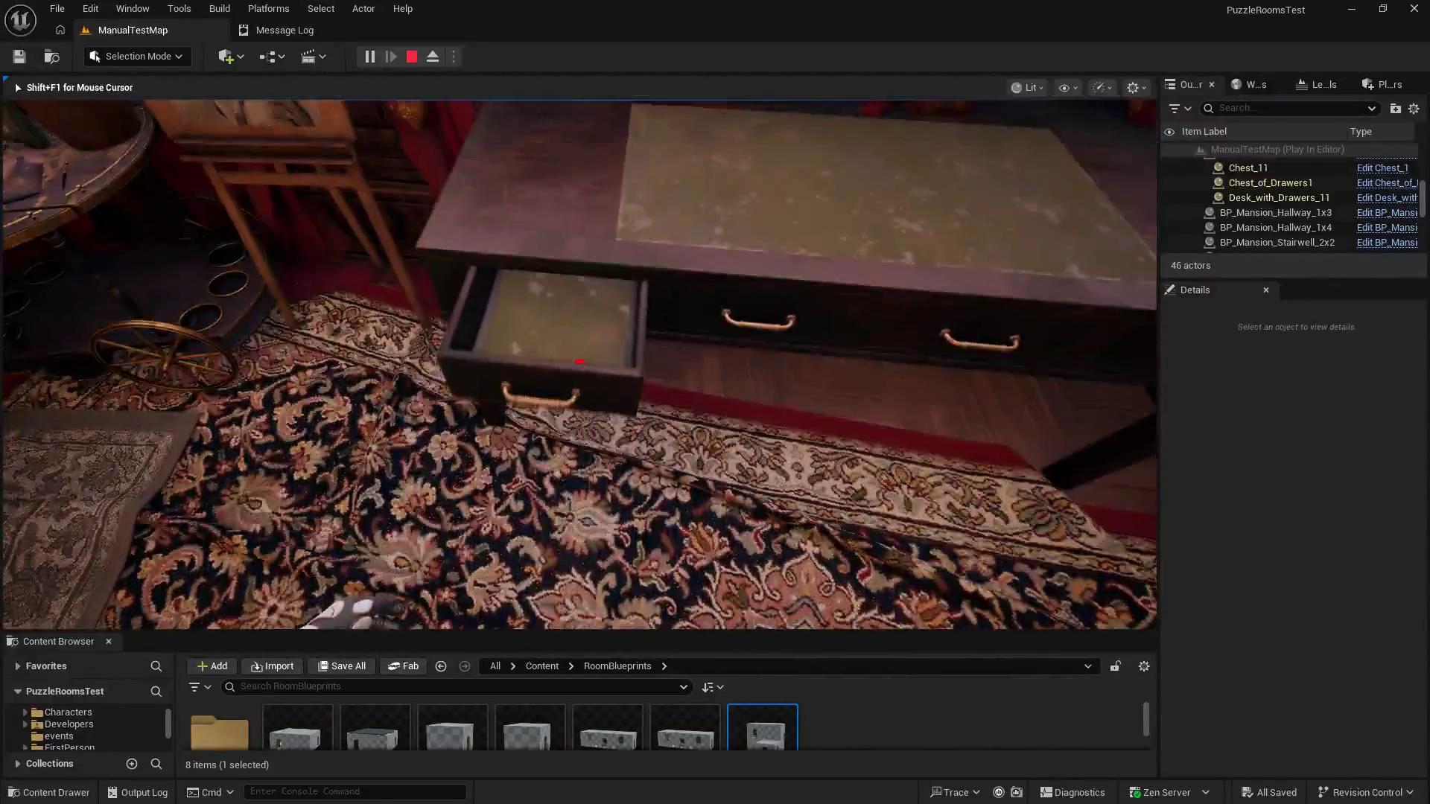
# Step: Close the desk's left drawer, open the nightstand drawer, then look around the room
pyautogui.click(579, 367)
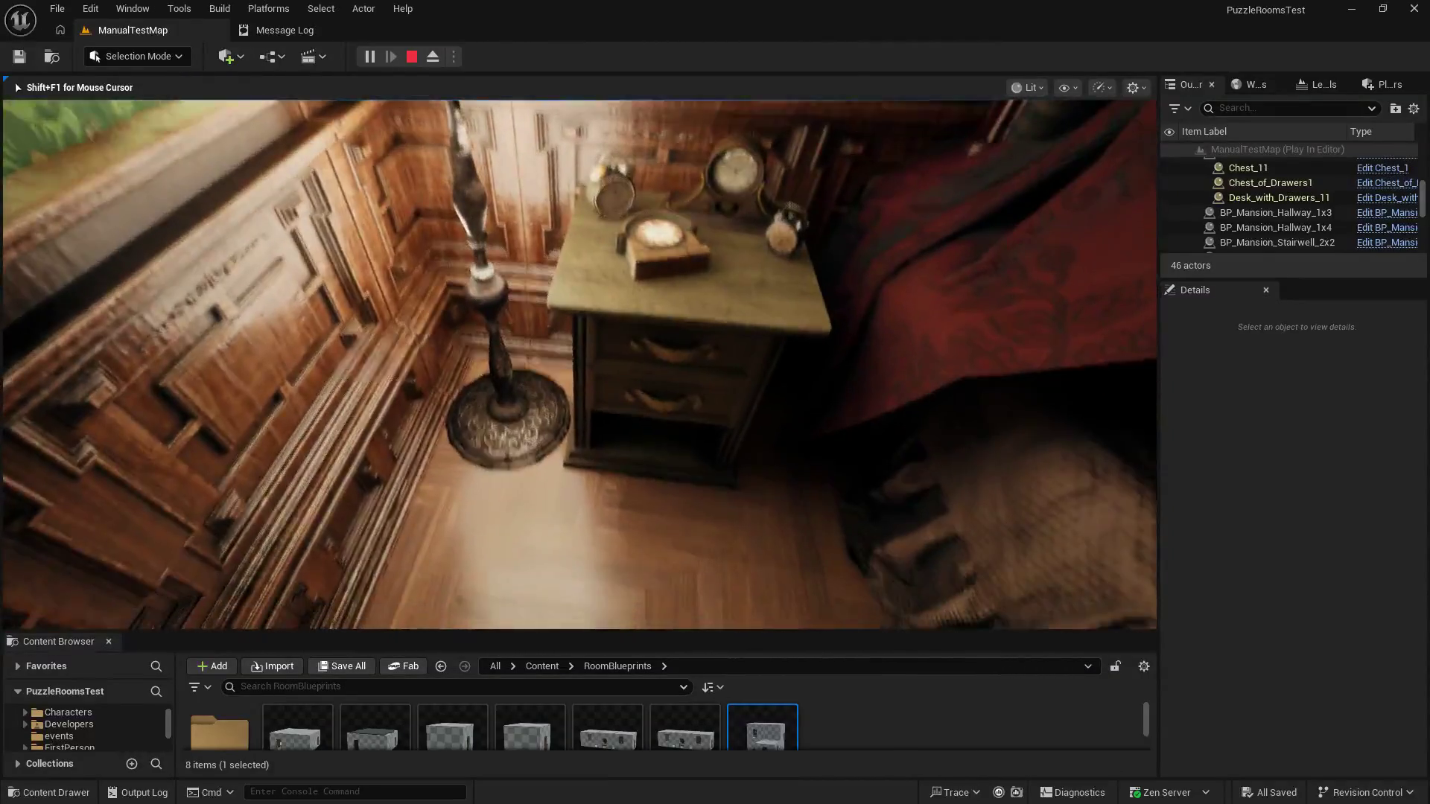
pyautogui.press('e')
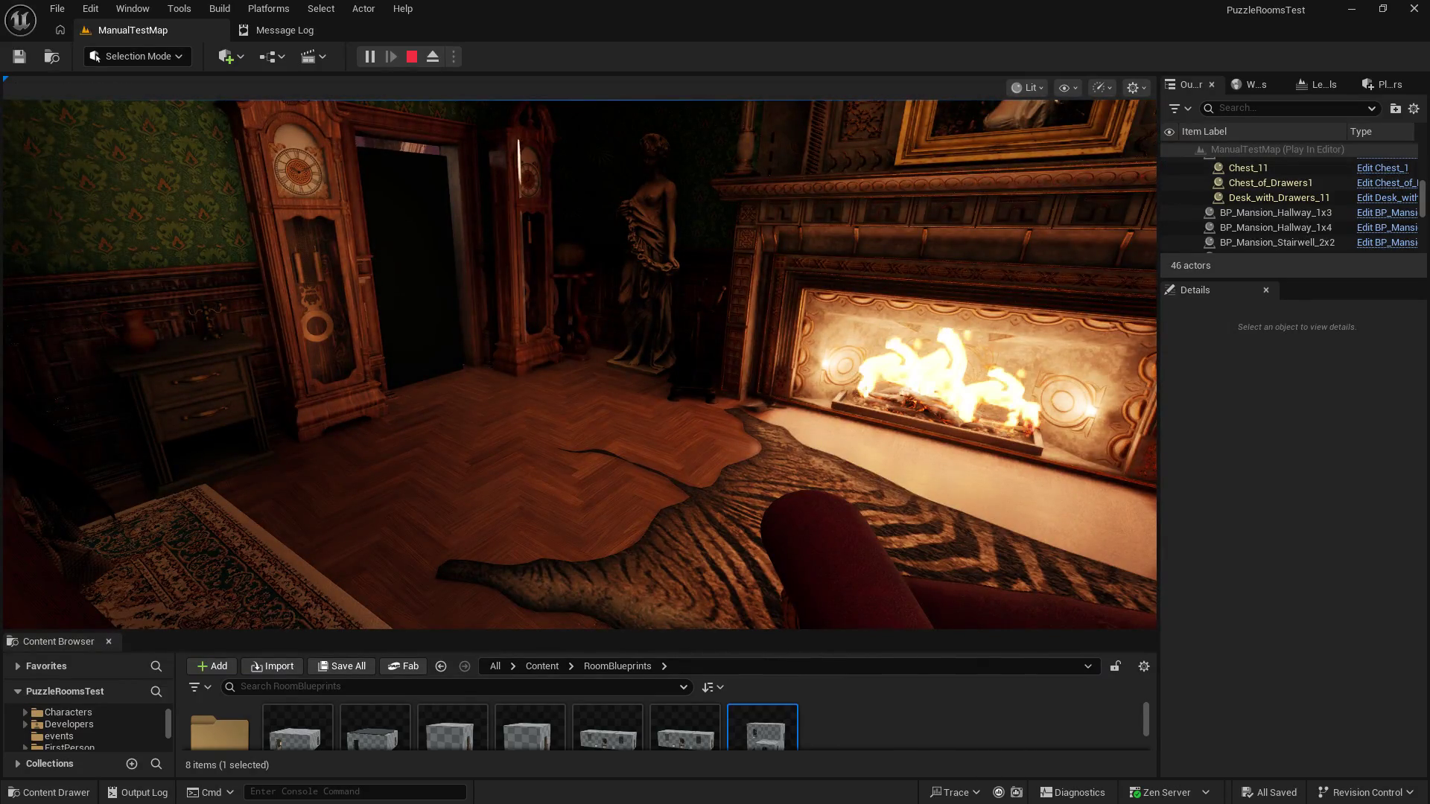
pyautogui.click(1069, 275)
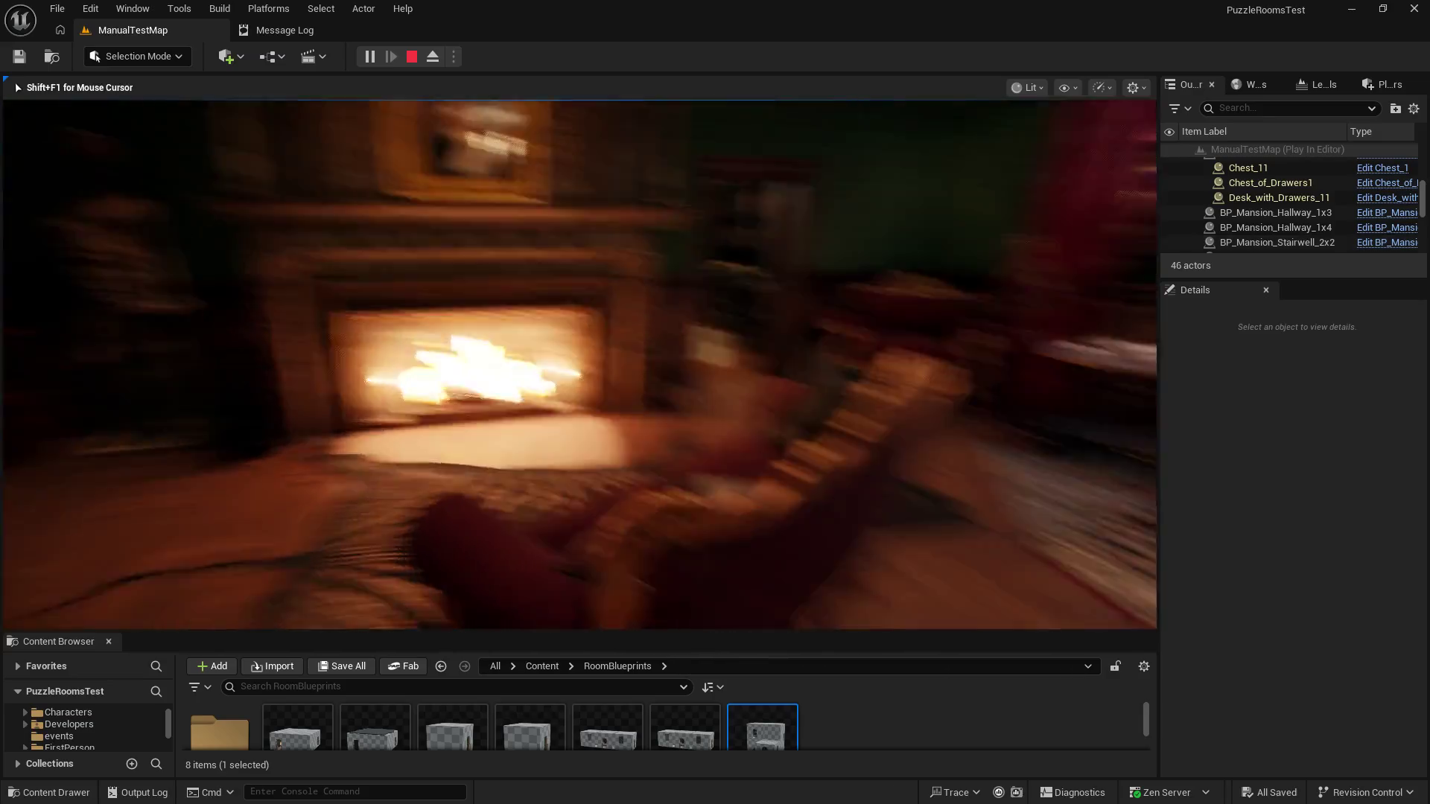
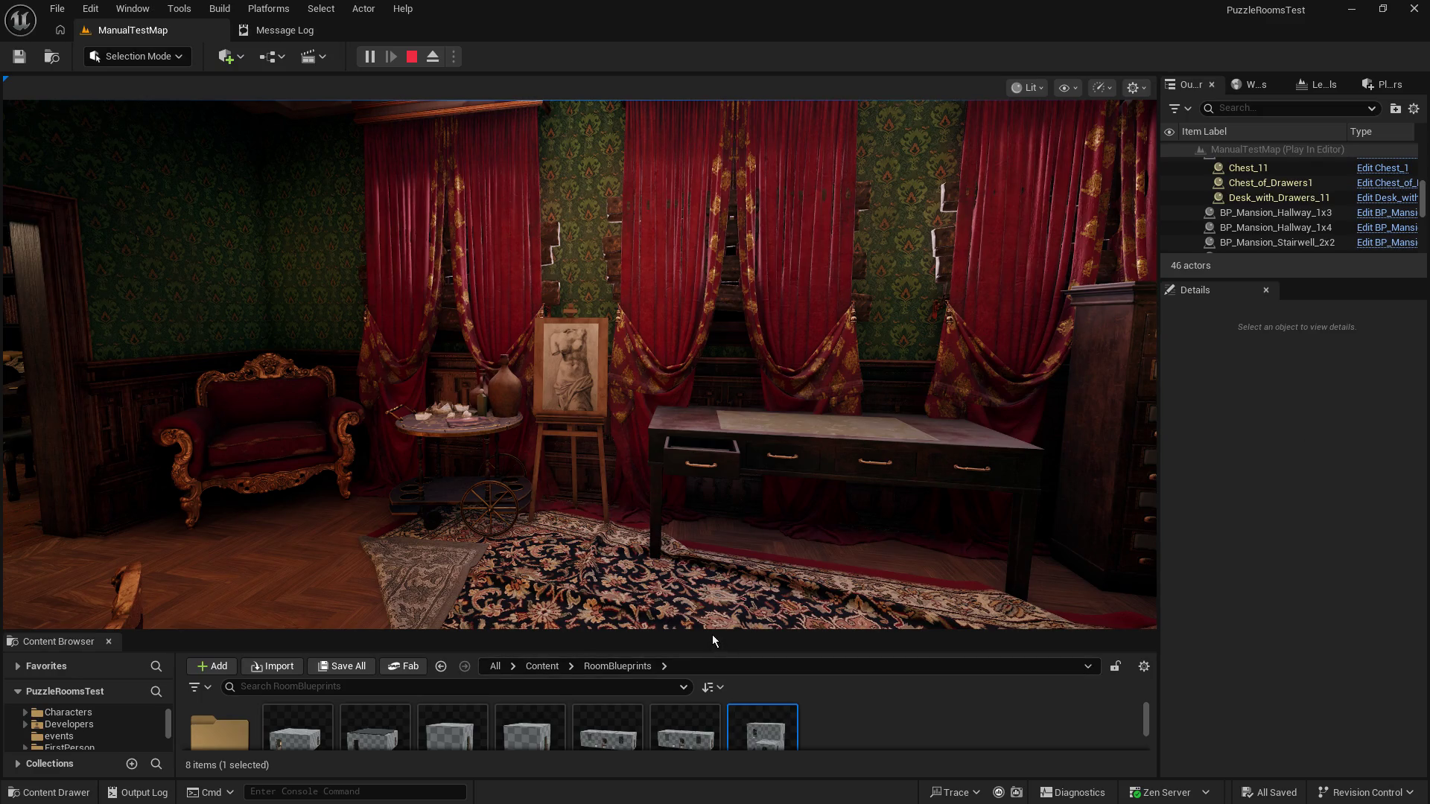
# Step: Enlarge the Content Browser, show the room_Objects folder's assets, and bring up its create menu
pyautogui.moveTo(712, 635); pyautogui.dragTo(722, 564)
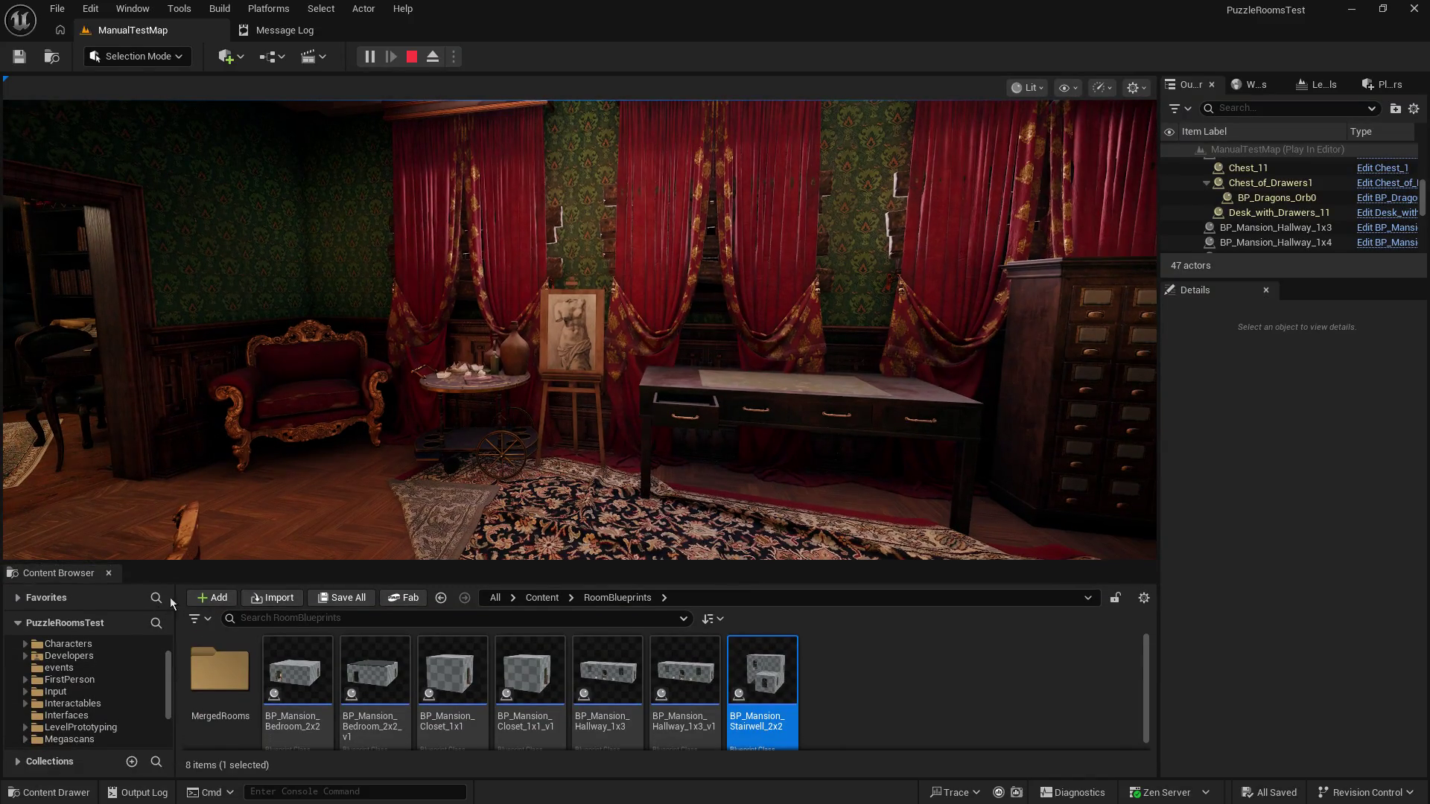
pyautogui.moveTo(161, 563); pyautogui.dragTo(173, 518)
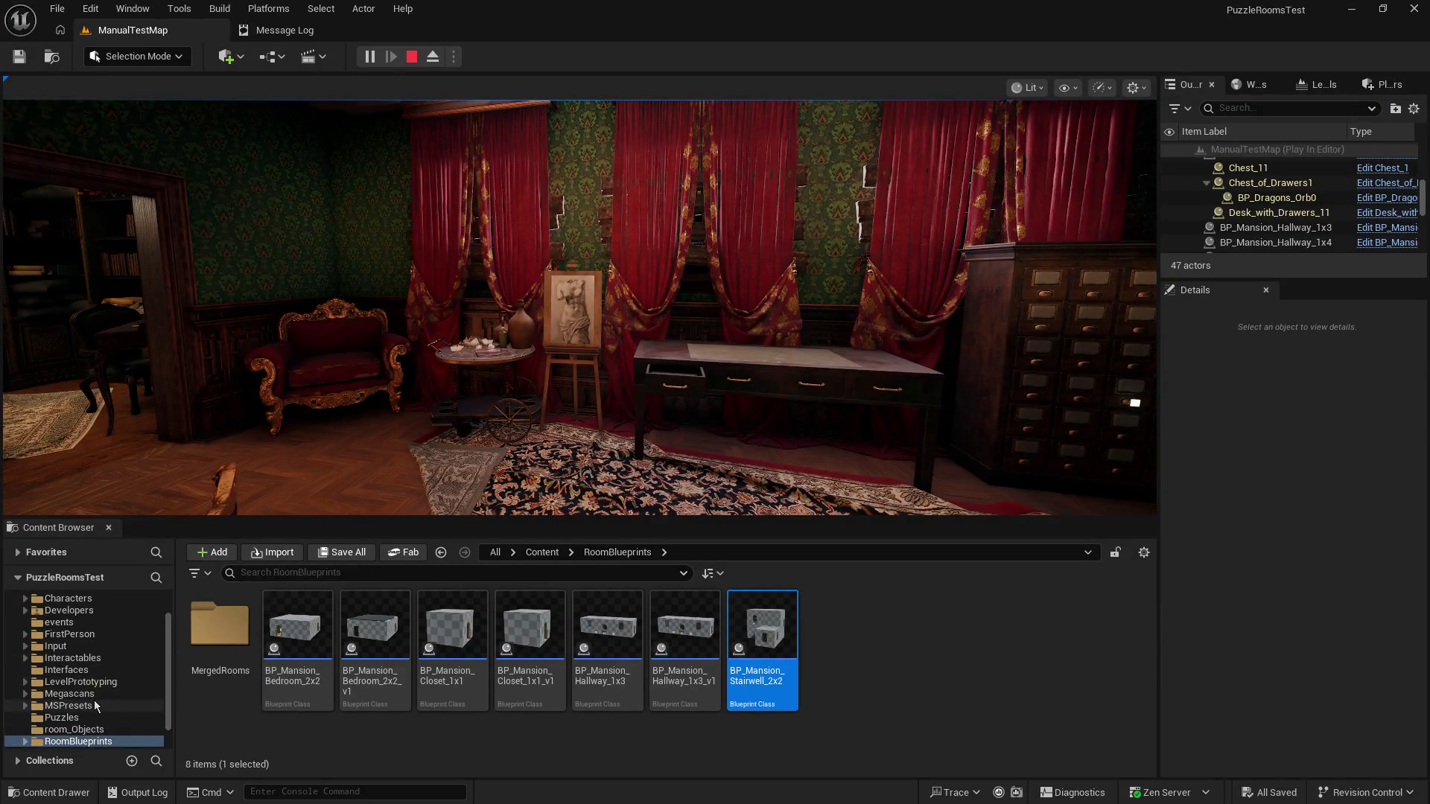
pyautogui.click(90, 732)
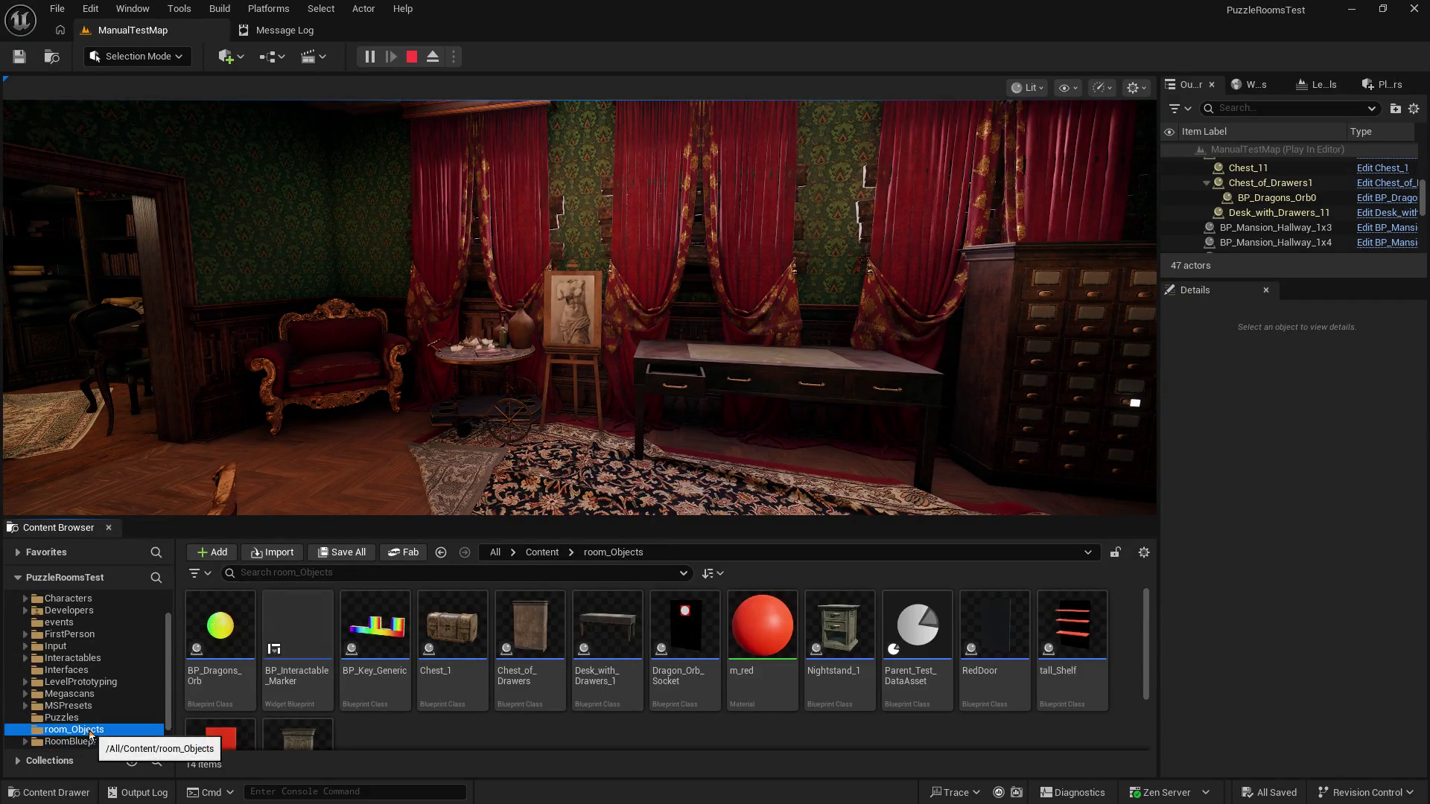
pyautogui.moveTo(353, 519); pyautogui.dragTo(353, 484)
pyautogui.rightClick(385, 722)
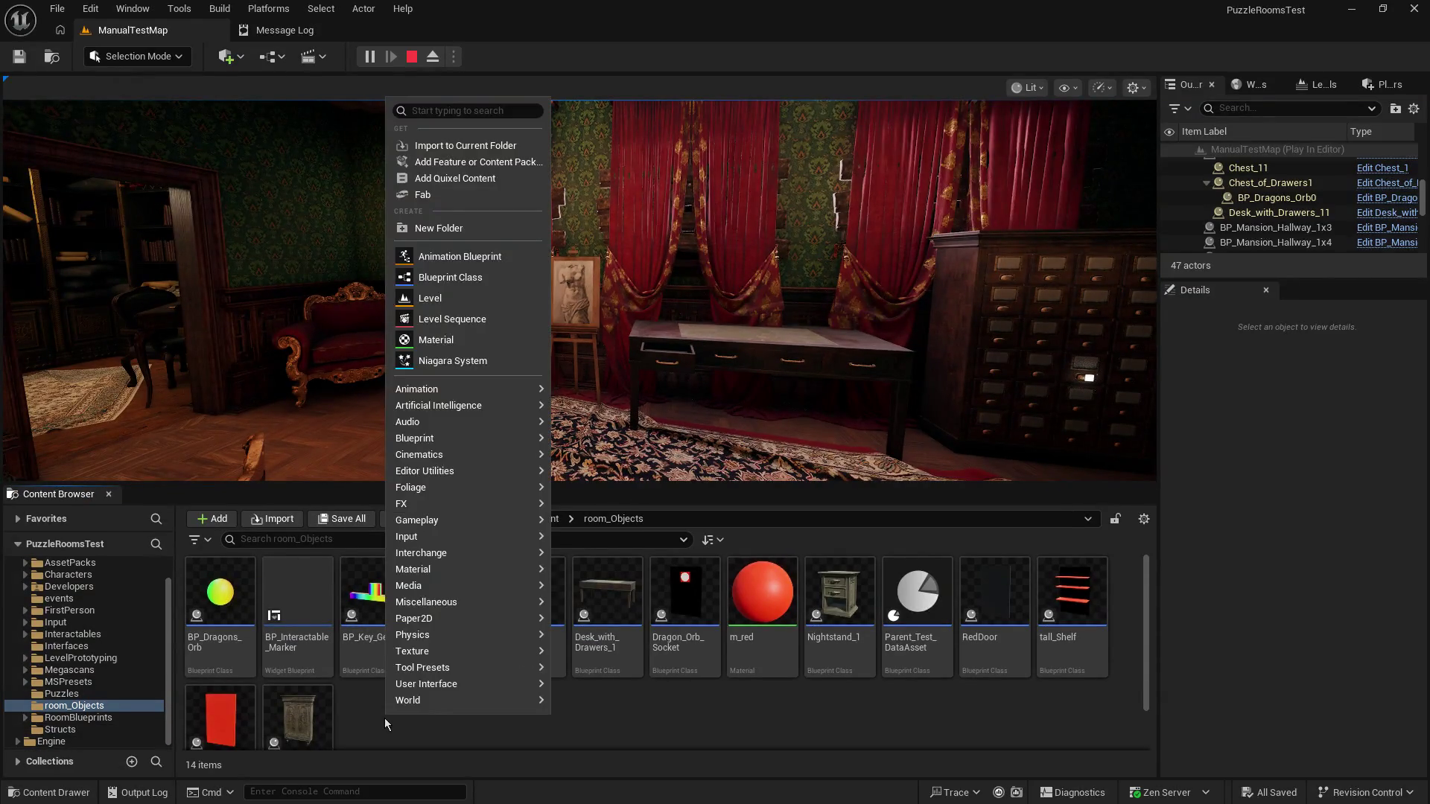
# Step: Make an SFX folder holding Drawer_Slide_Close and Drawer_Slide_Open, then stop the play session
pyautogui.click(456, 229)
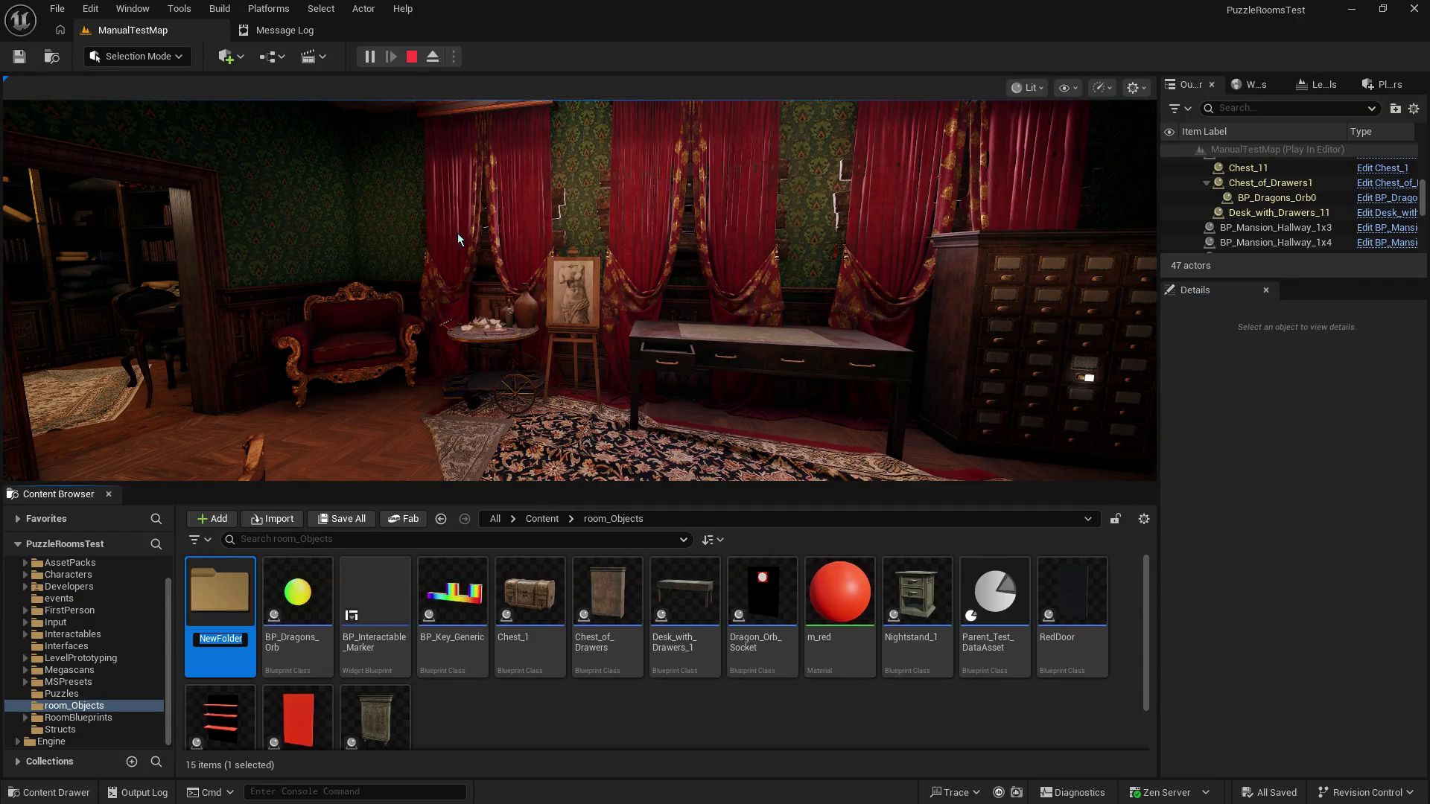
pyautogui.write('SFX')
pyautogui.press('Return')
pyautogui.press('Return')
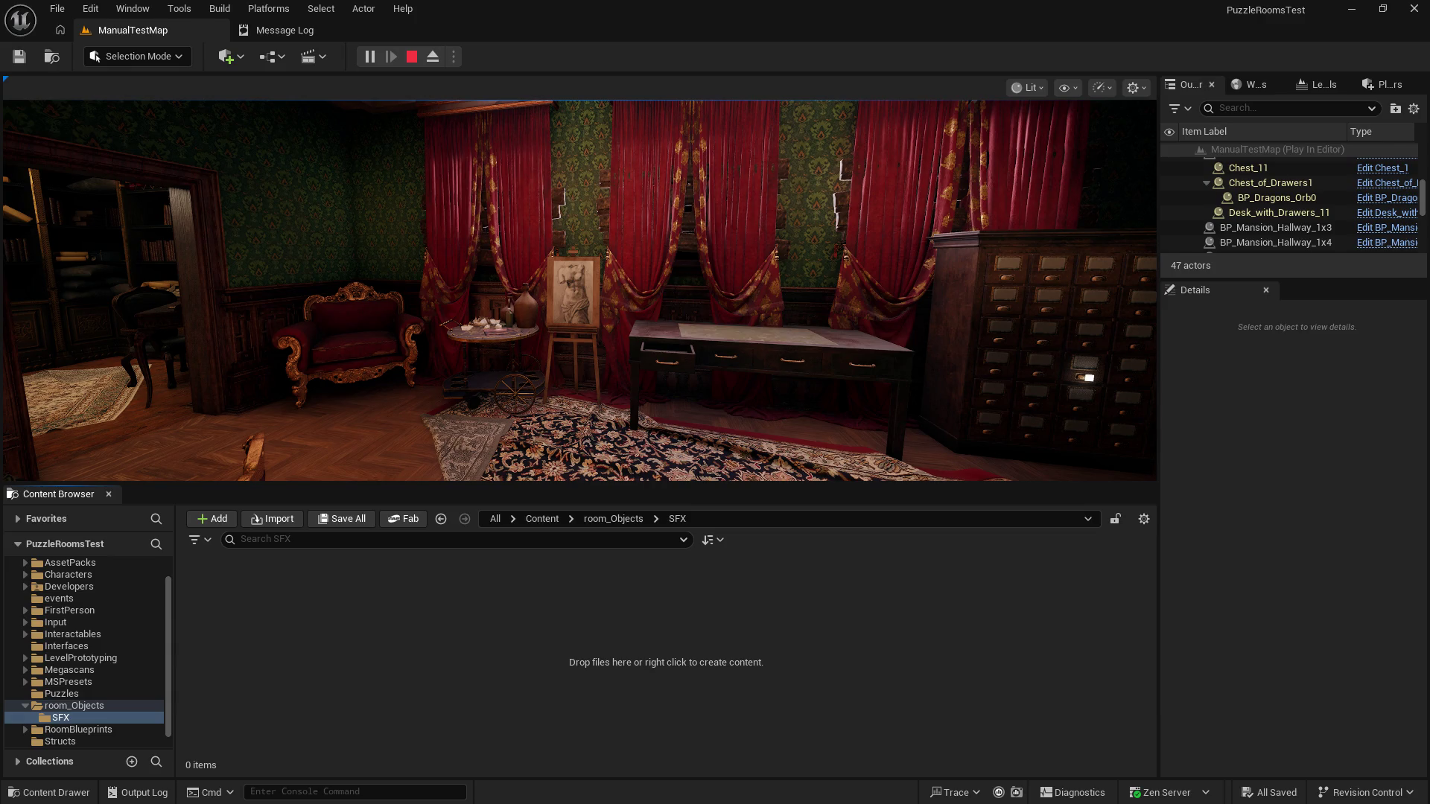
pyautogui.click(452, 647)
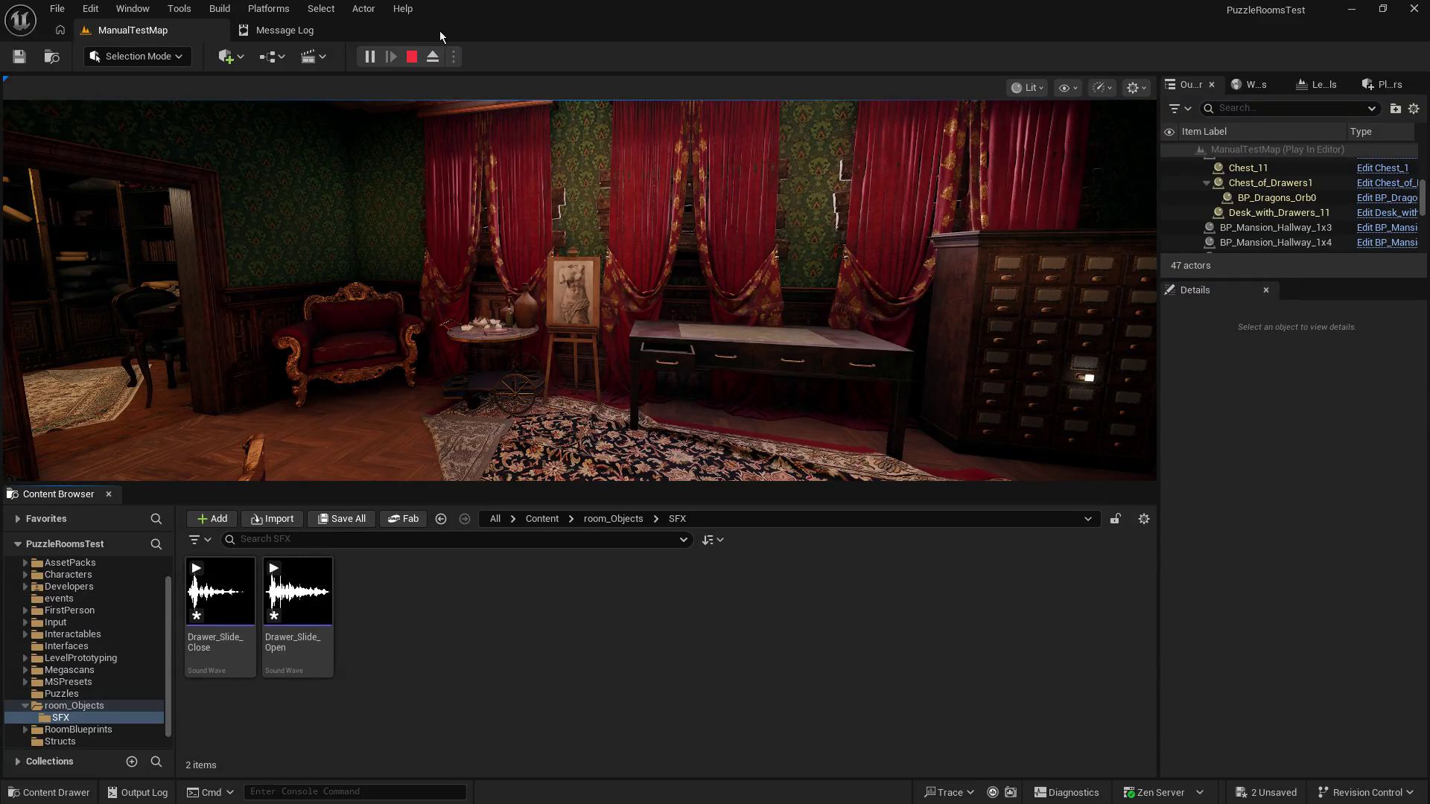
pyautogui.click(412, 56)
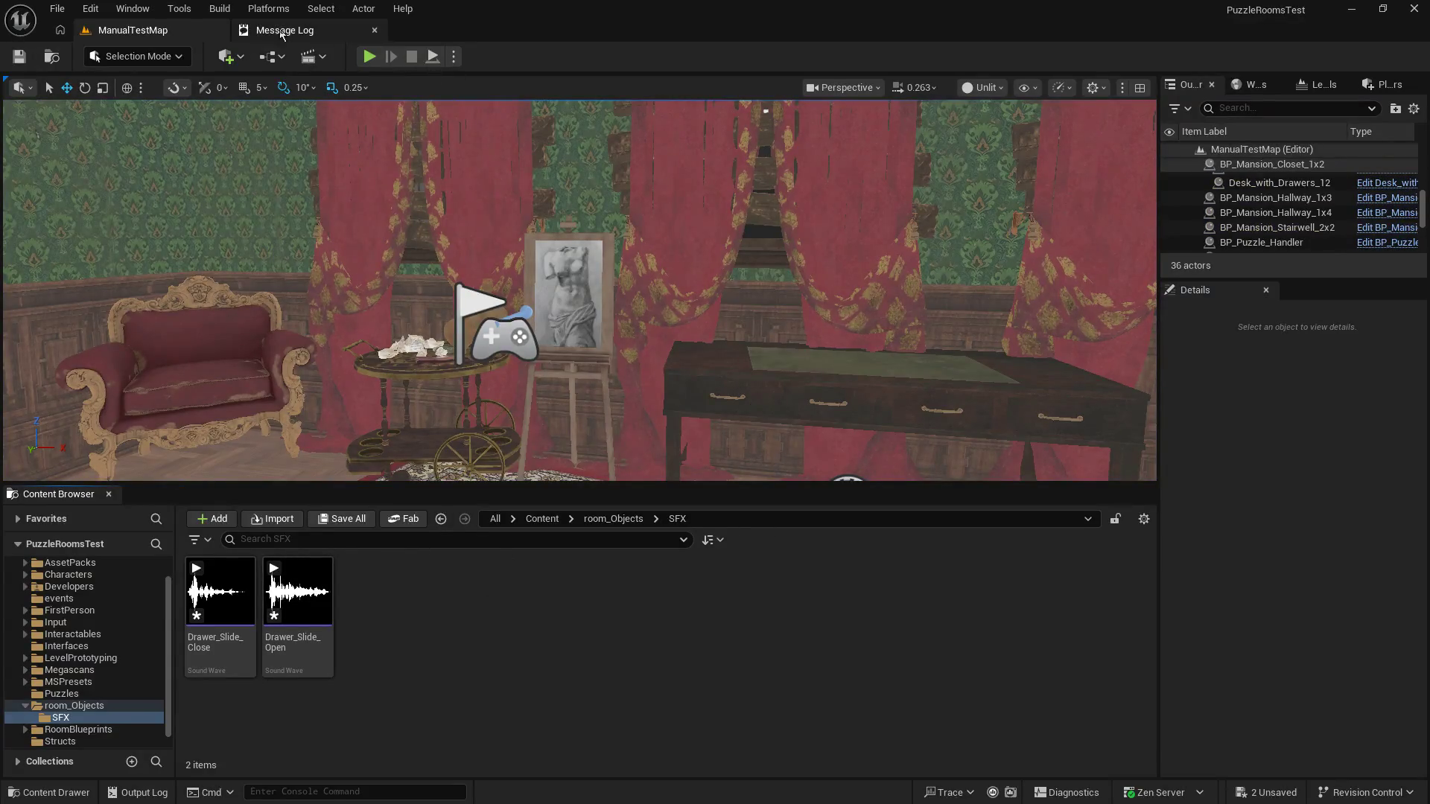
# Step: Browse from room_Objects to the top Content folder and open Interactable_Object_Master
pyautogui.click(73, 706)
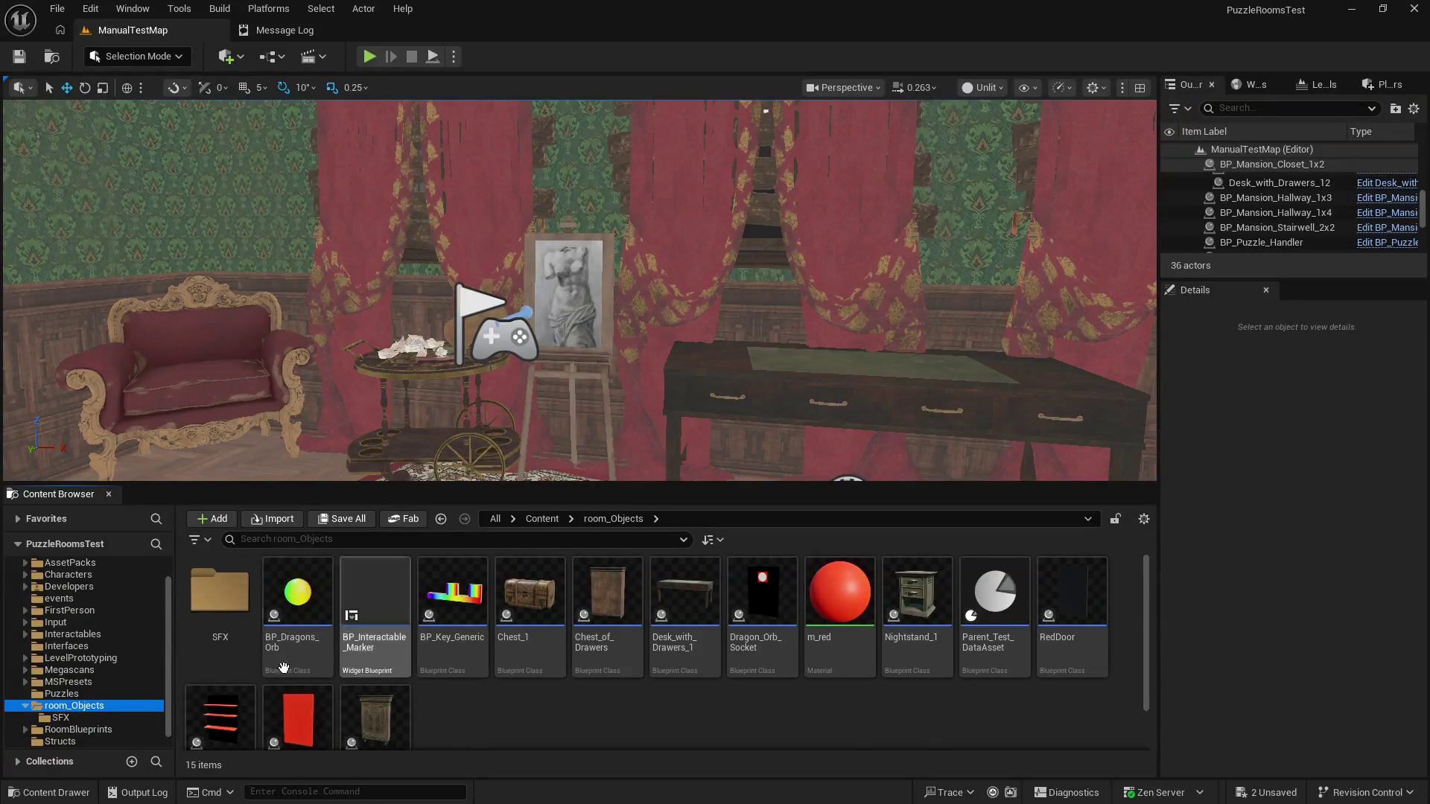
pyautogui.scroll(1, 83, 672)
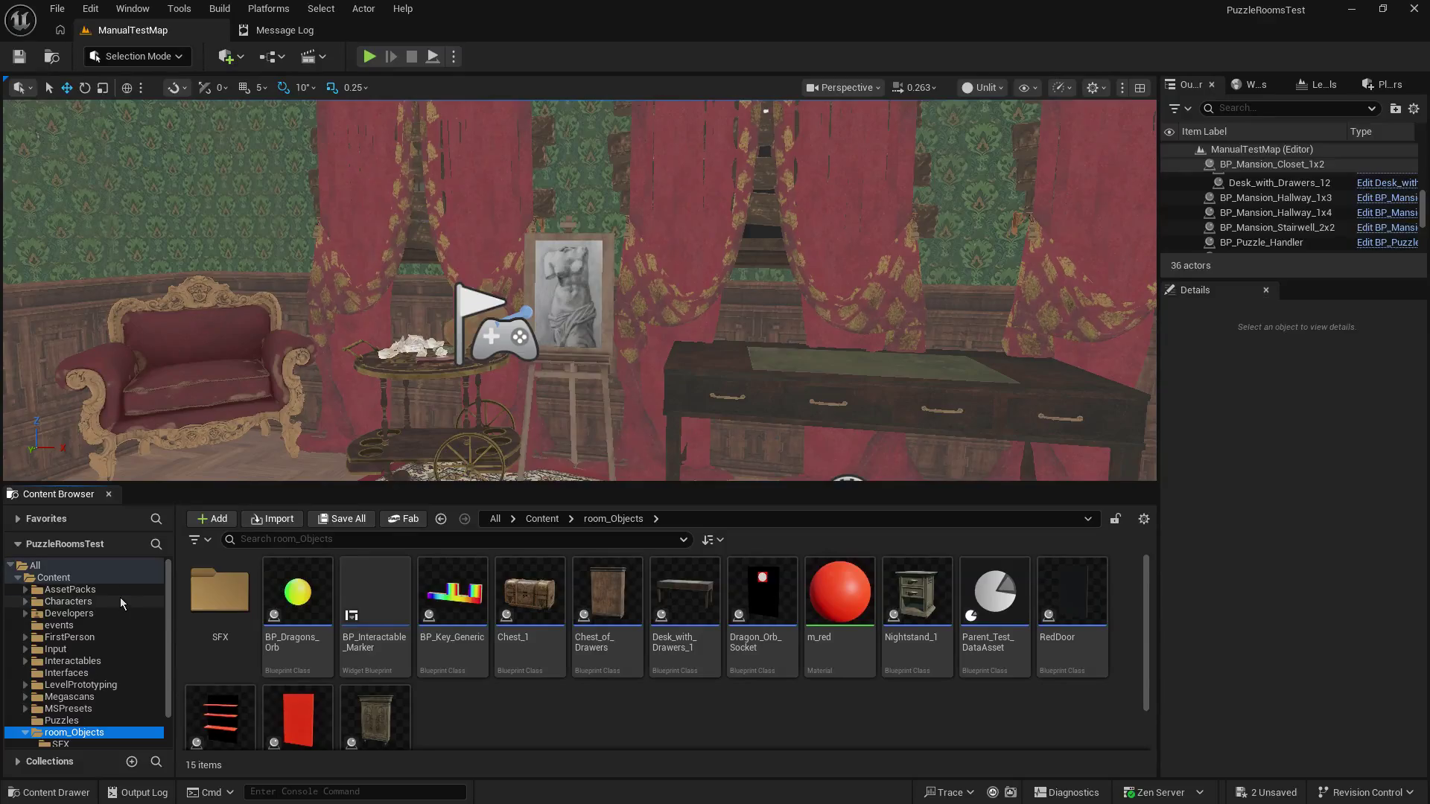
pyautogui.scroll(-2, 119, 598)
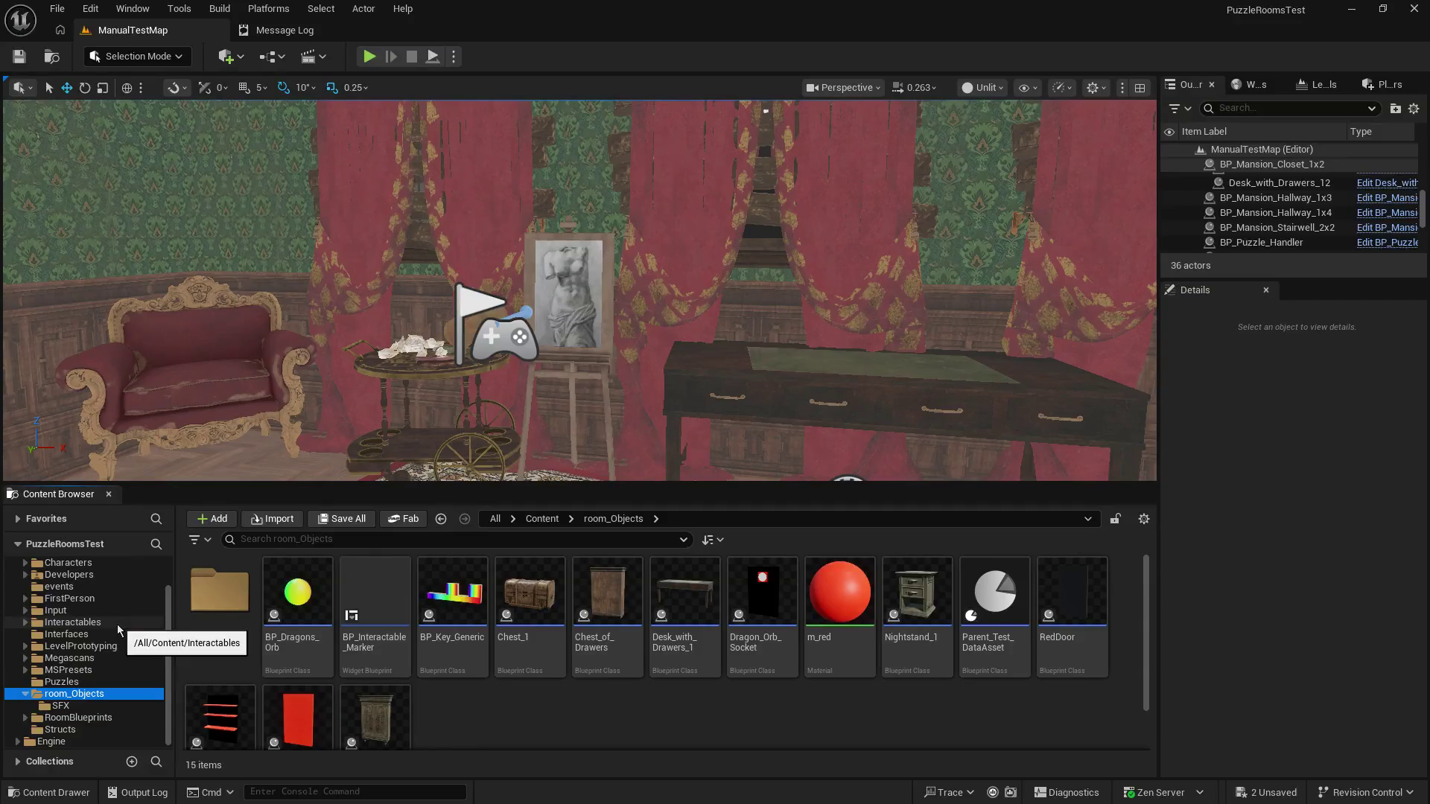
pyautogui.scroll(2, 118, 624)
pyautogui.click(54, 578)
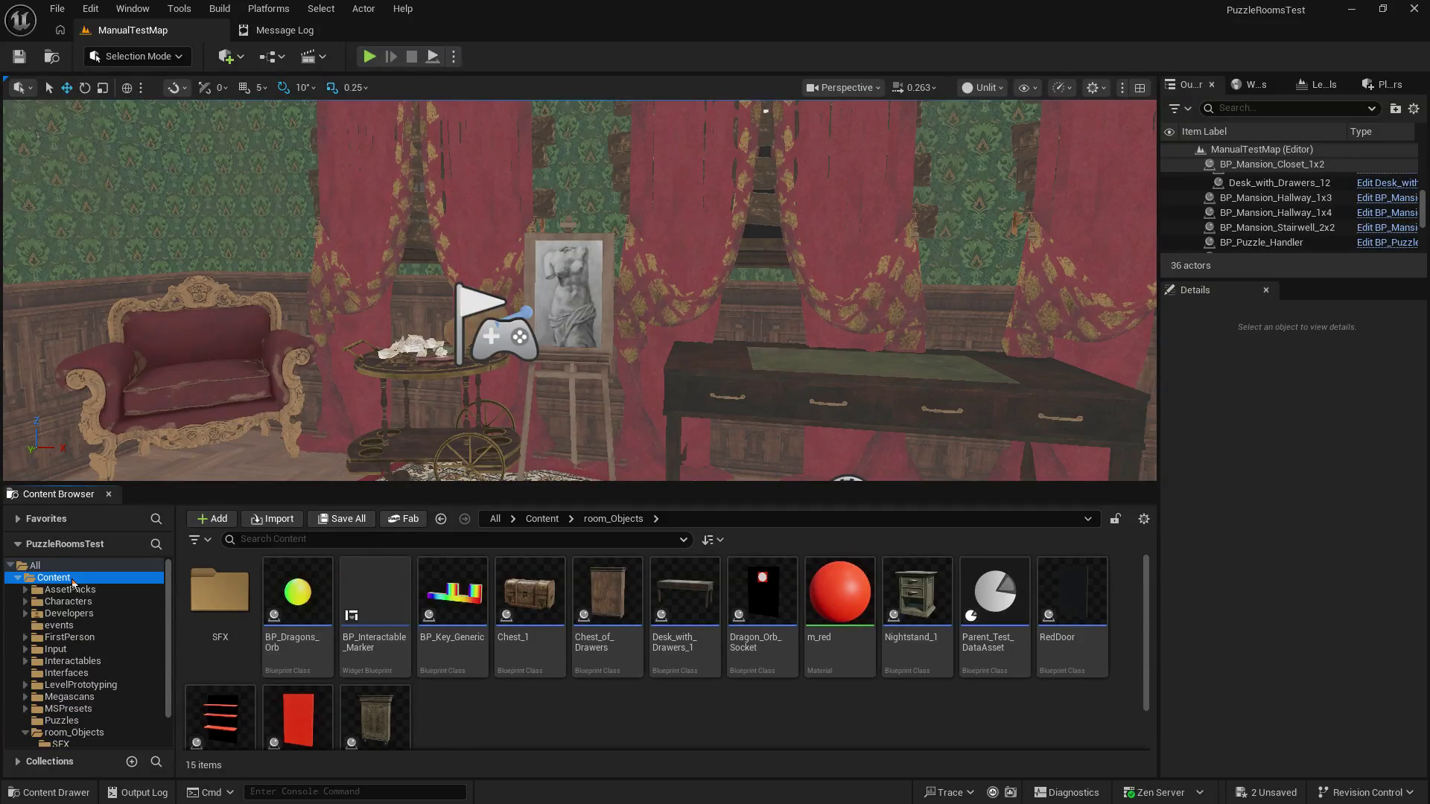
pyautogui.scroll(-2, 588, 635)
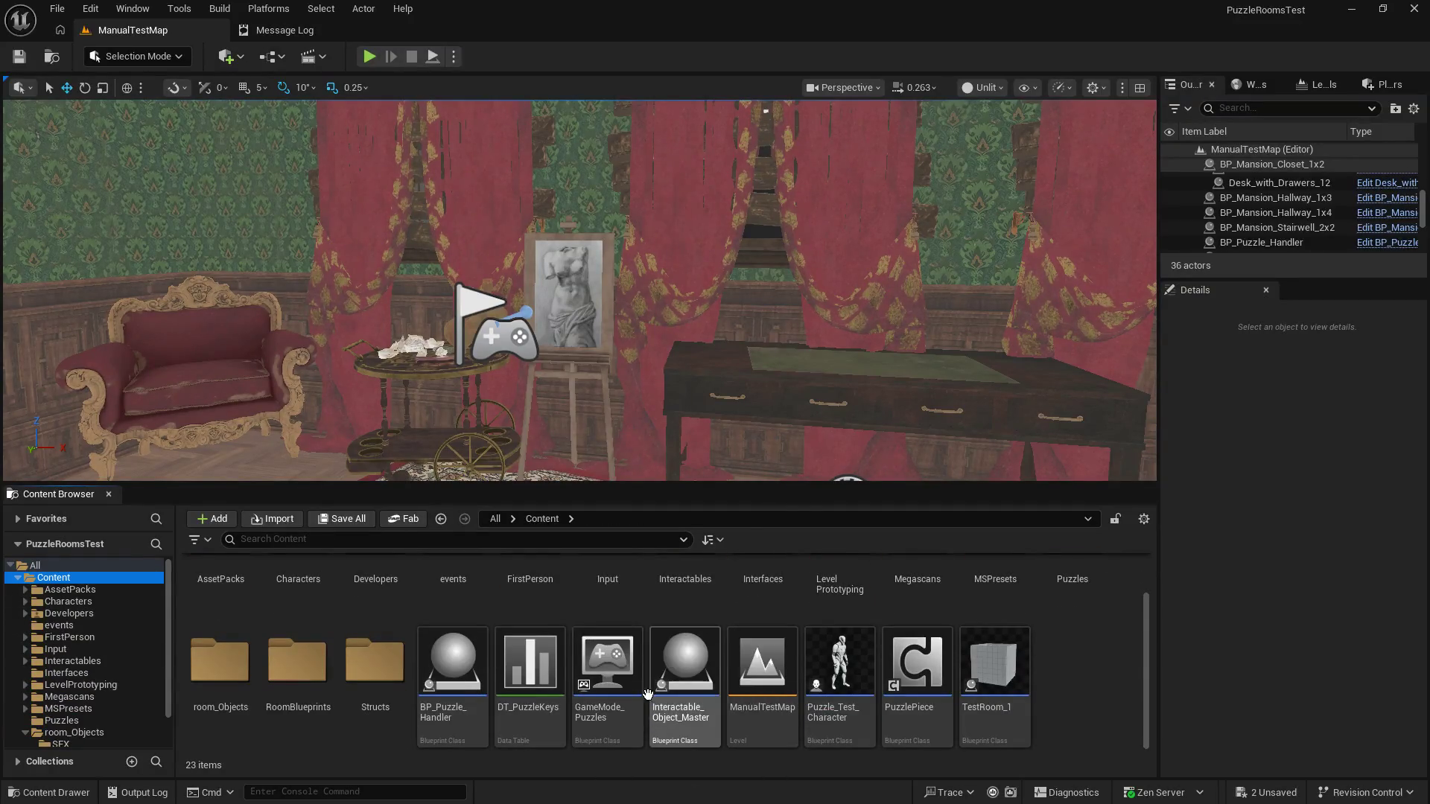
pyautogui.click(840, 578)
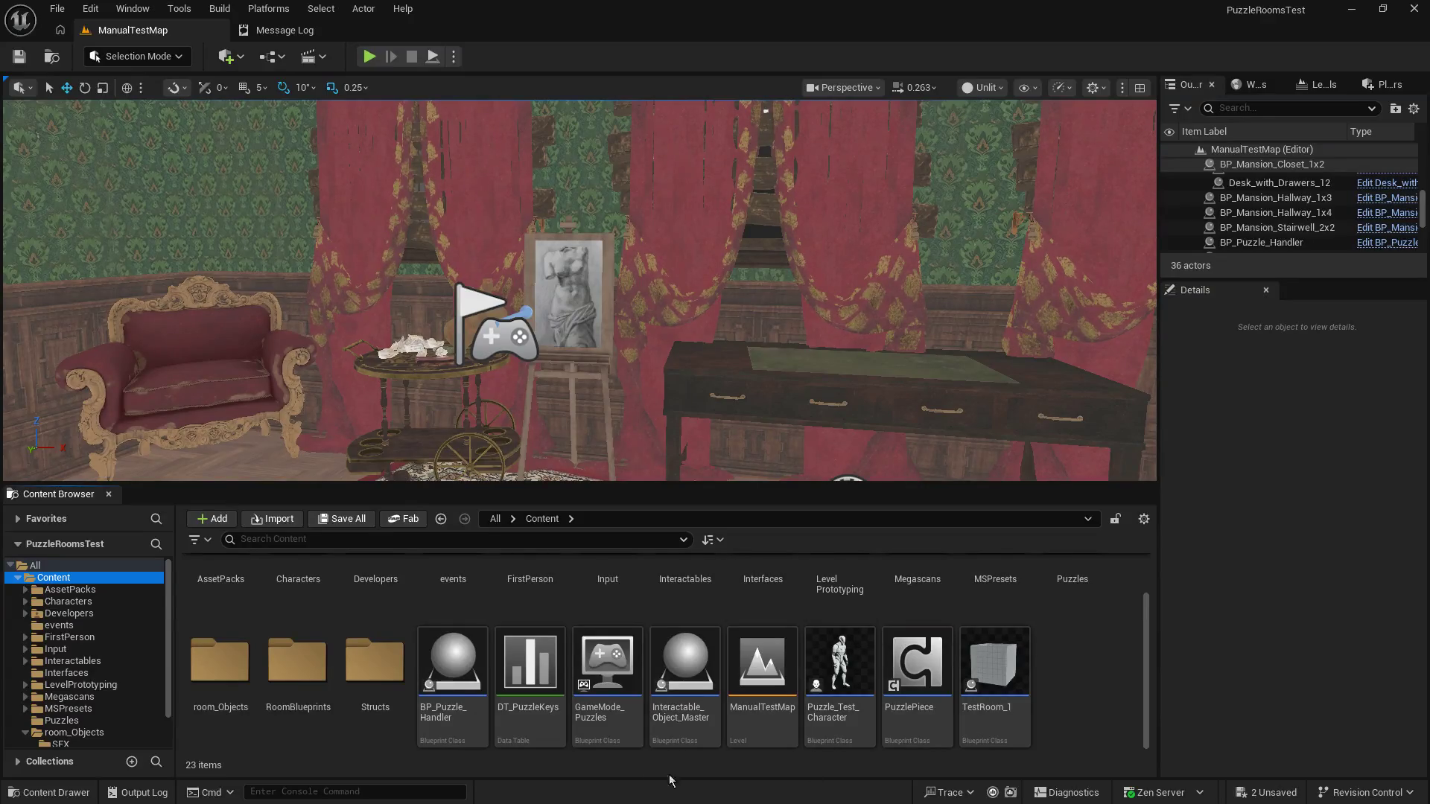
pyautogui.click(660, 639)
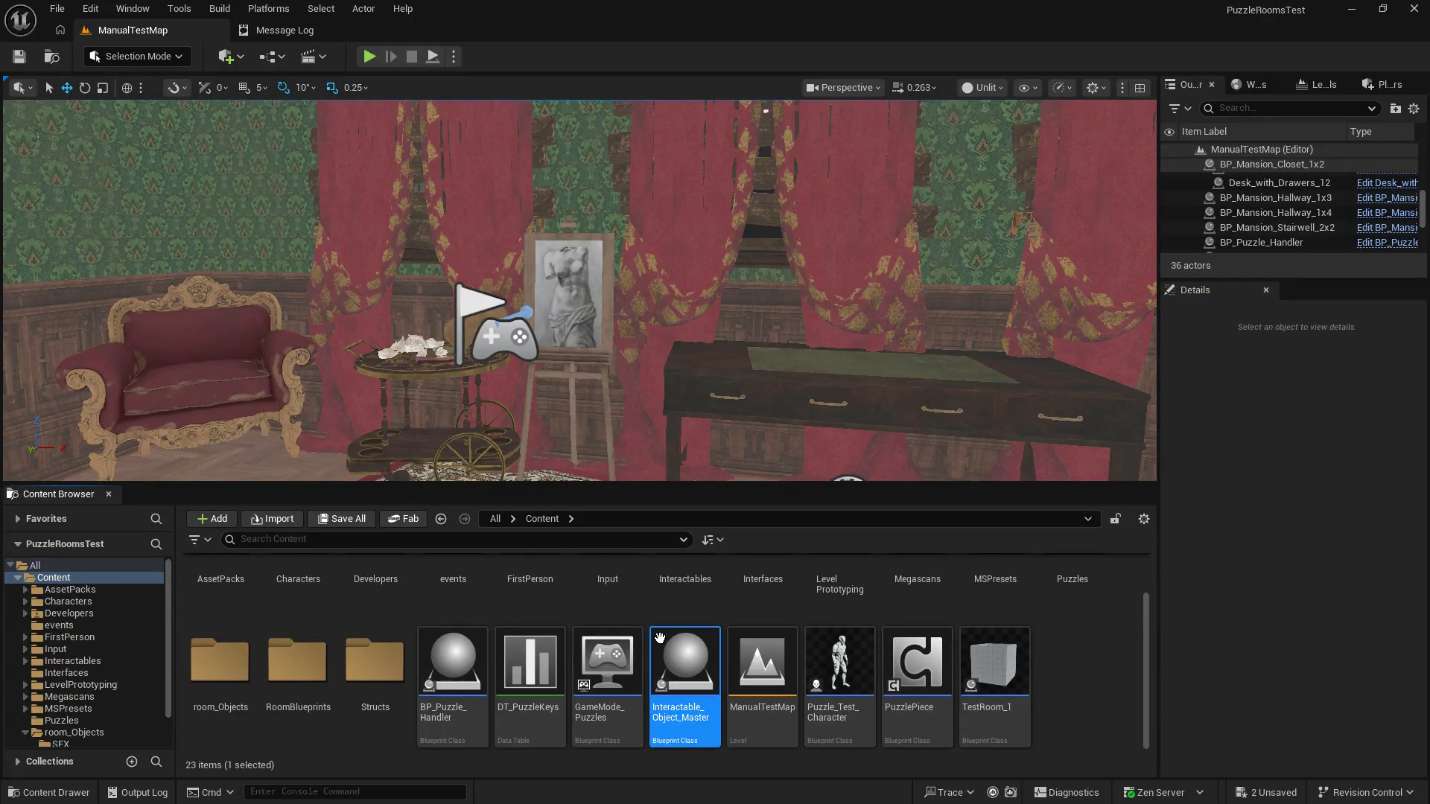
pyautogui.doubleClick(660, 639)
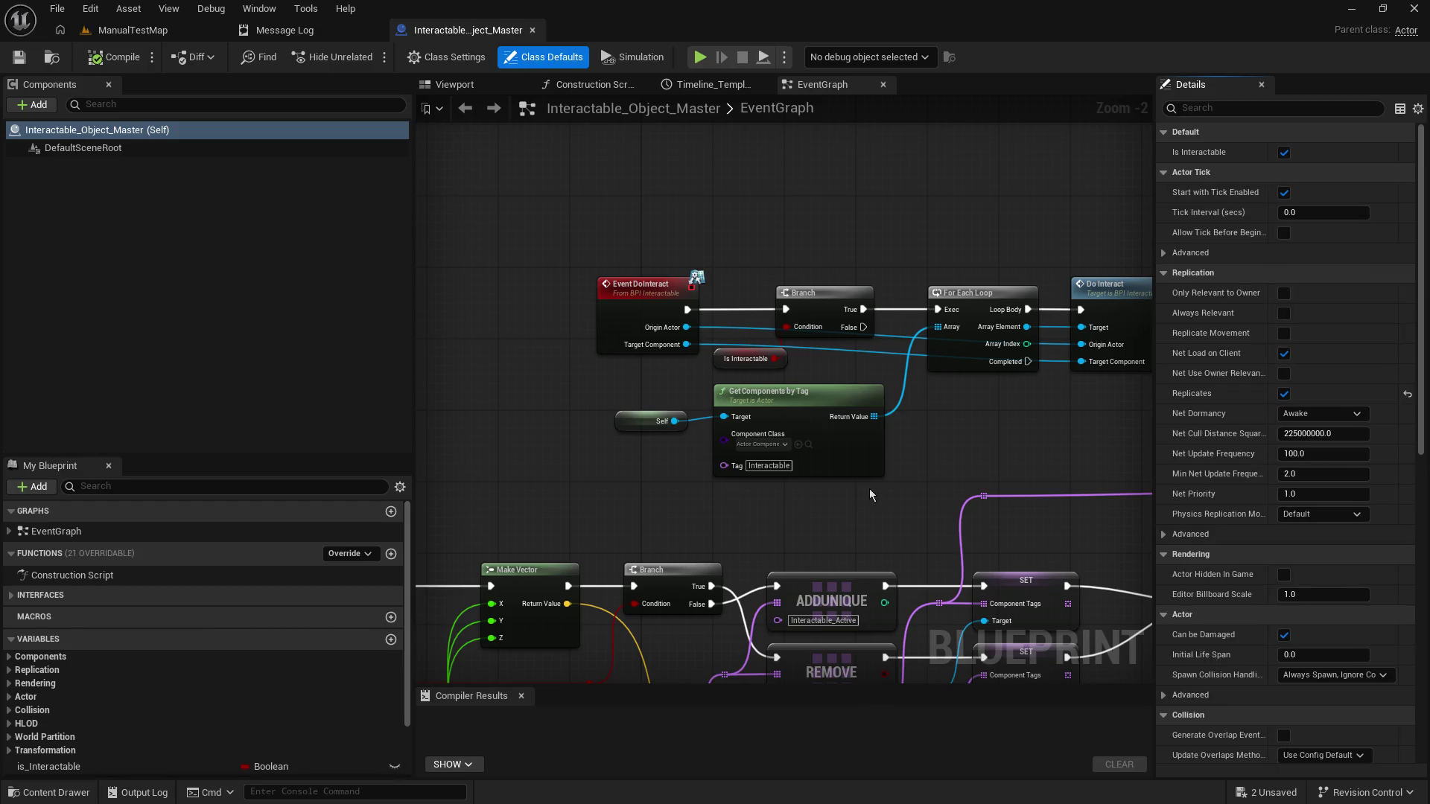
# Step: Add a Play Sound at Location node beside the two SET nodes
pyautogui.moveTo(869, 488)
pyautogui.mouseDown()
pyautogui.moveTo(522, 297)
pyautogui.moveTo(744, 548)
pyautogui.moveTo(937, 447)
pyautogui.mouseUp()
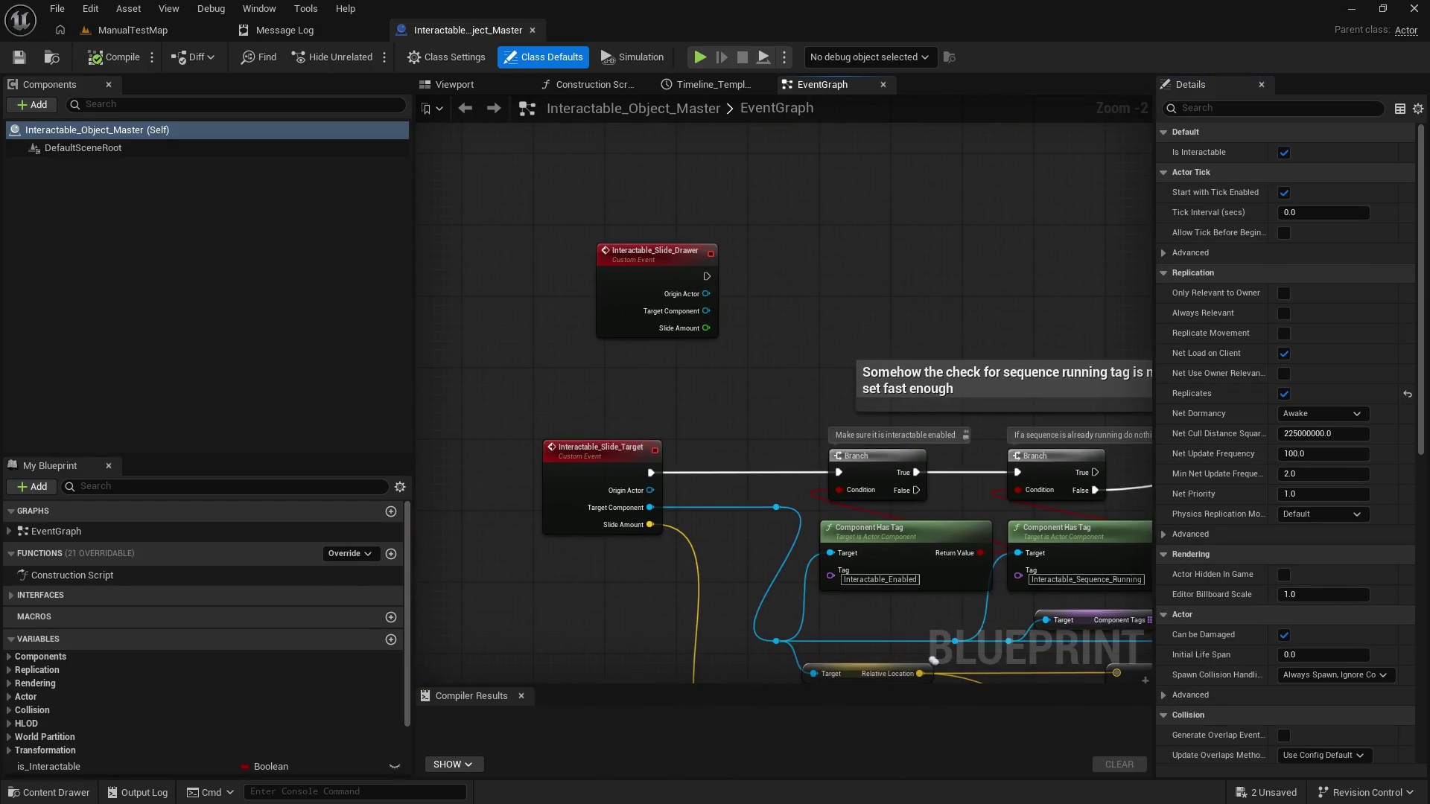
pyautogui.moveTo(933, 659)
pyautogui.mouseDown()
pyautogui.moveTo(747, 511)
pyautogui.moveTo(420, 508)
pyautogui.moveTo(940, 279)
pyautogui.moveTo(1208, 269)
pyautogui.moveTo(1045, 276)
pyautogui.moveTo(1044, 177)
pyautogui.moveTo(1182, 176)
pyautogui.mouseUp()
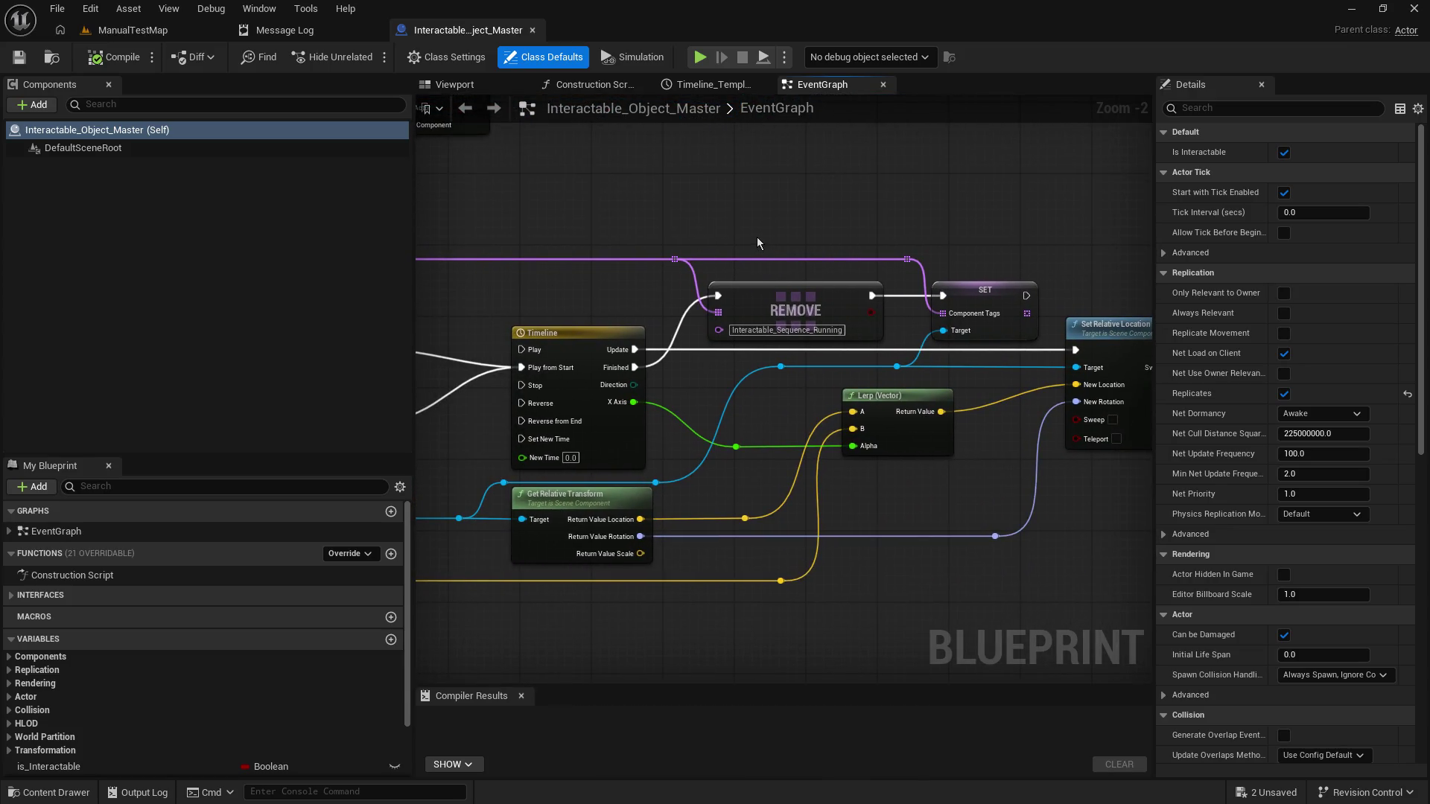
pyautogui.moveTo(756, 236); pyautogui.dragTo(1001, 233)
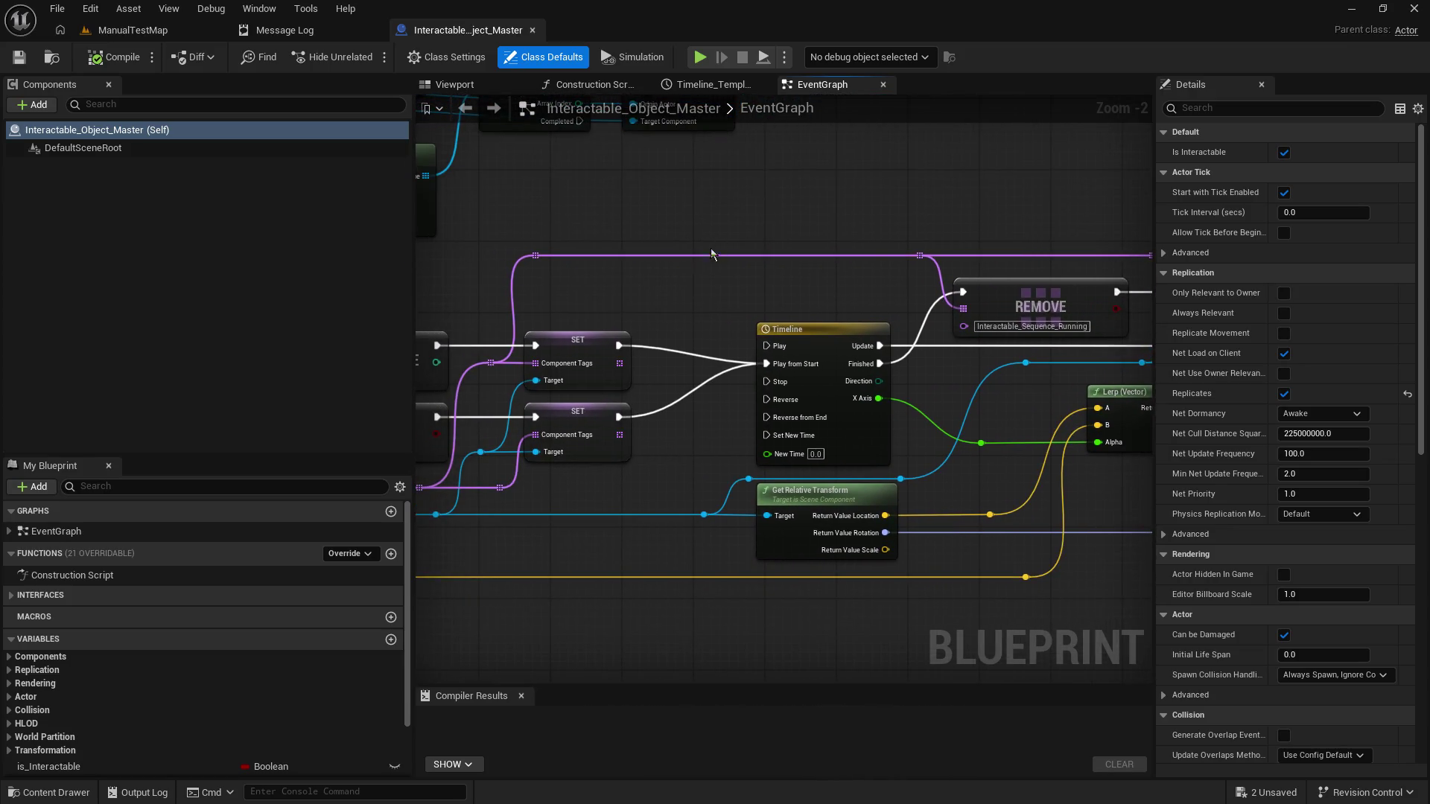
pyautogui.rightClick(667, 222)
pyautogui.write('play sound')
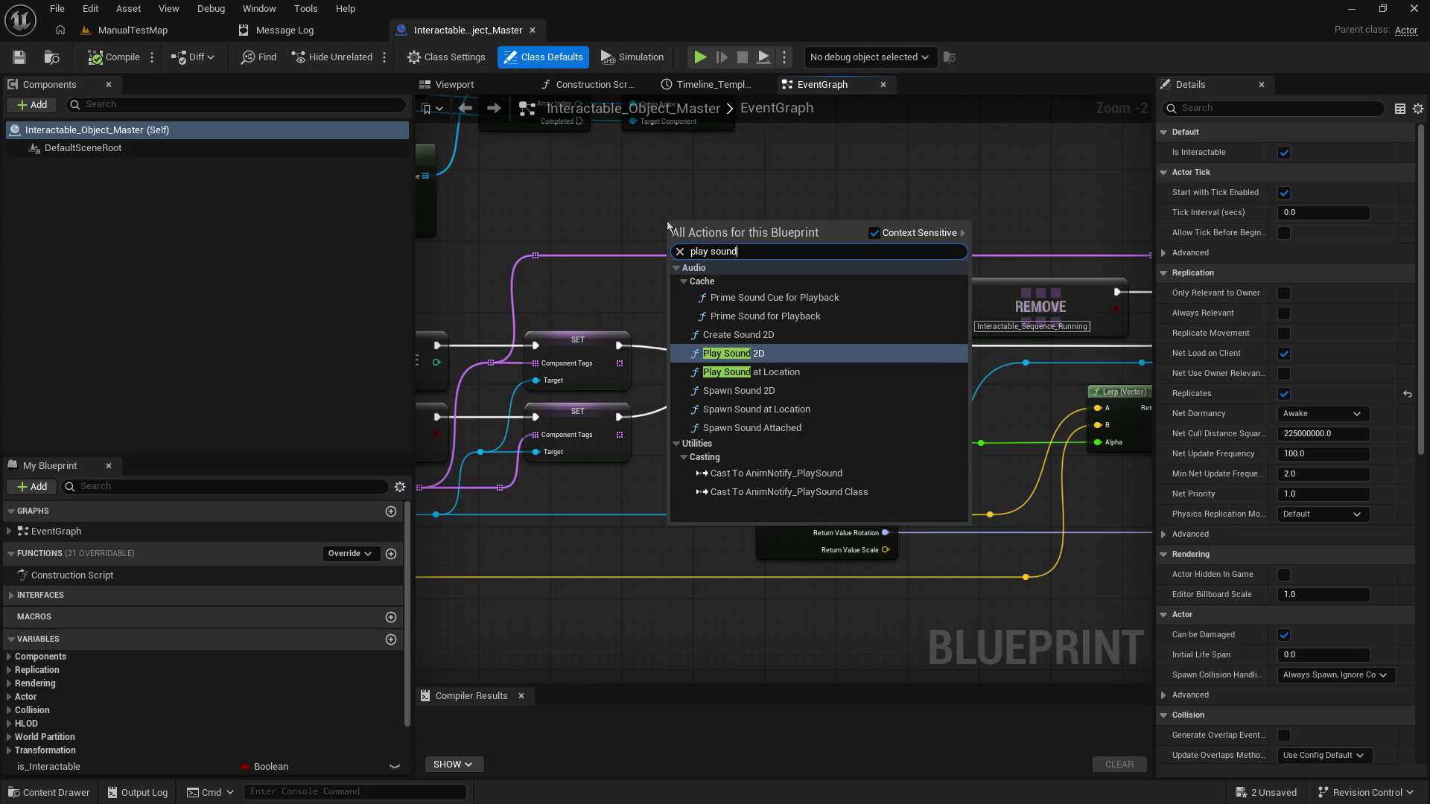
pyautogui.click(782, 372)
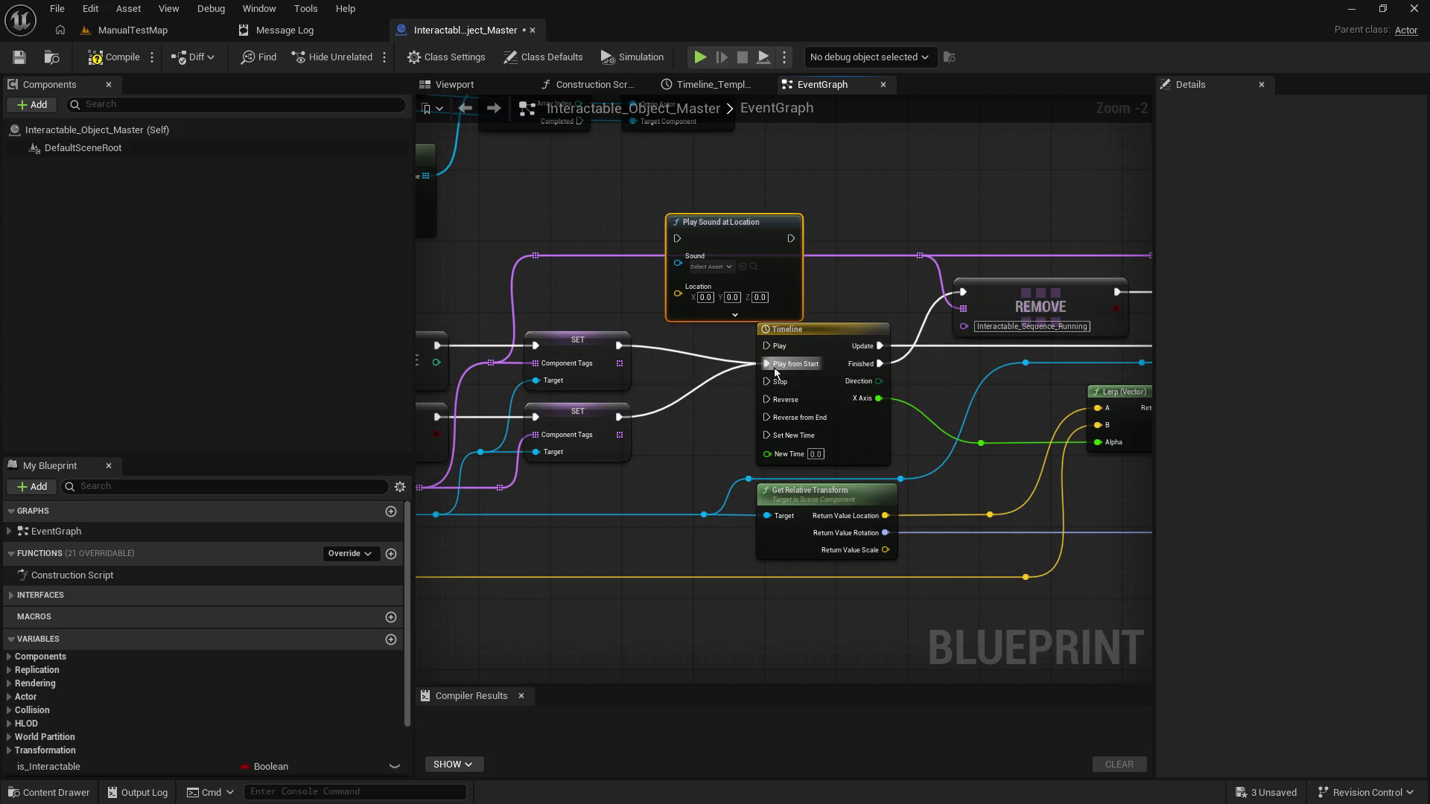
# Step: Set the node's sound to Drawer_Slide_Open and wire a location into its Location input
pyautogui.moveTo(736, 229); pyautogui.dragTo(727, 166)
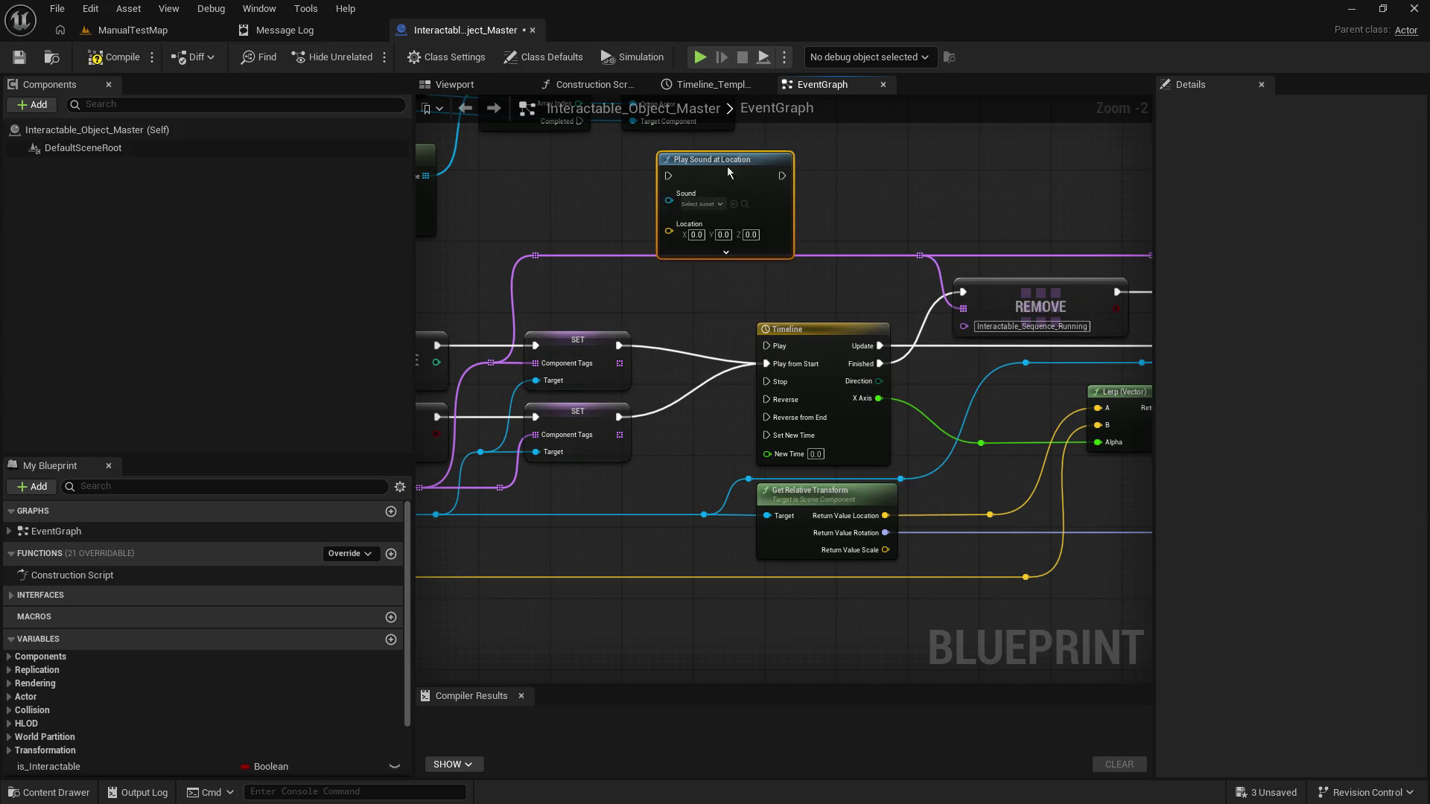
pyautogui.click(721, 204)
pyautogui.write('draw')
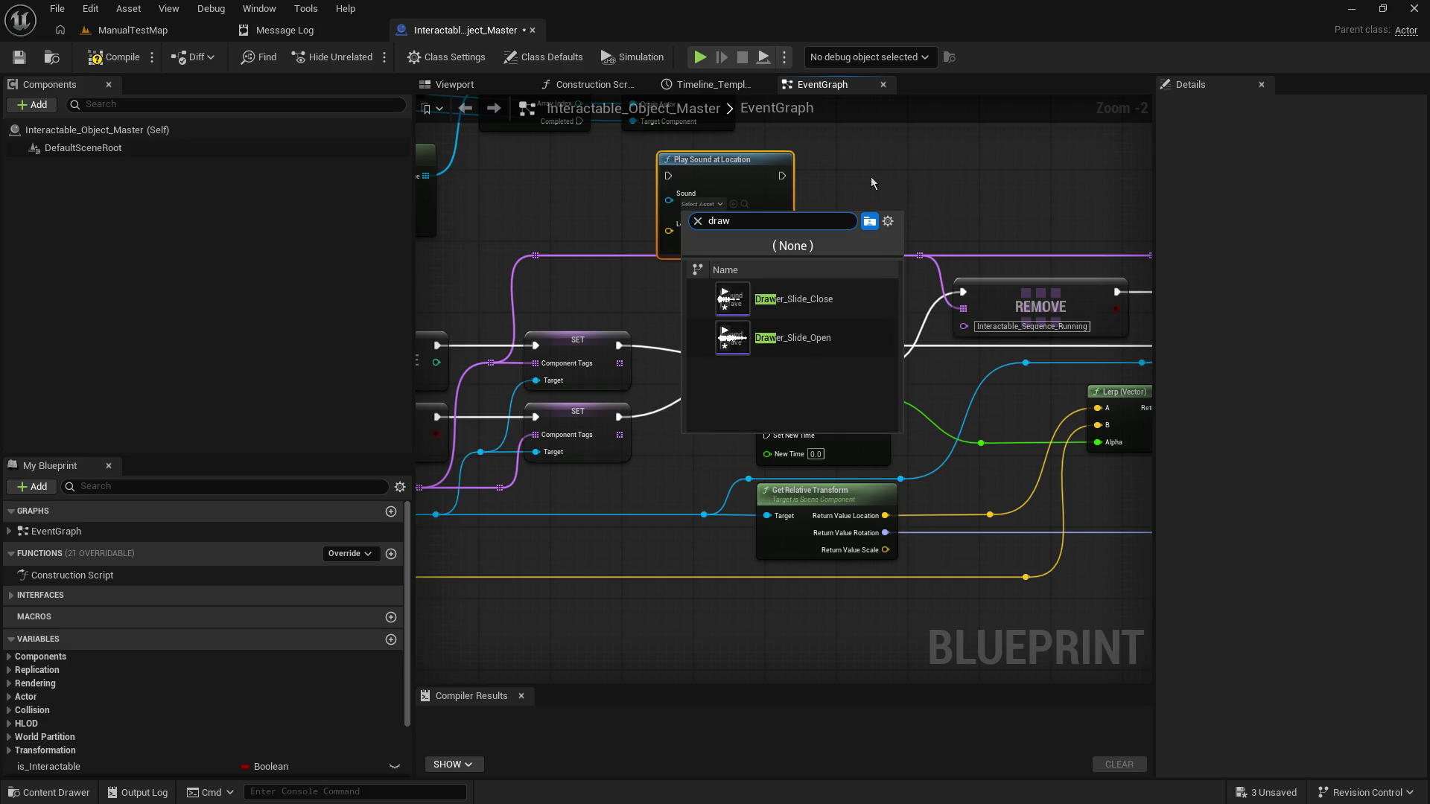
pyautogui.click(793, 337)
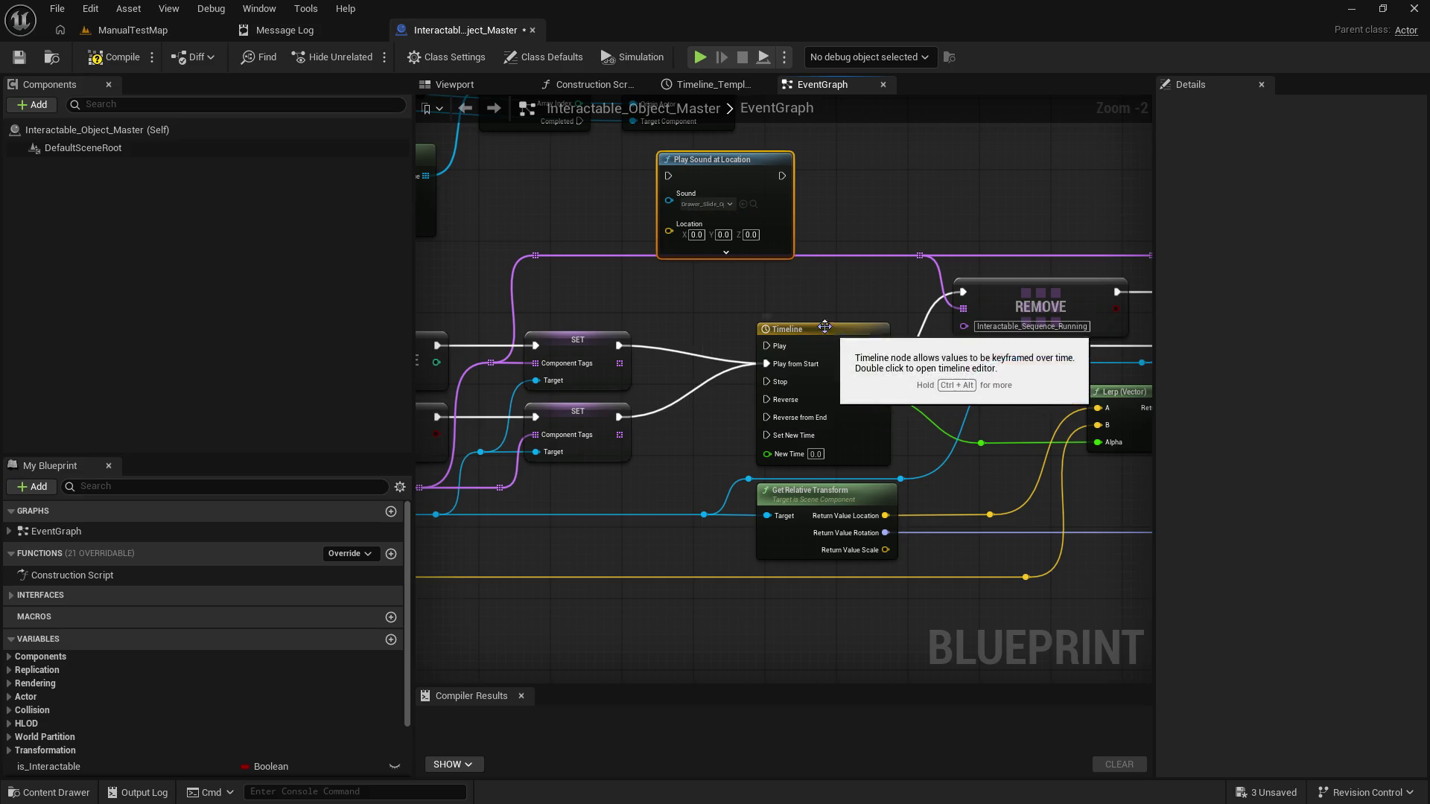
pyautogui.moveTo(710, 293)
pyautogui.mouseDown()
pyautogui.moveTo(1415, 291)
pyautogui.moveTo(842, 298)
pyautogui.moveTo(1035, 275)
pyautogui.moveTo(528, 276)
pyautogui.moveTo(640, 296)
pyautogui.mouseUp()
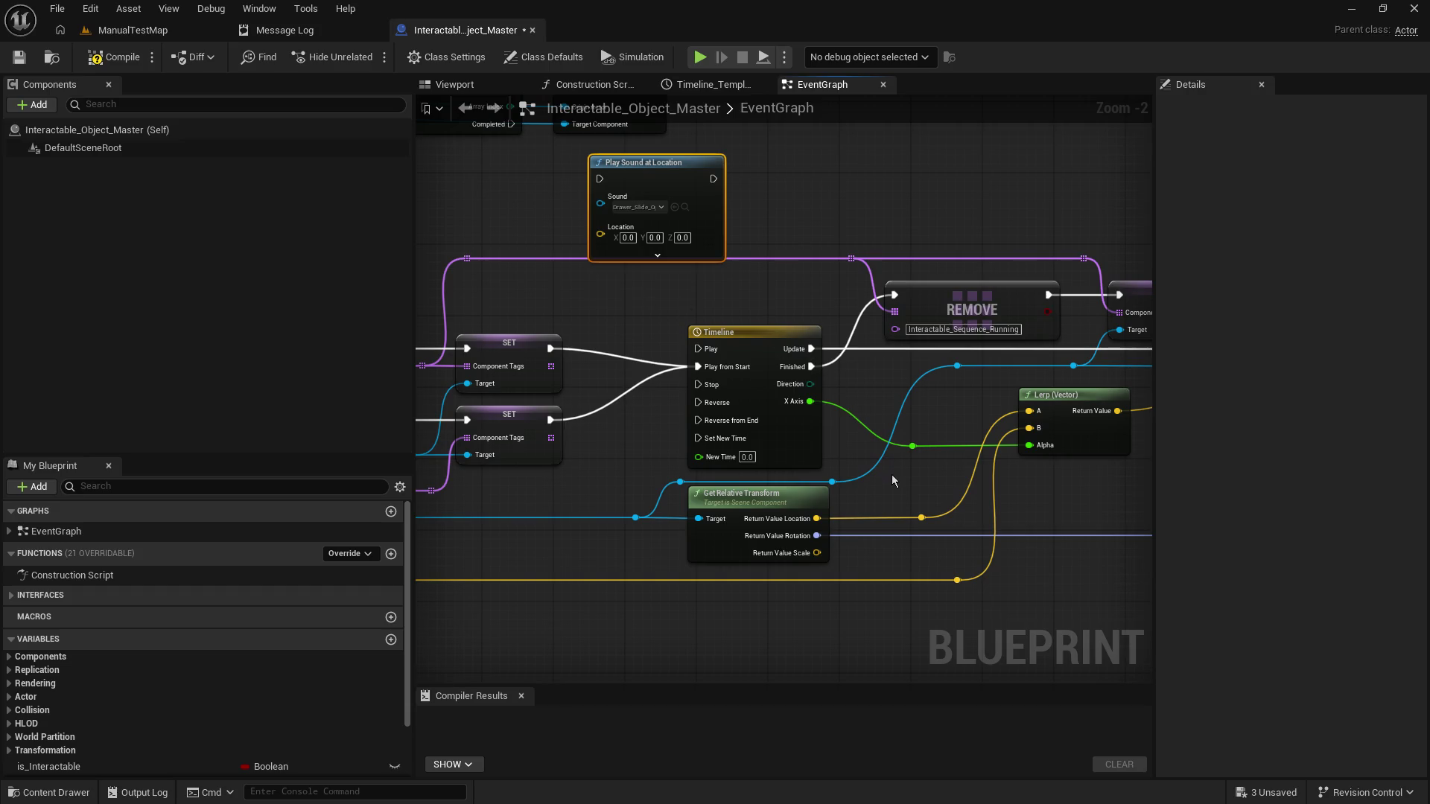
pyautogui.moveTo(922, 518)
pyautogui.mouseDown()
pyautogui.moveTo(606, 269)
pyautogui.moveTo(601, 237)
pyautogui.mouseUp()
# Step: Finish the Location wire and run the sound after the upper SET node into the timeline's Play
pyautogui.click(657, 257)
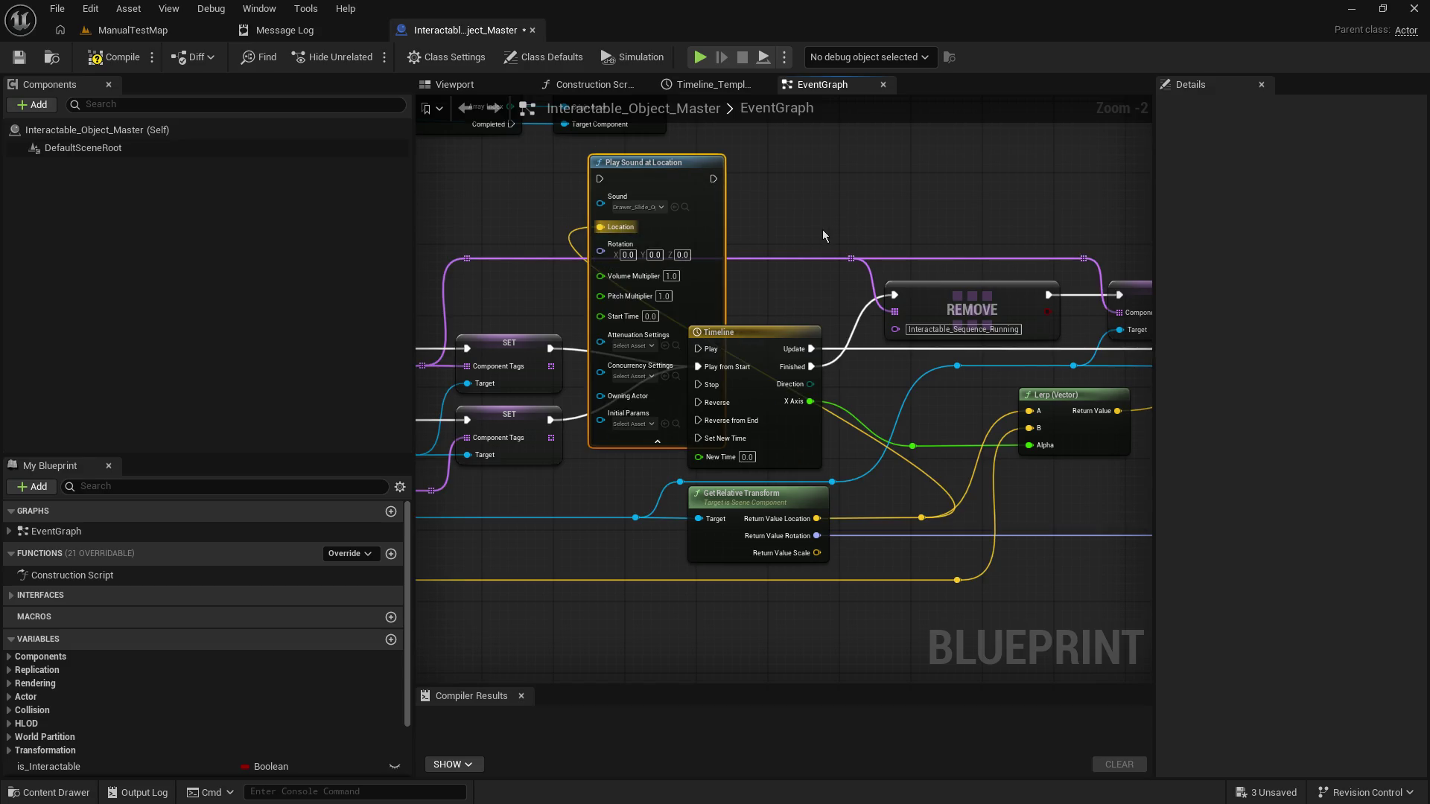
pyautogui.click(657, 441)
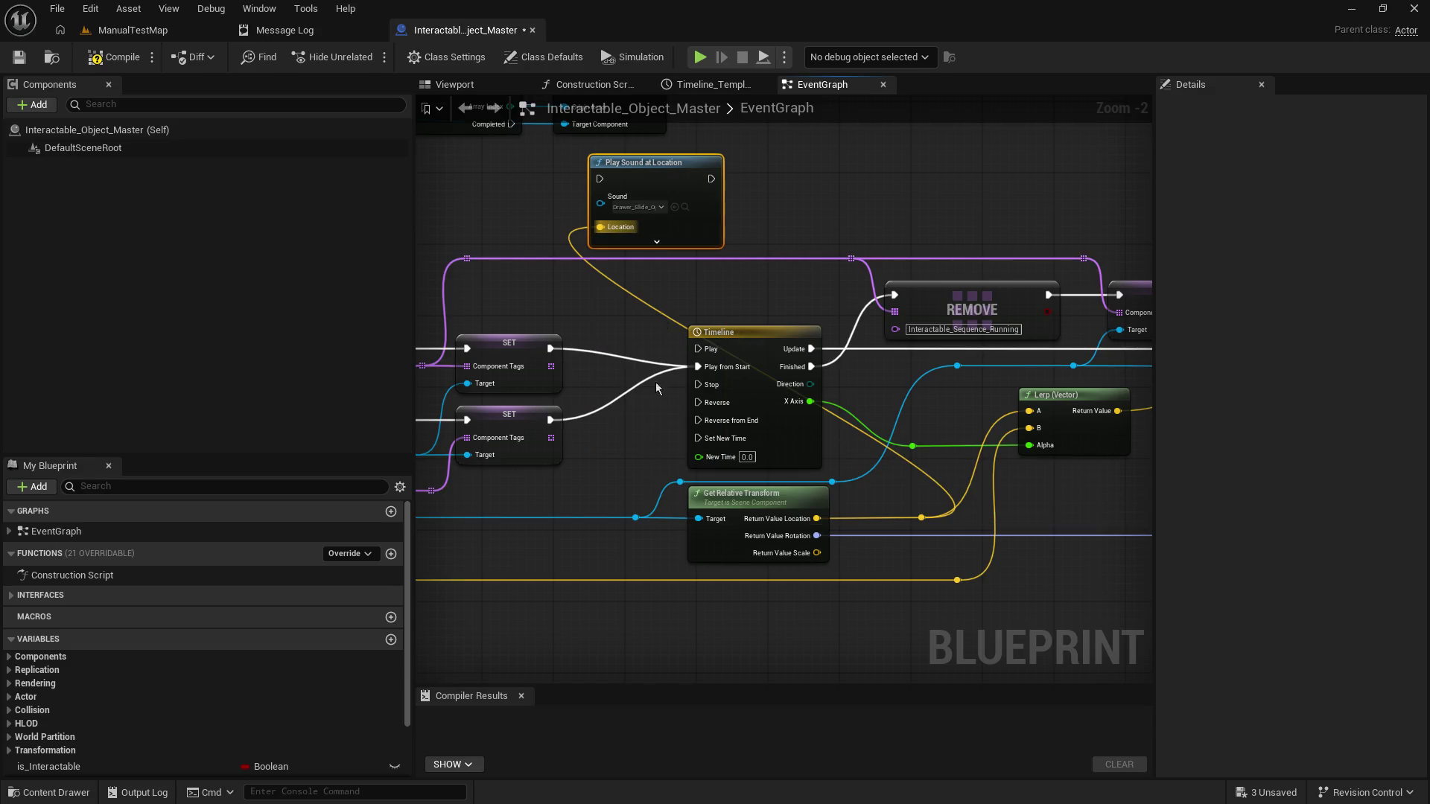
pyautogui.moveTo(551, 348); pyautogui.dragTo(601, 180)
pyautogui.moveTo(711, 179)
pyautogui.mouseDown()
pyautogui.moveTo(686, 337)
pyautogui.moveTo(705, 352)
pyautogui.mouseUp()
pyautogui.moveTo(682, 164)
pyautogui.mouseDown()
pyautogui.moveTo(667, 132)
pyautogui.moveTo(583, 146)
pyautogui.moveTo(831, 163)
pyautogui.moveTo(437, 178)
pyautogui.moveTo(485, 181)
pyautogui.mouseUp()
# Step: Duplicate the sound node, chain it after the lower SET node into Play from Start
pyautogui.hotkey('ctrl', 'c')
pyautogui.hotkey('ctrl', 'v')
pyautogui.moveTo(550, 419)
pyautogui.mouseDown()
pyautogui.moveTo(592, 451)
pyautogui.moveTo(496, 191)
pyautogui.mouseUp()
pyautogui.moveTo(607, 185)
pyautogui.mouseDown()
pyautogui.moveTo(694, 421)
pyautogui.moveTo(697, 368)
pyautogui.mouseUp()
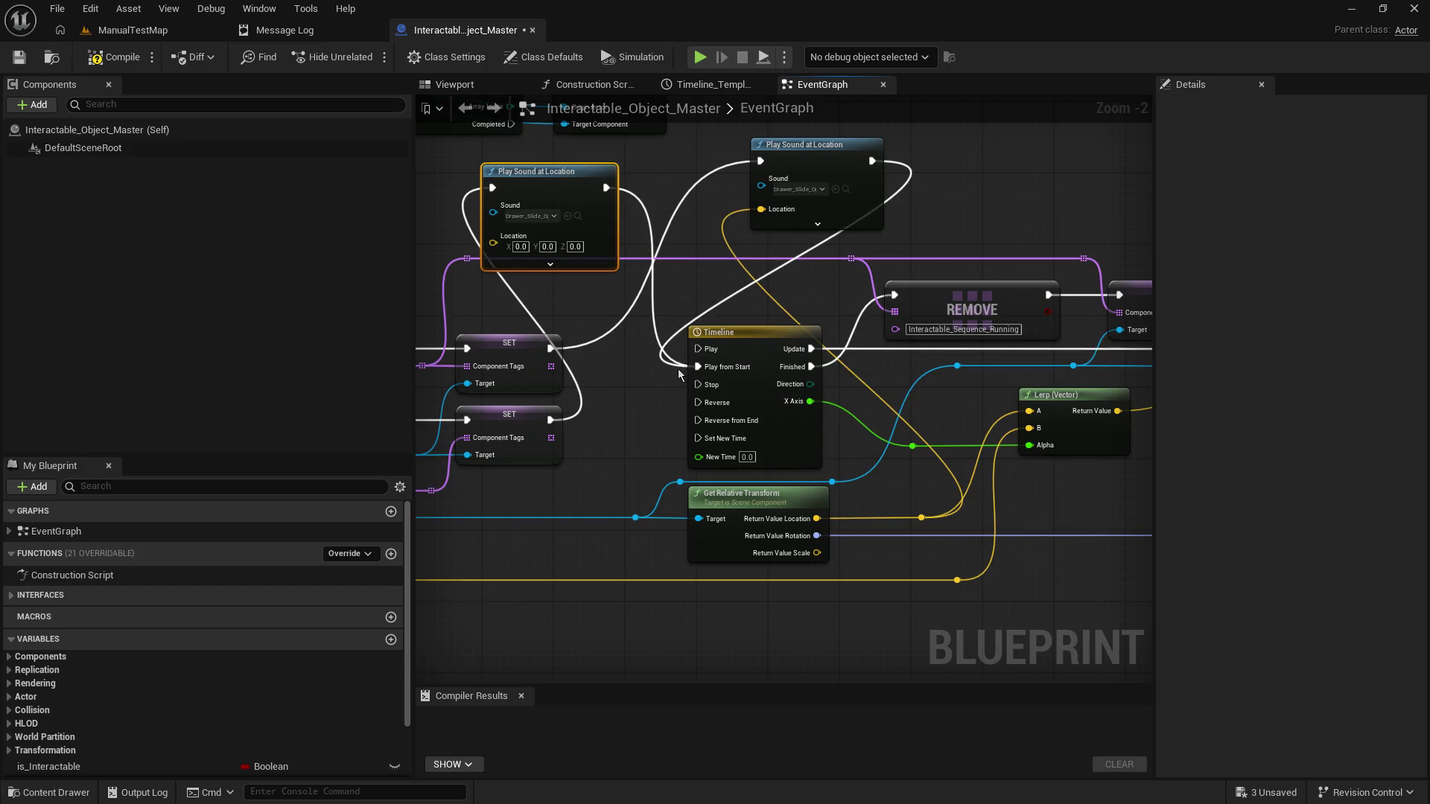
pyautogui.hotkey('ctrl', 'z')
pyautogui.hotkey('ctrl', 'z')
pyautogui.hotkey('ctrl', 'z')
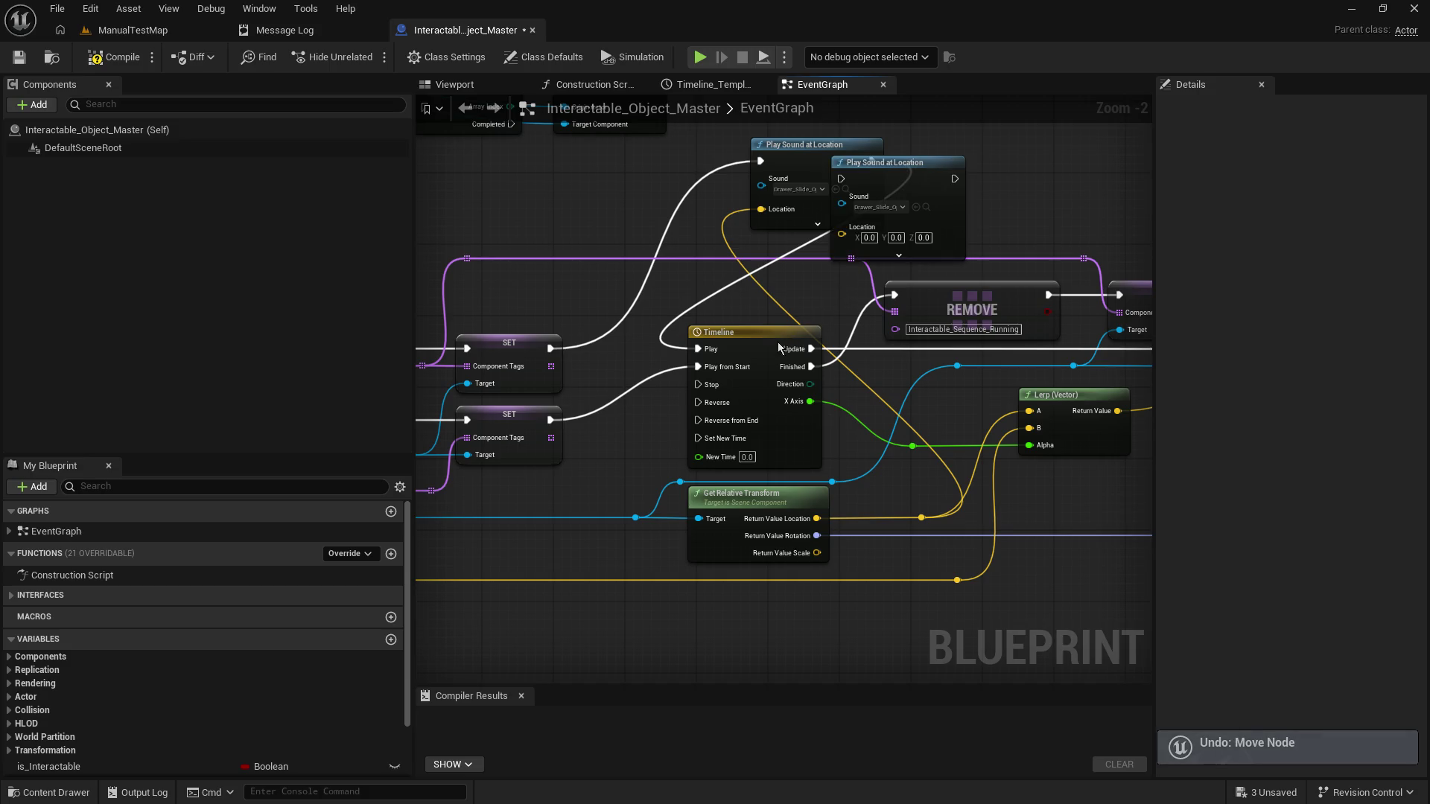
pyautogui.hotkey('ctrl', 'z')
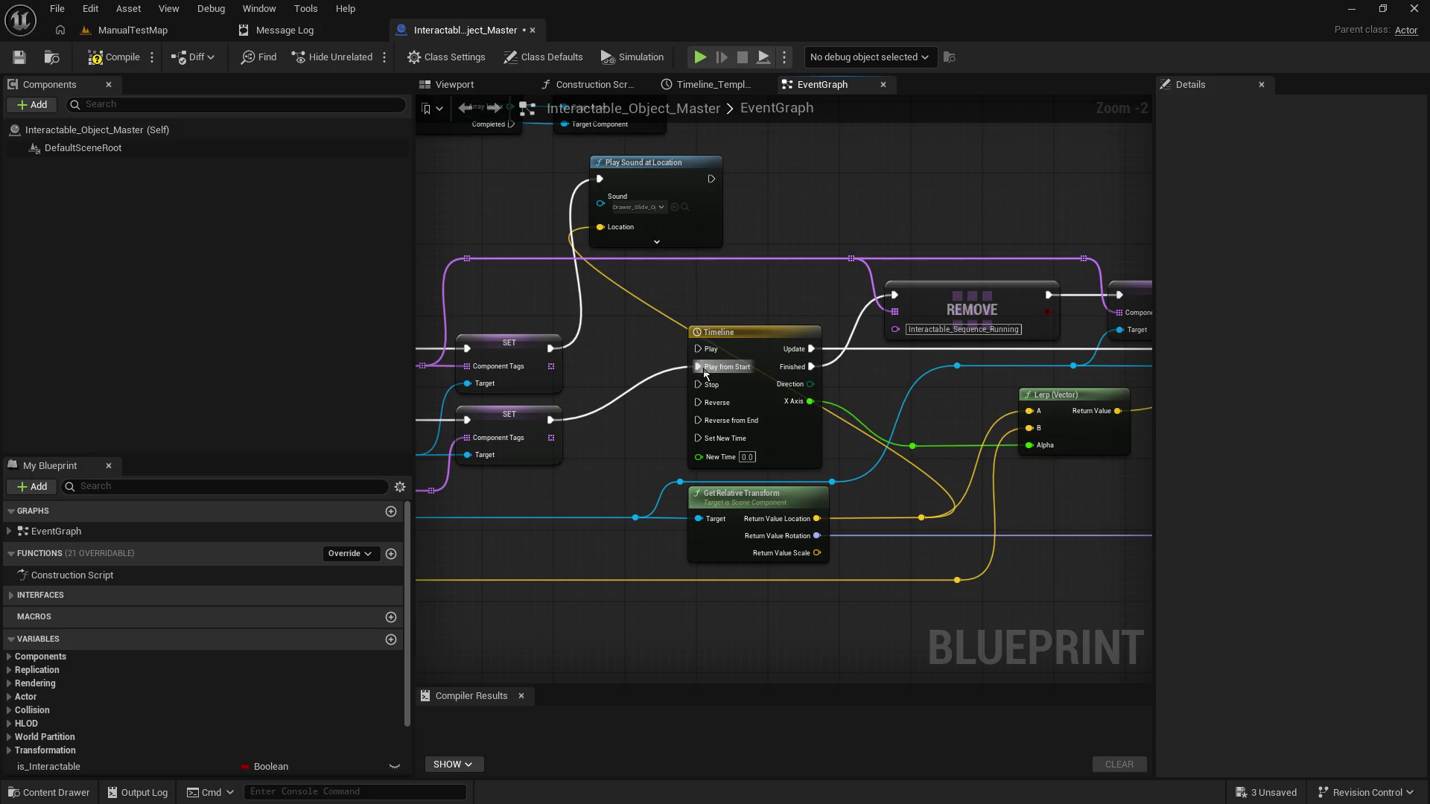
pyautogui.hotkey('ctrl', 'z')
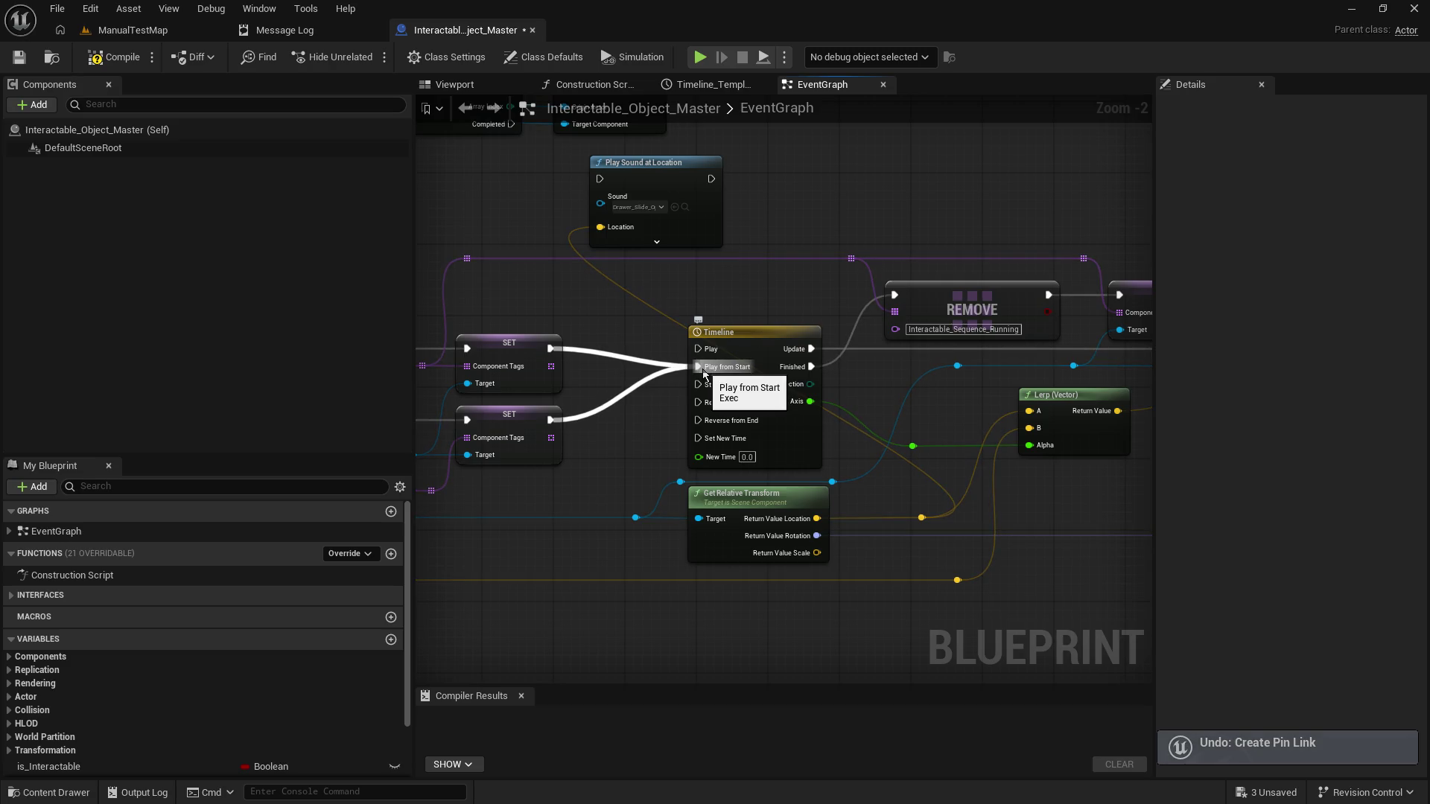
pyautogui.hotkey('ctrl', 'y')
pyautogui.hotkey('ctrl', 'y')
pyautogui.hotkey('ctrl', 'y')
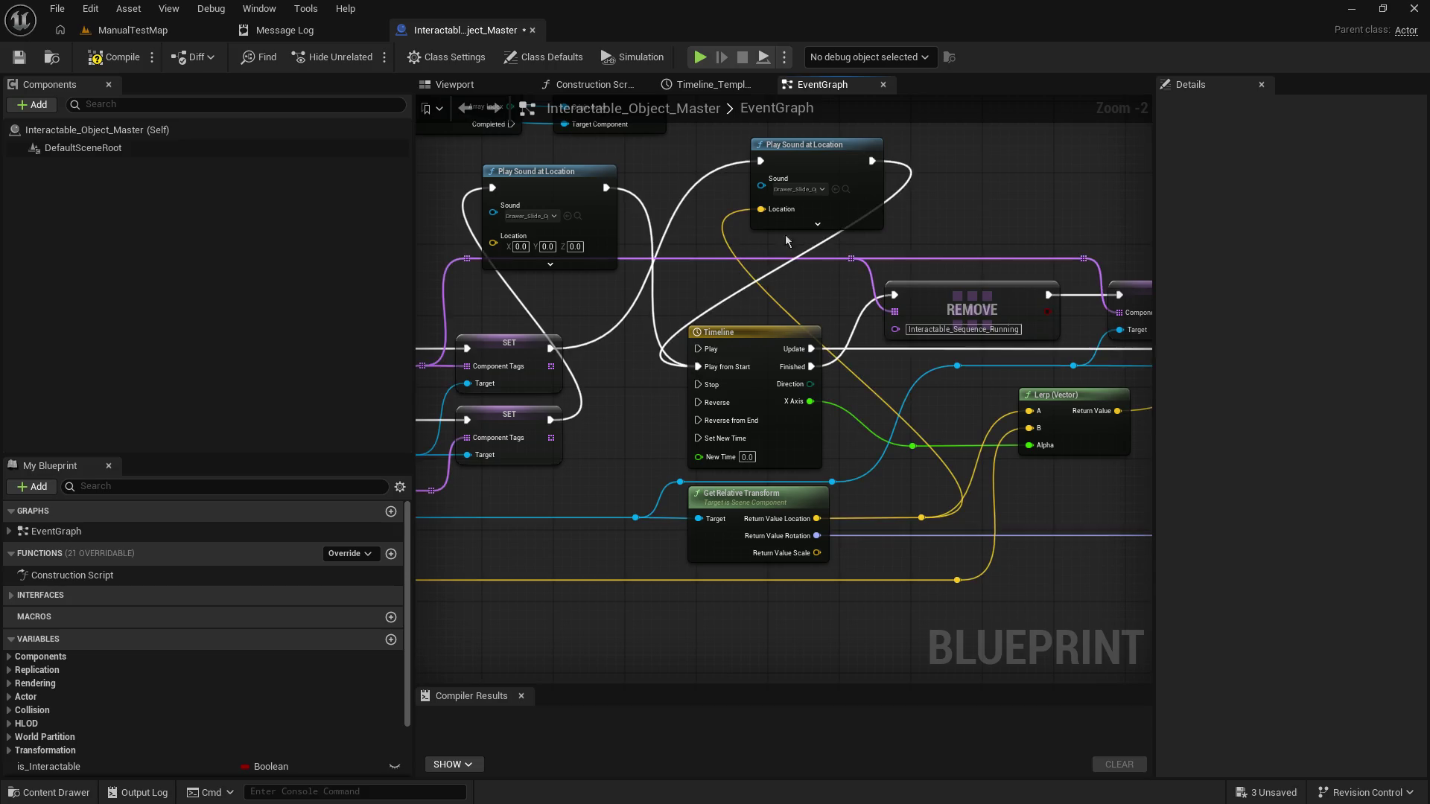
# Step: Set the left node to Drawer_Slide_Close, route the location to it via a reroute, and save
pyautogui.click(553, 216)
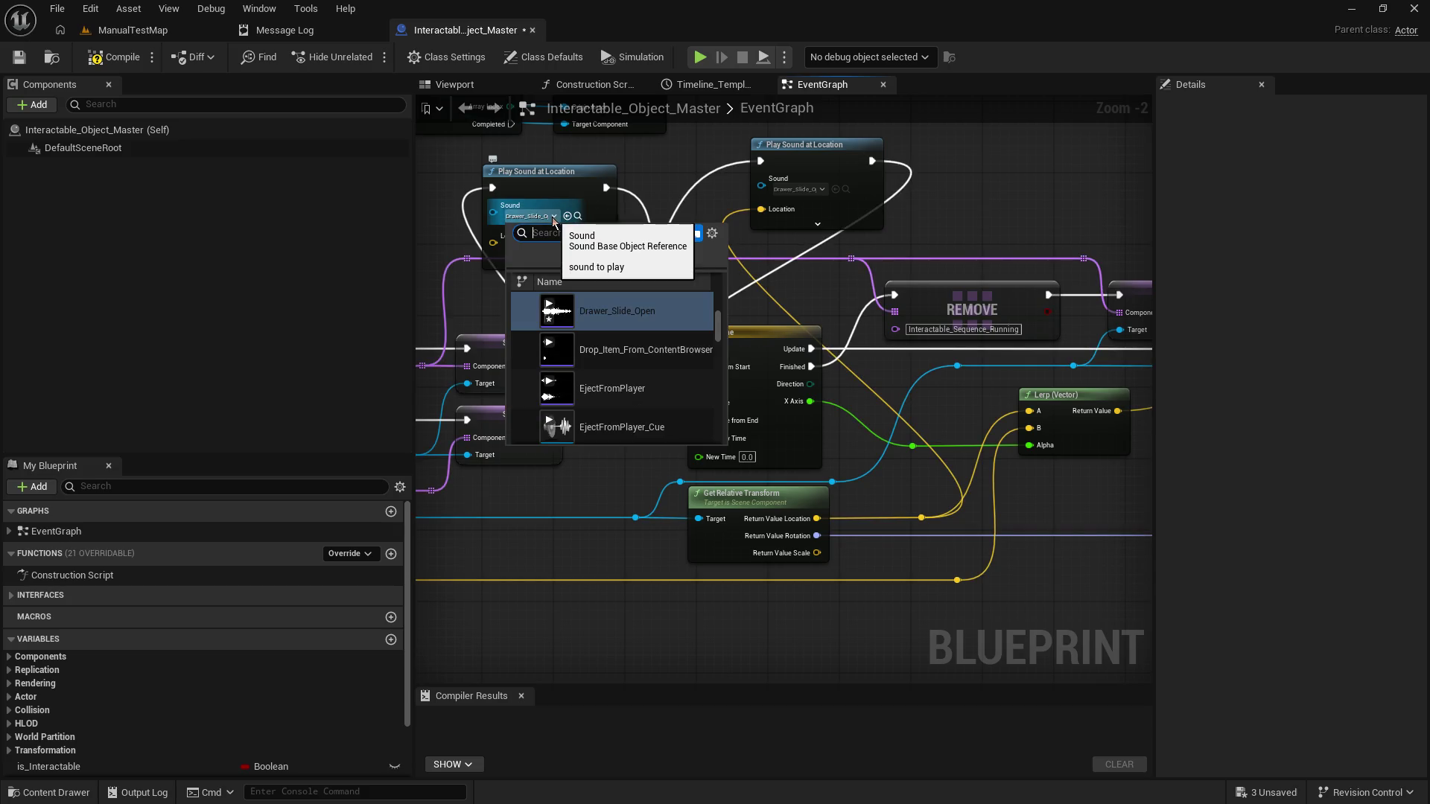
pyautogui.write('drawer')
pyautogui.click(696, 324)
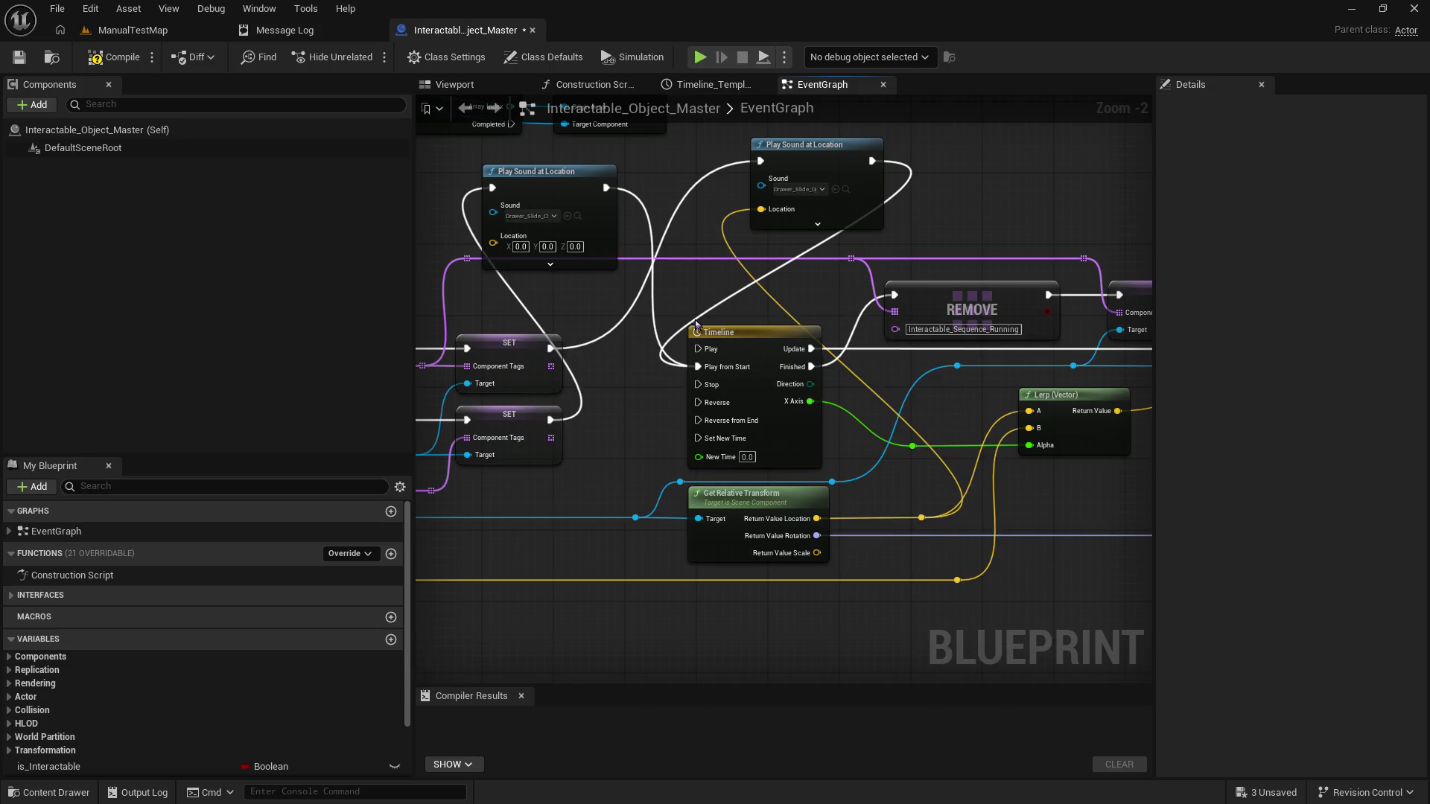
pyautogui.doubleClick(743, 269)
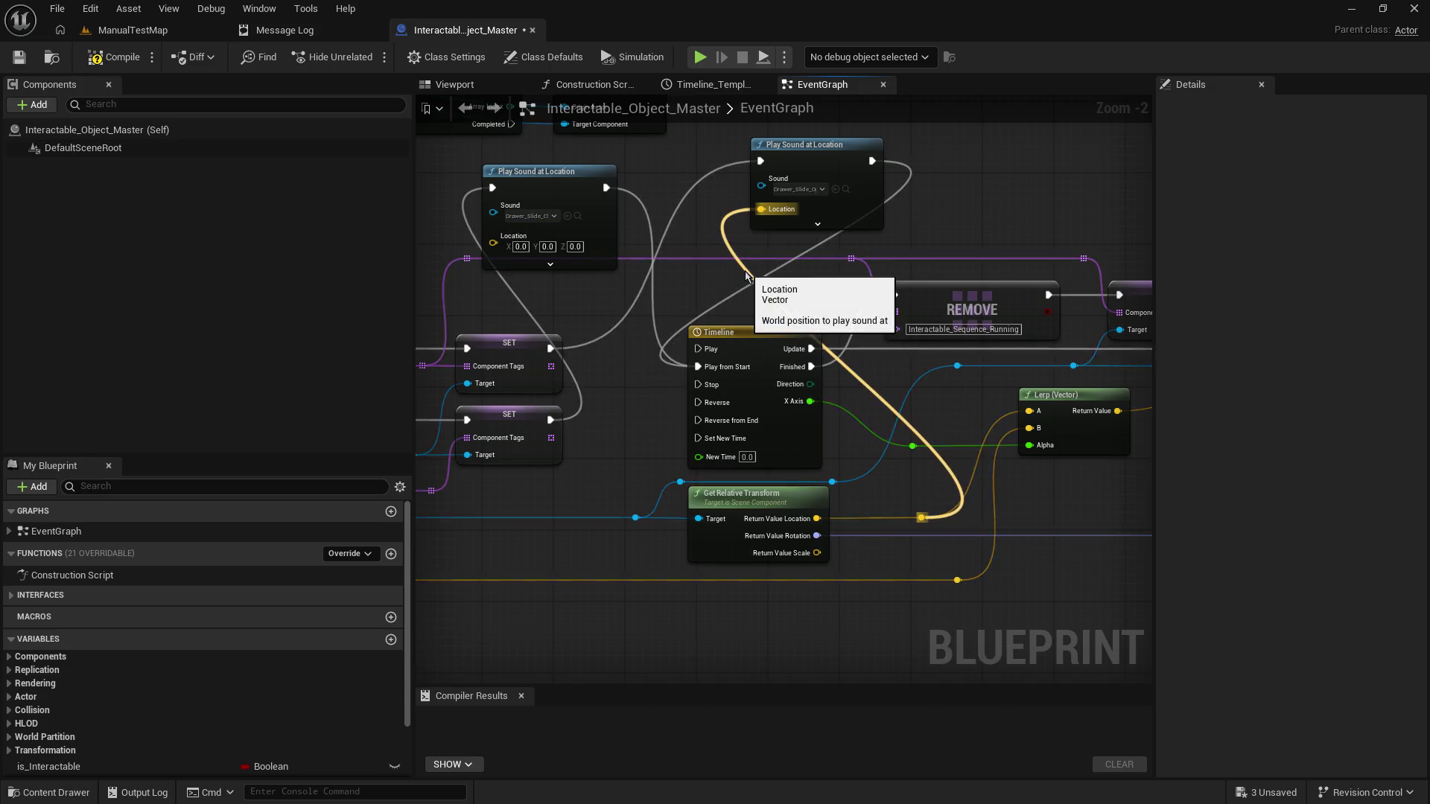
pyautogui.moveTo(743, 268)
pyautogui.mouseDown()
pyautogui.moveTo(745, 286)
pyautogui.moveTo(458, 296)
pyautogui.moveTo(489, 245)
pyautogui.mouseUp()
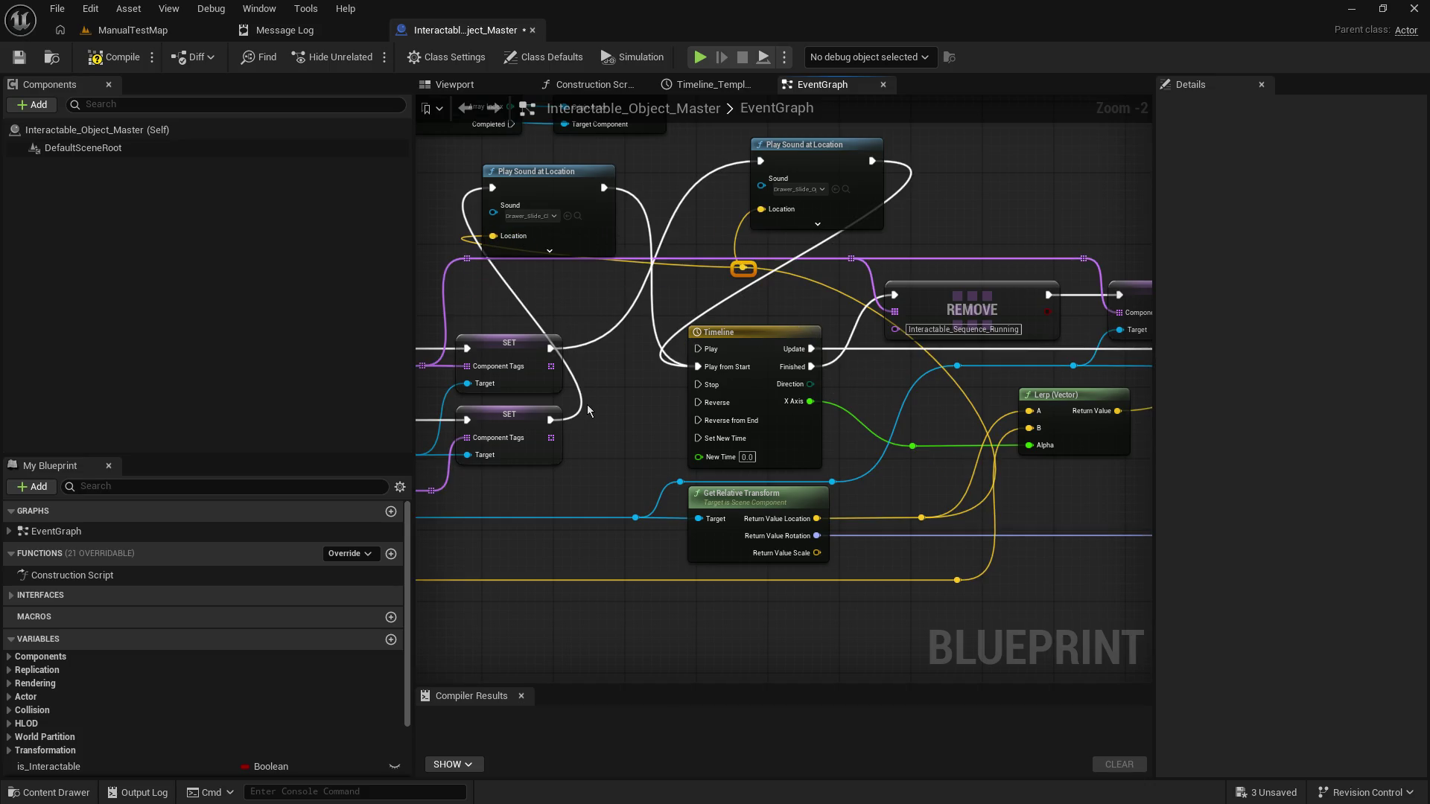
pyautogui.click(19, 57)
# Step: Compile the blueprint and start a play test of ManualTestMap
pyautogui.click(116, 60)
pyautogui.click(156, 35)
pyautogui.click(367, 57)
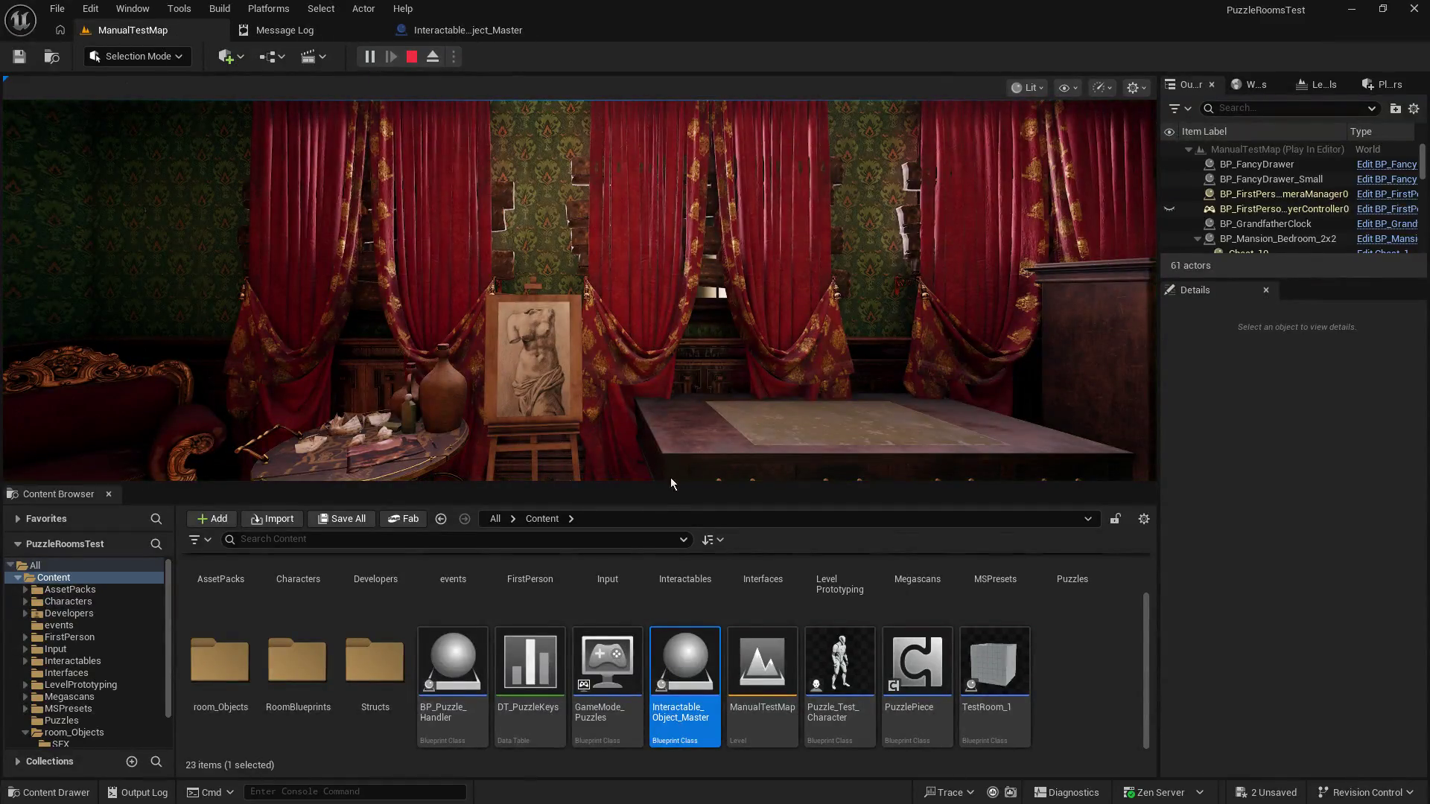
pyautogui.moveTo(671, 483); pyautogui.dragTo(670, 668)
pyautogui.click(729, 195)
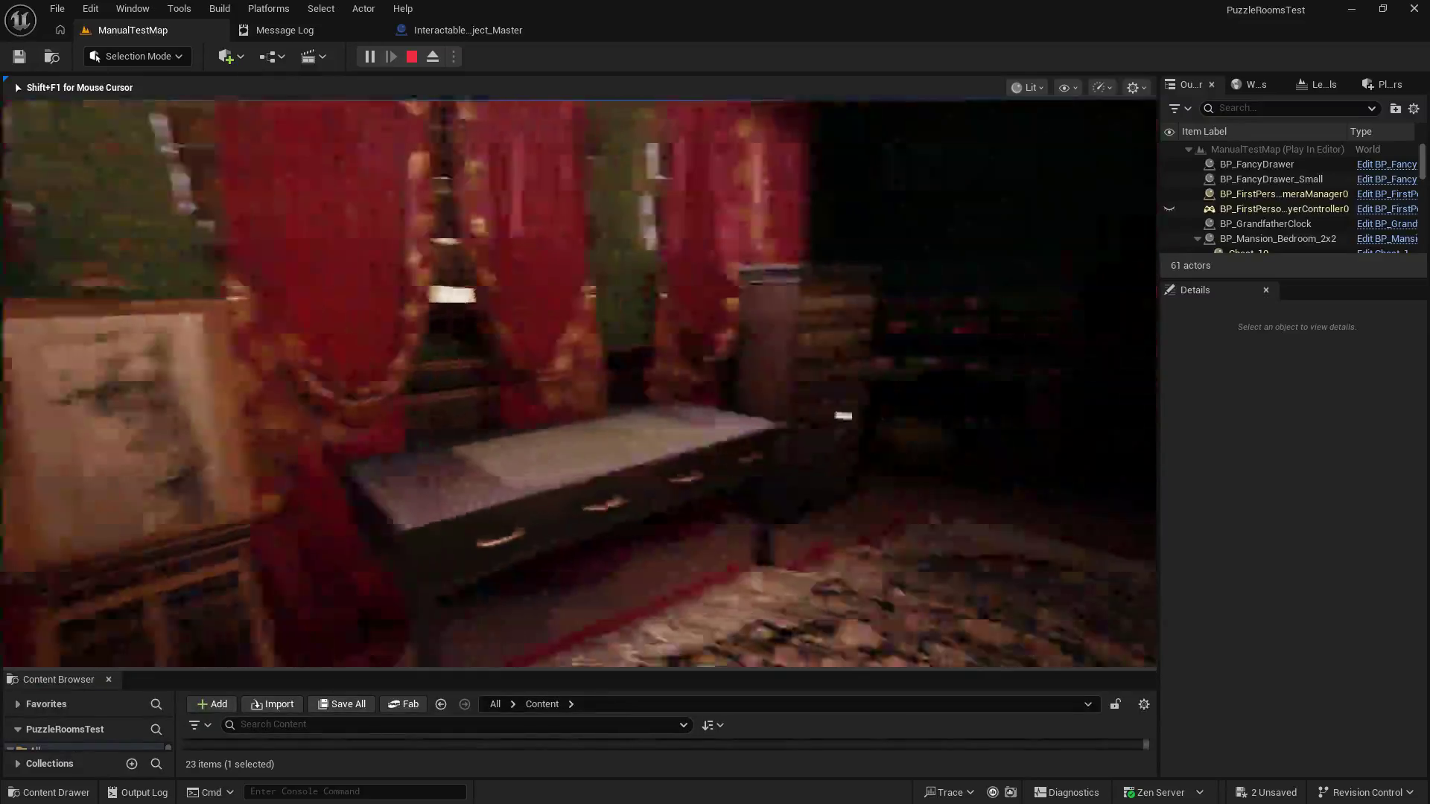
# Step: Walk to the desk, open and close its left drawers, then stop the play test
pyautogui.press('w')
pyautogui.press('e')
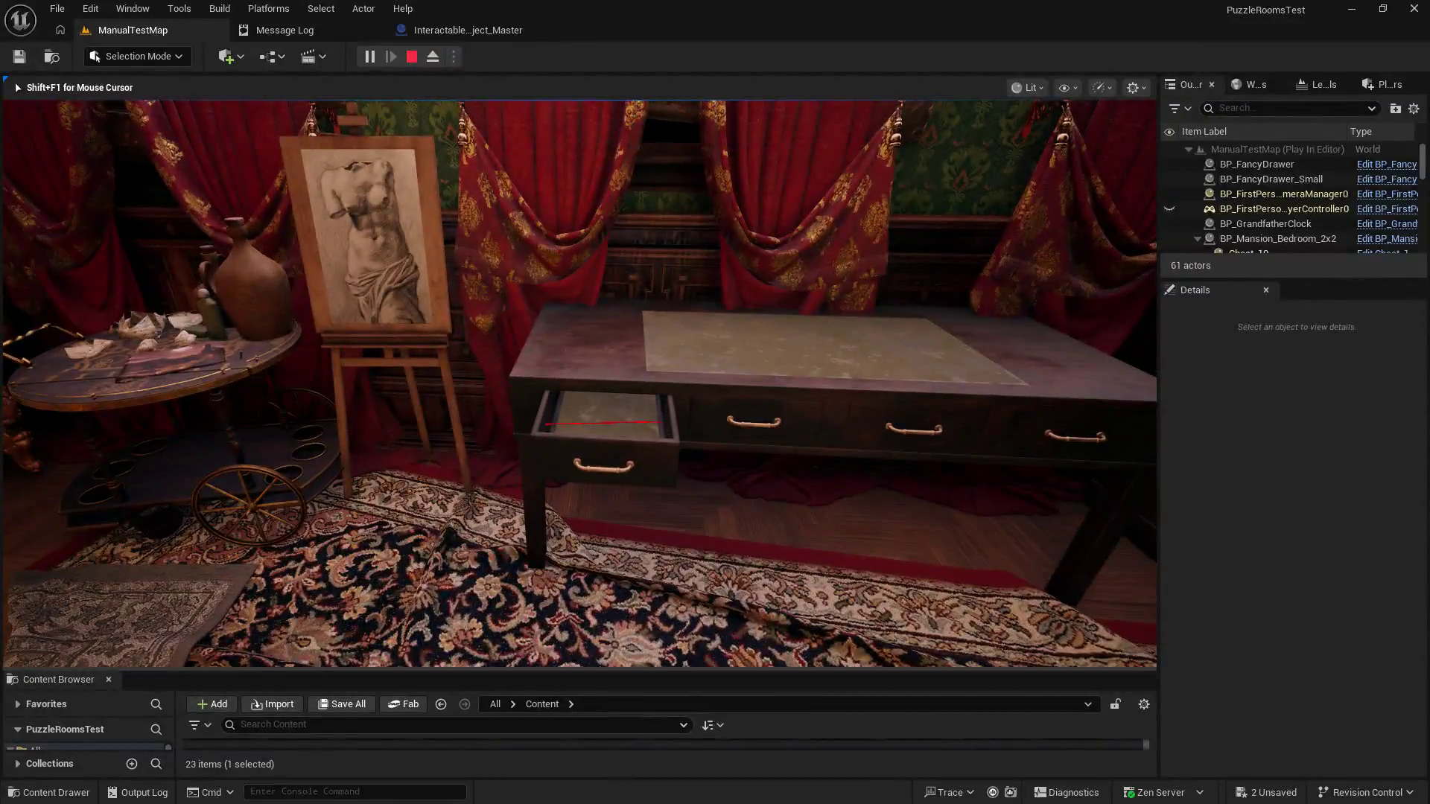
pyautogui.press('e')
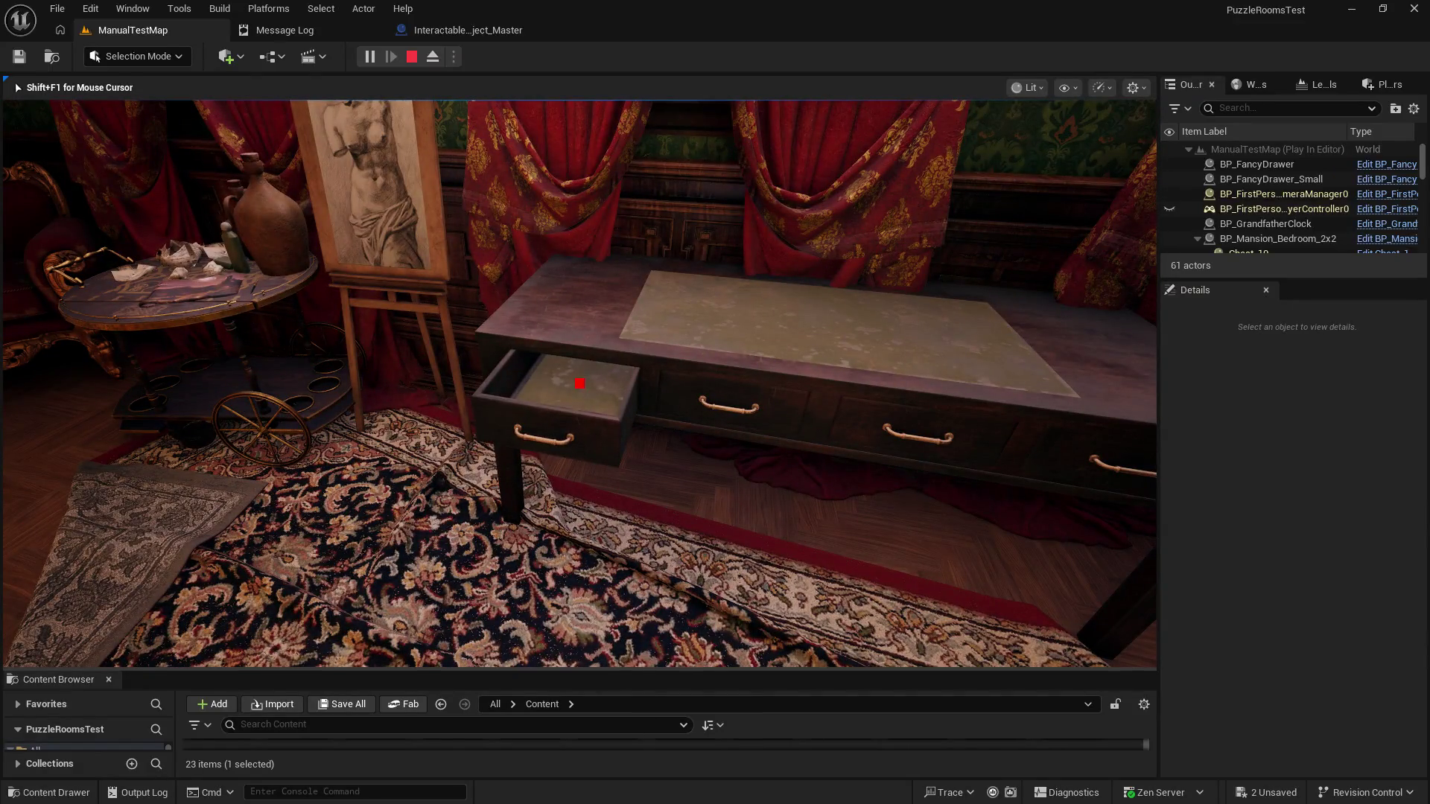
pyautogui.press('s')
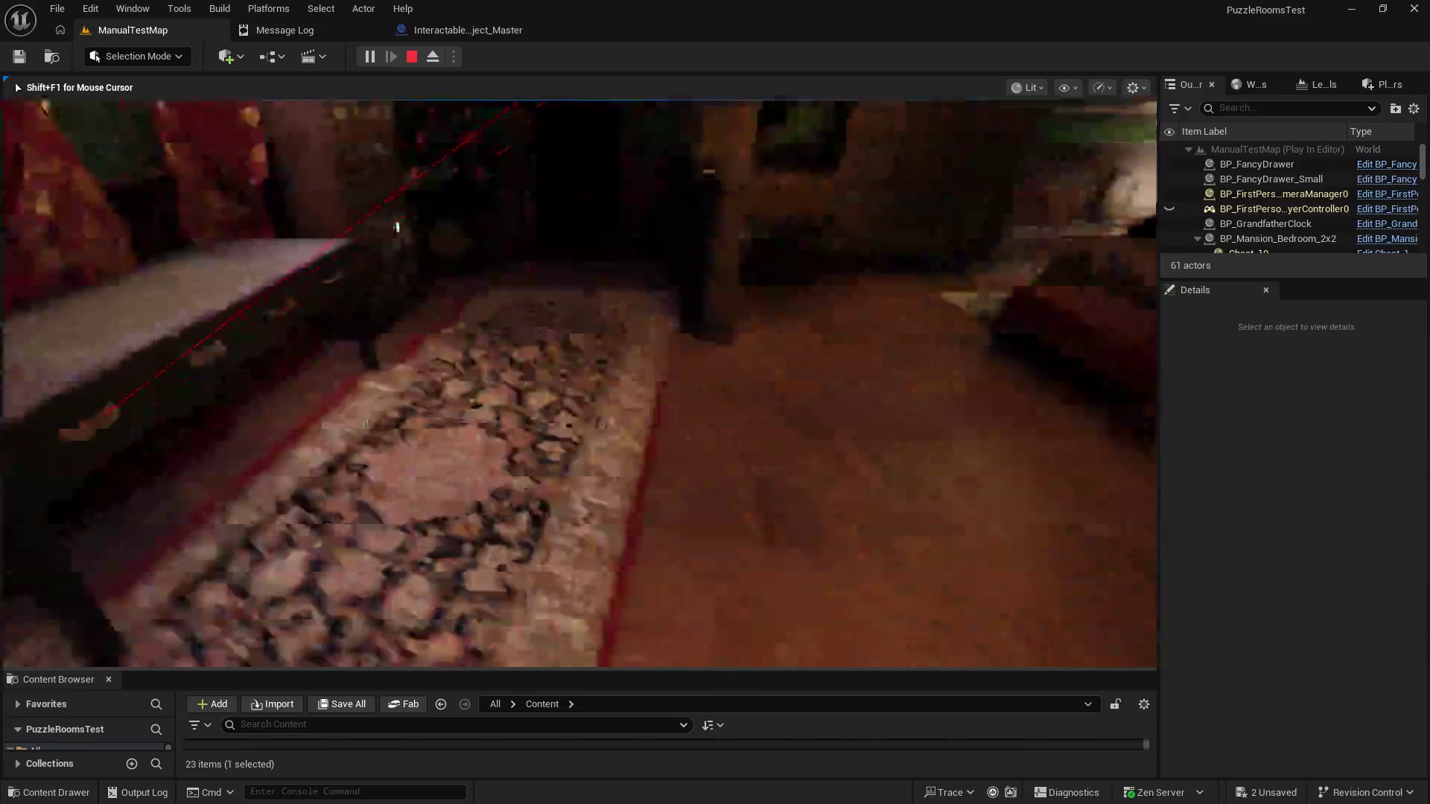
pyautogui.press('w')
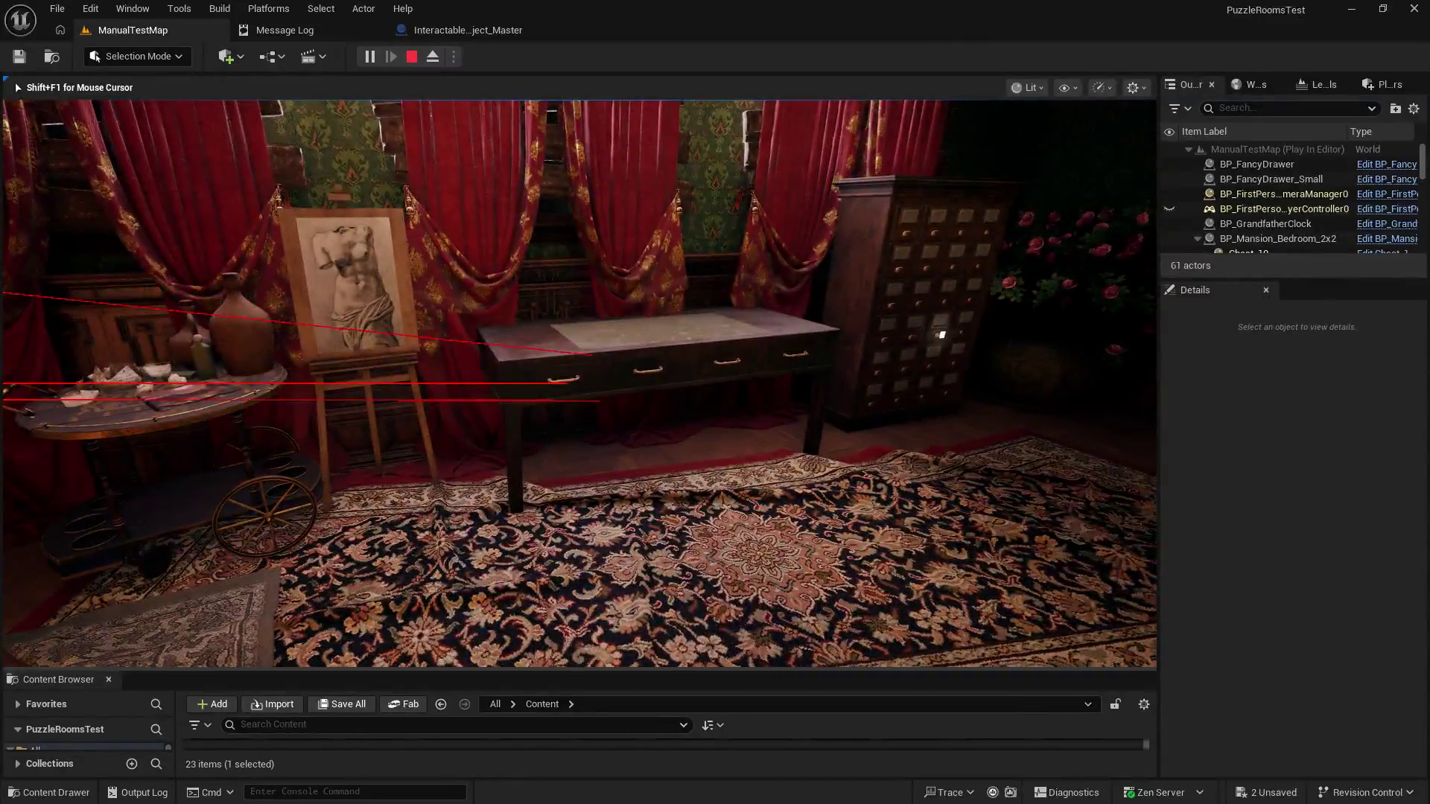
pyautogui.press('w')
pyautogui.press('e')
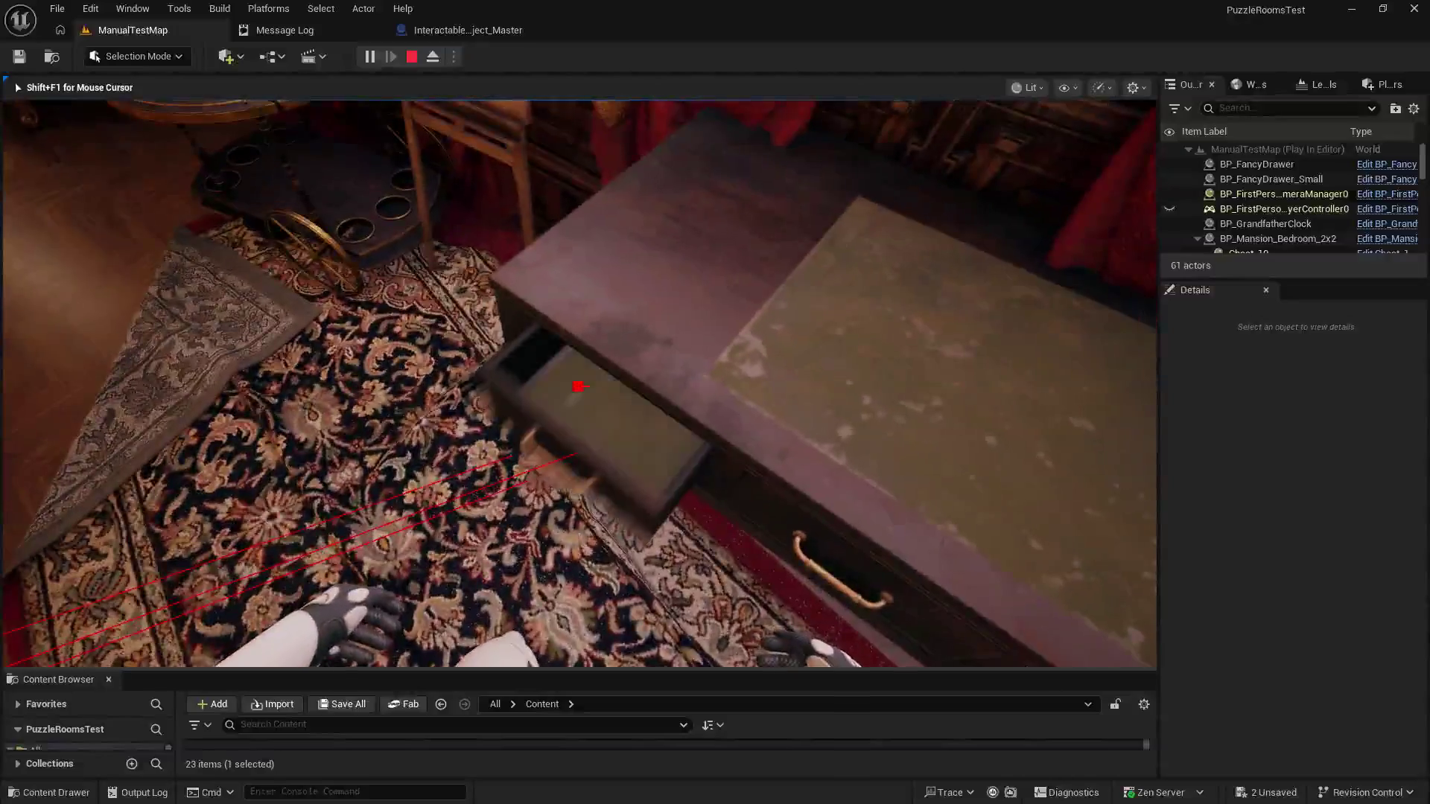
pyautogui.press('s')
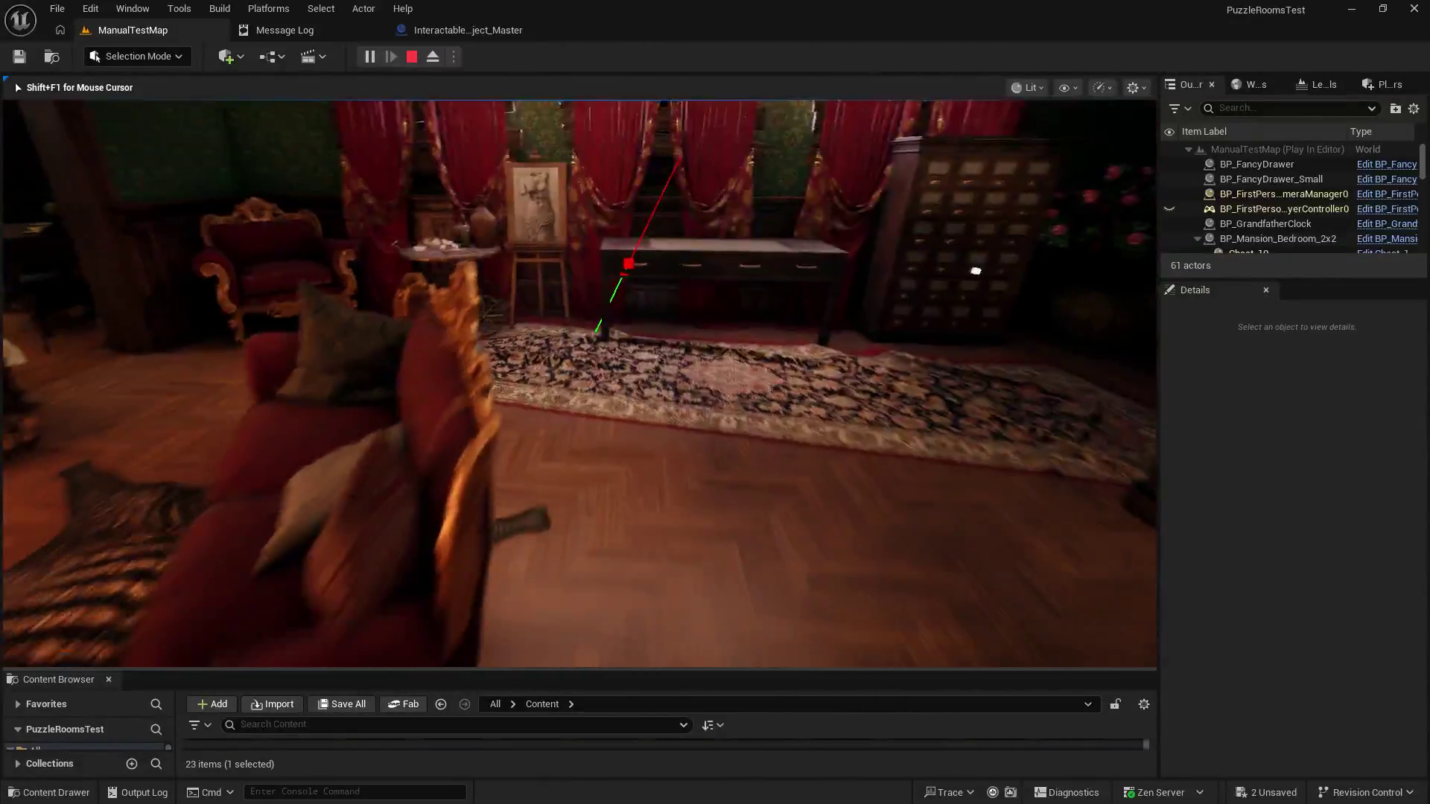
pyautogui.press('d')
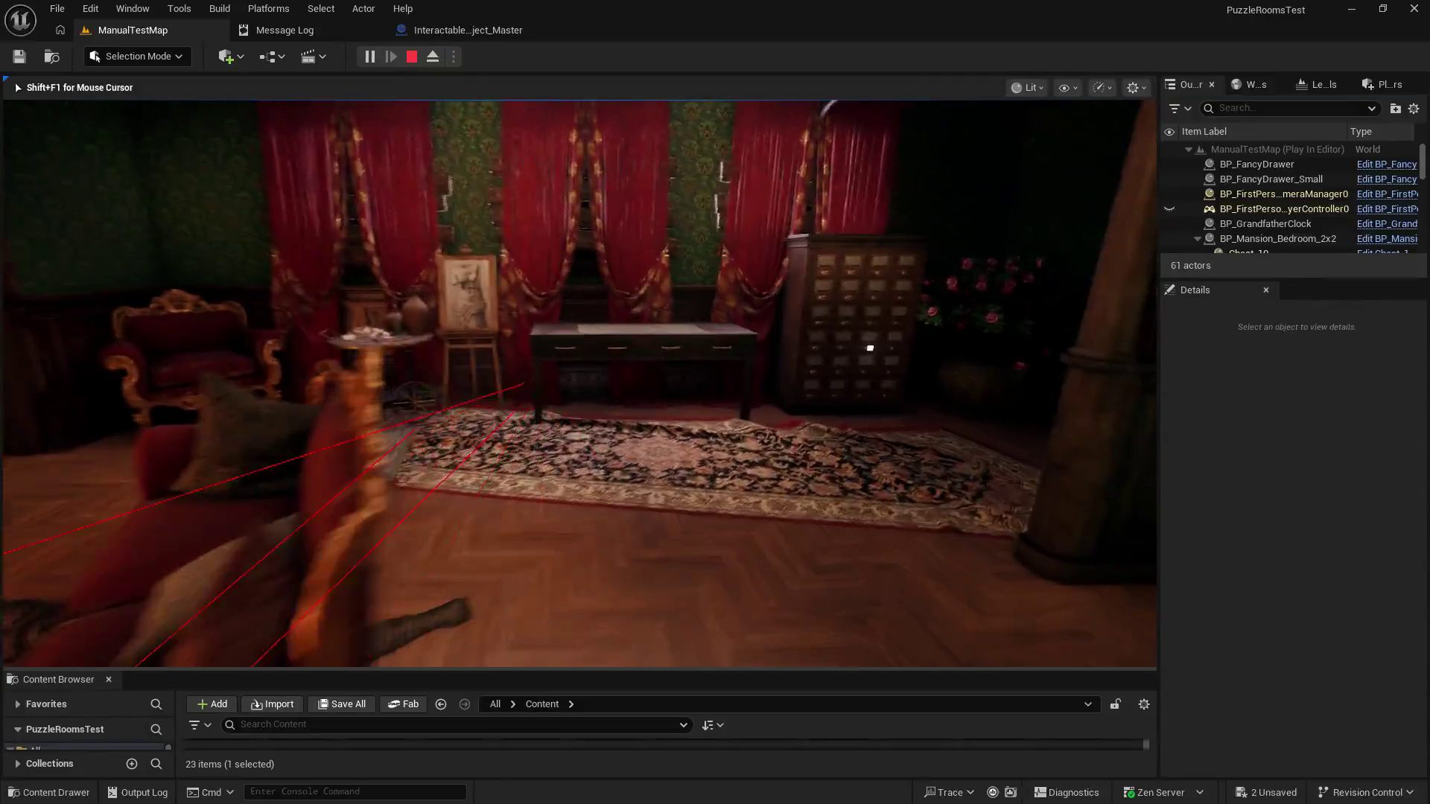
pyautogui.press('w')
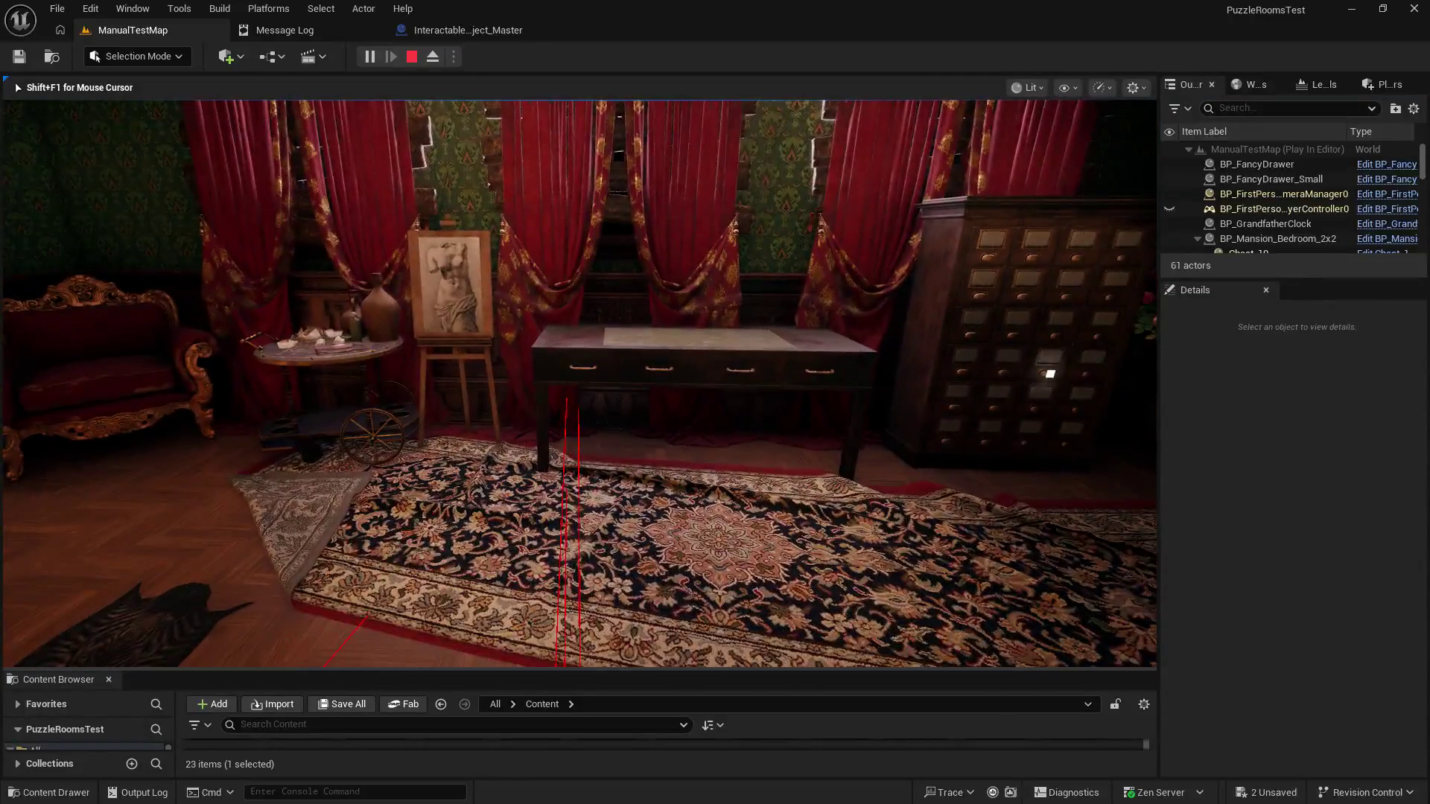
pyautogui.press('w')
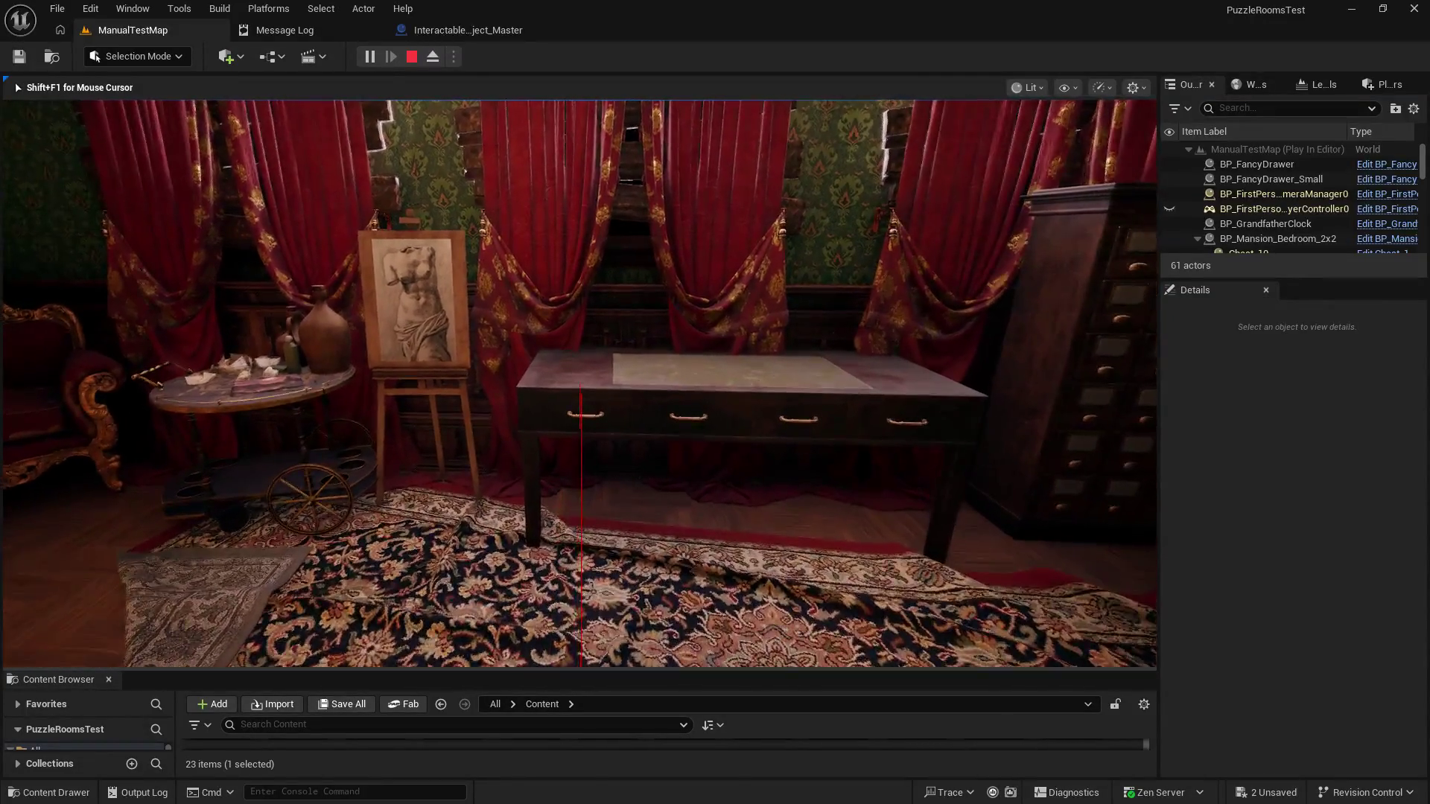
pyautogui.press('e')
pyautogui.press('e')
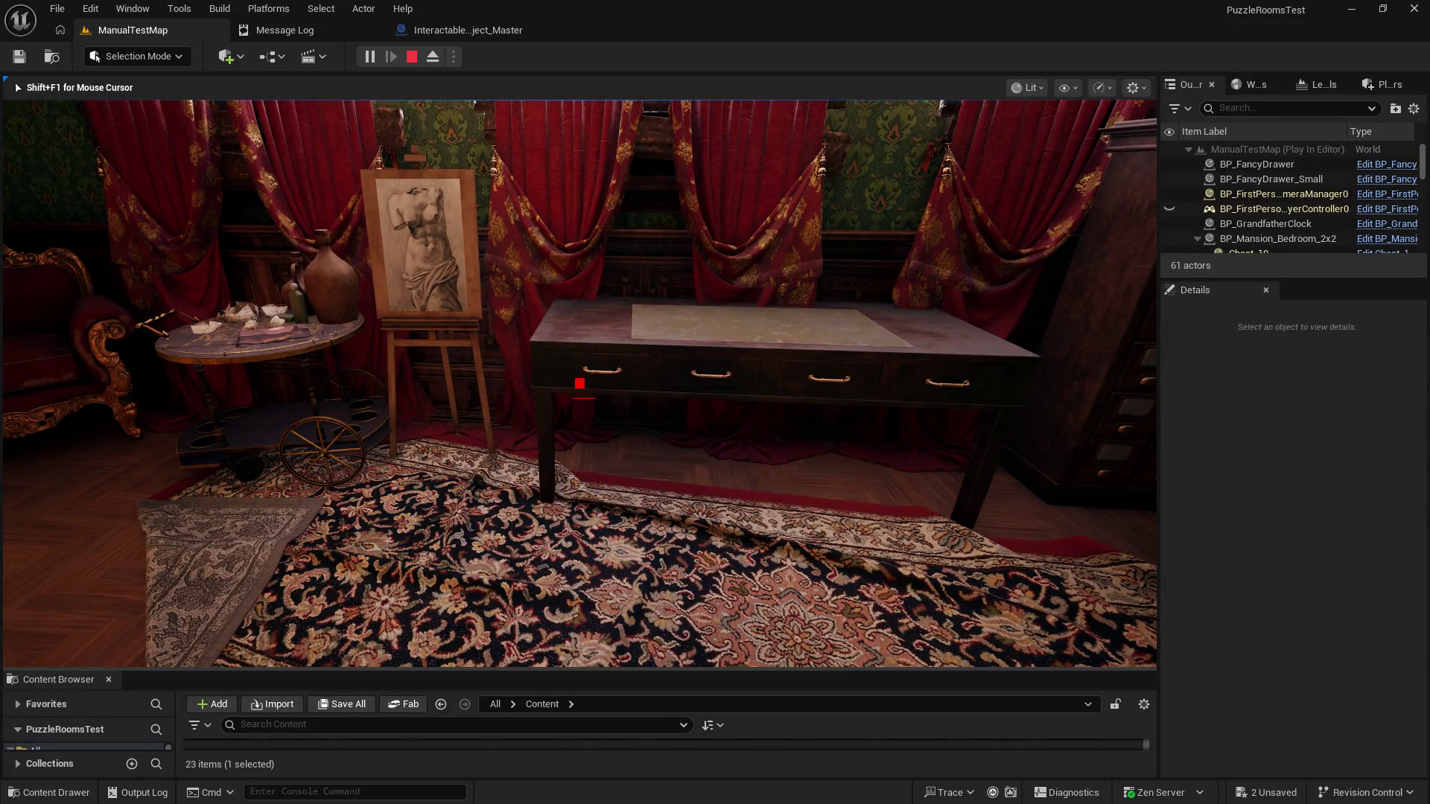
pyautogui.press('Escape')
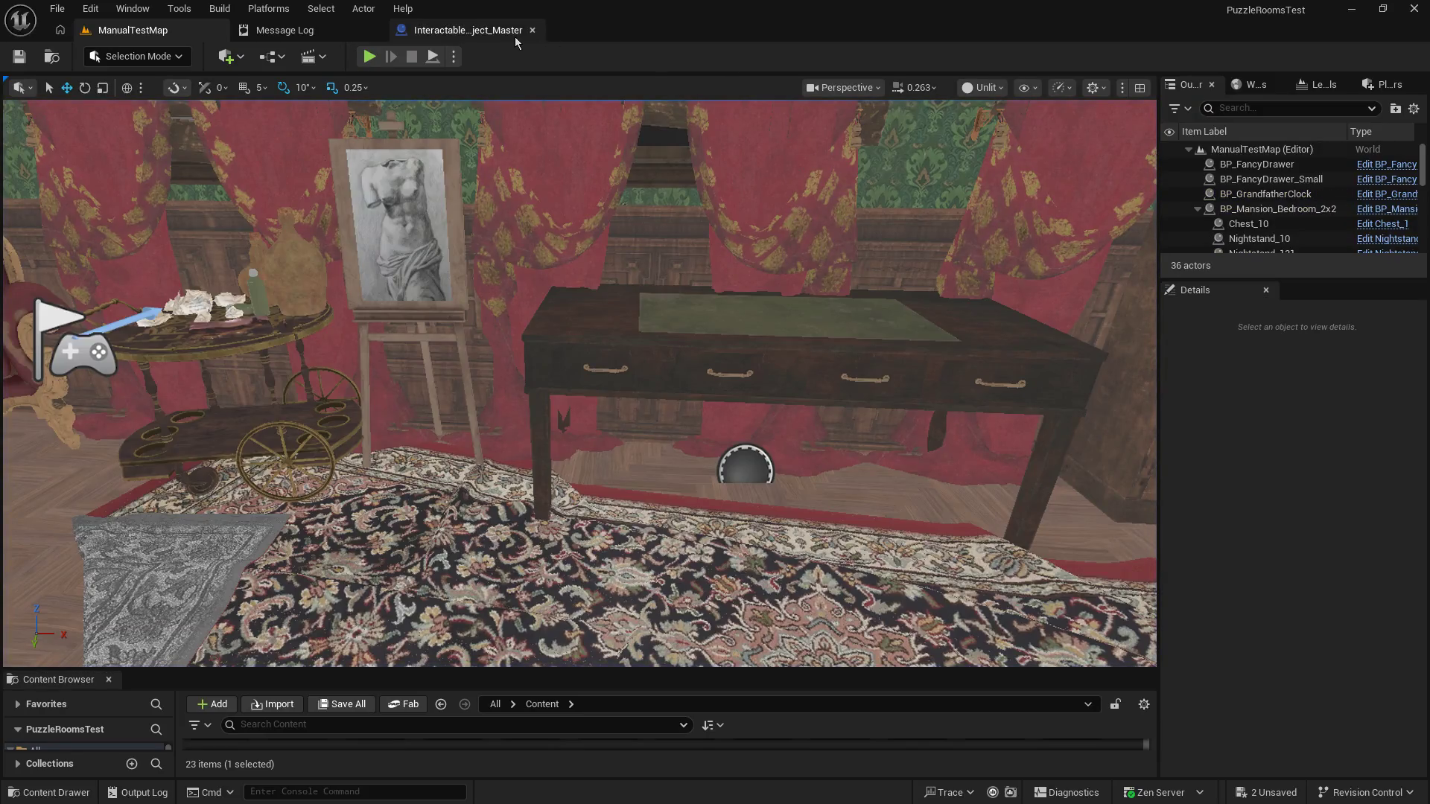
# Step: Back in the event graph, expand both Play Sound at Location nodes' advanced settings
pyautogui.click(501, 33)
pyautogui.click(549, 251)
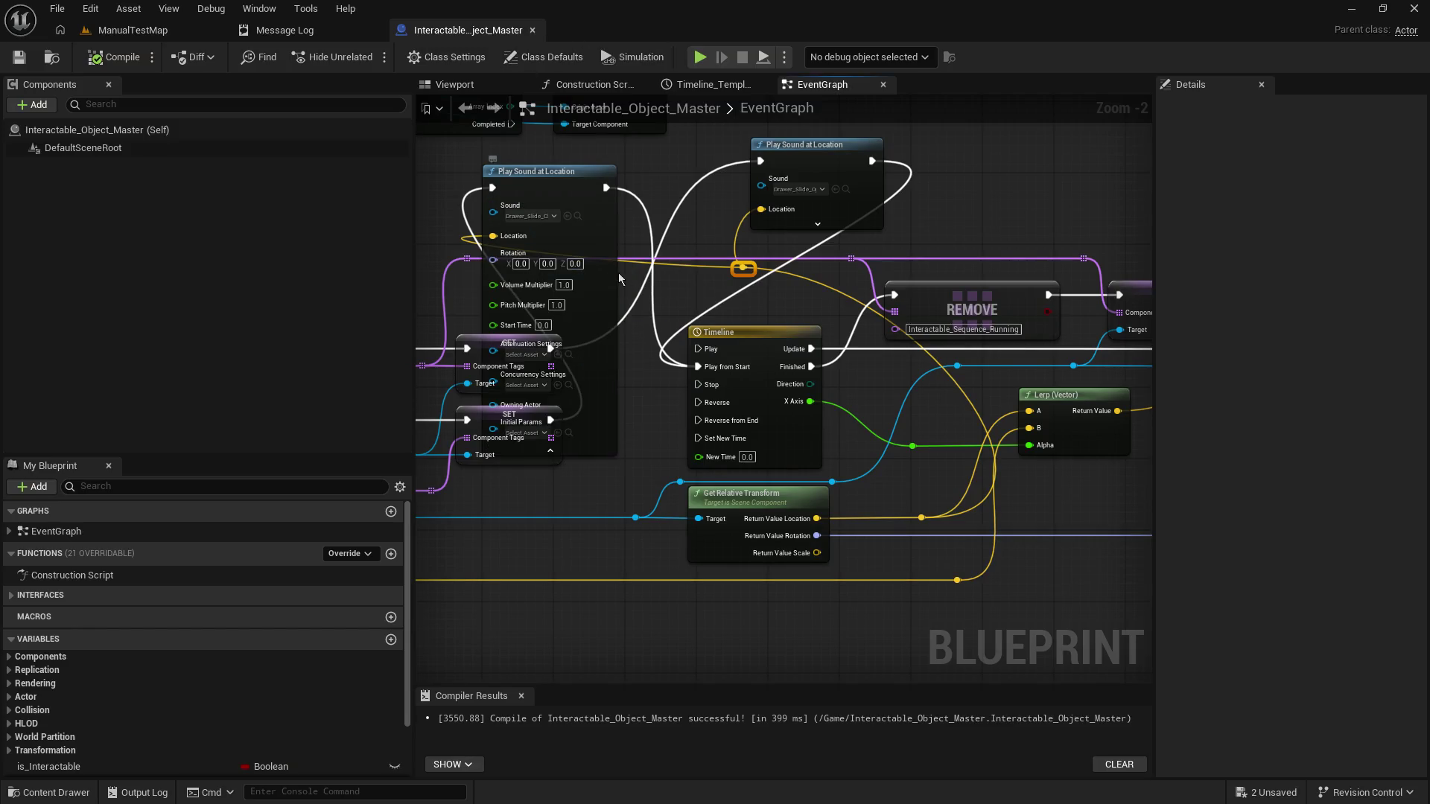
pyautogui.moveTo(587, 181); pyautogui.dragTo(649, 163)
pyautogui.moveTo(854, 144)
pyautogui.mouseDown()
pyautogui.moveTo(783, 330)
pyautogui.moveTo(776, 152)
pyautogui.mouseUp()
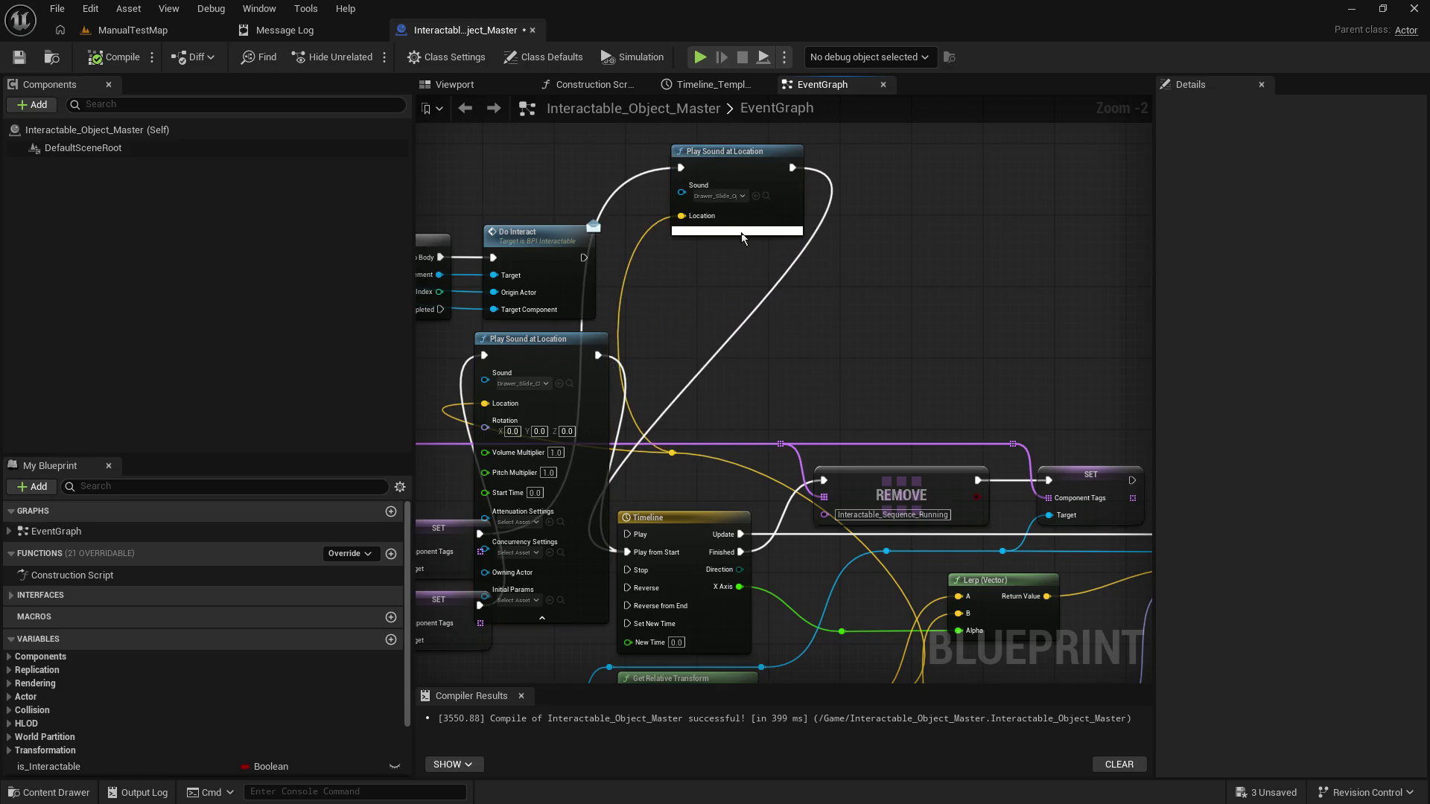
pyautogui.click(740, 230)
pyautogui.click(714, 334)
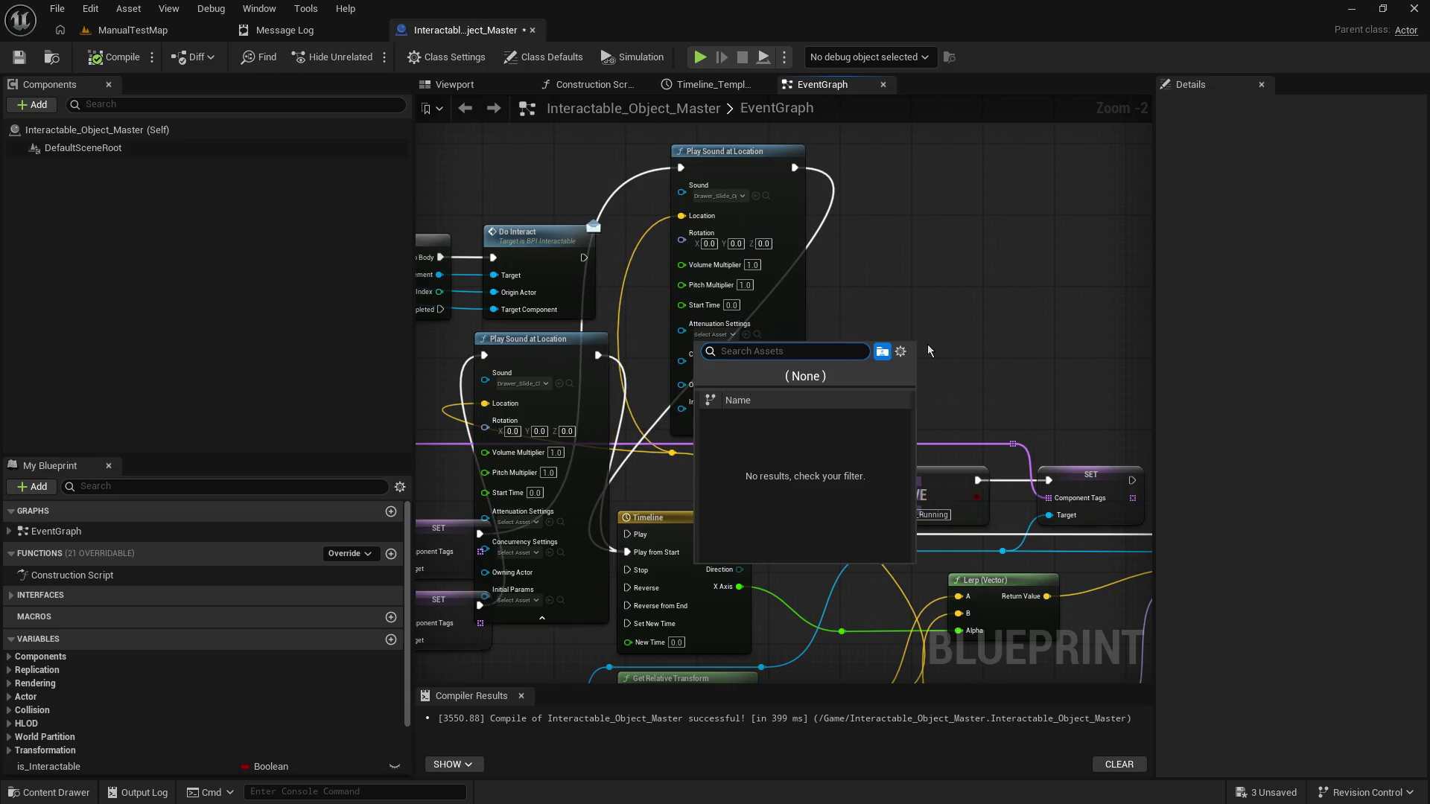
pyautogui.click(896, 314)
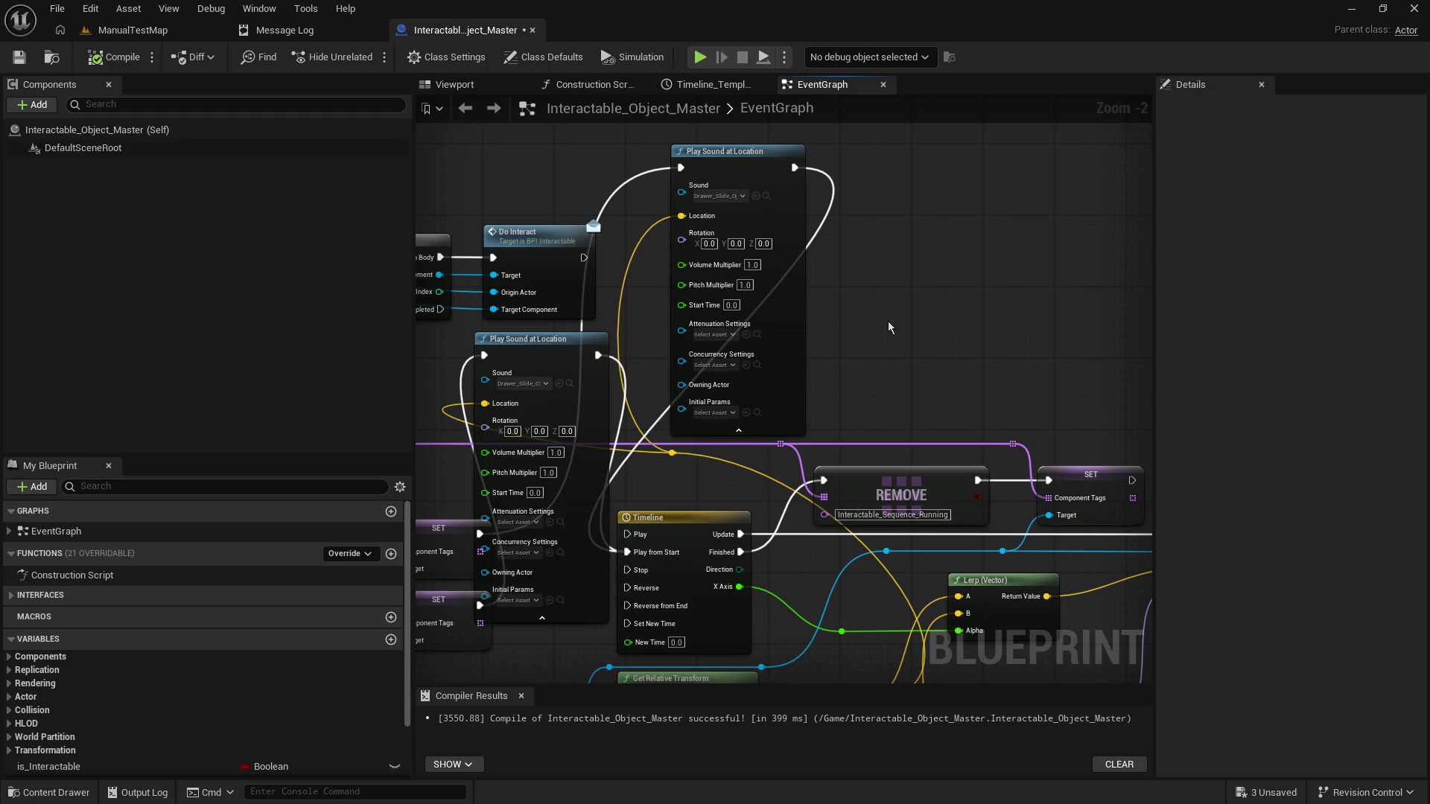
# Step: Set Volume Multiplier 0.3 on both sounds, compile, and play-test ManualTestMap again
pyautogui.click(753, 266)
pyautogui.write('0.3')
pyautogui.press('Return')
pyautogui.click(557, 452)
pyautogui.press('Return')
pyautogui.click(102, 58)
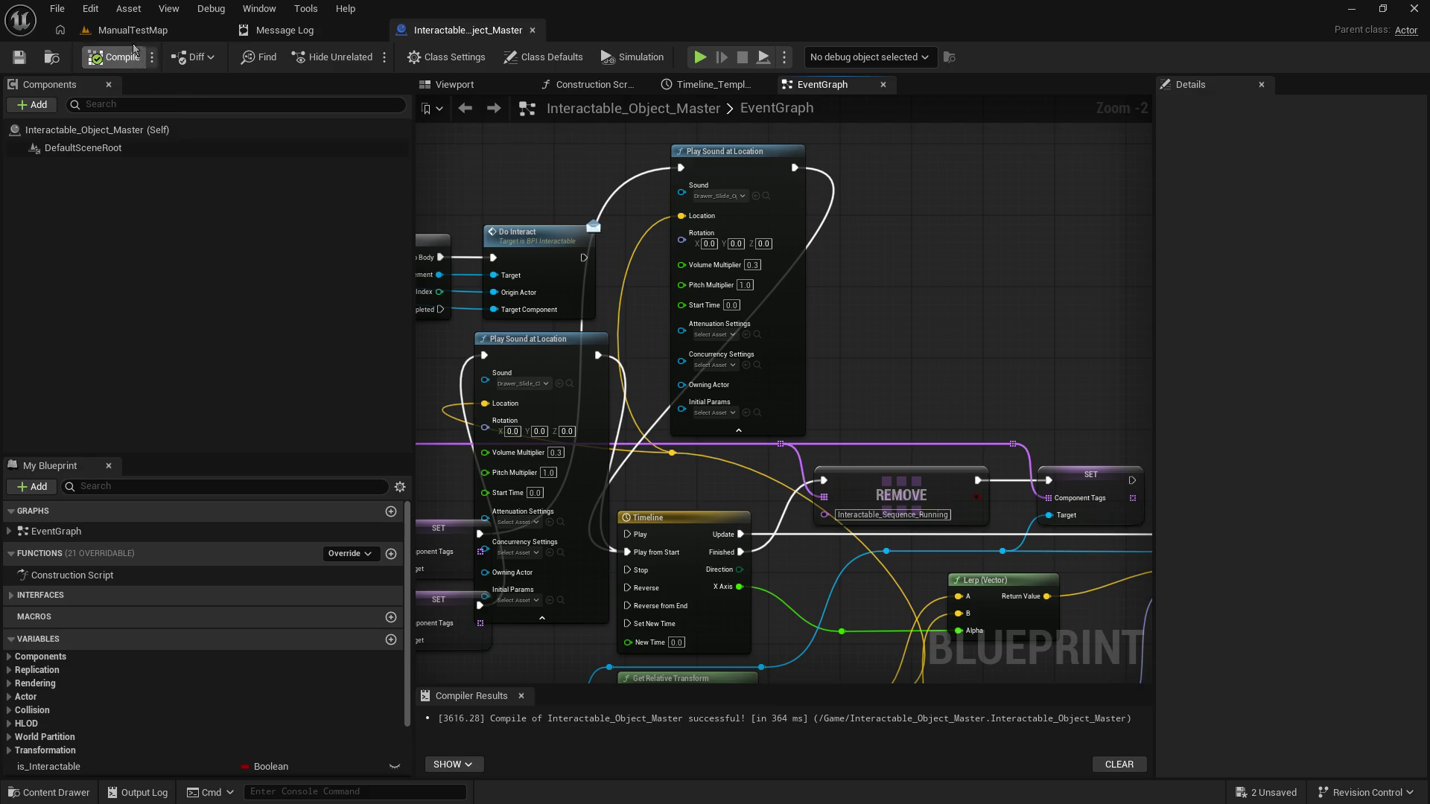
pyautogui.click(131, 34)
pyautogui.hotkey('alt', 'p')
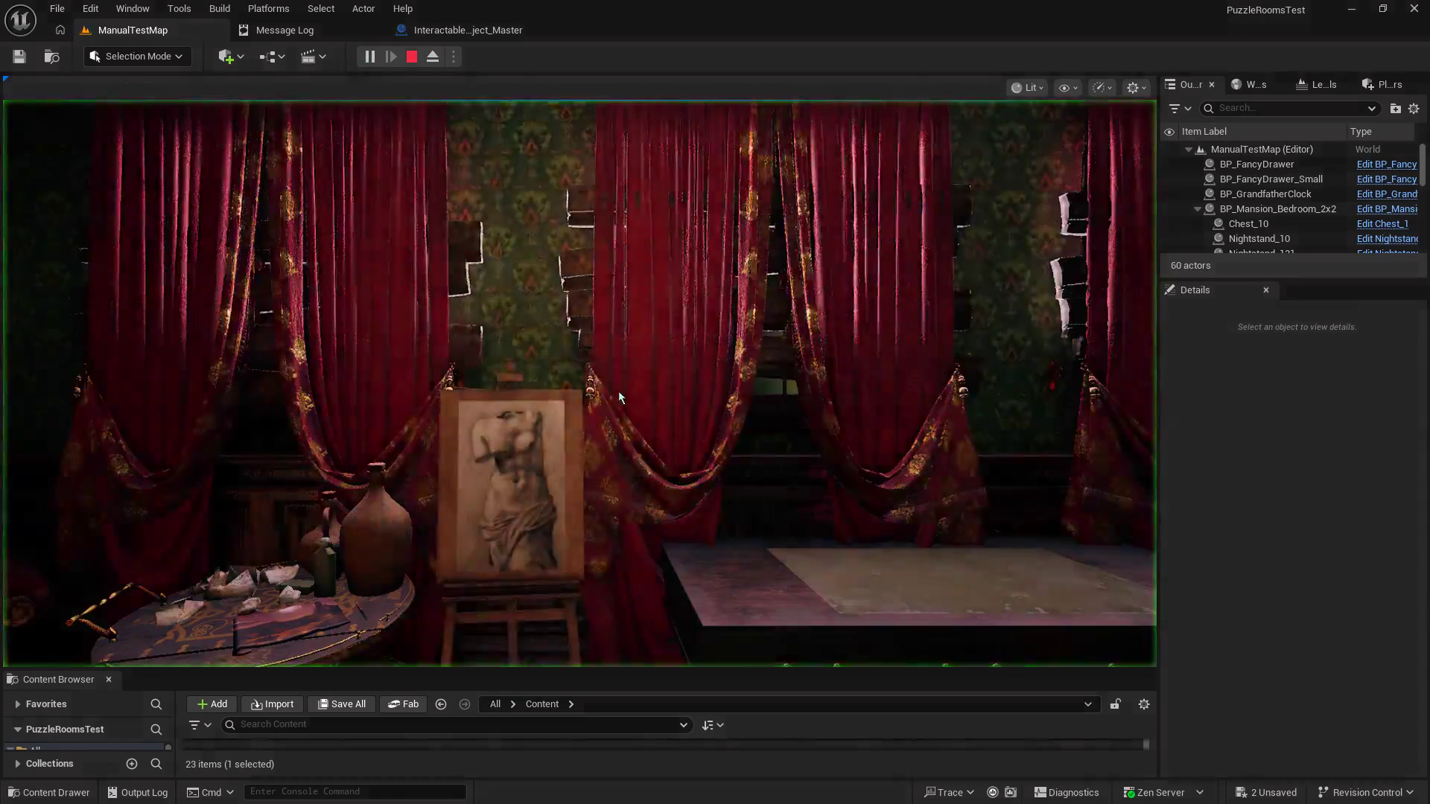
# Step: Open and close the desk drawer a few times in play, then exit the play test
pyautogui.press('e')
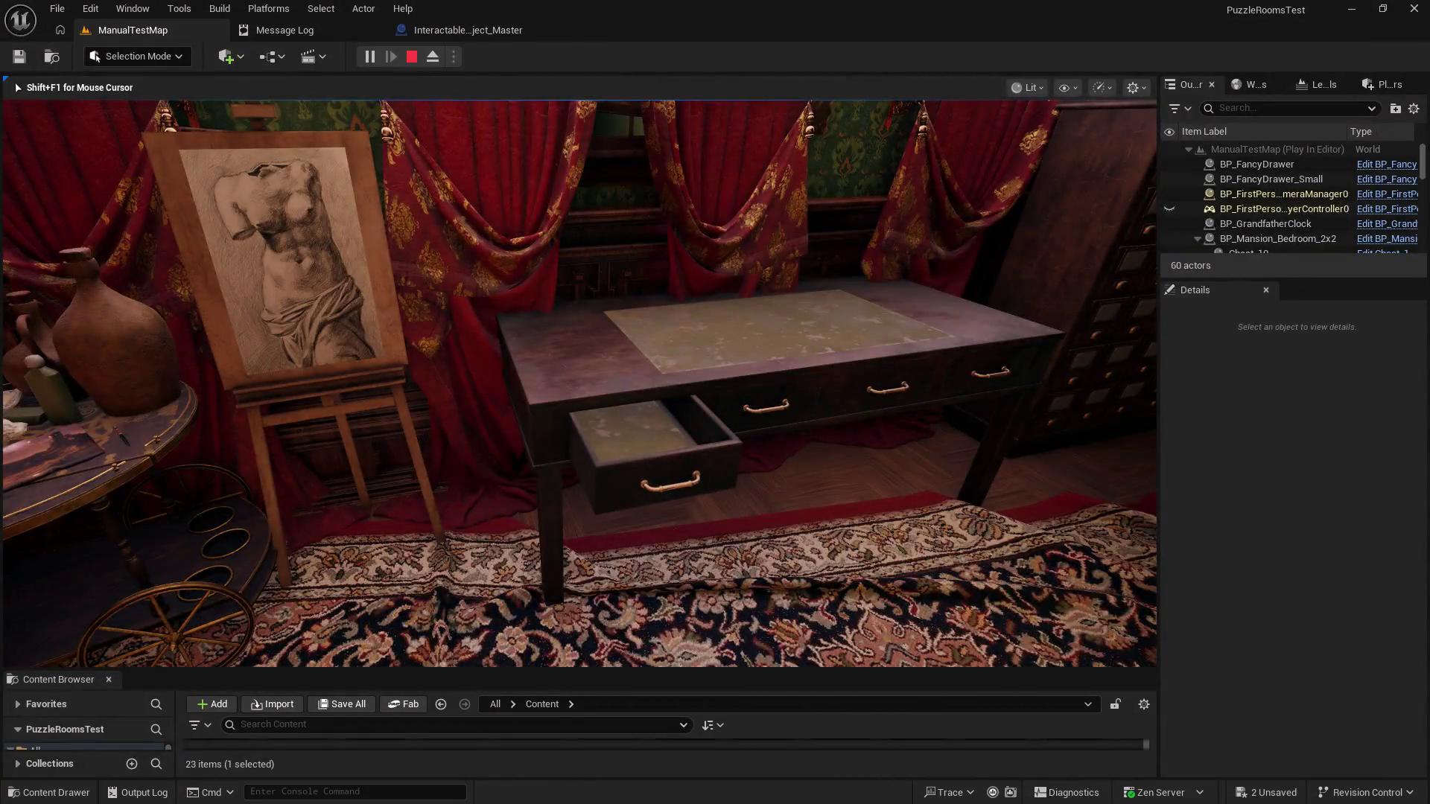
pyautogui.press('e')
pyautogui.press('e')
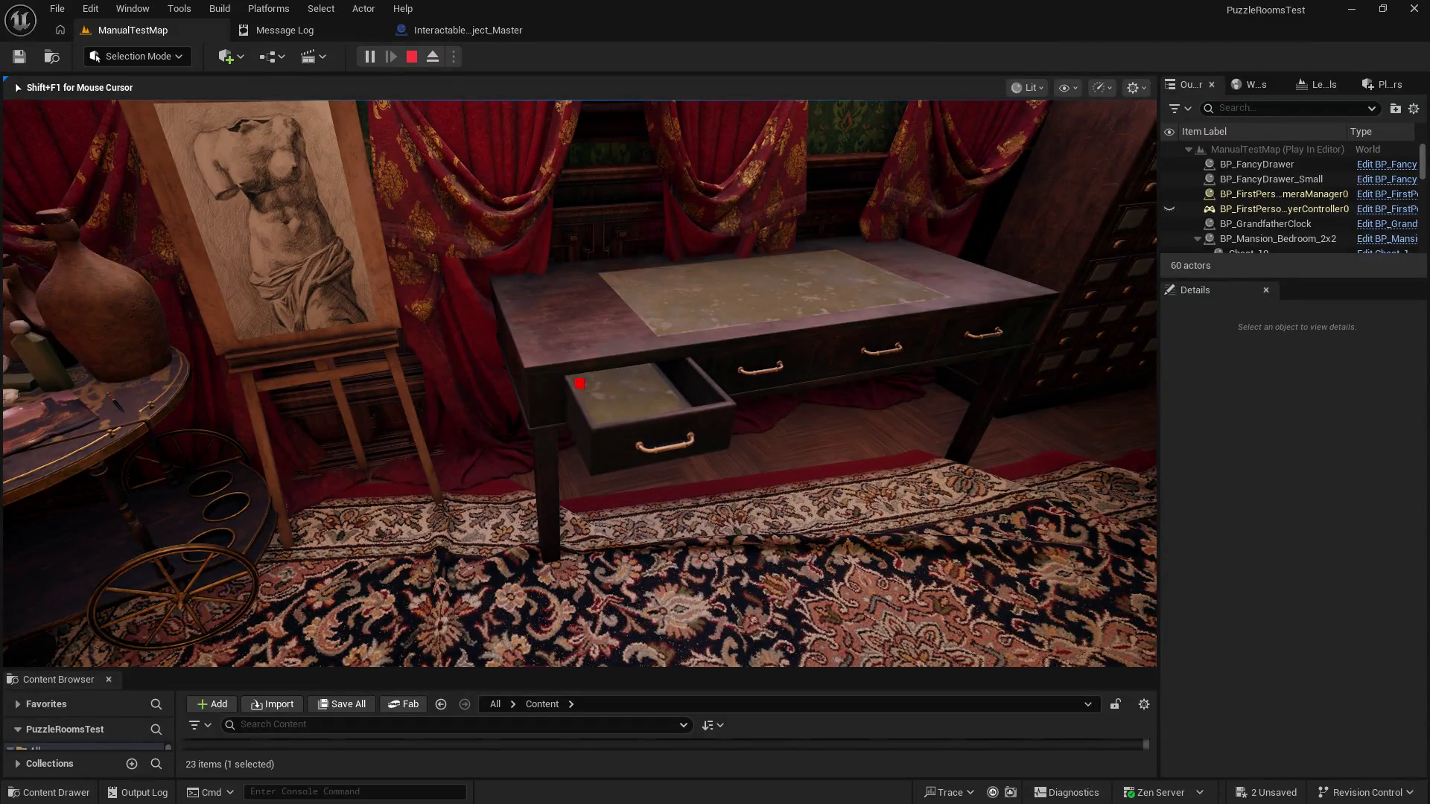
pyautogui.press('e')
pyautogui.press('Escape')
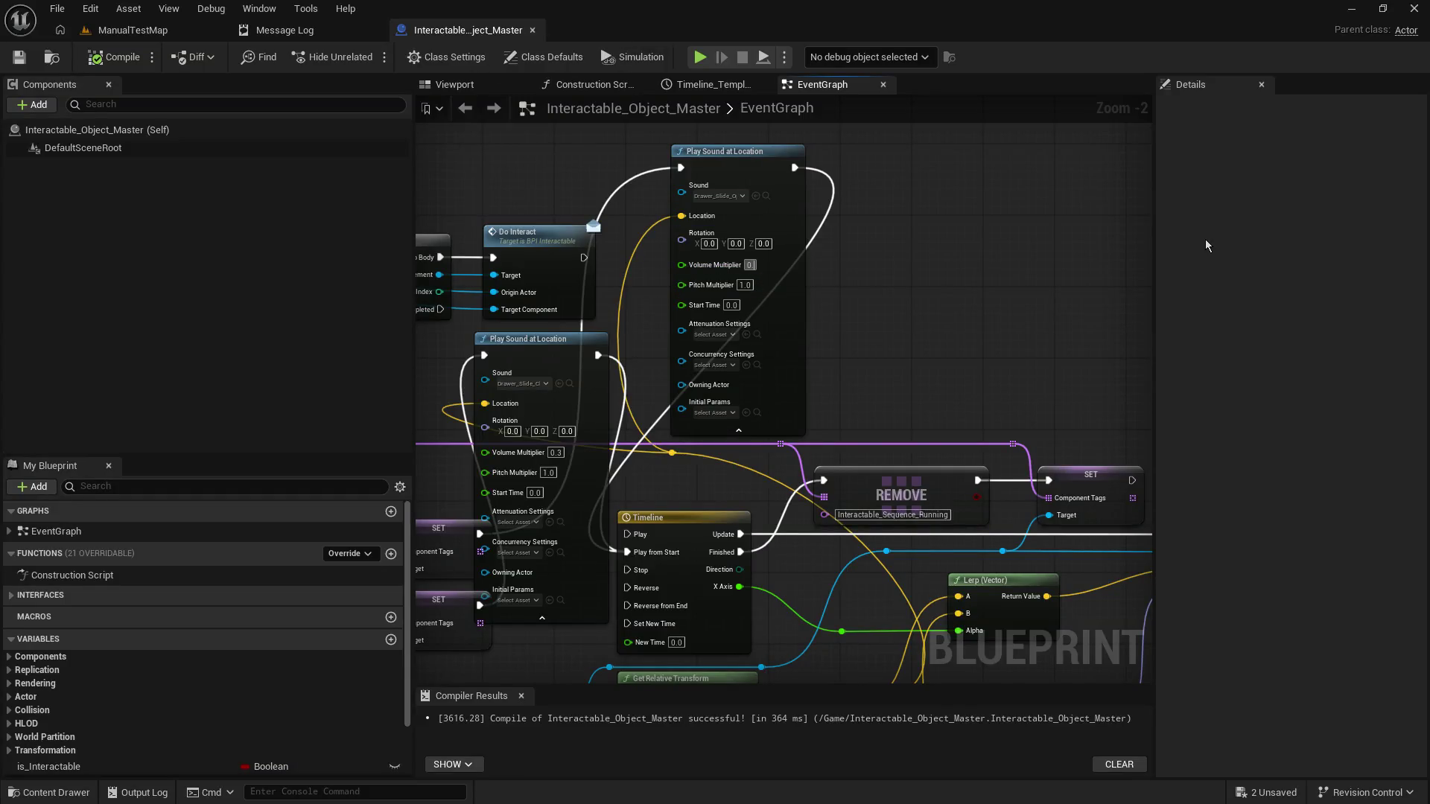
# Step: Lower both drawer sounds' Volume Multiplier to 0.1, then save and compile
pyautogui.click(909, 256)
pyautogui.click(555, 452)
pyautogui.write('1')
pyautogui.click(17, 64)
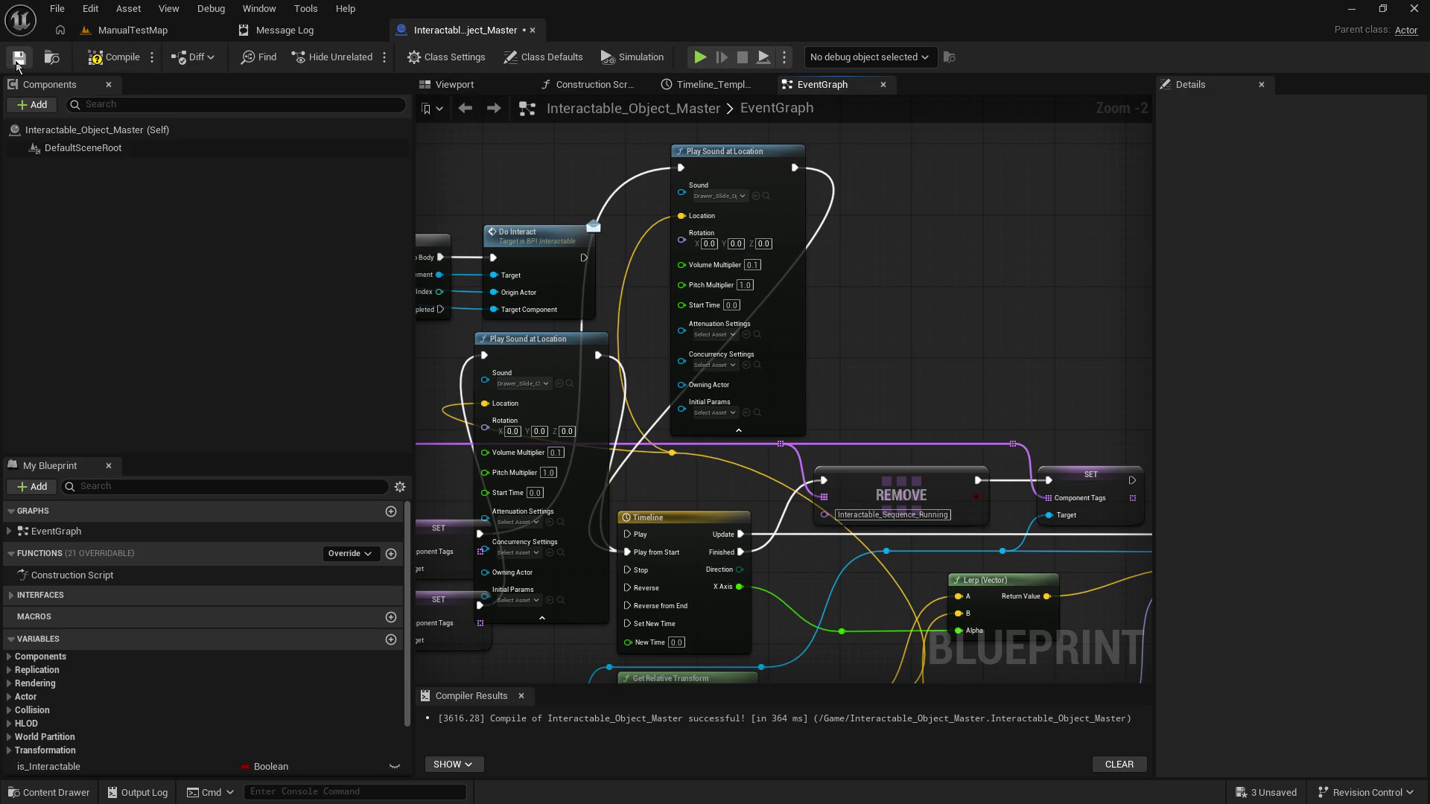
pyautogui.click(119, 59)
# Step: Add a Spawn Sound at Location node and wire its location and exec in place of the old node
pyautogui.rightClick(912, 228)
pyautogui.write('pa')
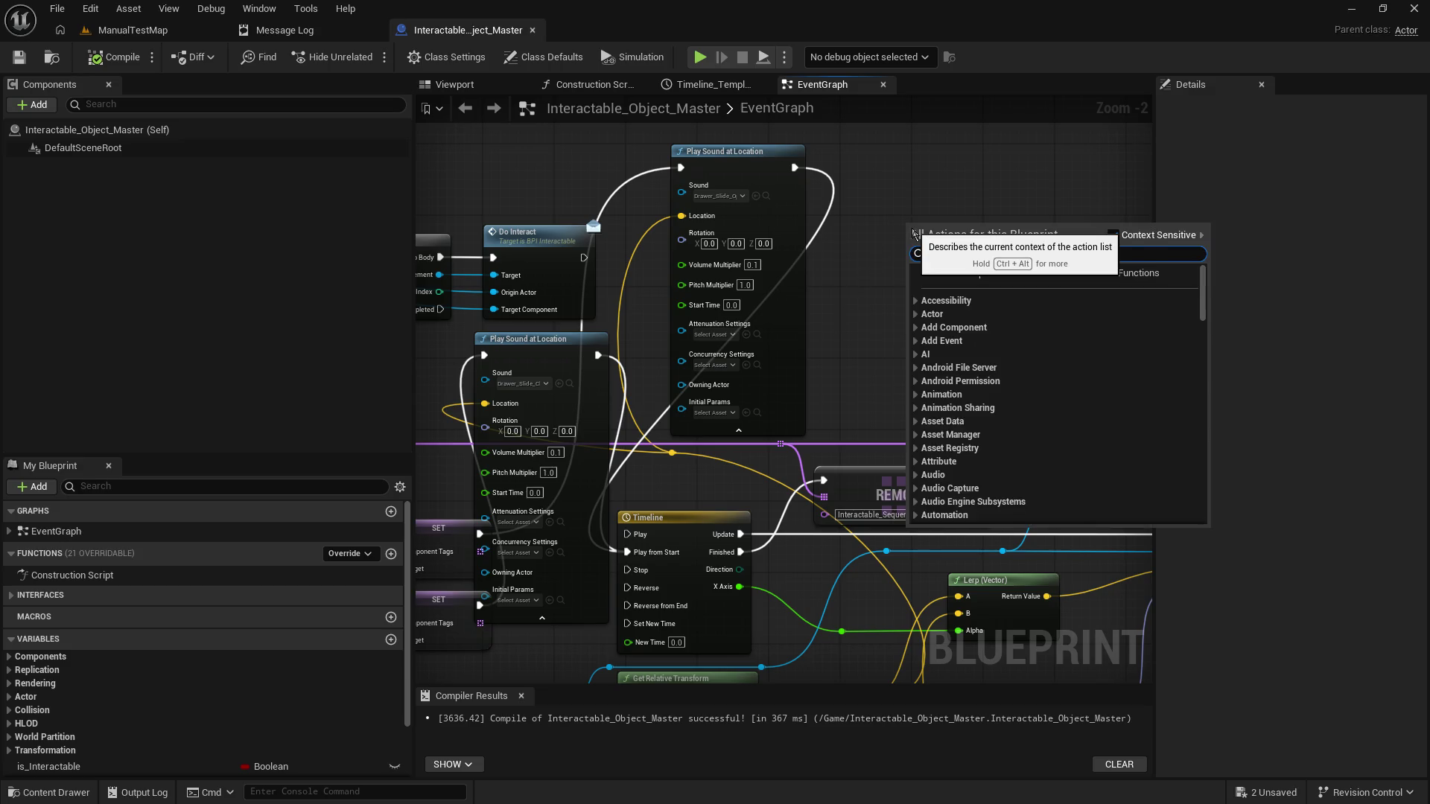
pyautogui.write('ly')
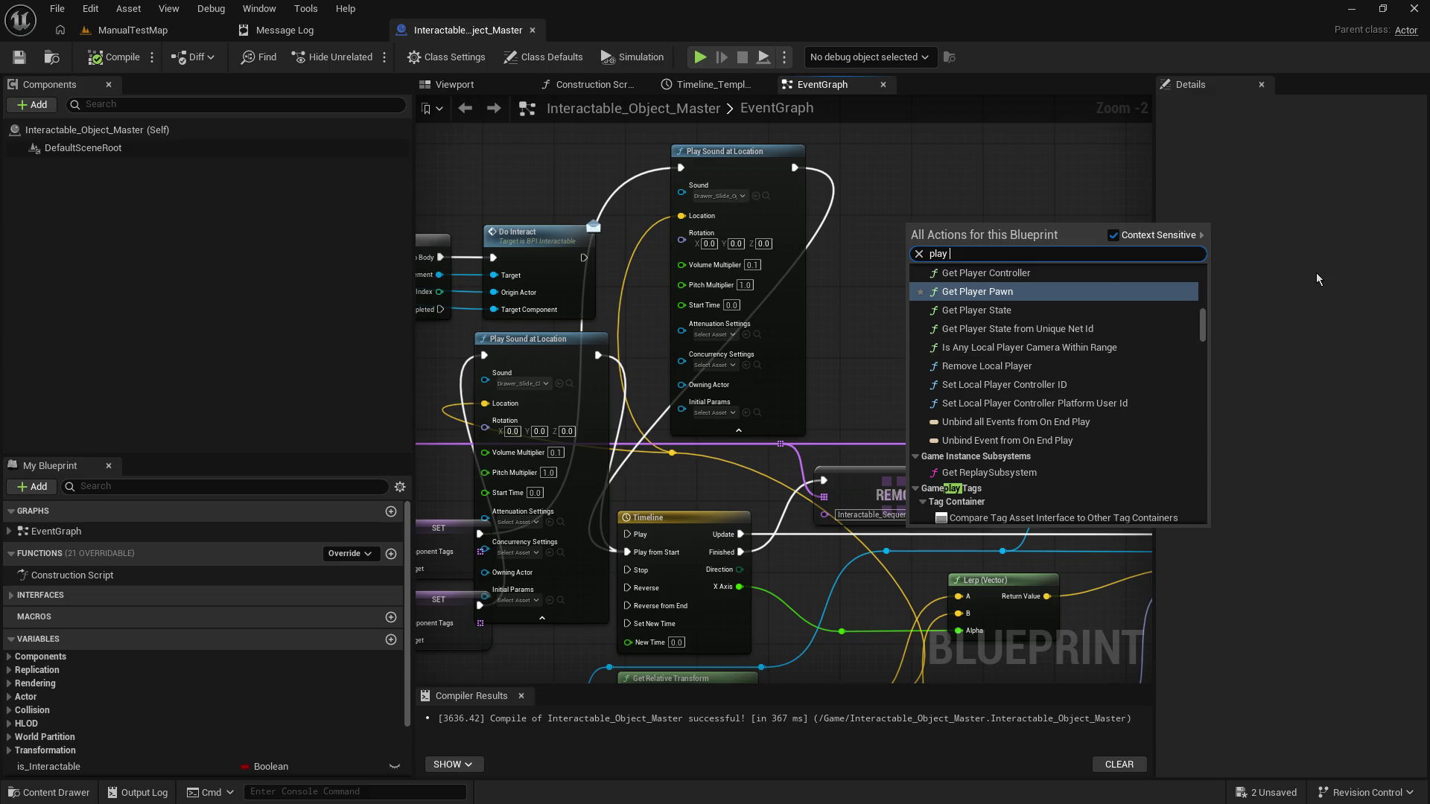
pyautogui.write(' sound')
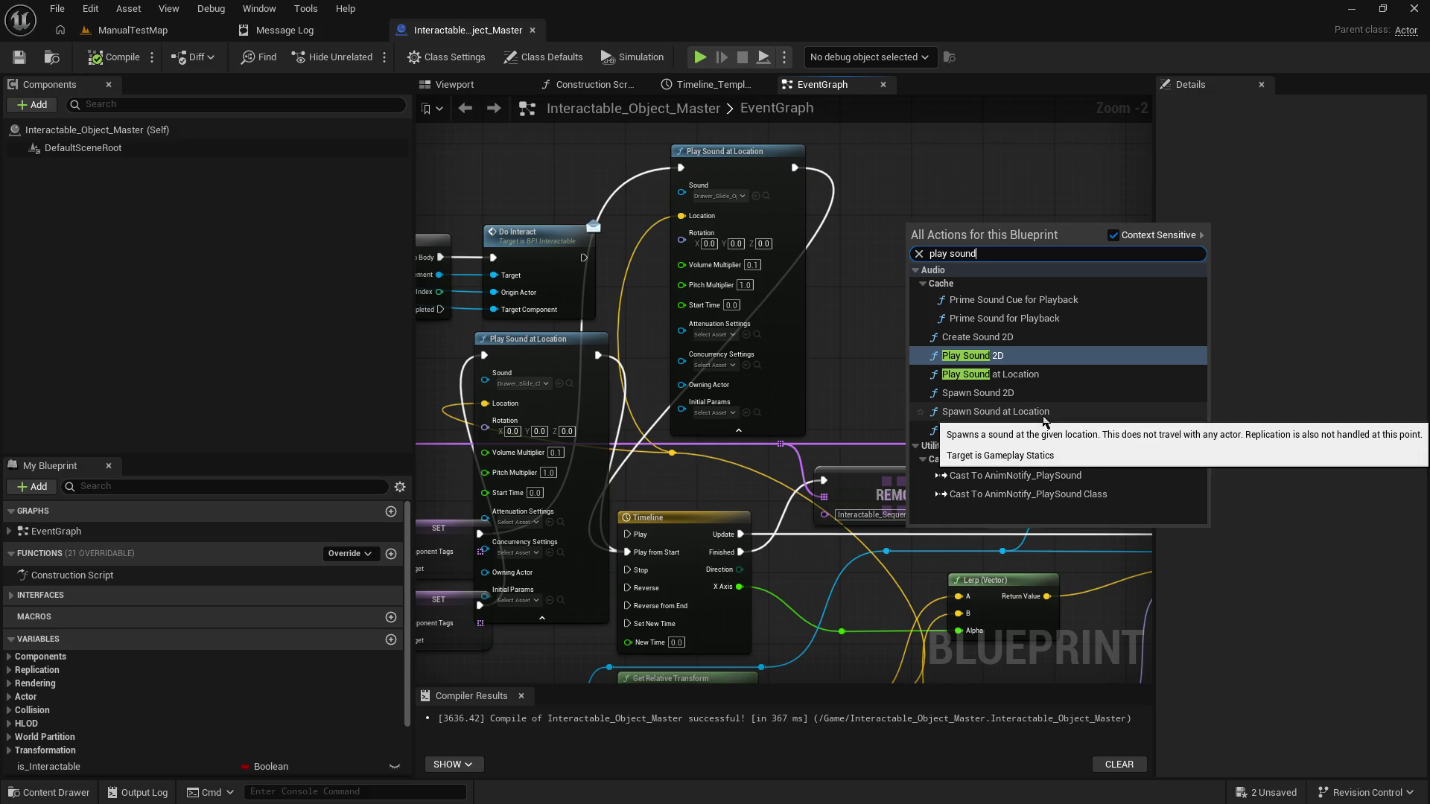
pyautogui.click(1043, 413)
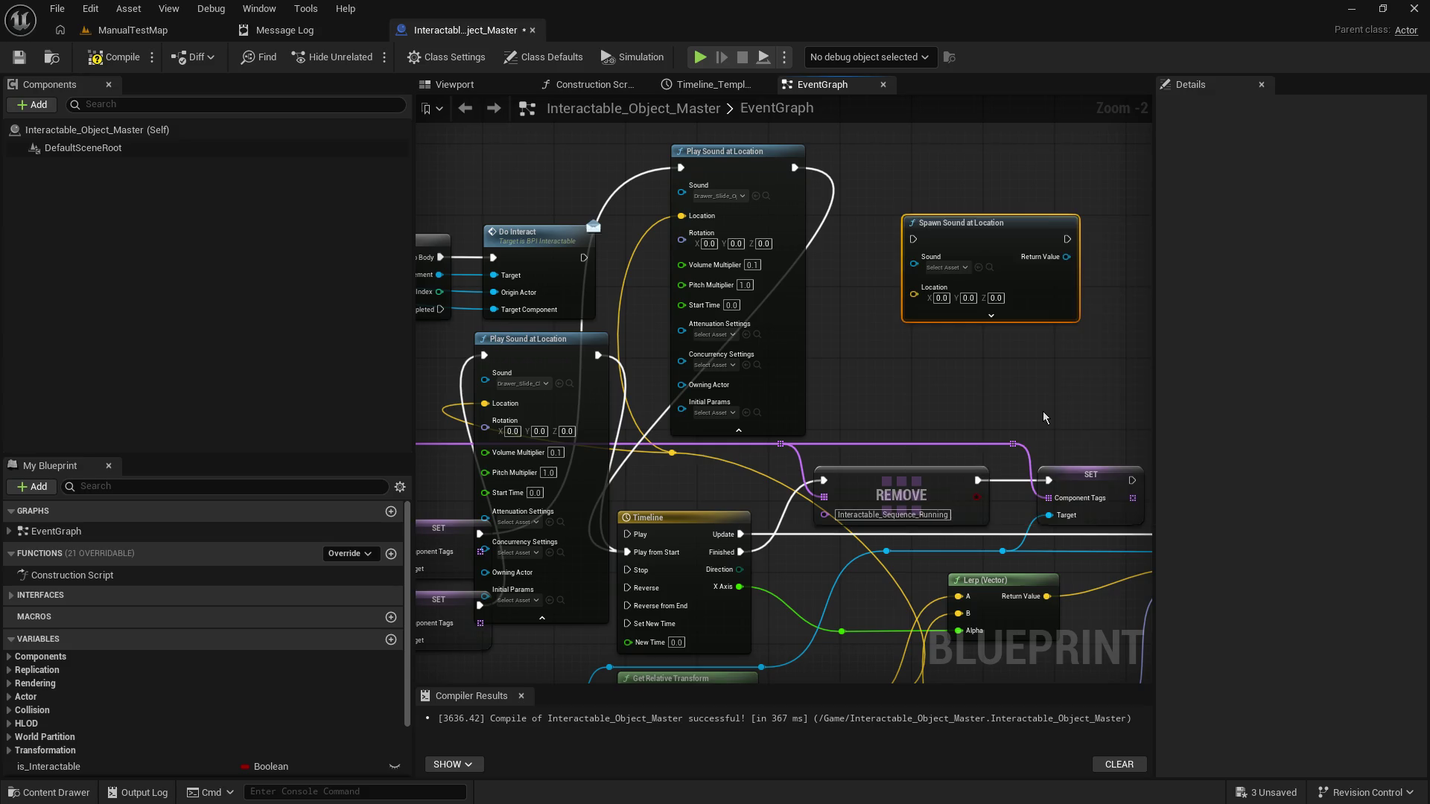
pyautogui.moveTo(837, 247); pyautogui.dragTo(938, 235)
pyautogui.moveTo(782, 199)
pyautogui.mouseDown()
pyautogui.moveTo(1039, 316)
pyautogui.moveTo(1015, 271)
pyautogui.mouseUp()
pyautogui.moveTo(891, 160)
pyautogui.mouseDown()
pyautogui.moveTo(678, 157)
pyautogui.moveTo(944, 219)
pyautogui.mouseUp()
pyautogui.moveTo(570, 147); pyautogui.dragTo(800, 218)
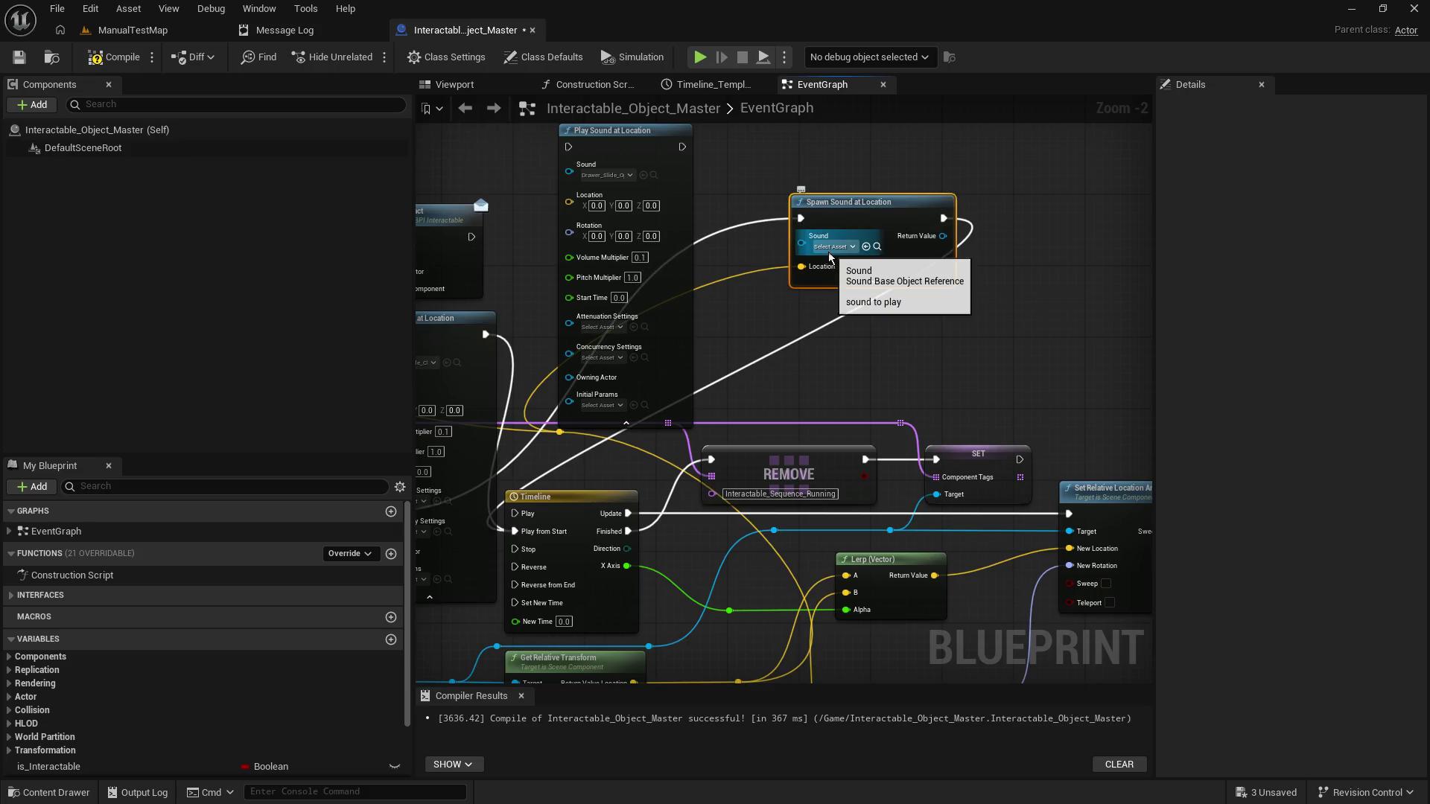
# Step: Assign the drawer slide sound to the Spawn Sound at Location node
pyautogui.click(831, 247)
pyautogui.write('drawer')
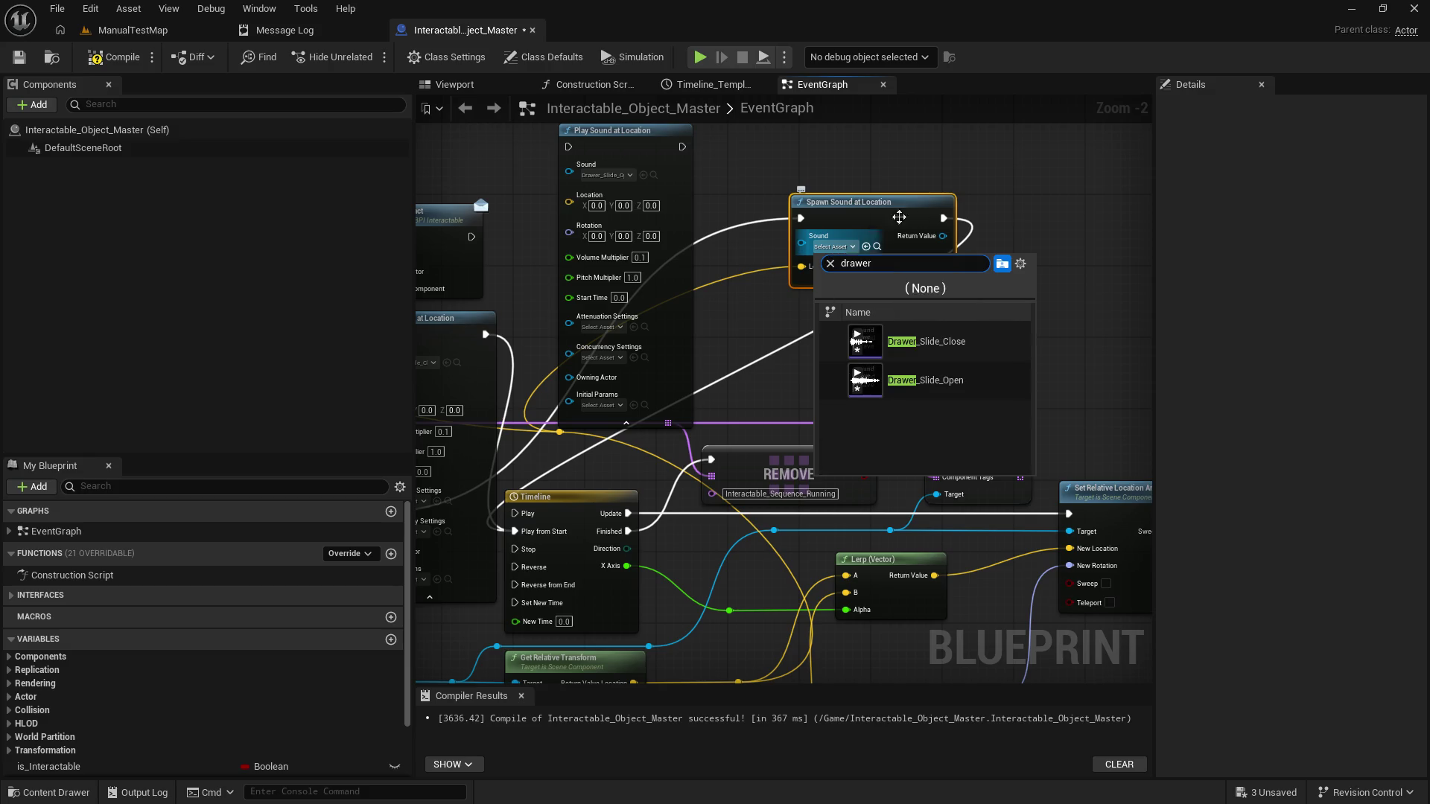
pyautogui.click(856, 368)
pyautogui.moveTo(857, 368); pyautogui.dragTo(1042, 314)
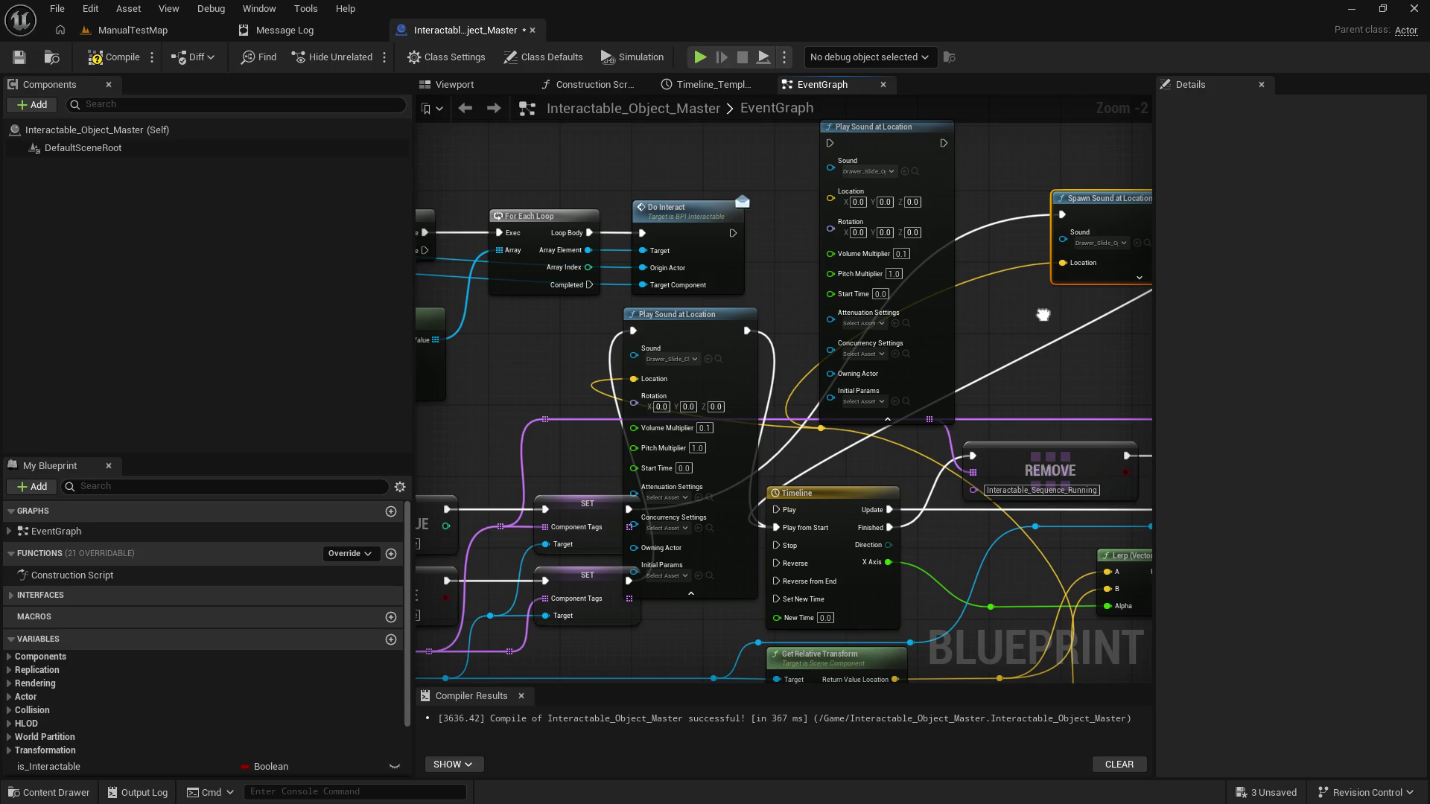
pyautogui.moveTo(1041, 318); pyautogui.dragTo(884, 329)
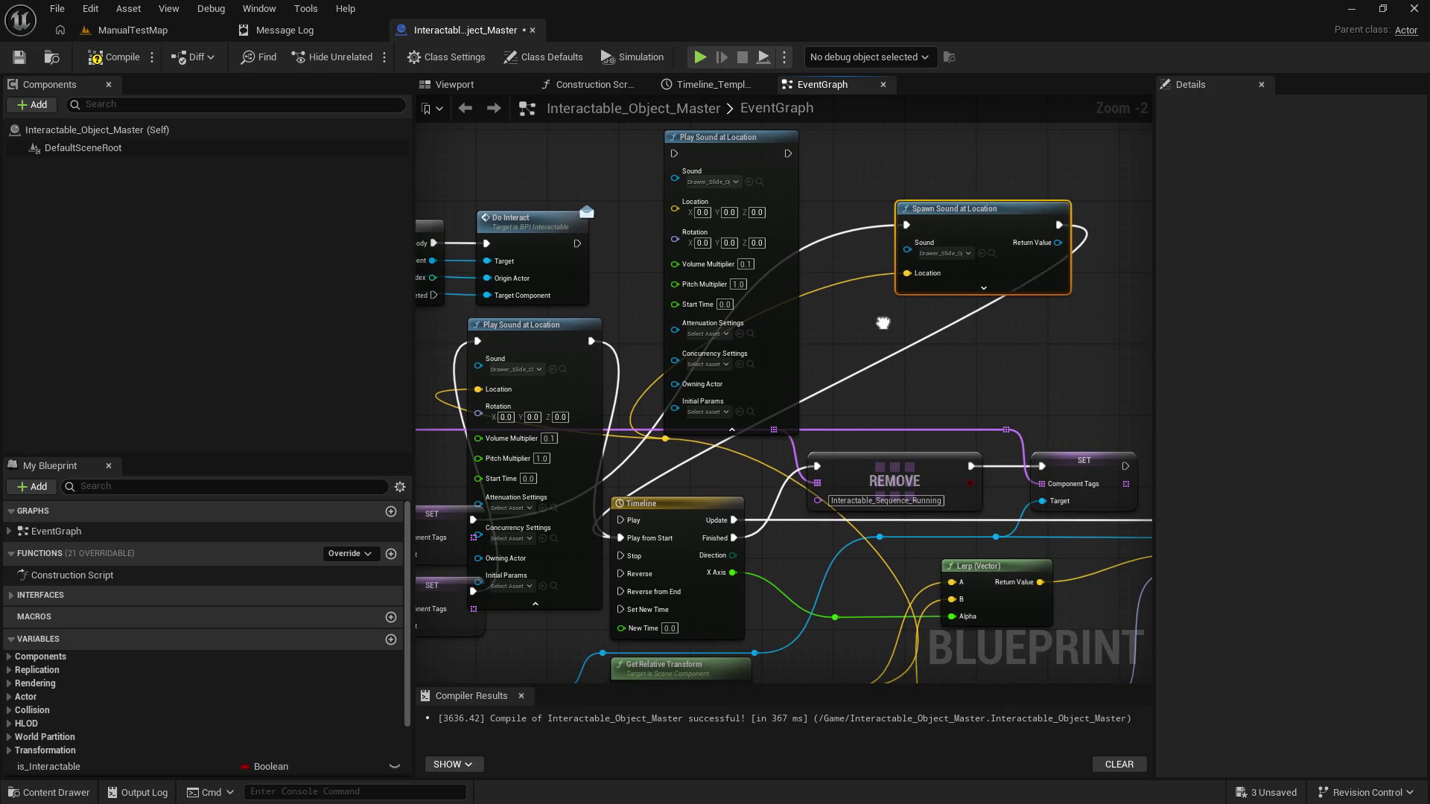
# Step: Give the Spawn Sound node volume 0.1, compile, and return to ManualTestMap
pyautogui.click(984, 289)
pyautogui.moveTo(981, 211); pyautogui.dragTo(972, 140)
pyautogui.click(967, 250)
pyautogui.write('0.1')
pyautogui.click(1100, 252)
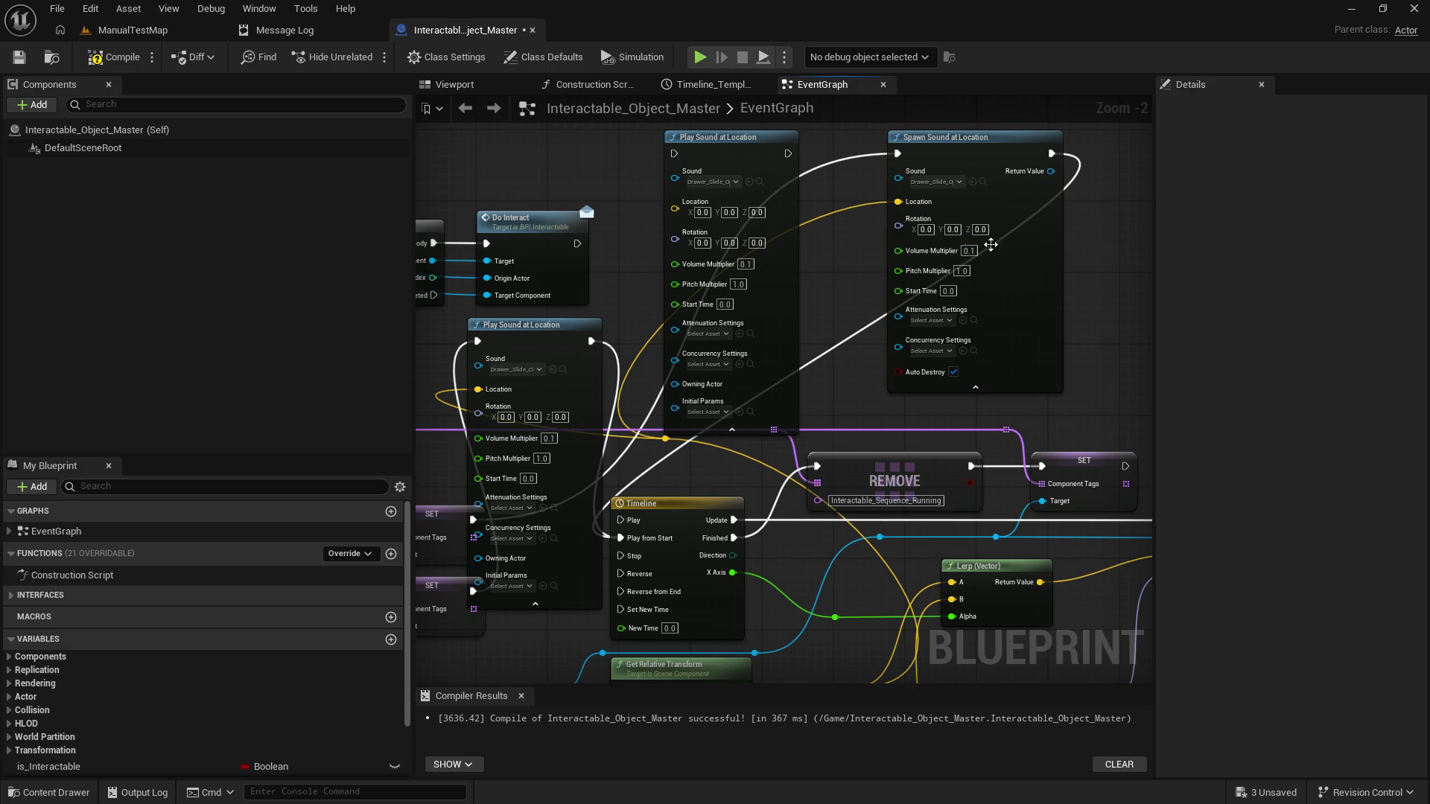
pyautogui.click(115, 57)
pyautogui.click(153, 37)
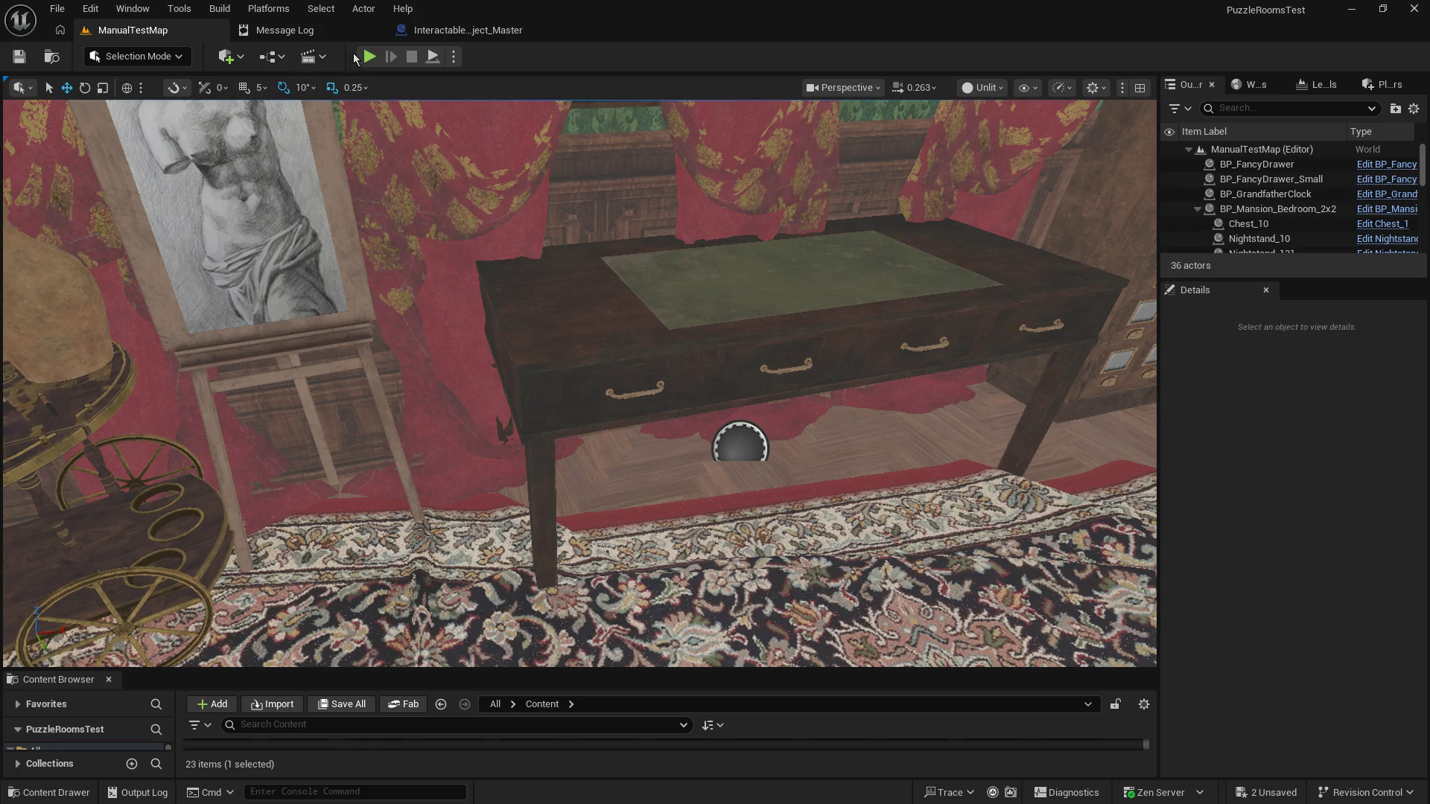
# Step: Start a play test and repeatedly open and close the table's drawers
pyautogui.click(369, 56)
pyautogui.click(446, 128)
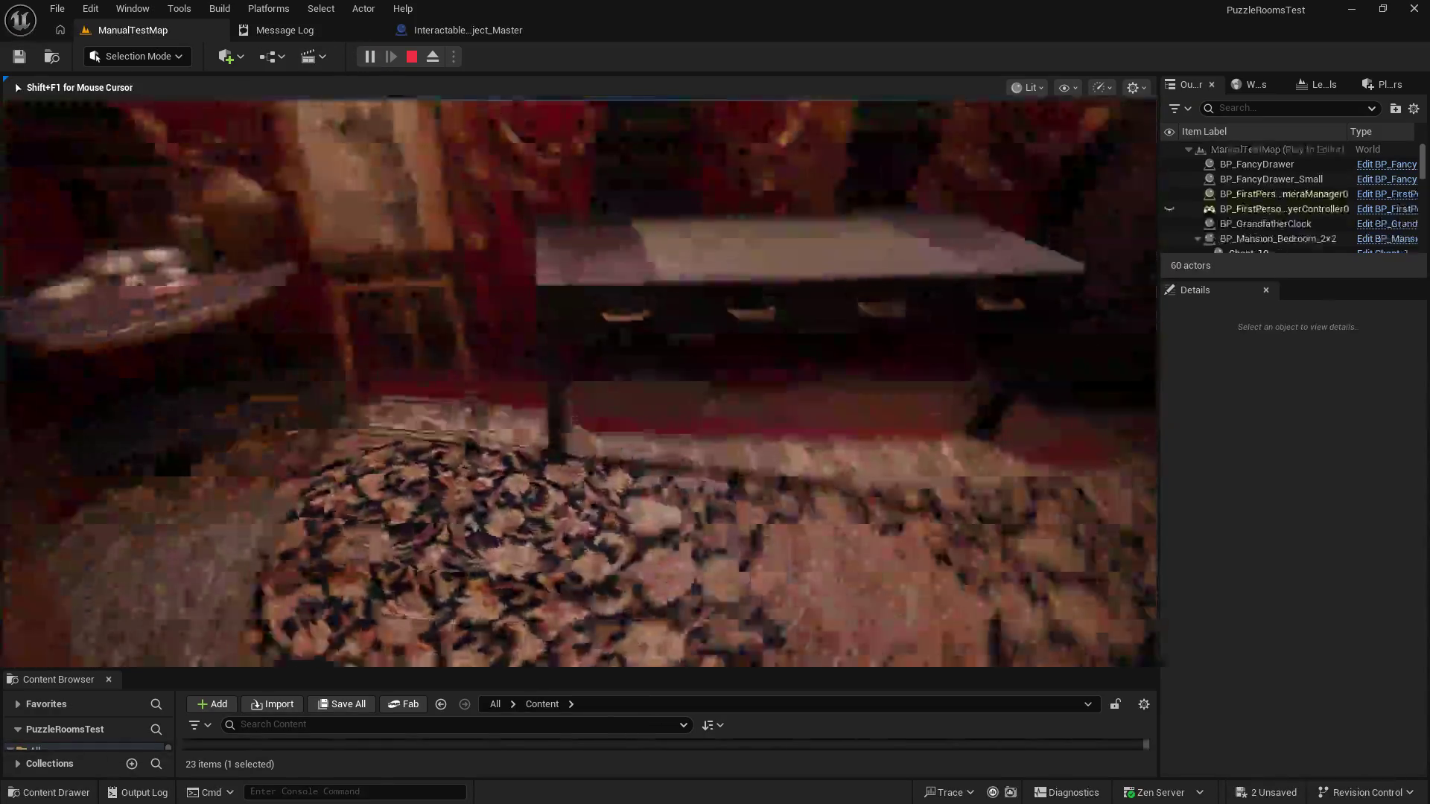
pyautogui.press('e')
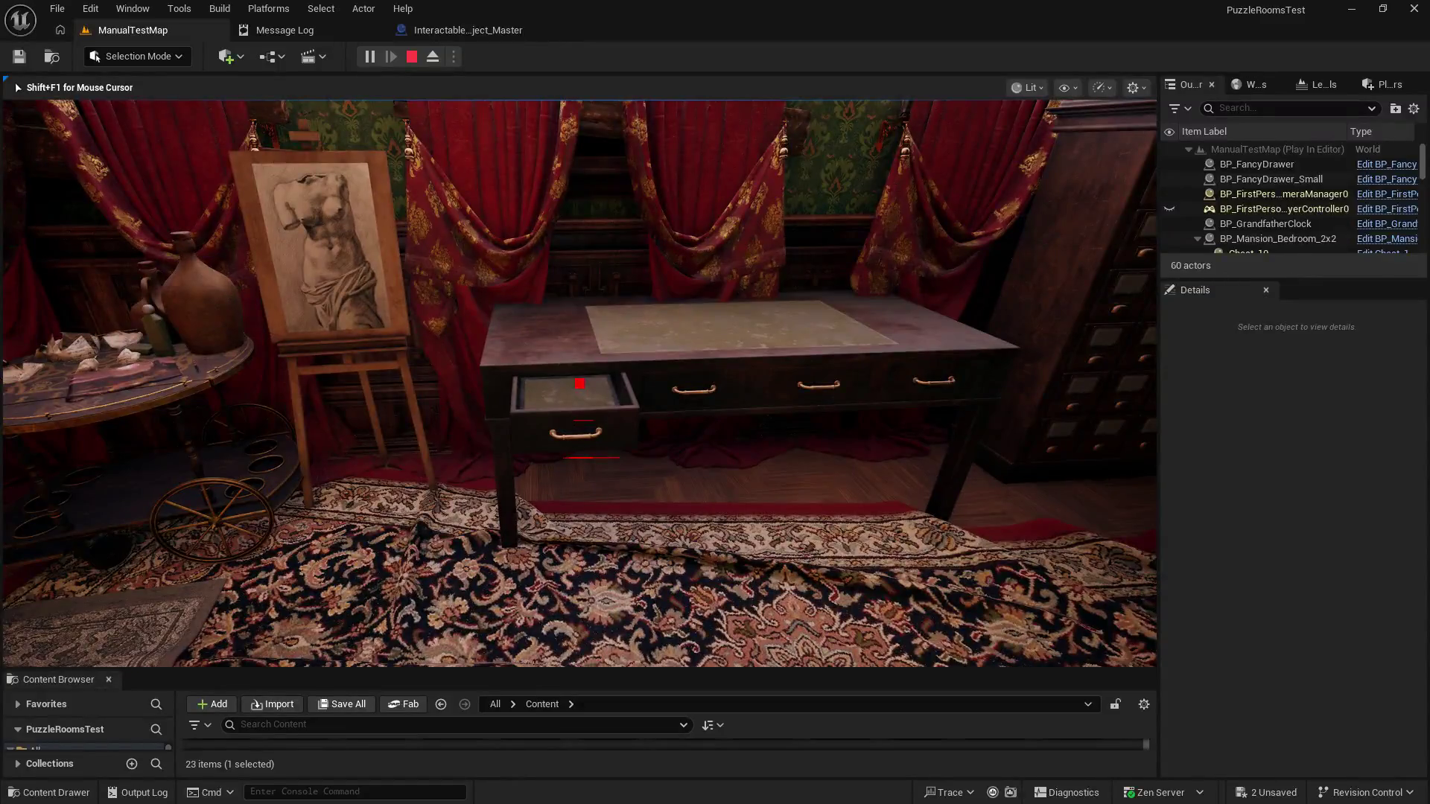
pyautogui.press('d')
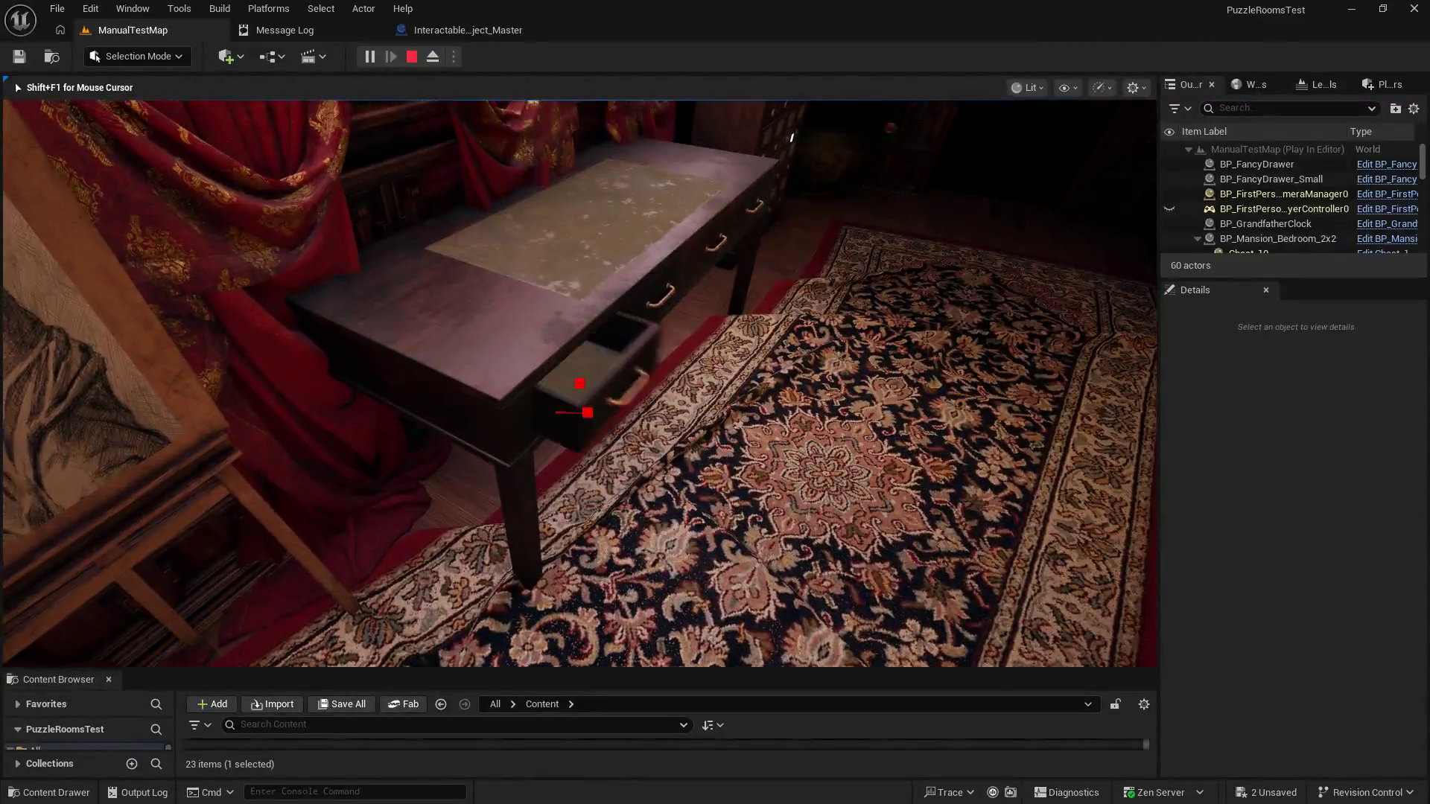
pyautogui.press('e')
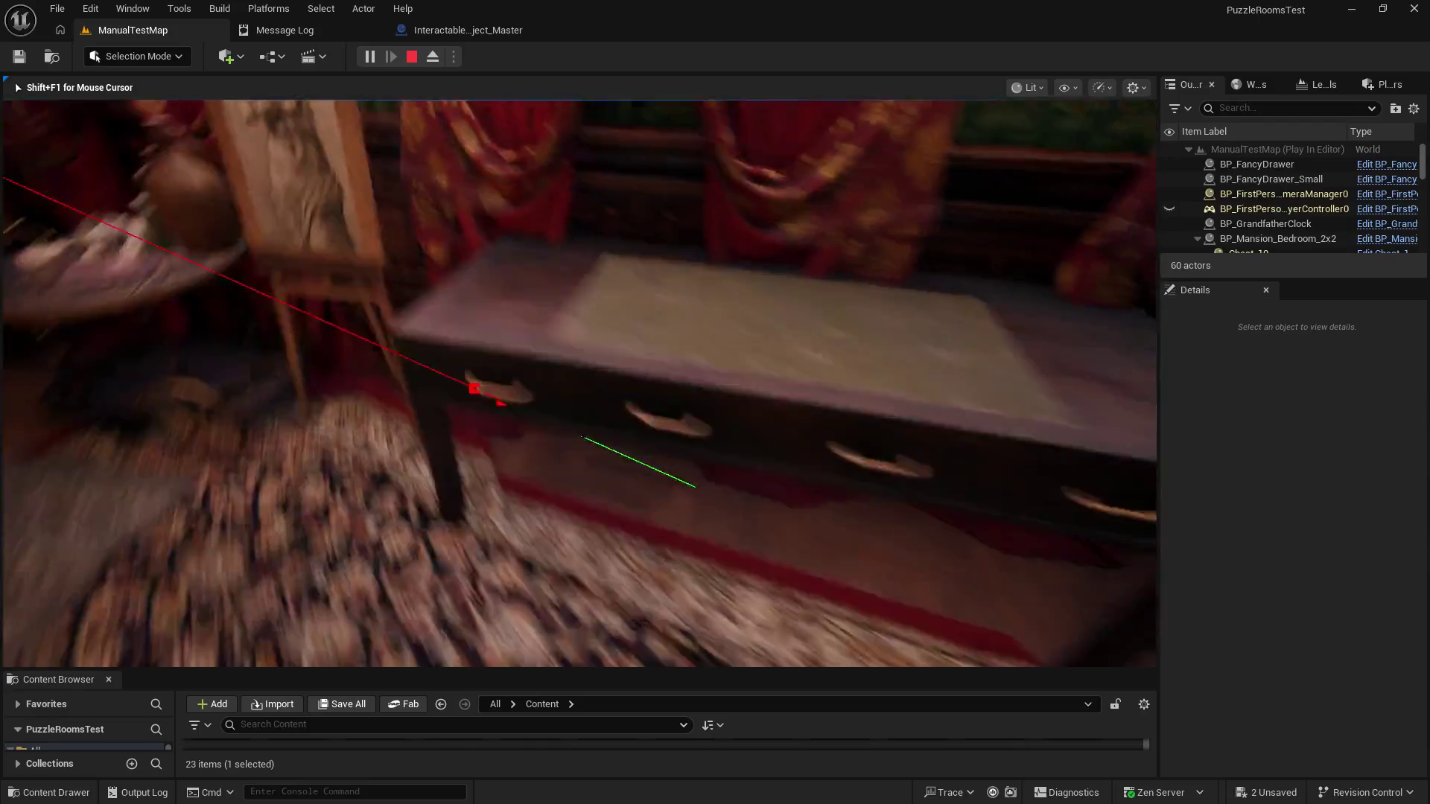
pyautogui.press('s')
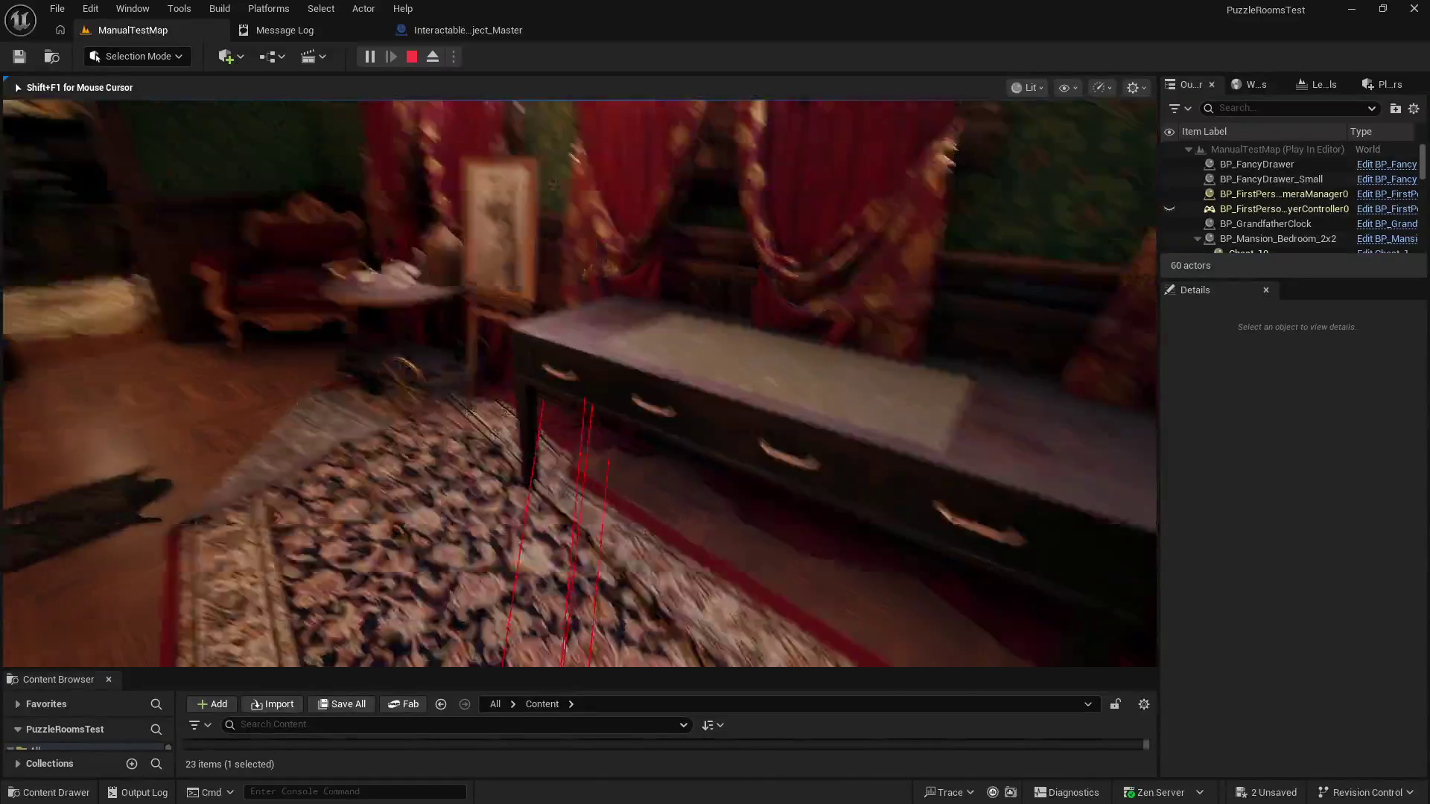
pyautogui.press('e')
pyautogui.press('e')
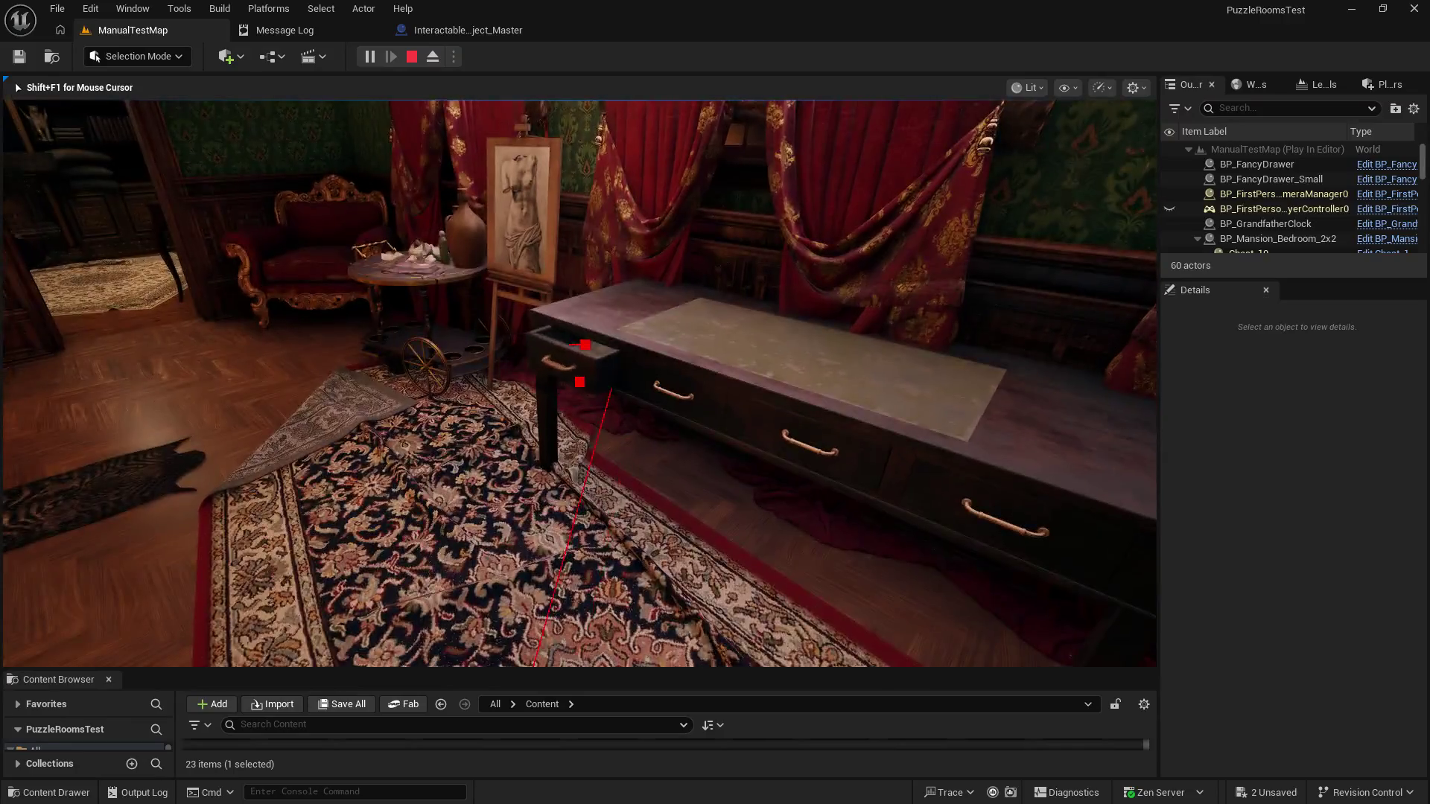
pyautogui.press('e')
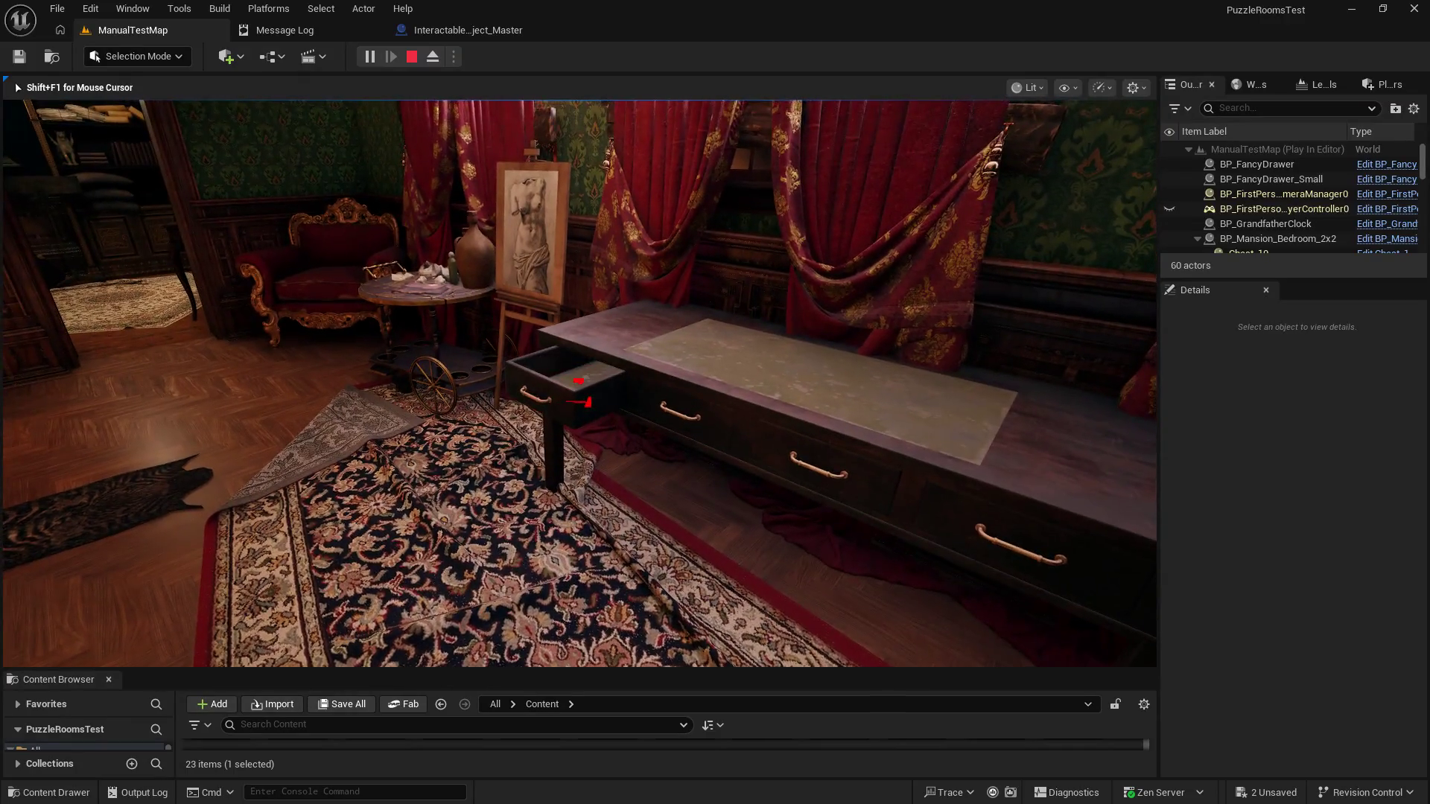
pyautogui.press('e')
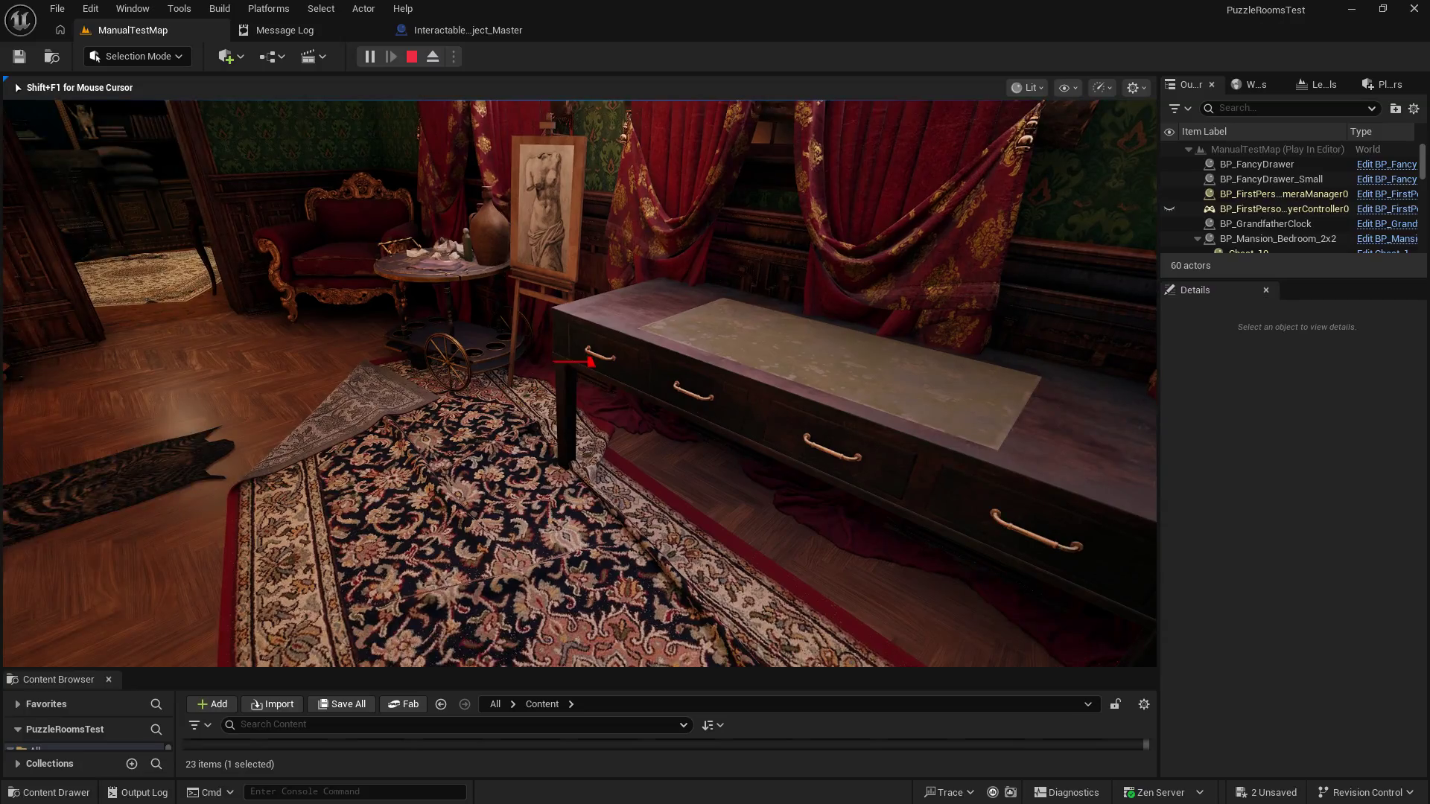
pyautogui.press('e')
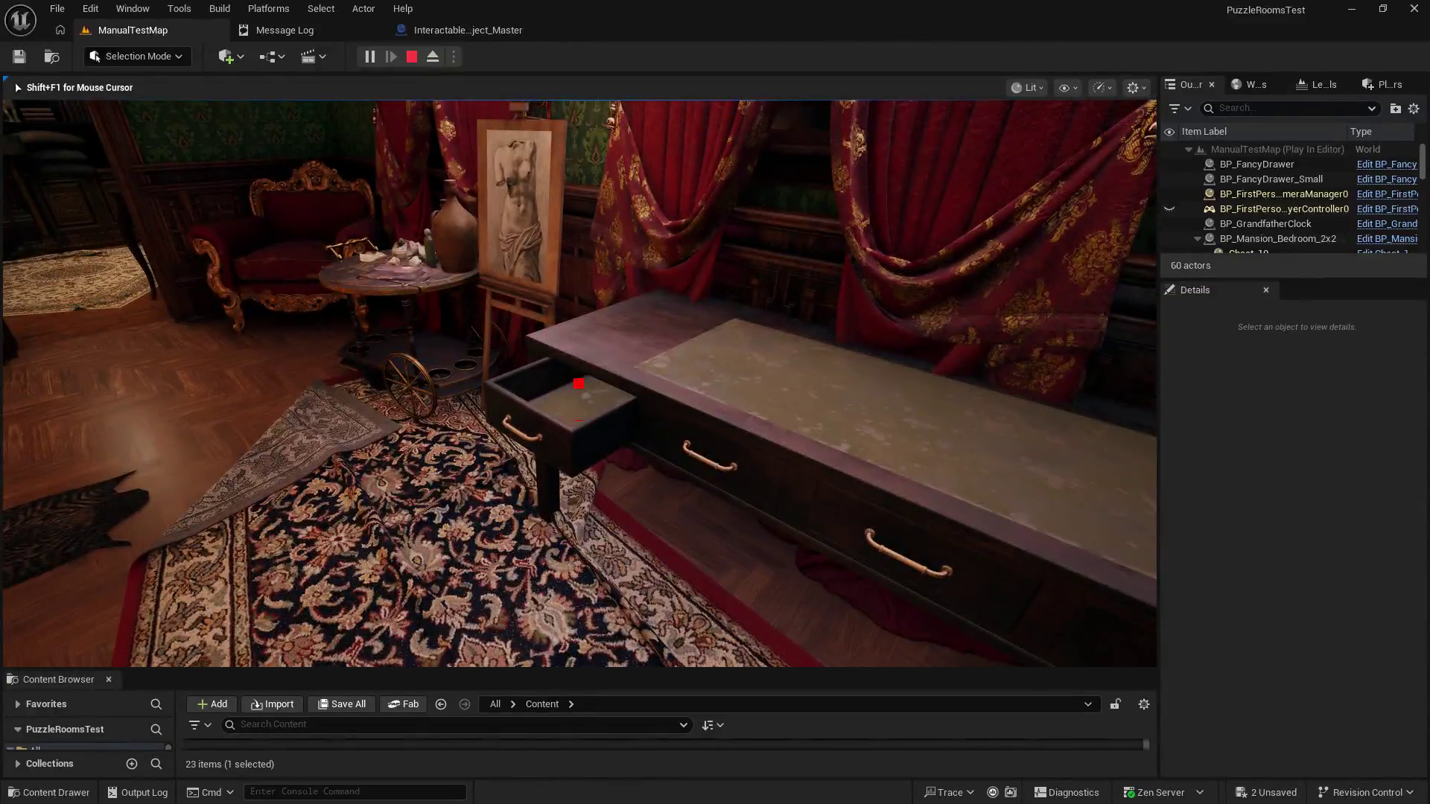
pyautogui.press('e')
pyautogui.press('e')
pyautogui.press('e')
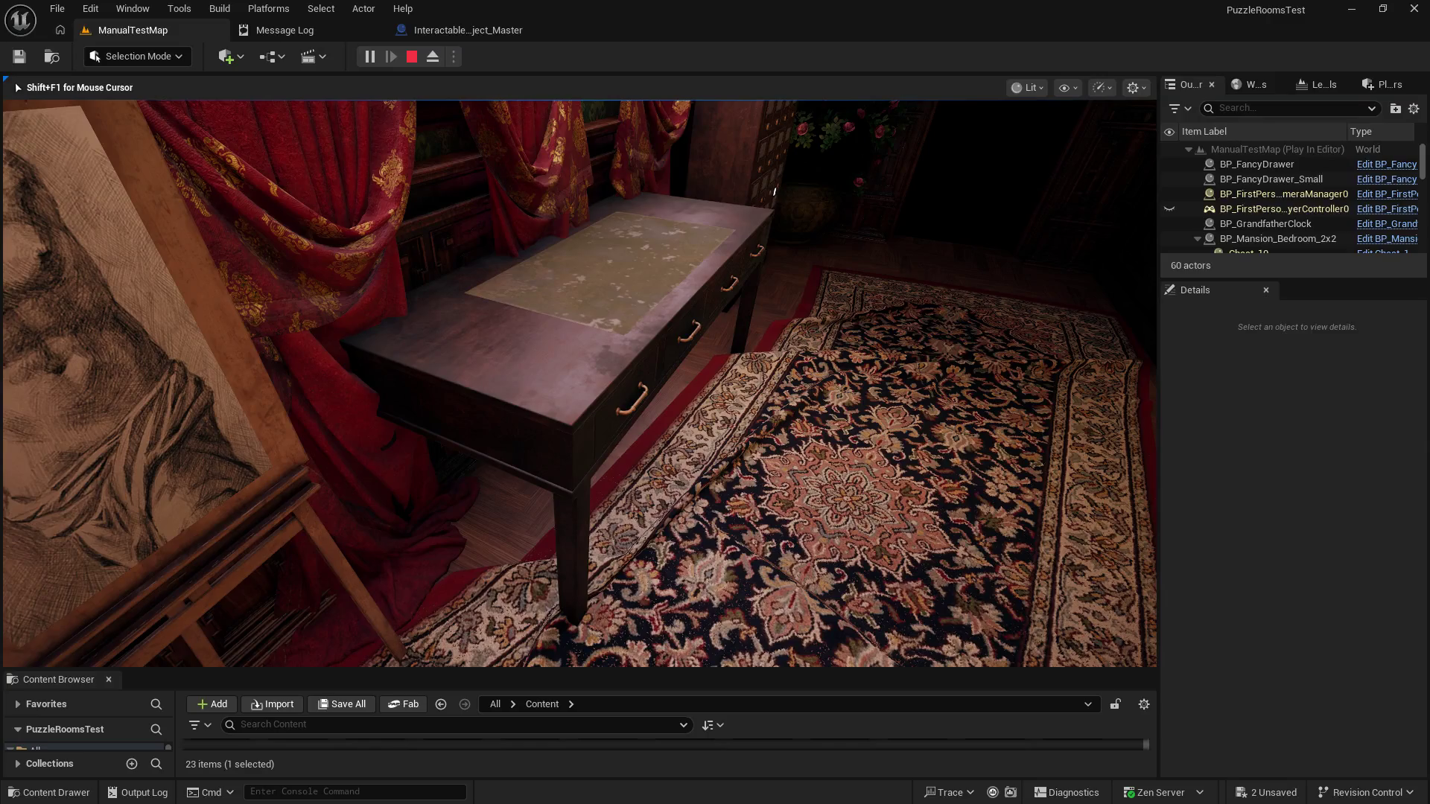
pyautogui.press('e')
pyautogui.press('e')
pyautogui.press('e')
# Step: Open and close the filing cabinet drawers, stop playing, and return to Interactable_Object_Master
pyautogui.press('e')
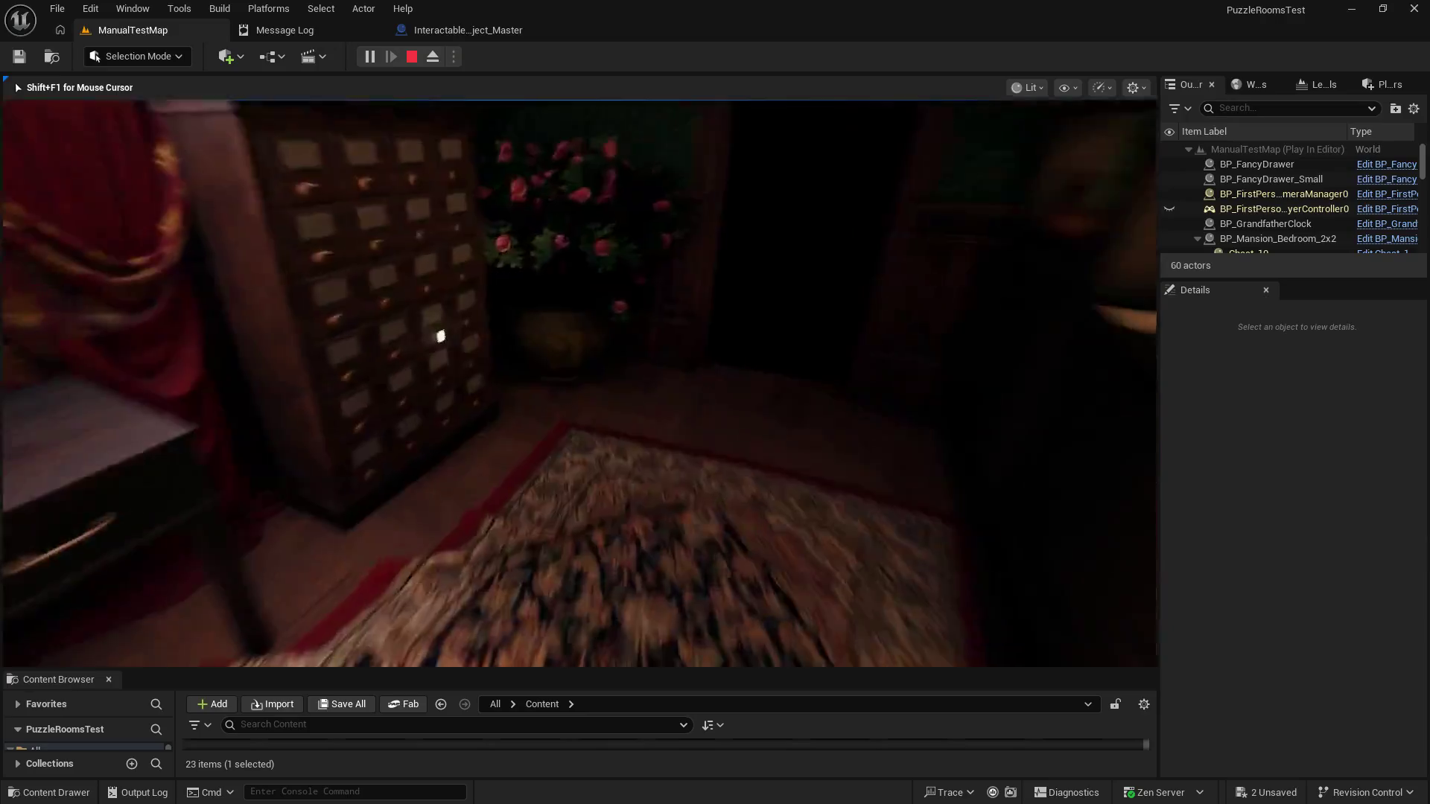
pyautogui.press('e')
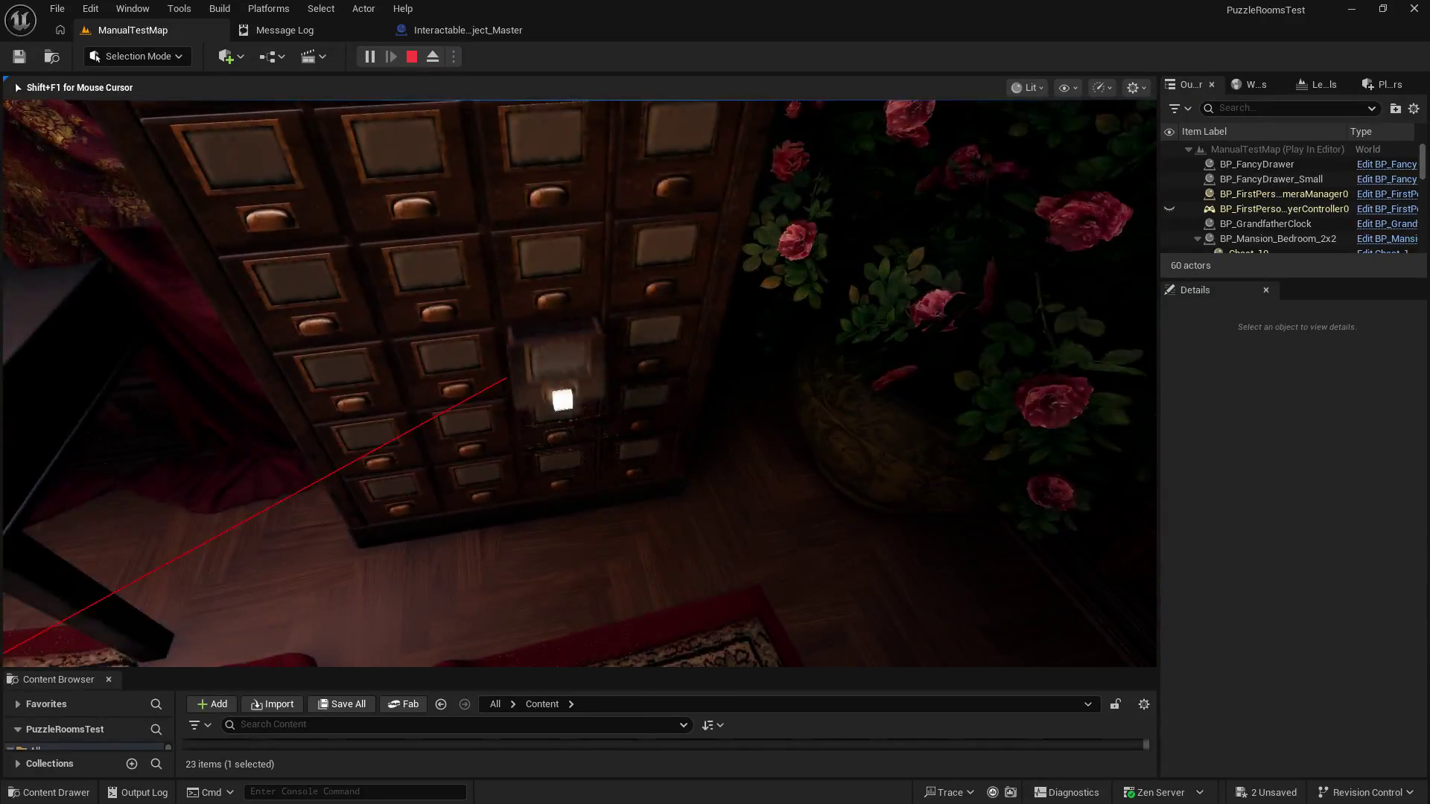
pyautogui.press('e')
pyautogui.press('e')
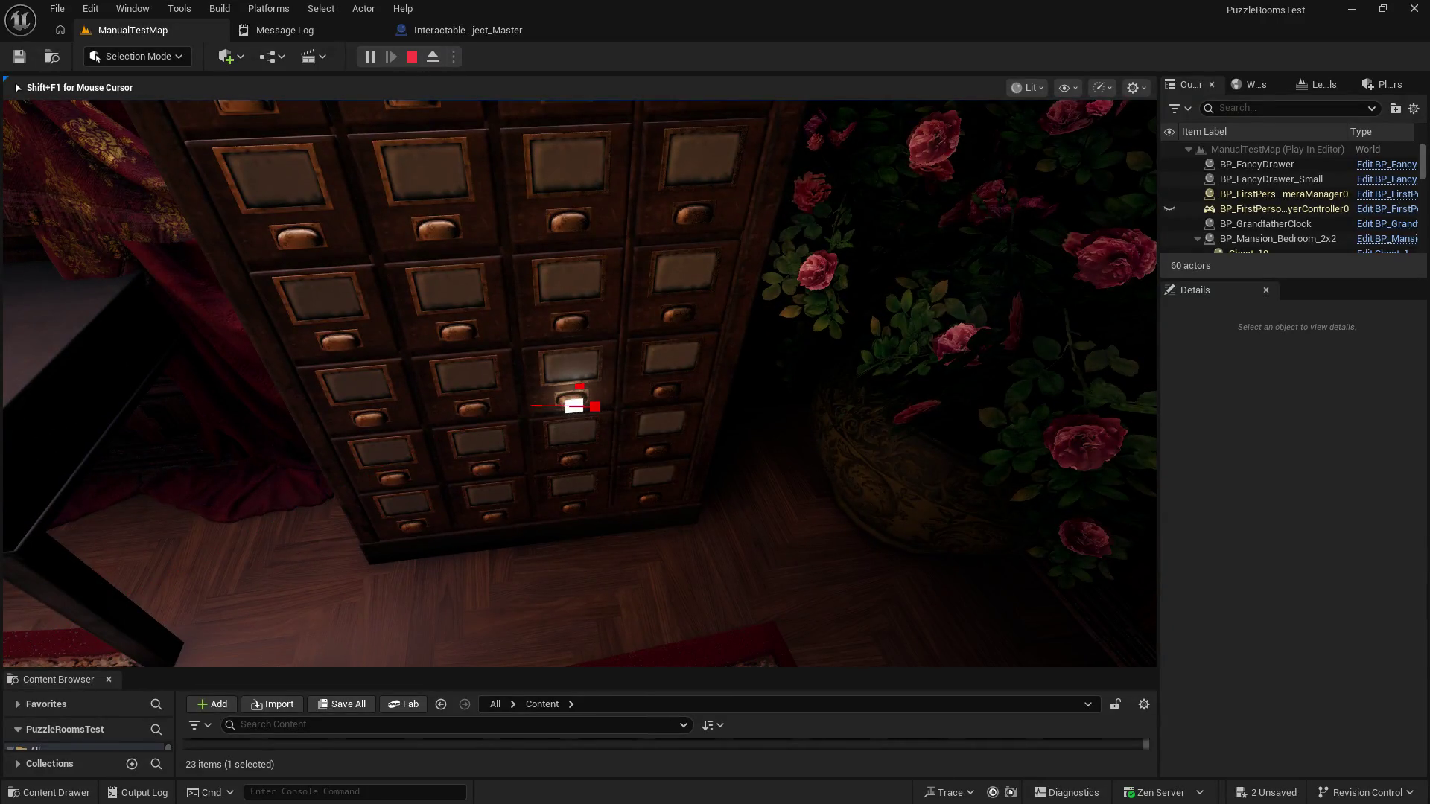
pyautogui.press('e')
pyautogui.press('e')
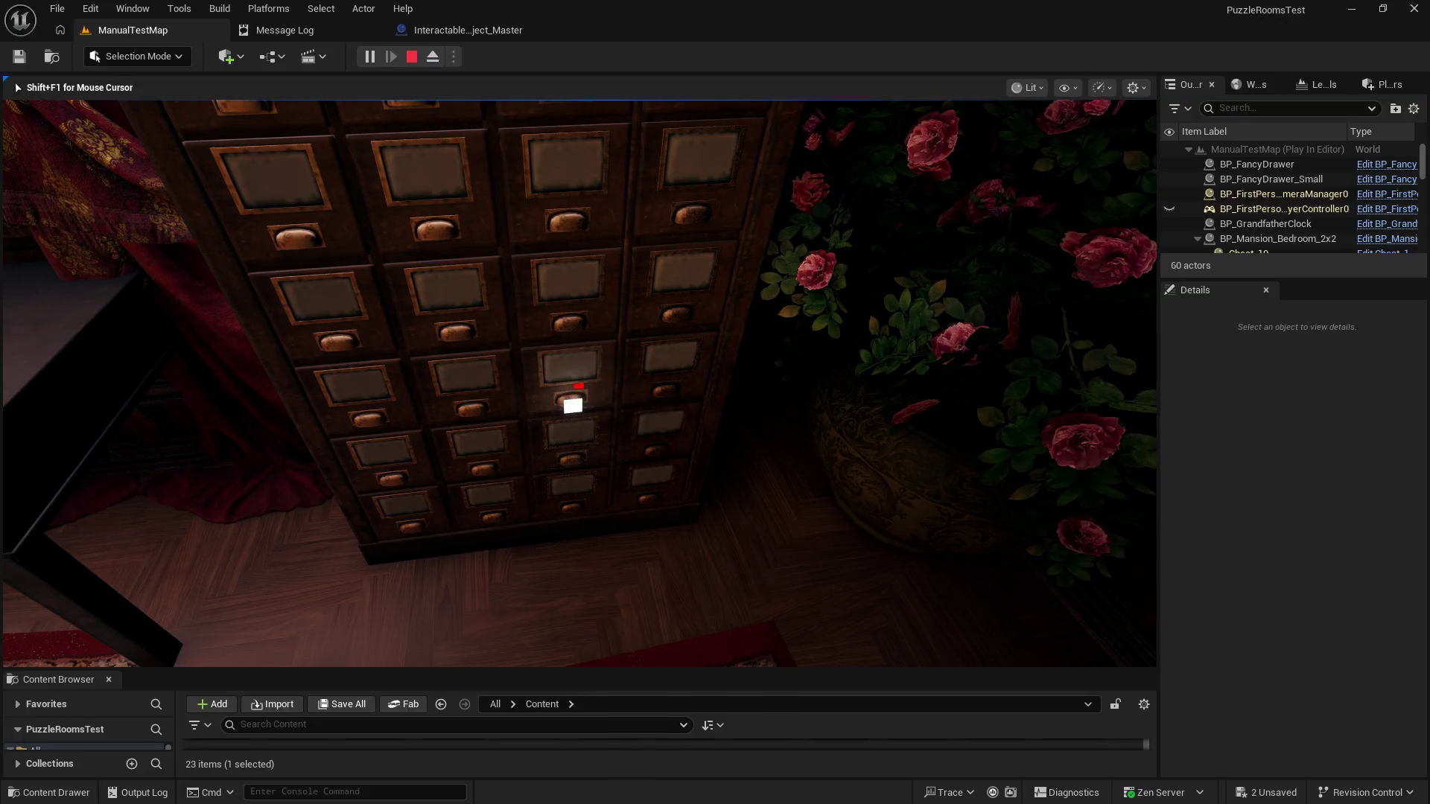
pyautogui.press('e')
pyautogui.press('e')
pyautogui.press('e')
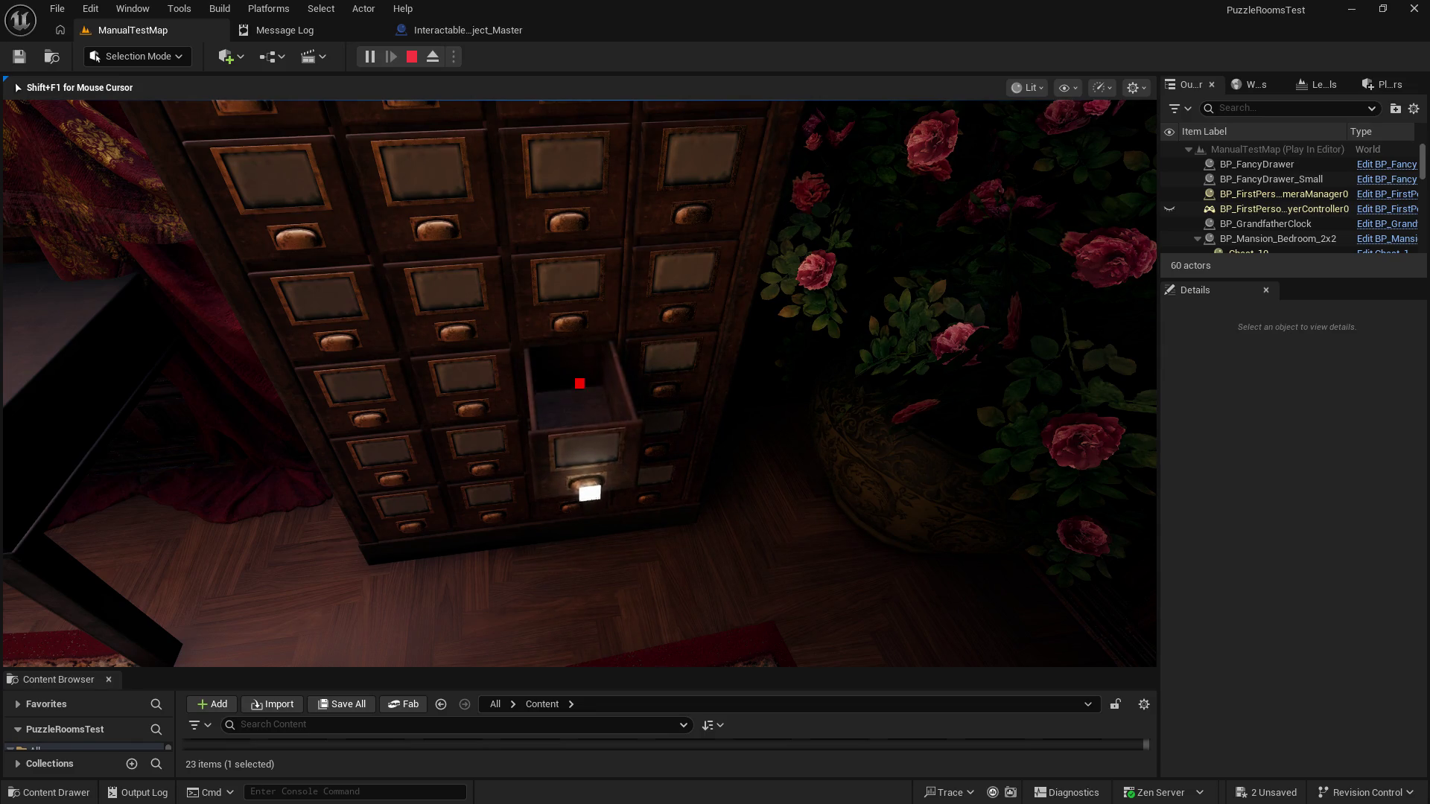
pyautogui.press('e')
pyautogui.hotkey('shift', 'F1')
pyautogui.click(412, 57)
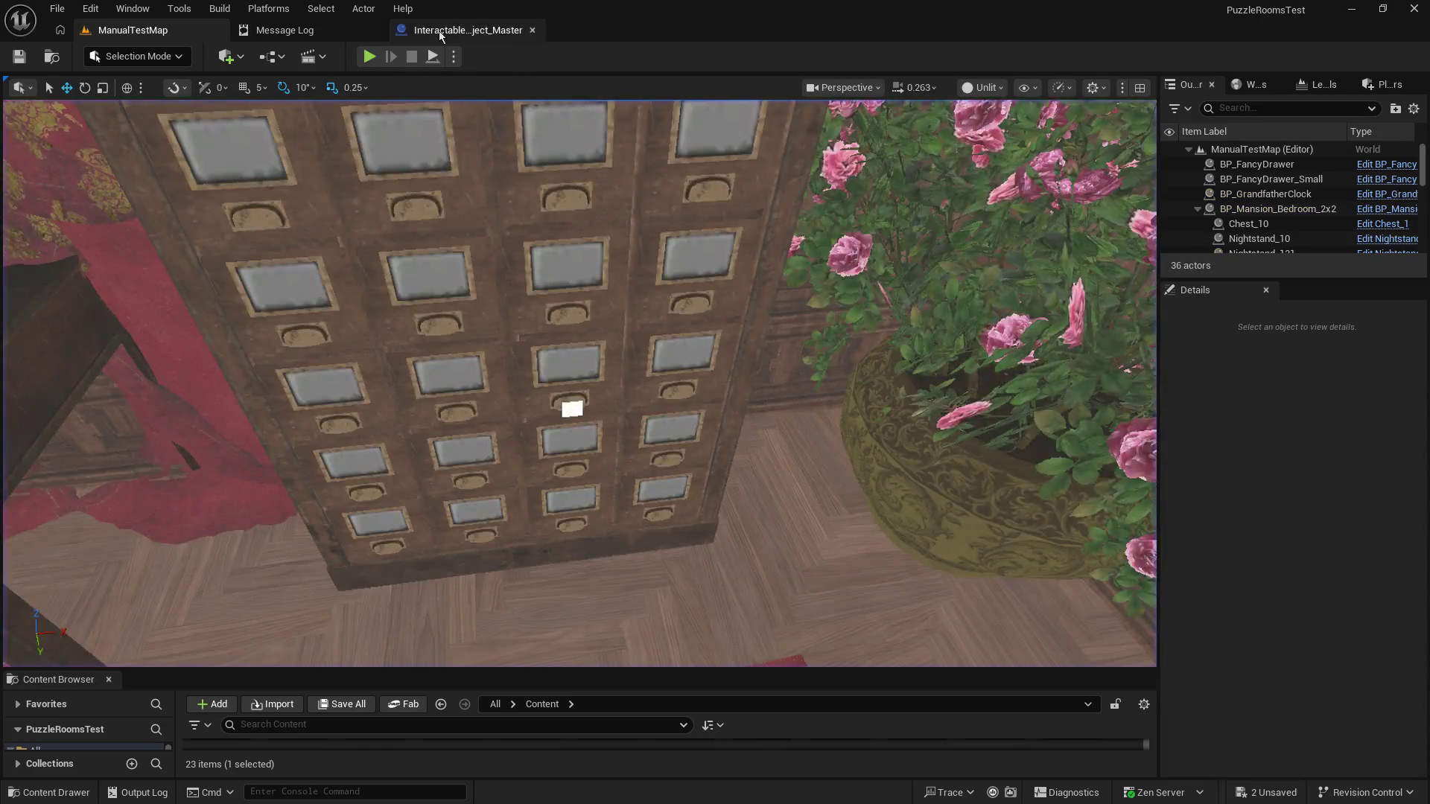
pyautogui.click(439, 30)
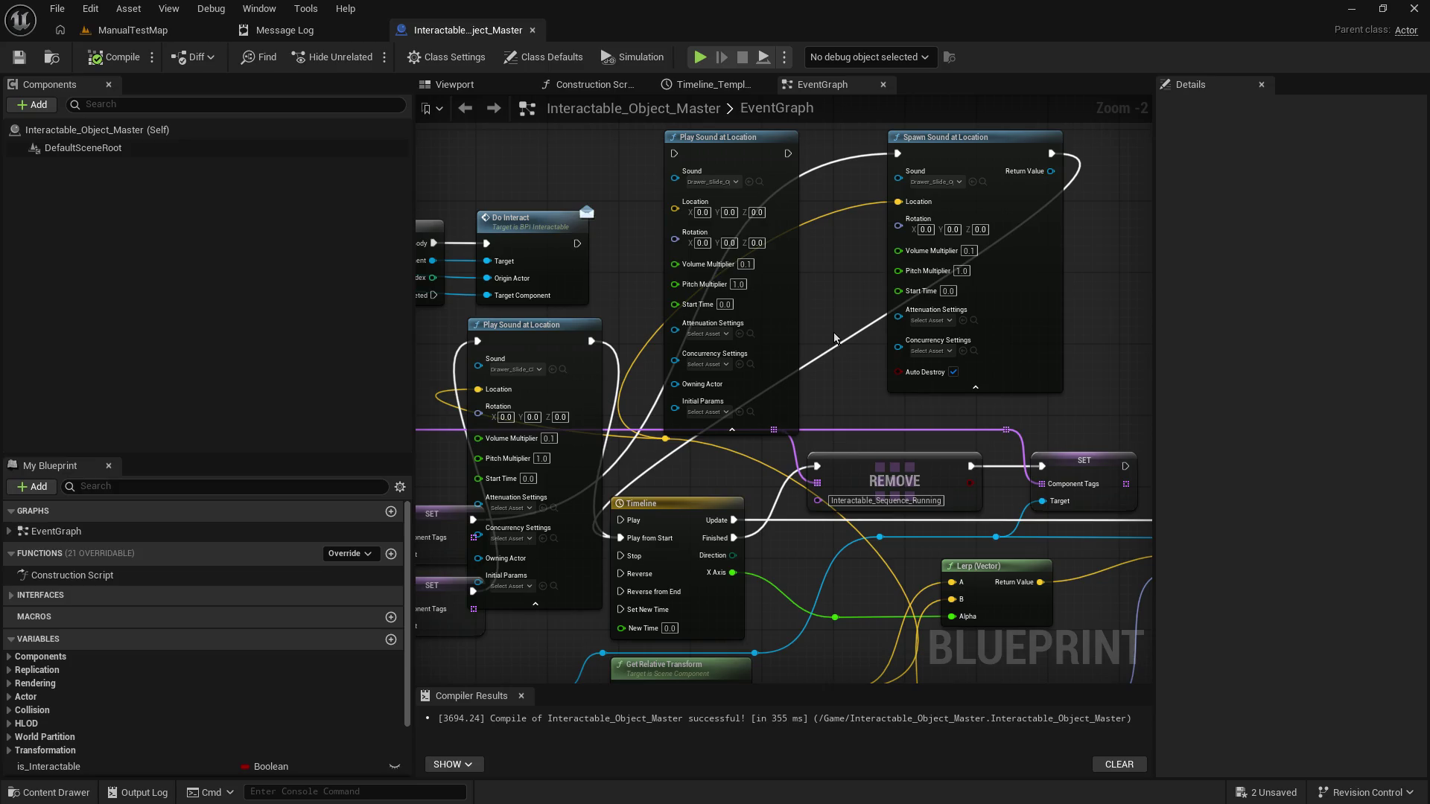
# Step: Delete the duplicate Play Sound at Location node and move Spawn Sound at Location into its place
pyautogui.click(767, 206)
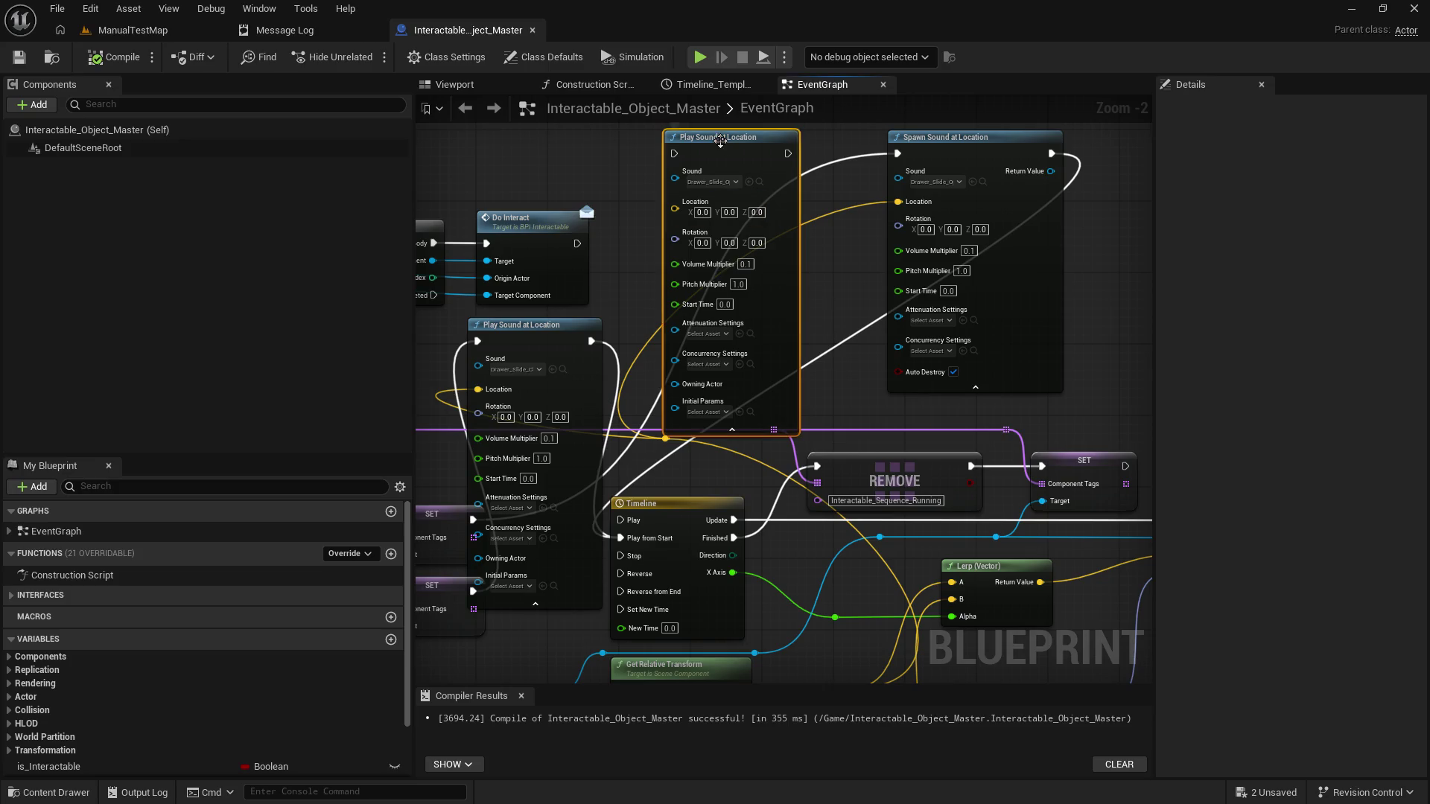
pyautogui.press('Delete')
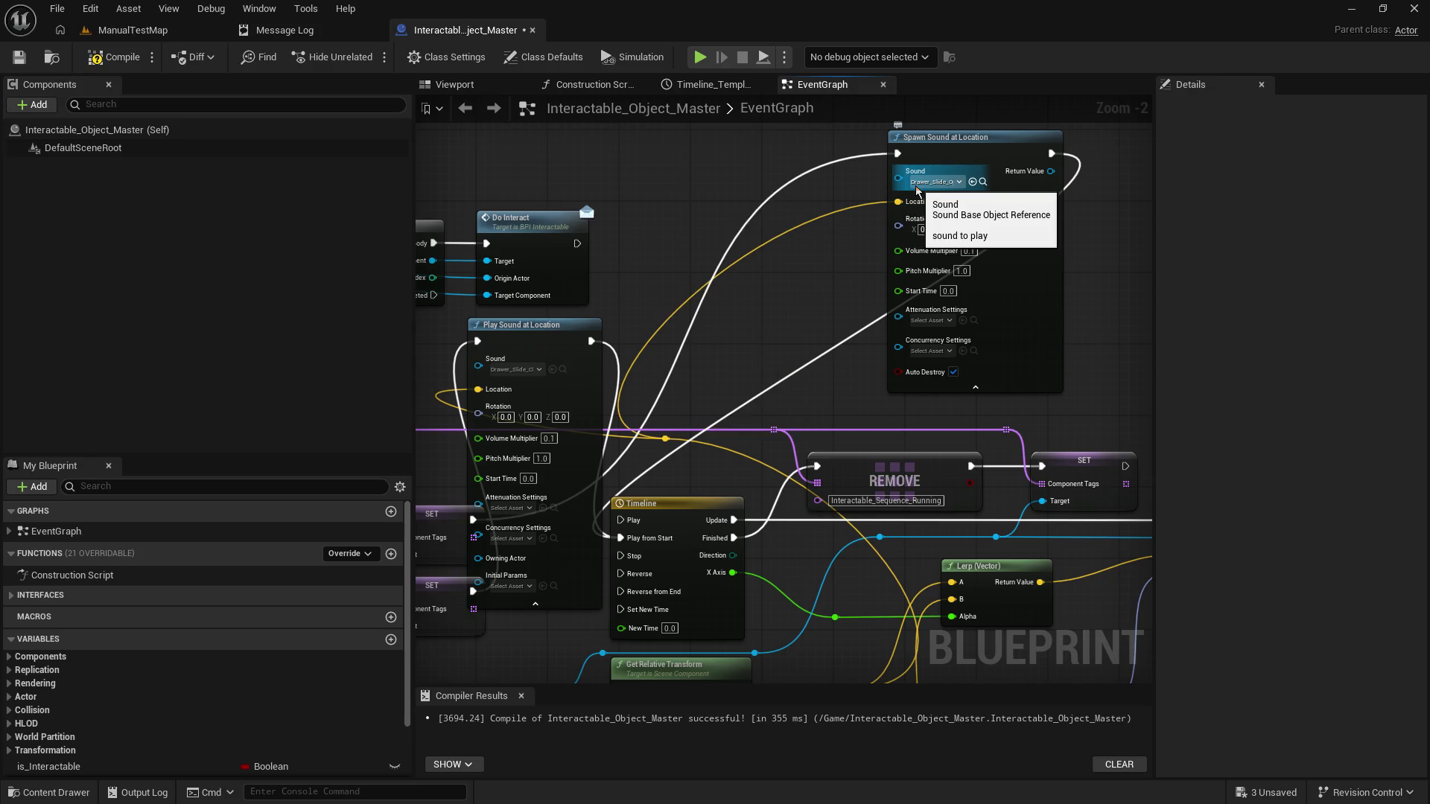
pyautogui.moveTo(944, 145); pyautogui.dragTo(754, 171)
pyautogui.click(986, 316)
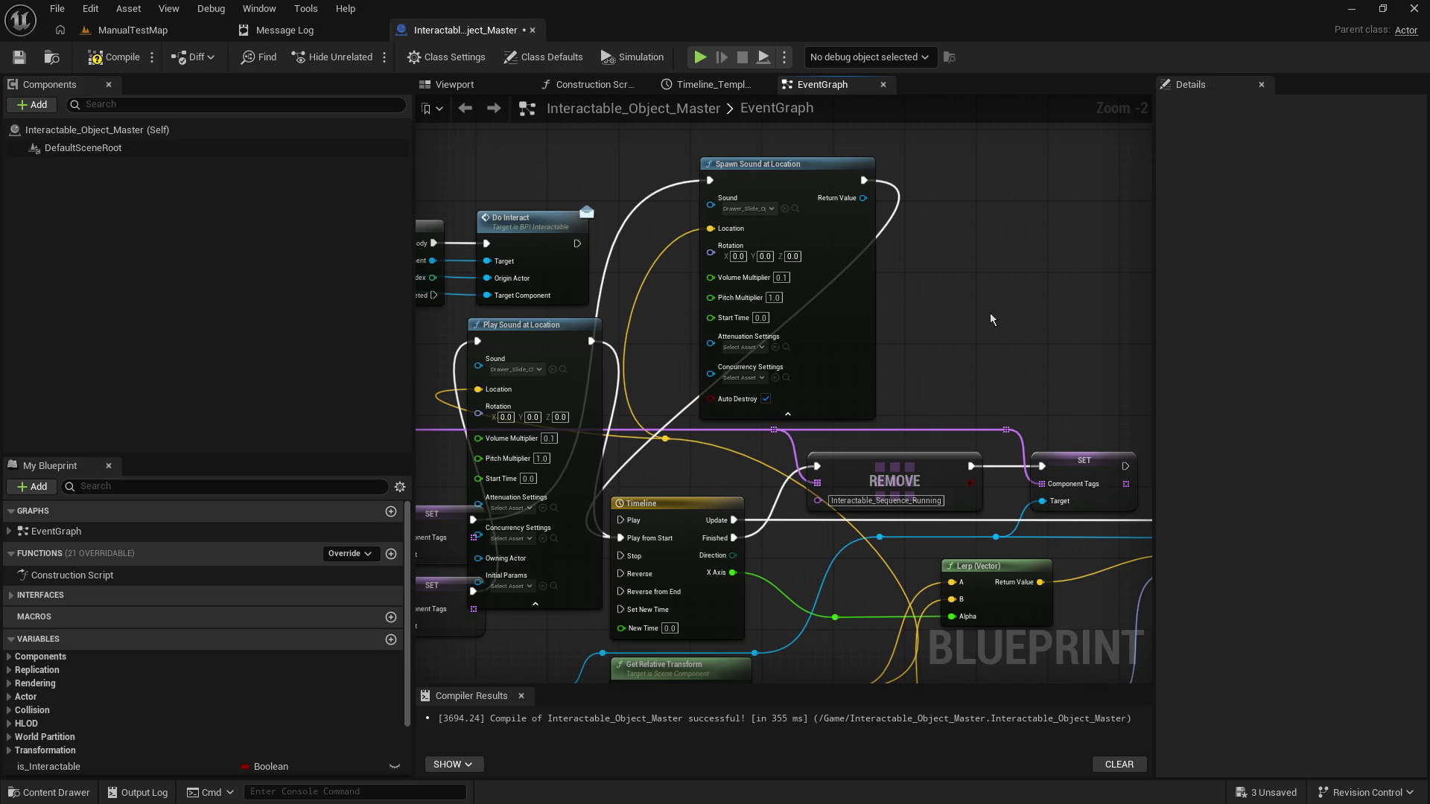
pyautogui.moveTo(997, 296); pyautogui.dragTo(1074, 271)
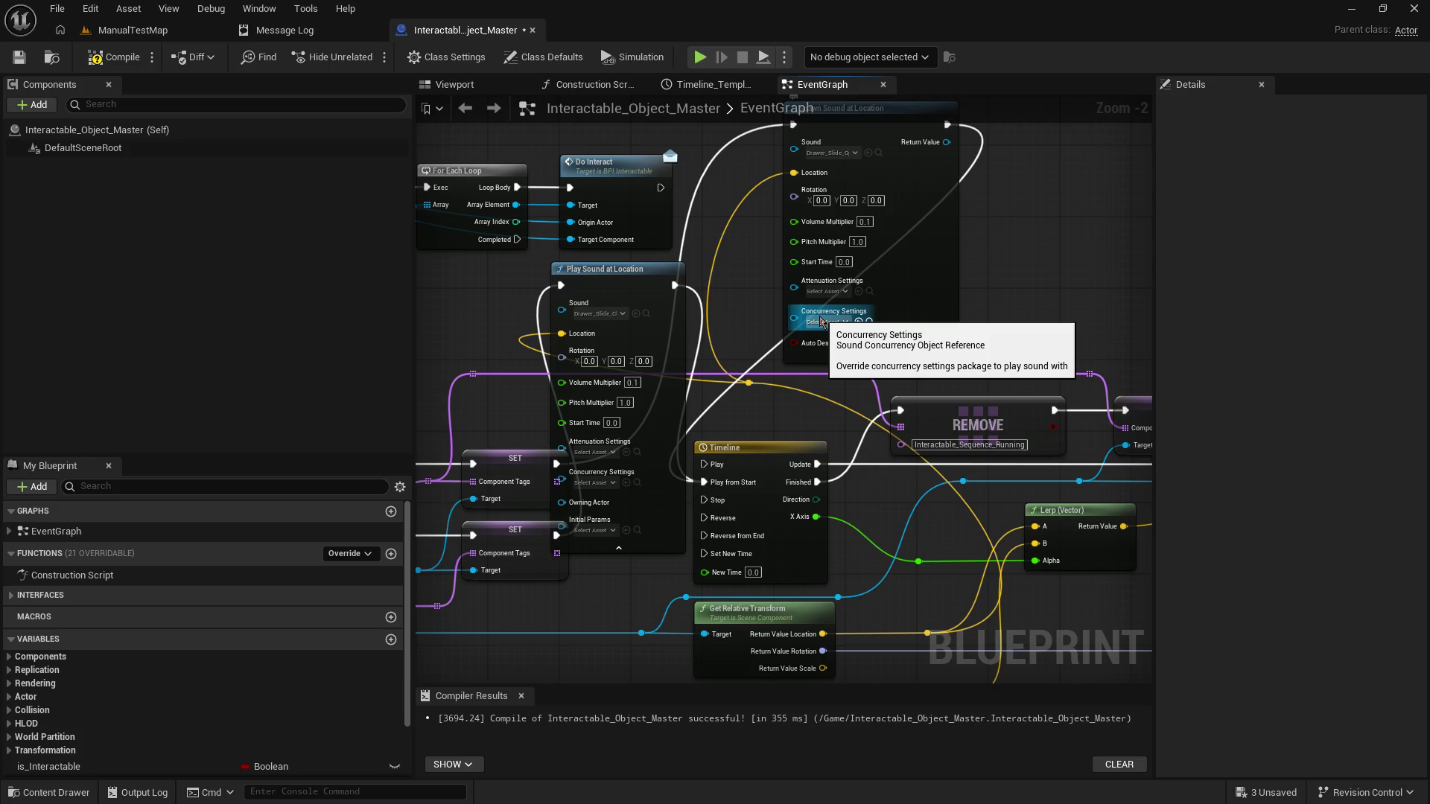
# Step: Save Interactable_Object_Master, return to ManualTestMap and start a play test
pyautogui.click(19, 56)
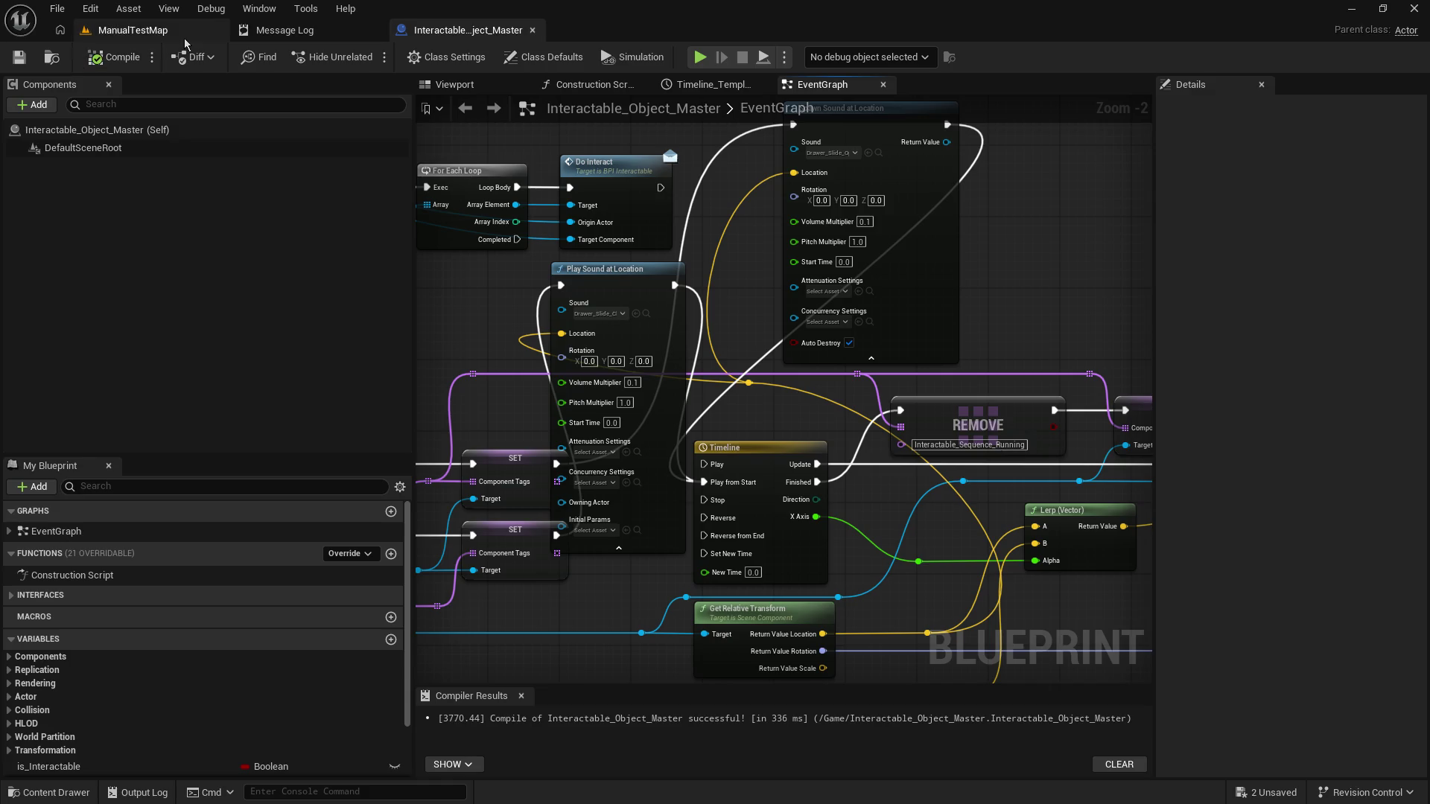
pyautogui.click(133, 30)
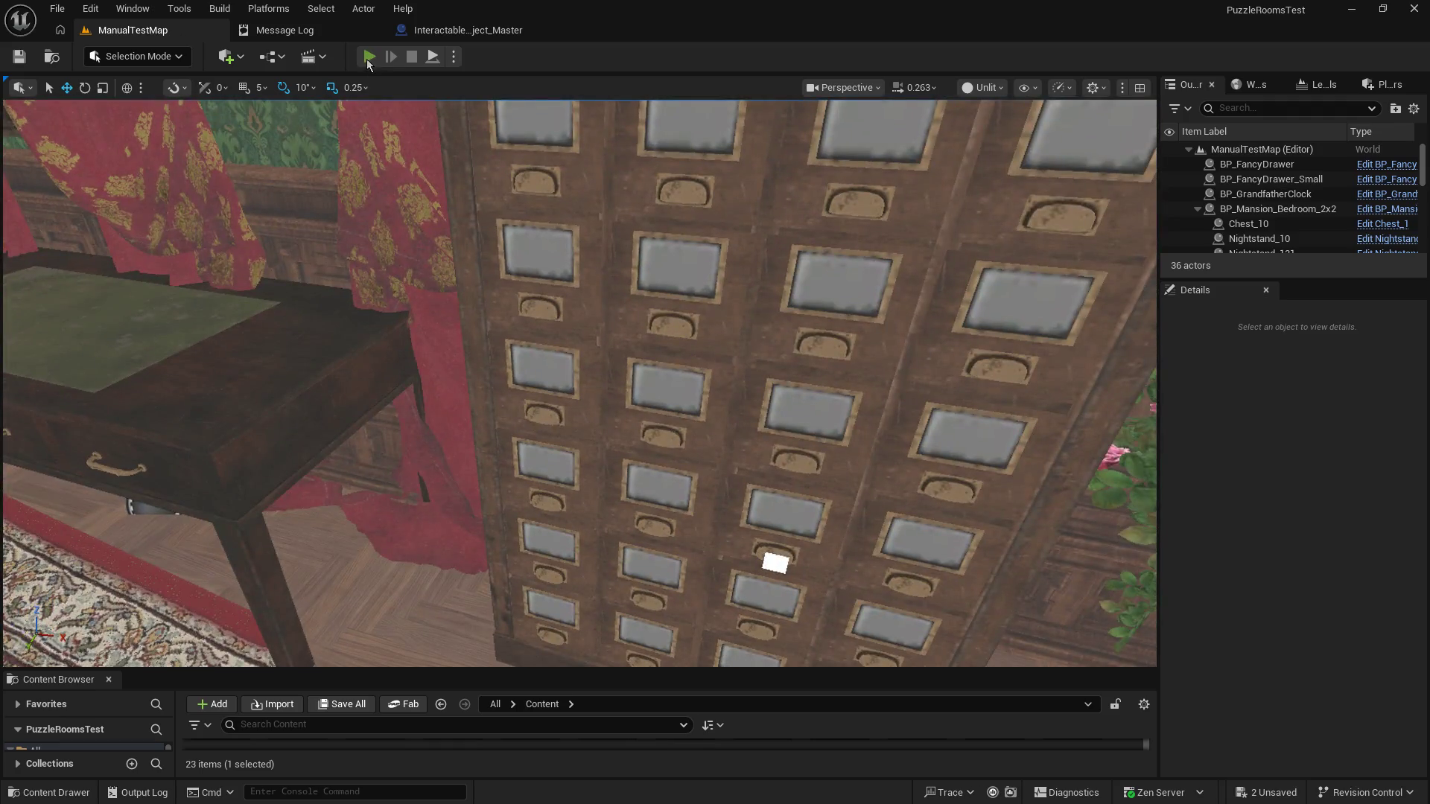
pyautogui.click(370, 56)
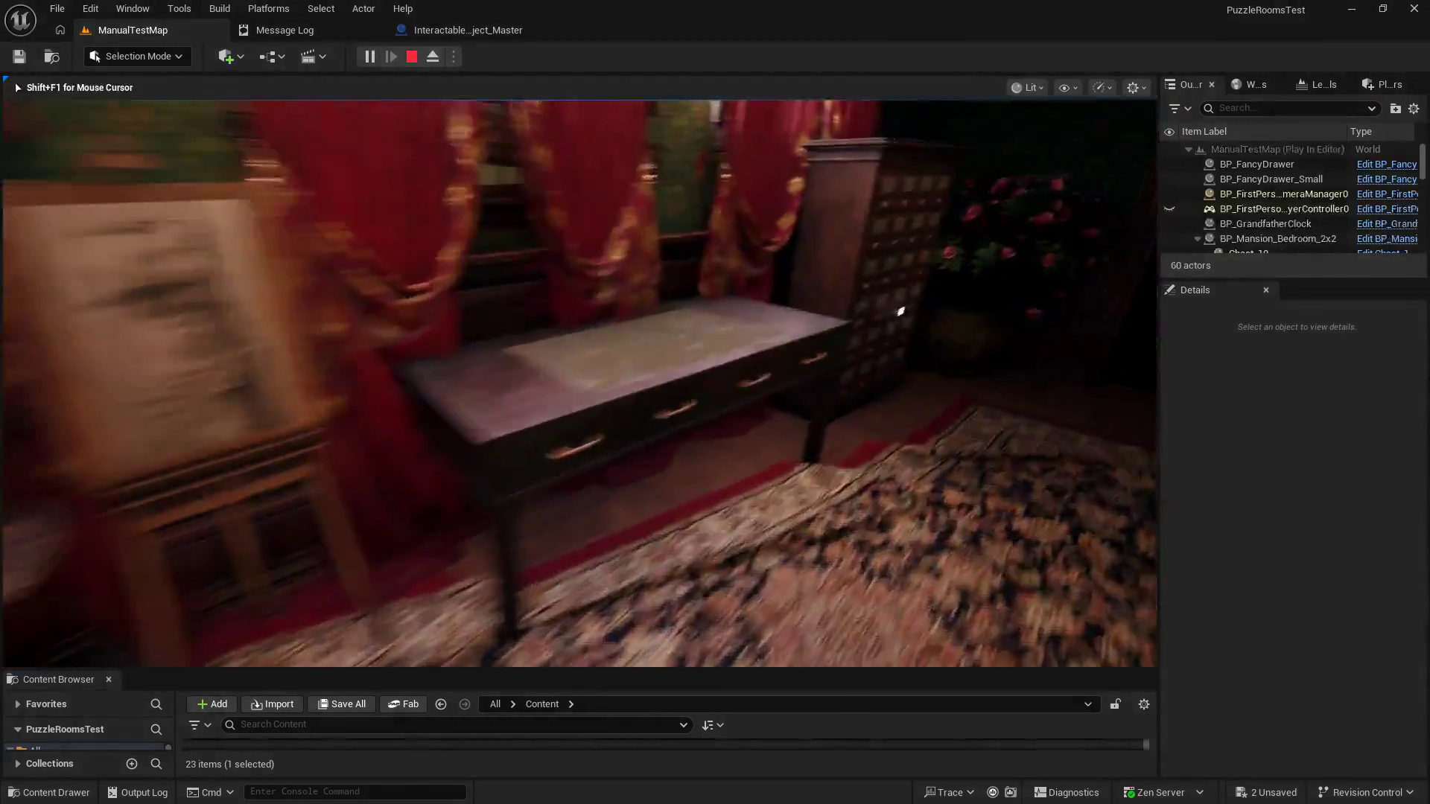
pyautogui.press('e')
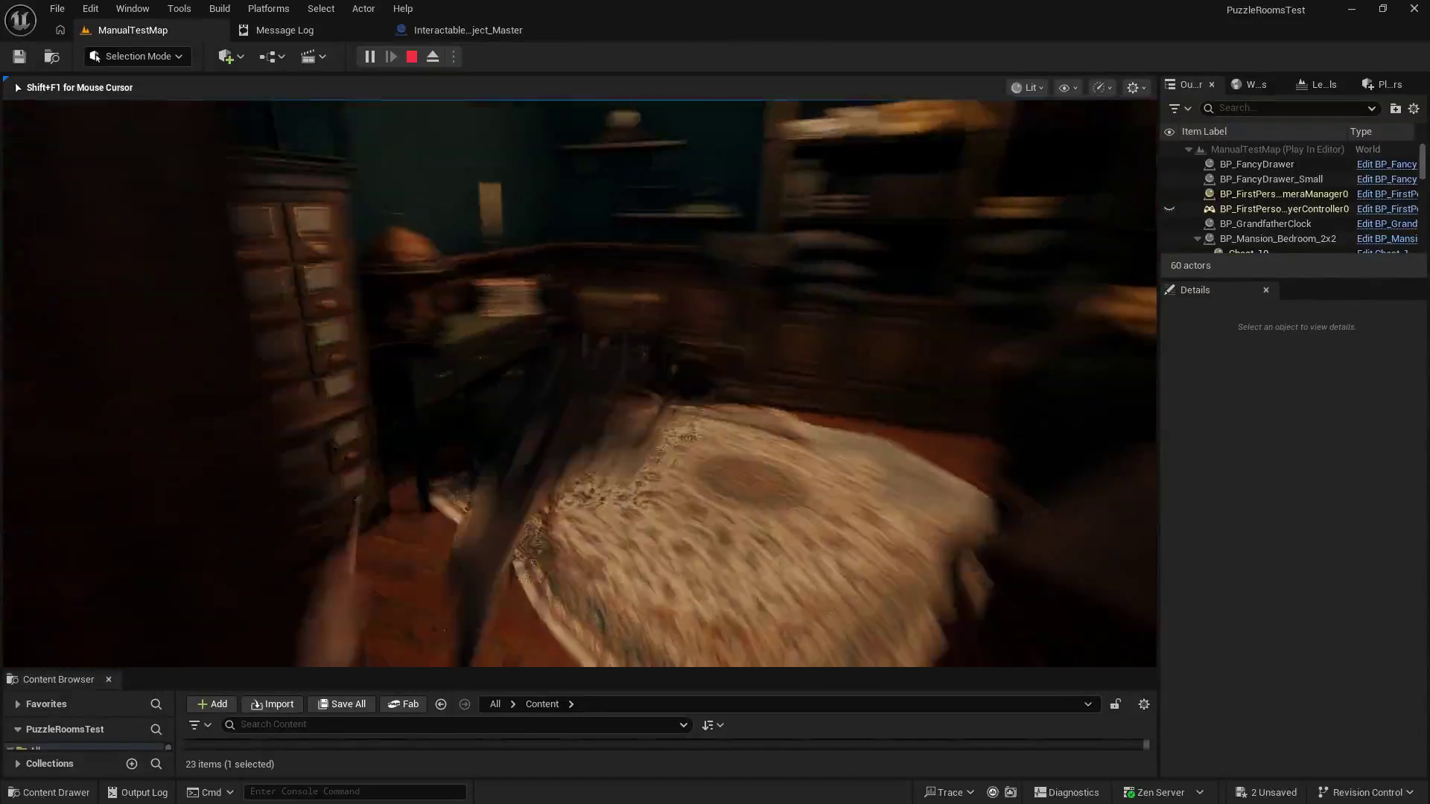
pyautogui.press('e')
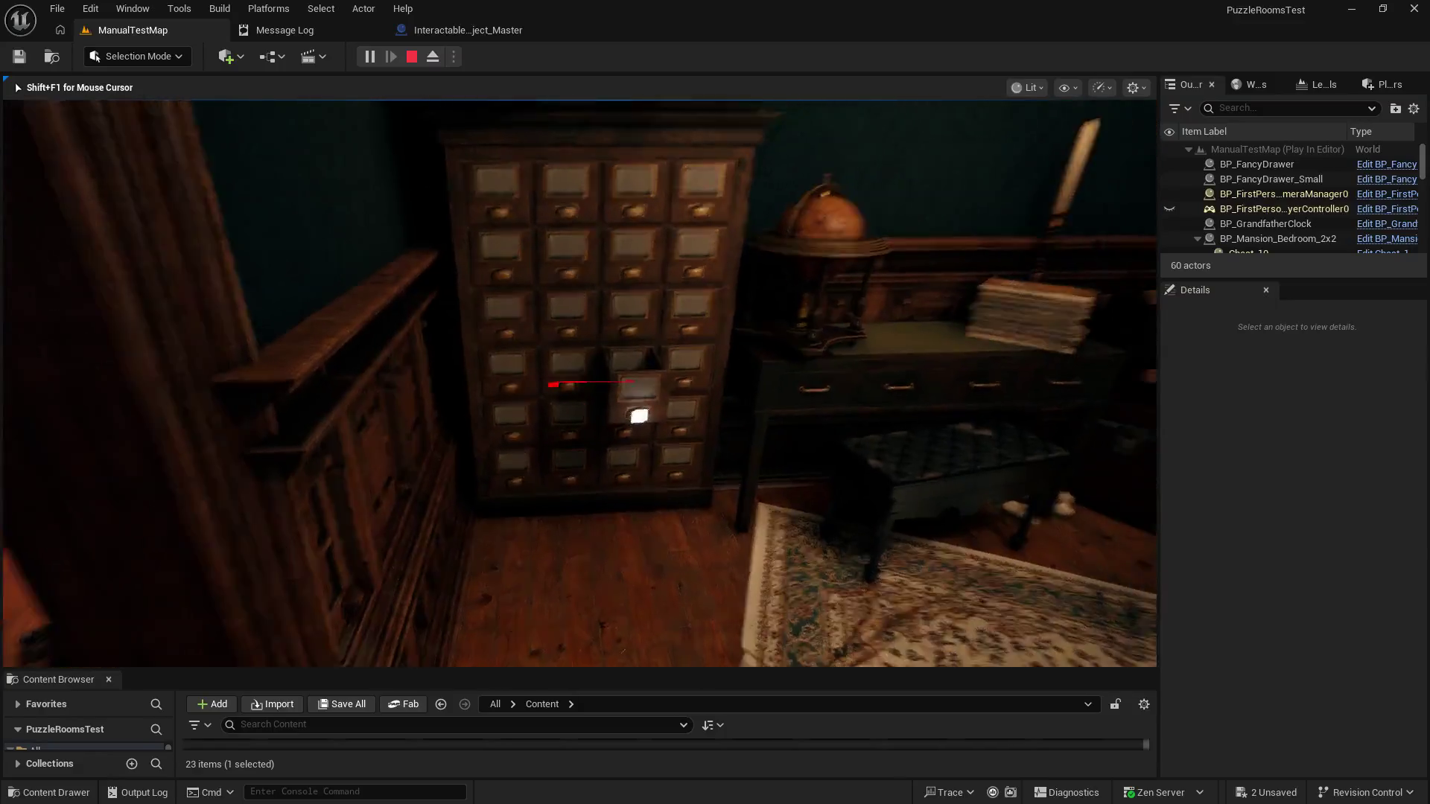
pyautogui.press('w')
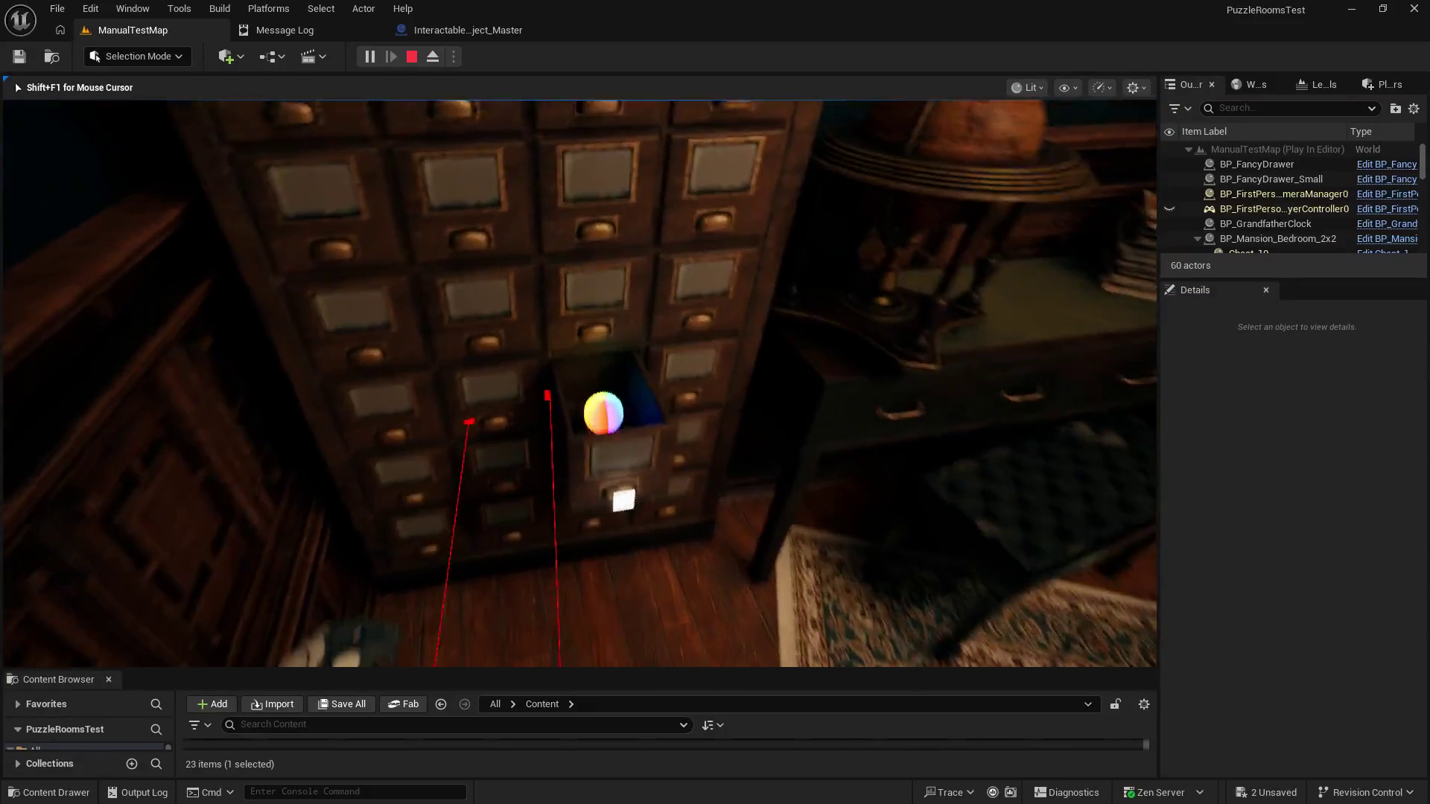
pyautogui.moveTo(579, 383)
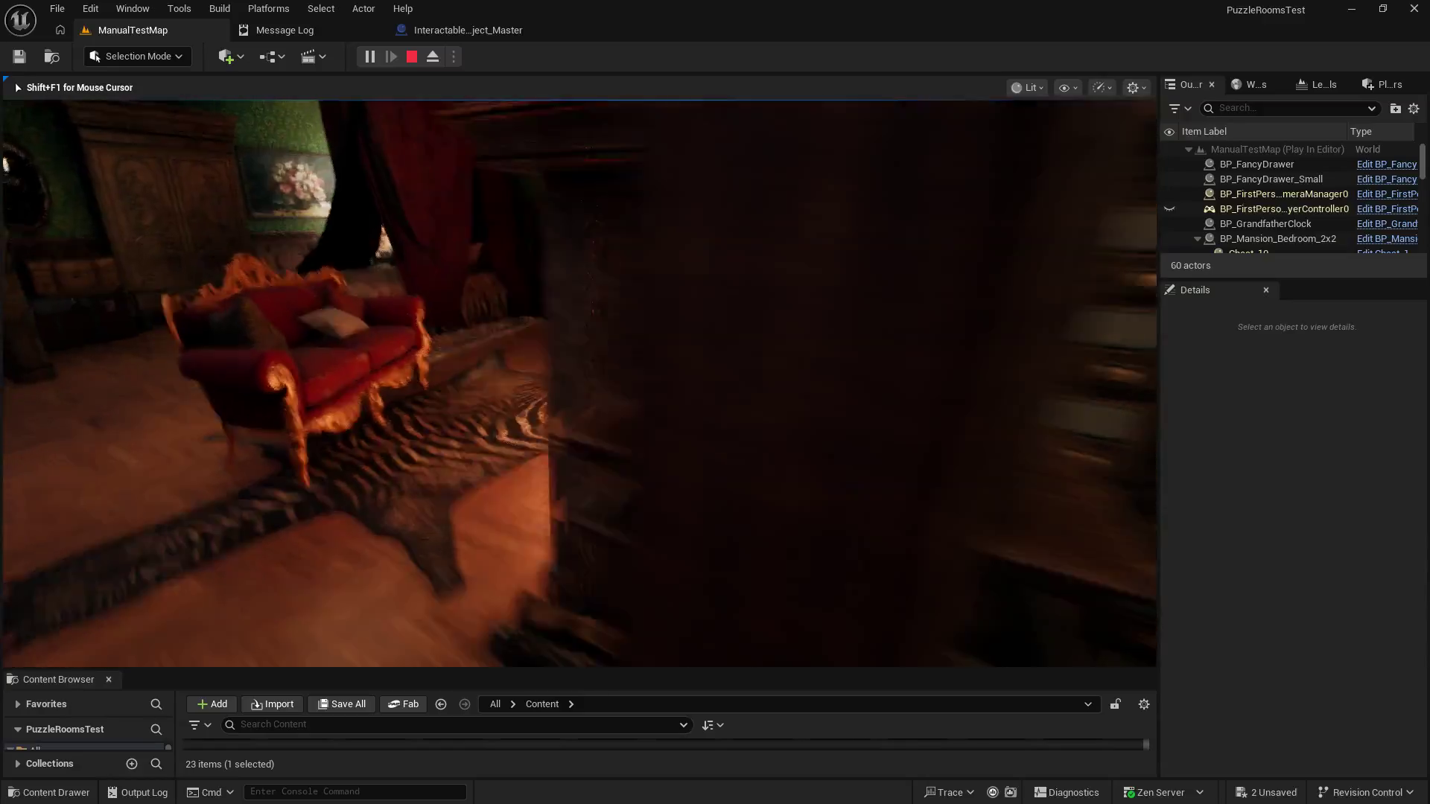
pyautogui.press('w')
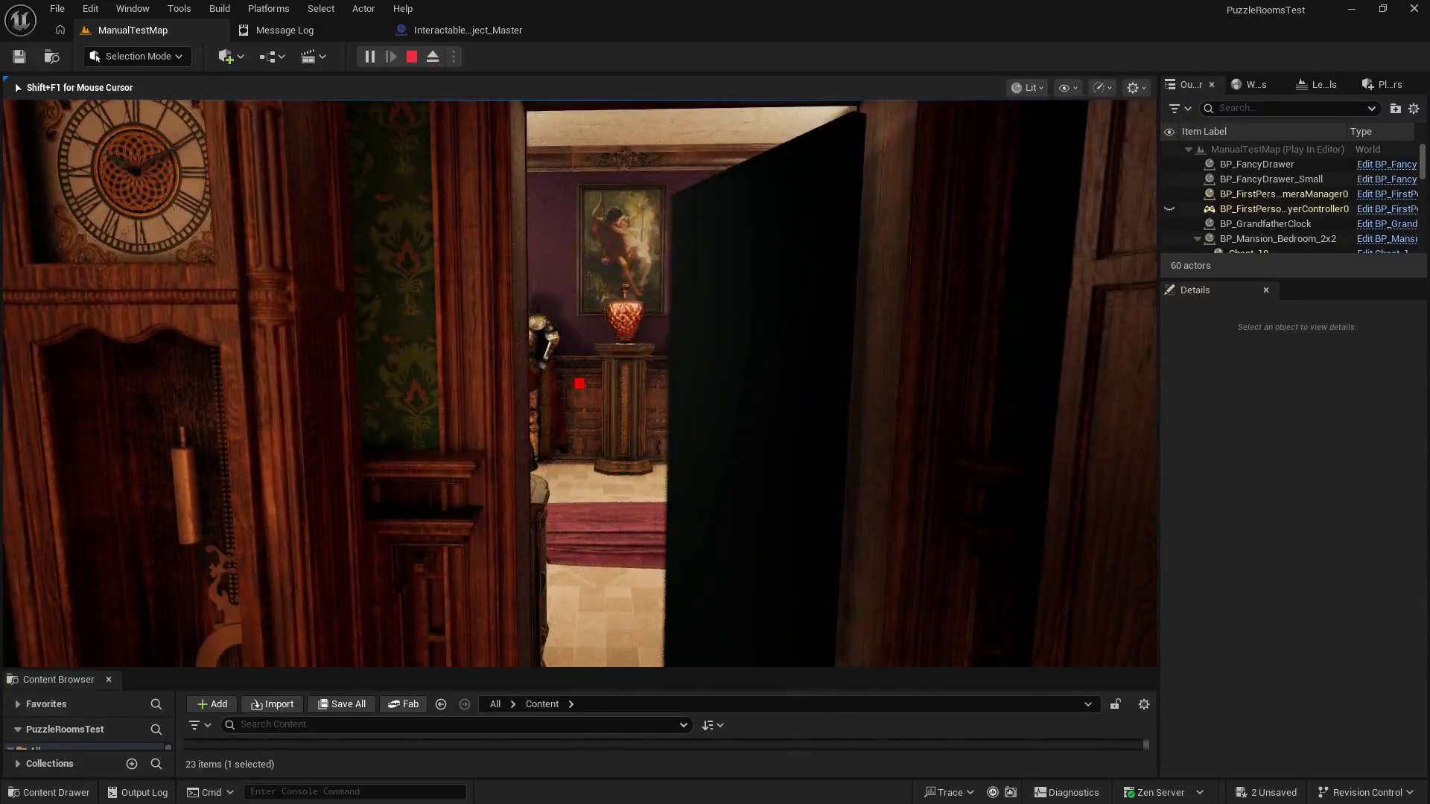
pyautogui.press('w')
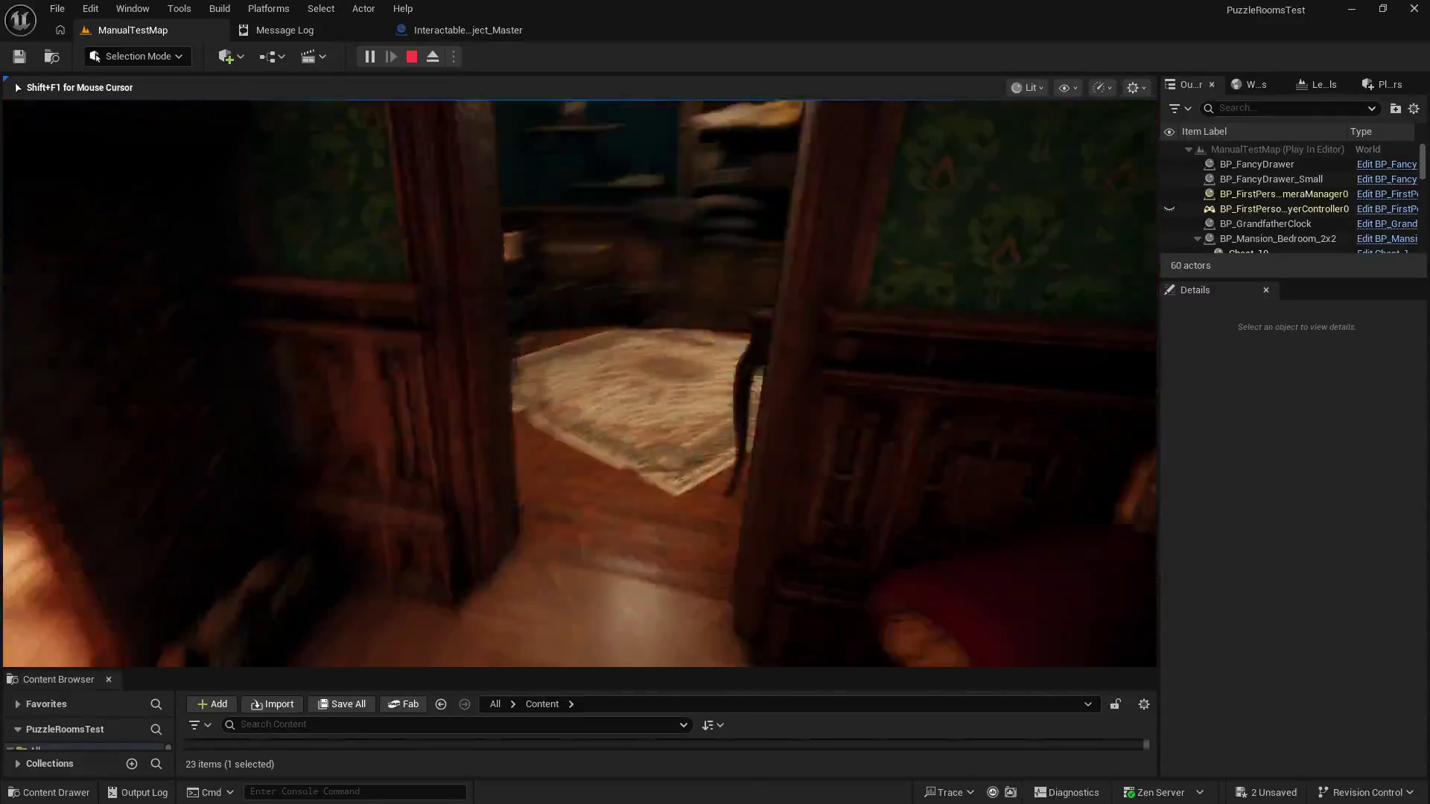
pyautogui.press('Escape')
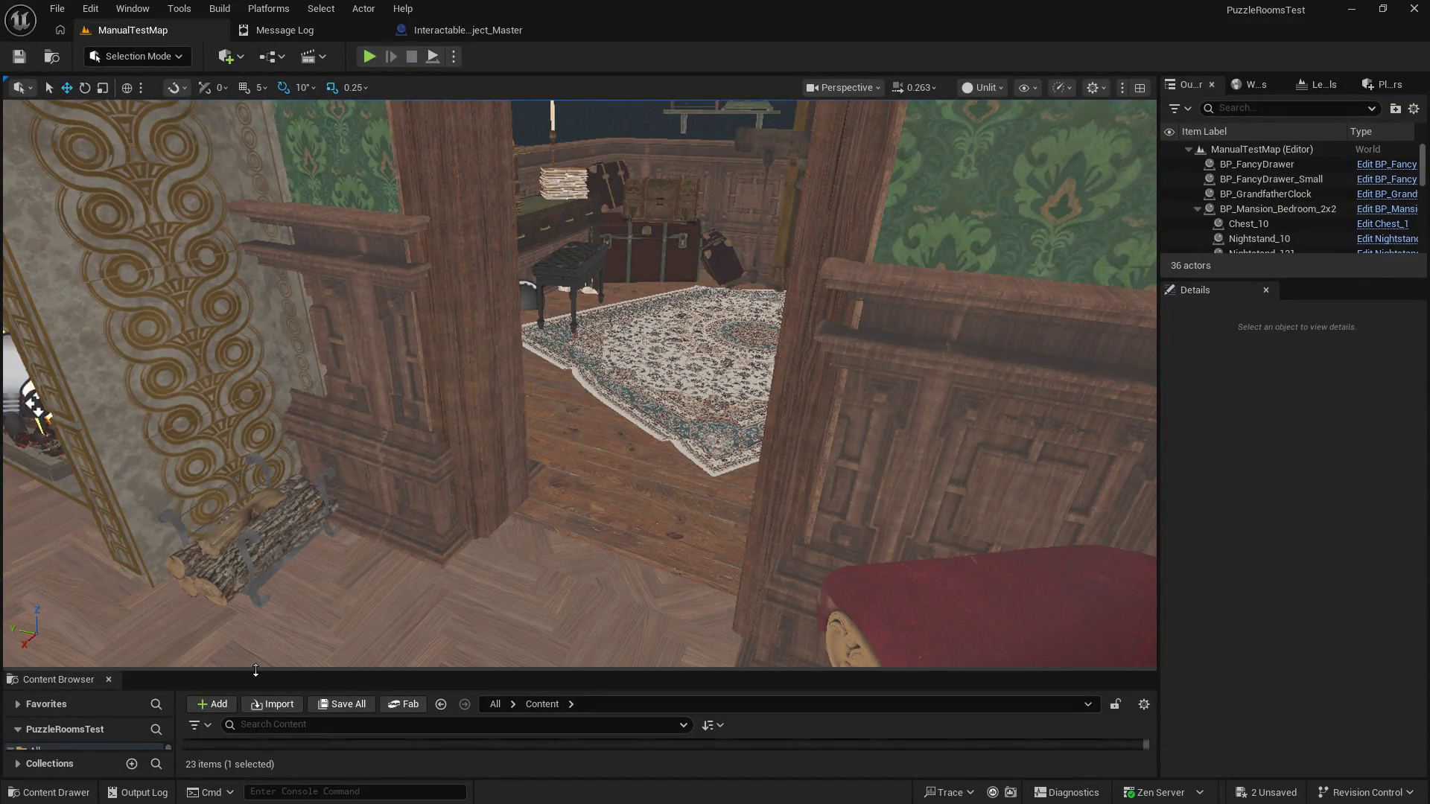
pyautogui.moveTo(253, 664); pyautogui.dragTo(335, 339)
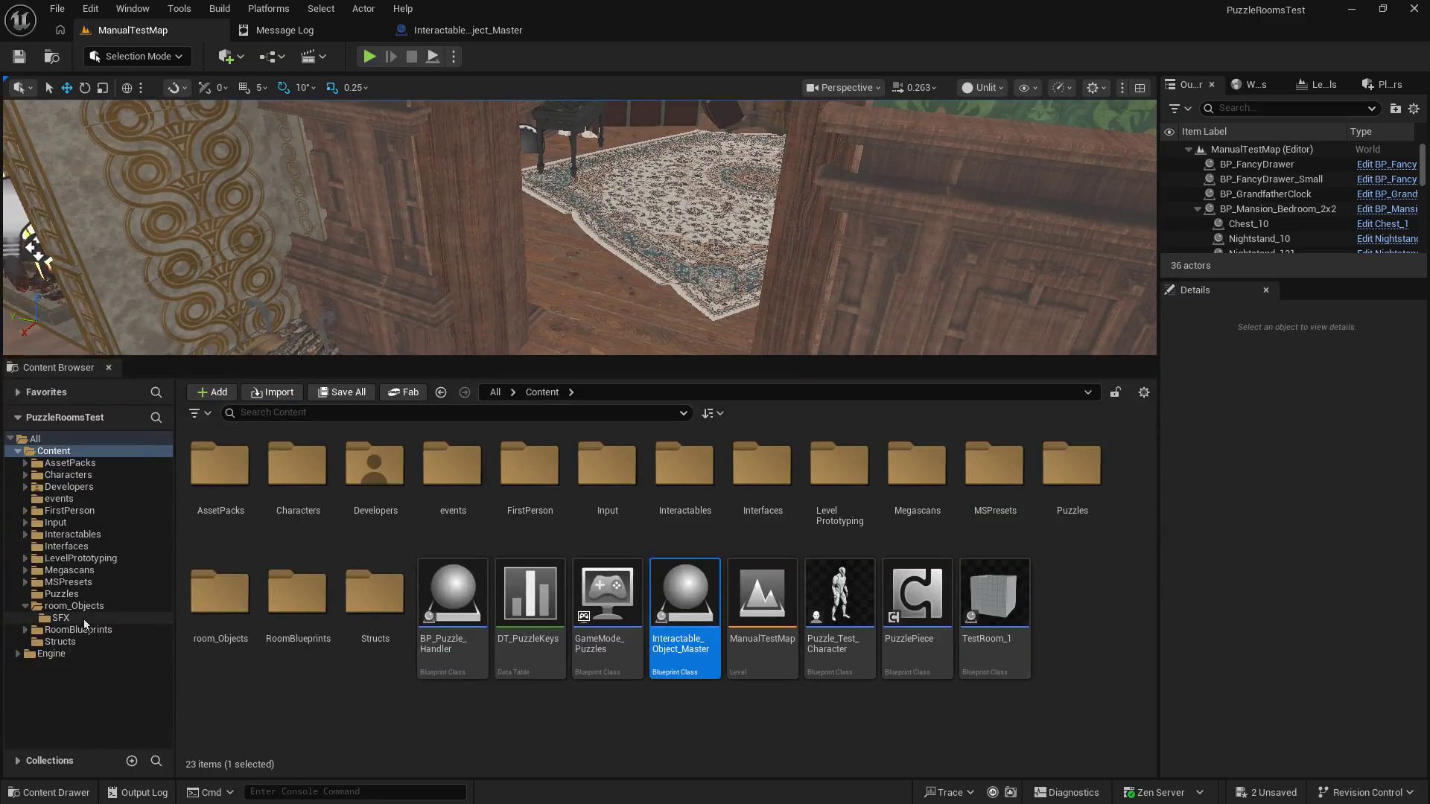
# Step: Open BP_Mansion_Closet_1x1 from the room_Objects > RoomBlueprints folder
pyautogui.click(74, 605)
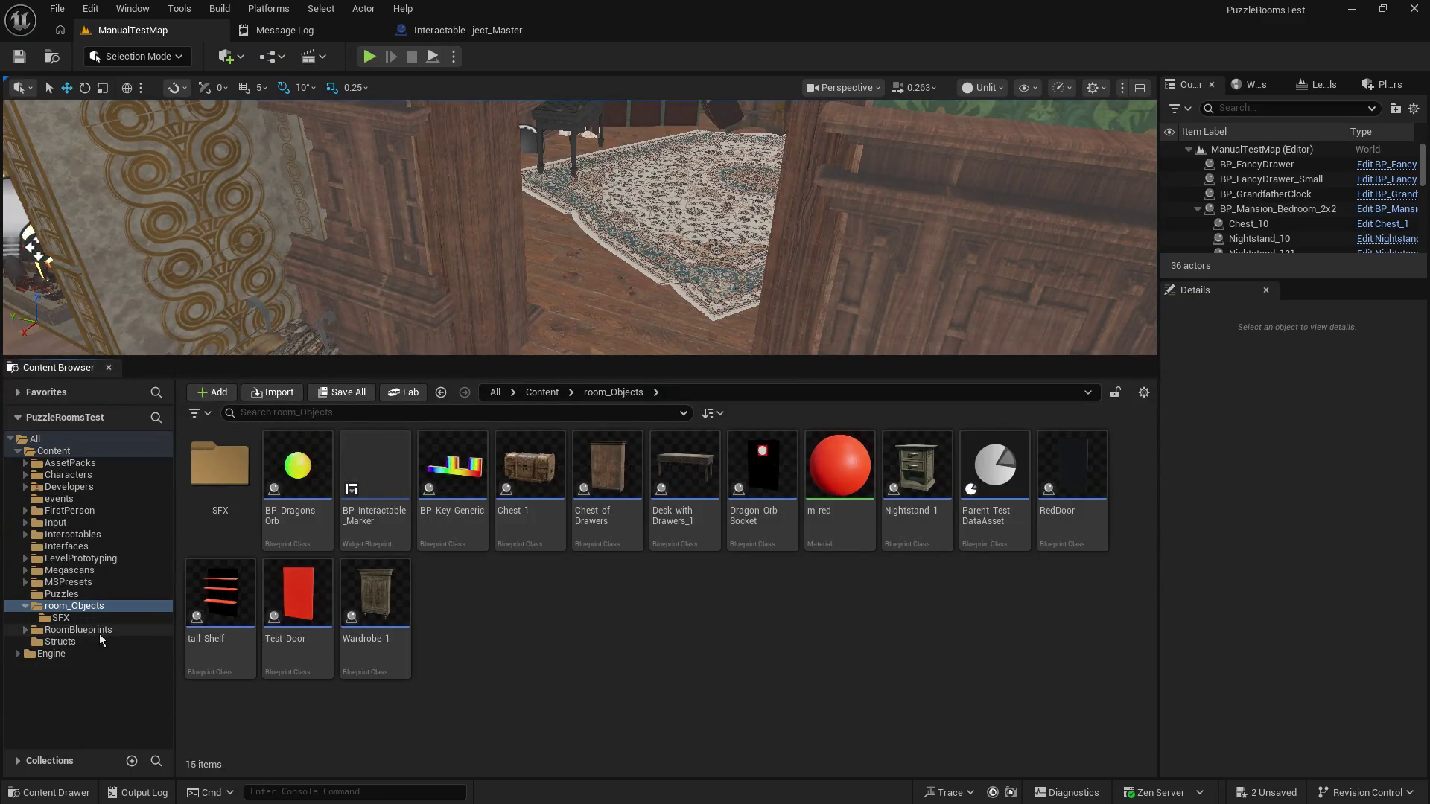
pyautogui.click(96, 630)
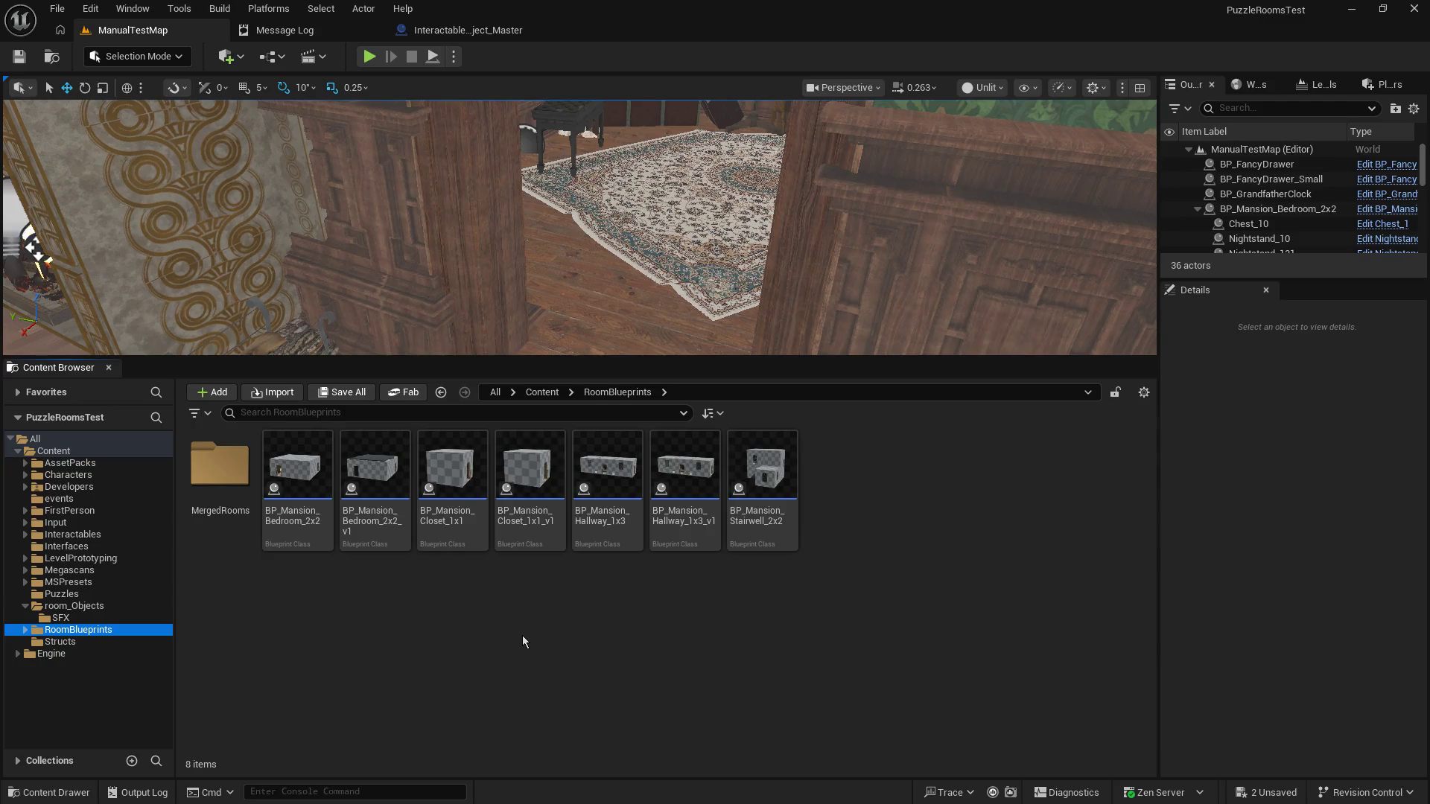
pyautogui.click(468, 469)
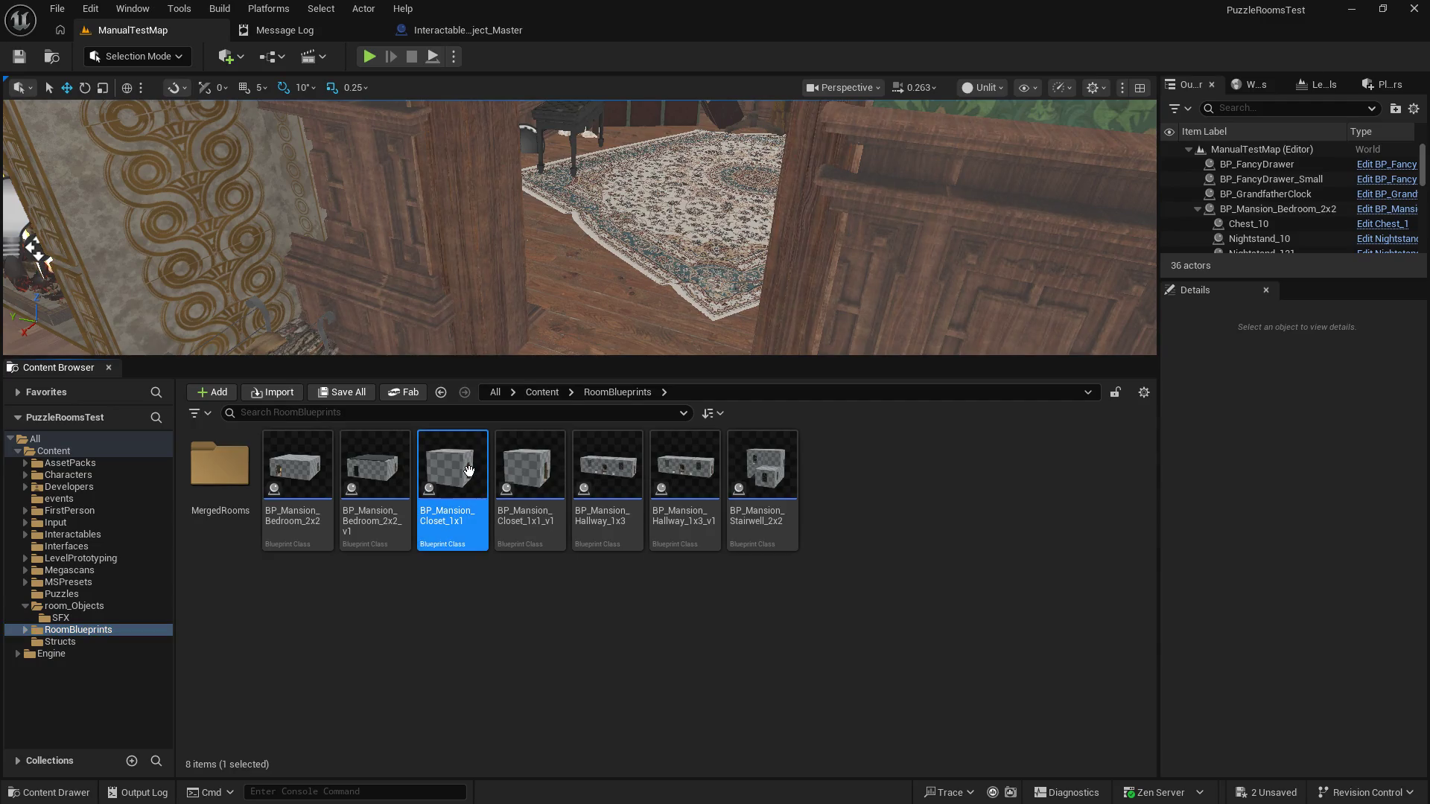
pyautogui.doubleClick(468, 470)
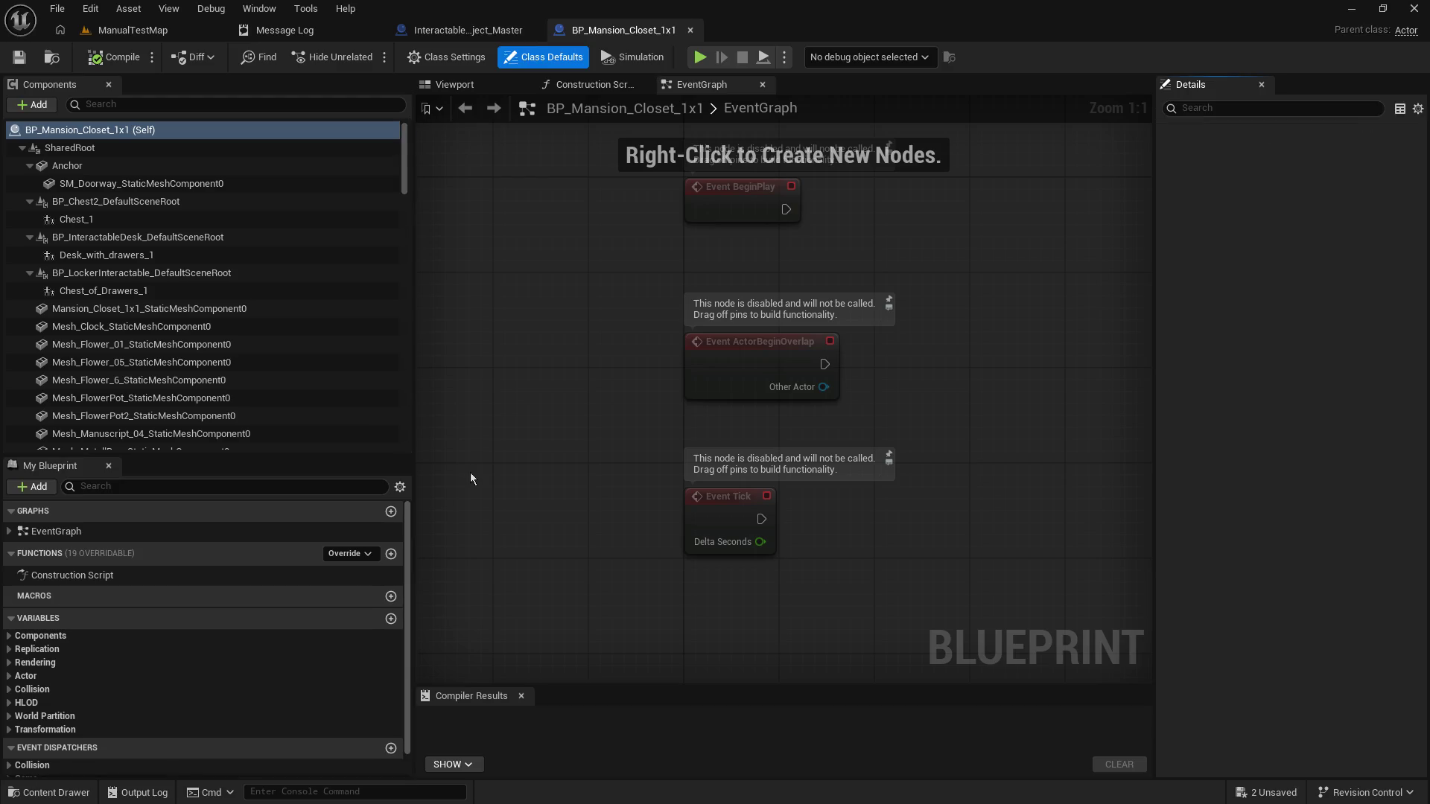
# Step: In the closet's 3D preview, delete Chest_of_Drawers_1 and restore it with Ctrl+Z
pyautogui.click(481, 88)
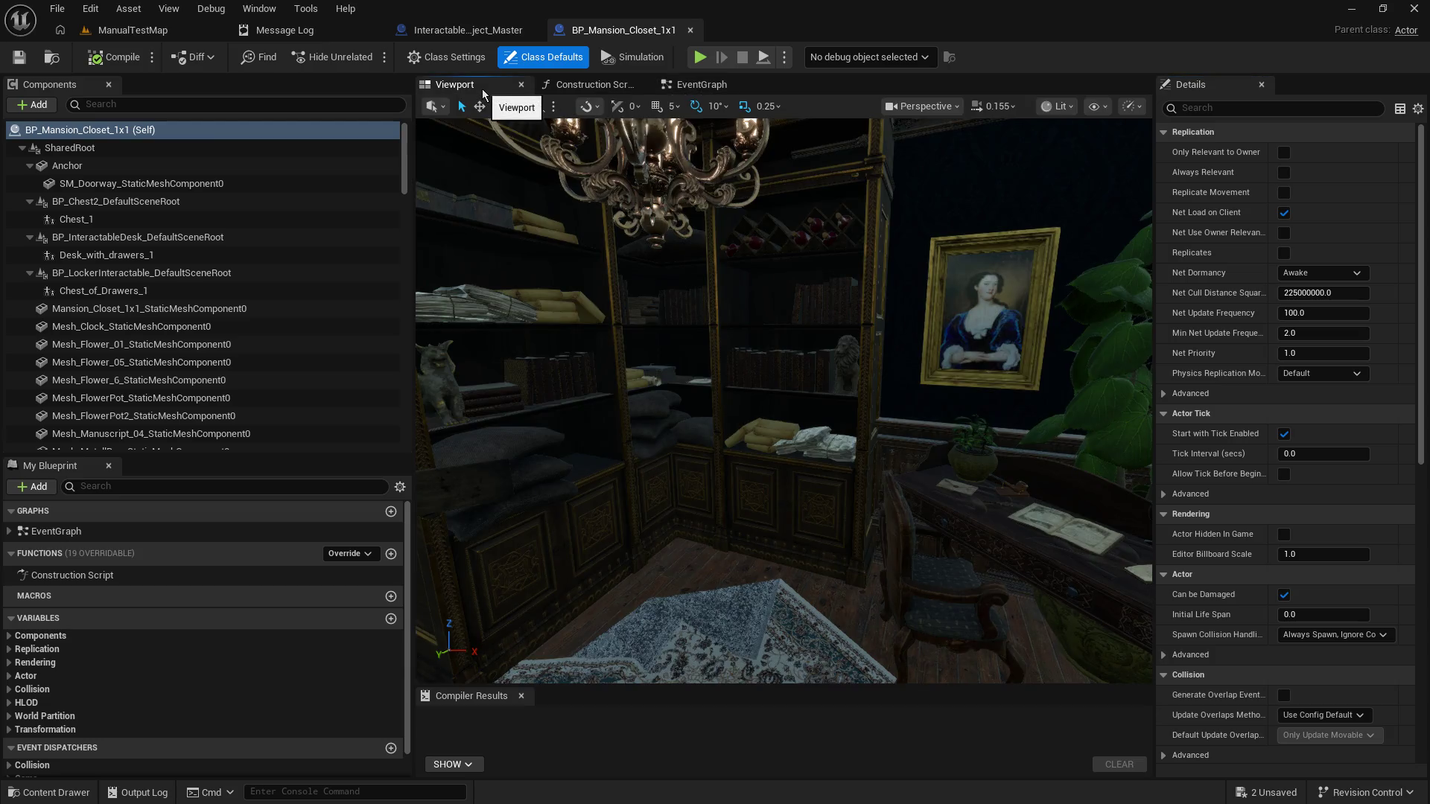
pyautogui.moveTo(670, 373); pyautogui.dragTo(552, 335)
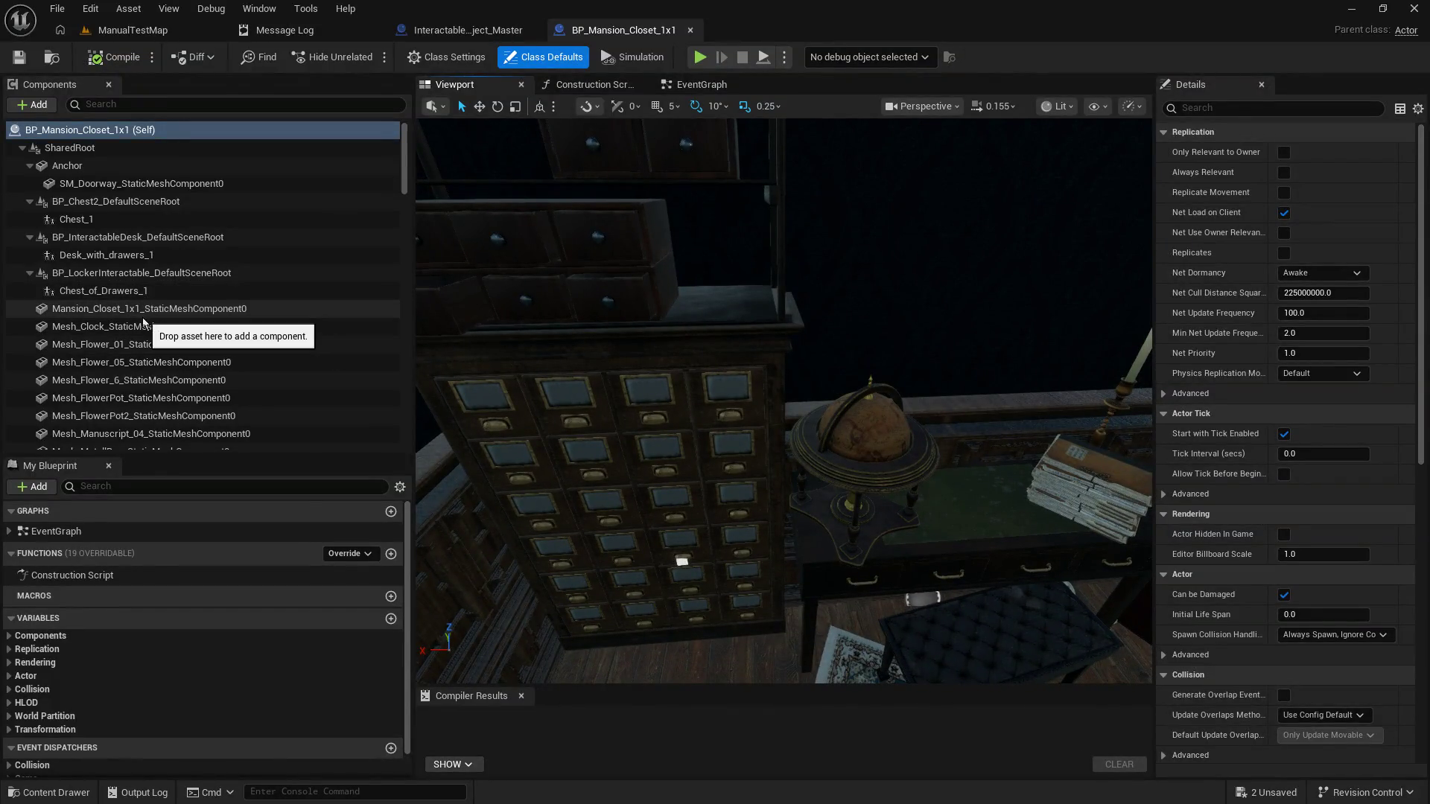
pyautogui.click(138, 259)
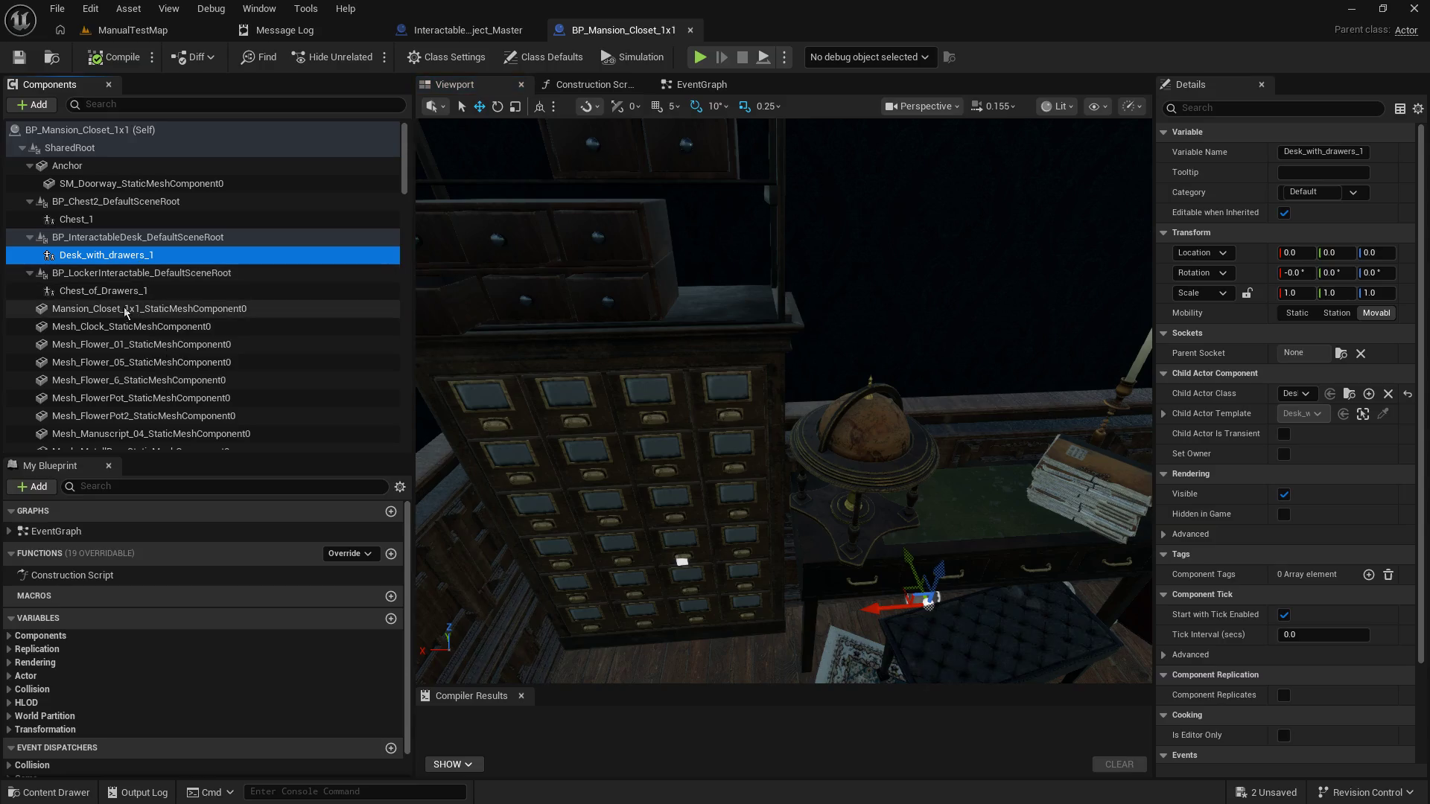
pyautogui.click(119, 292)
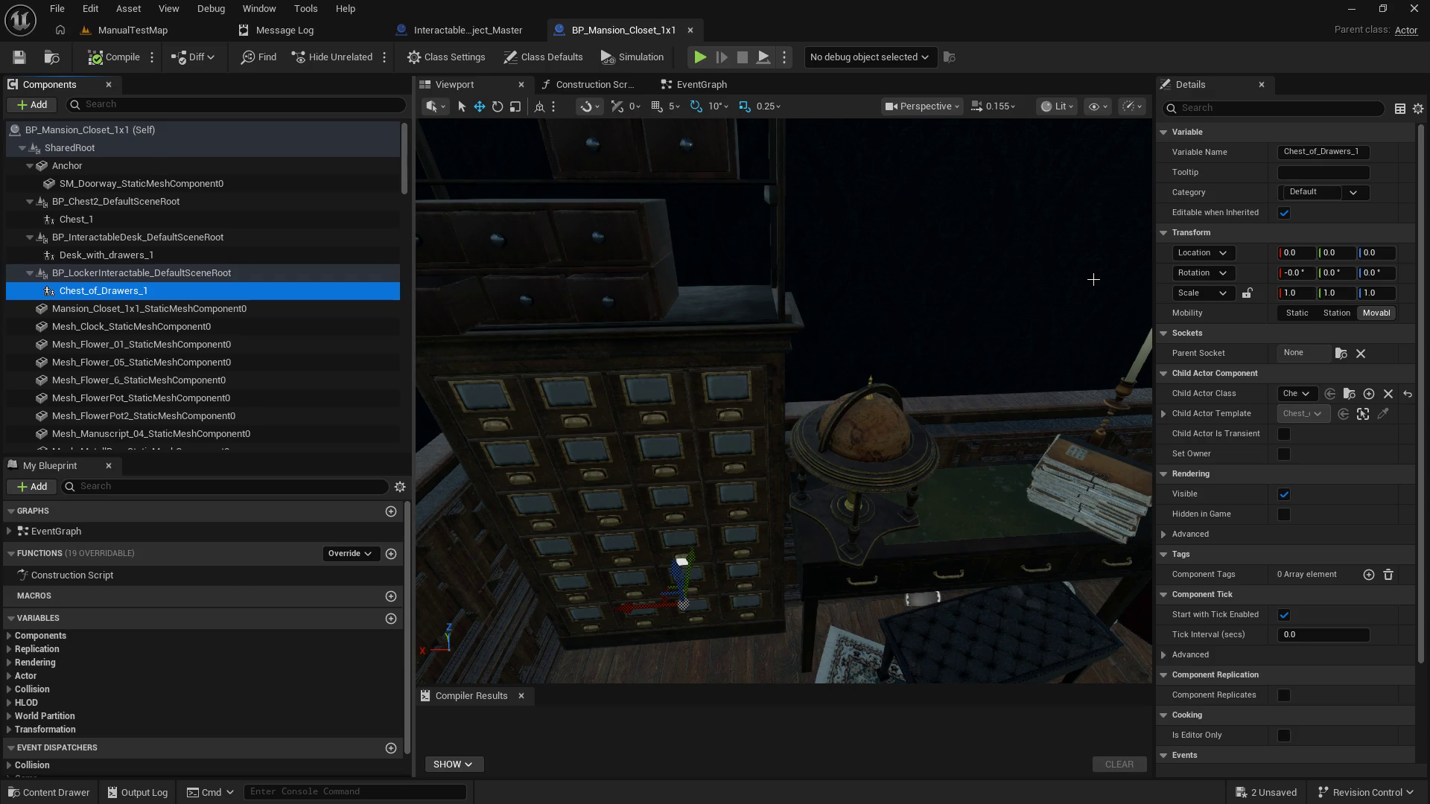
pyautogui.press('Delete')
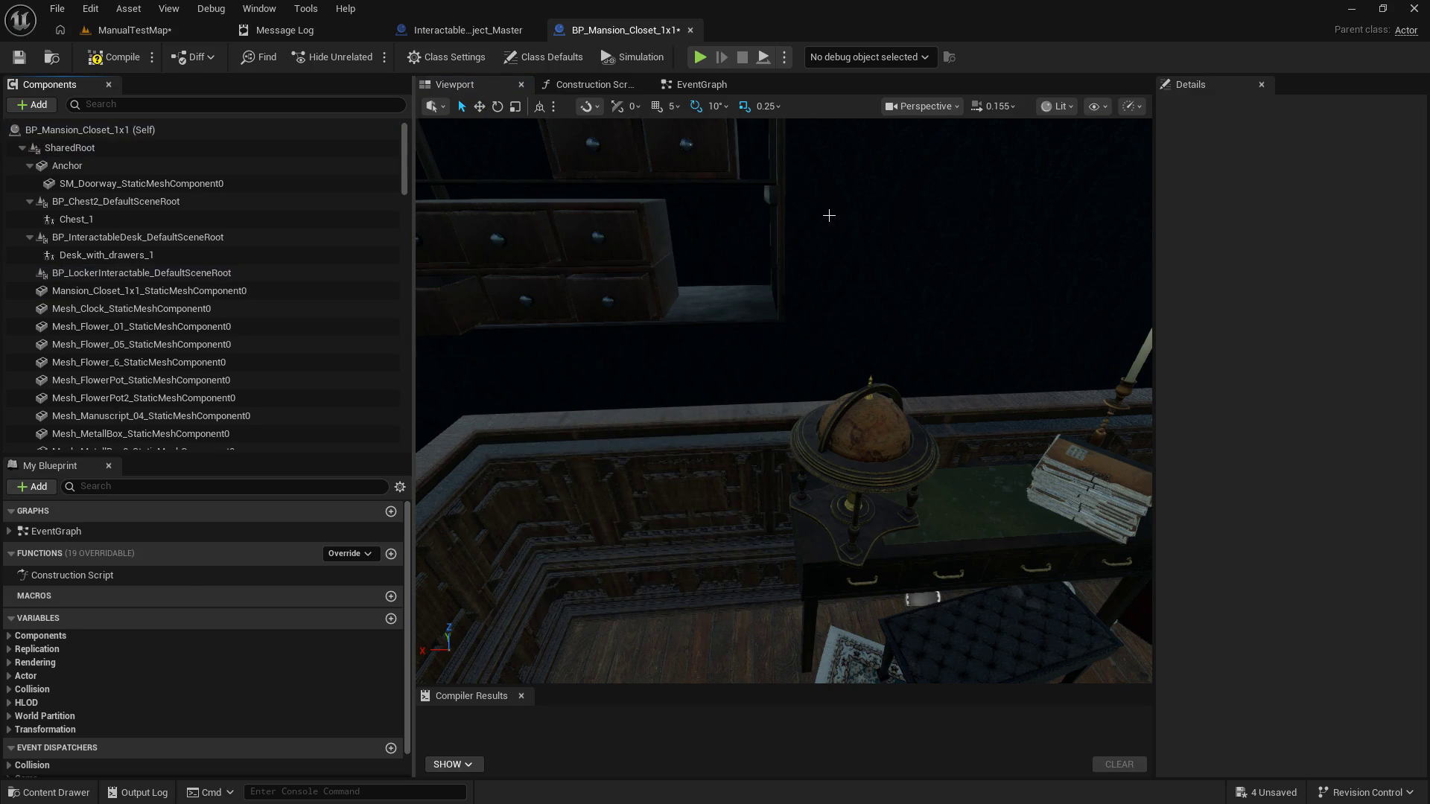
pyautogui.hotkey('ctrl', 'z')
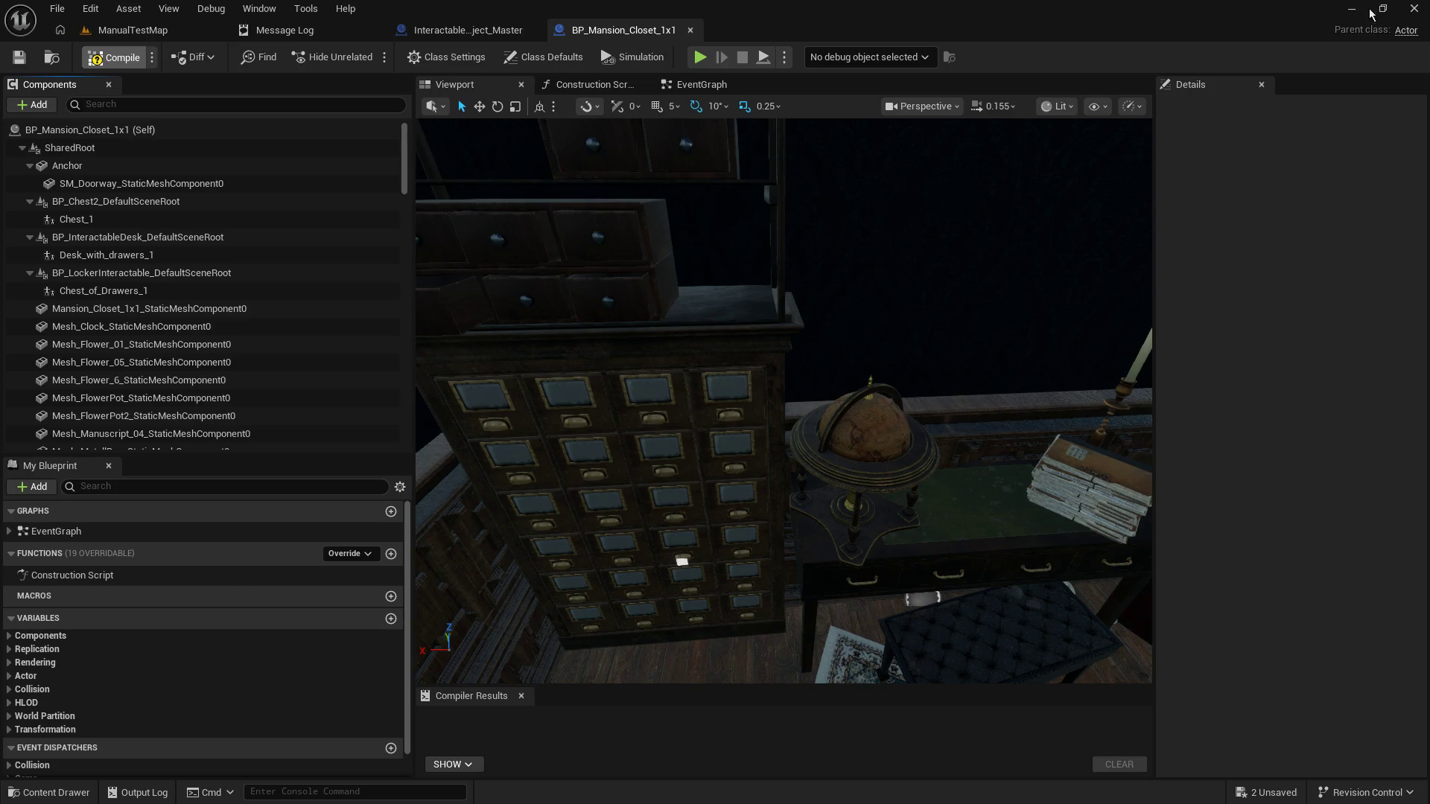
# Step: Compile and save BP_Mansion_Closet_1x1, then go back to the ManualTestMap level
pyautogui.click(1411, 9)
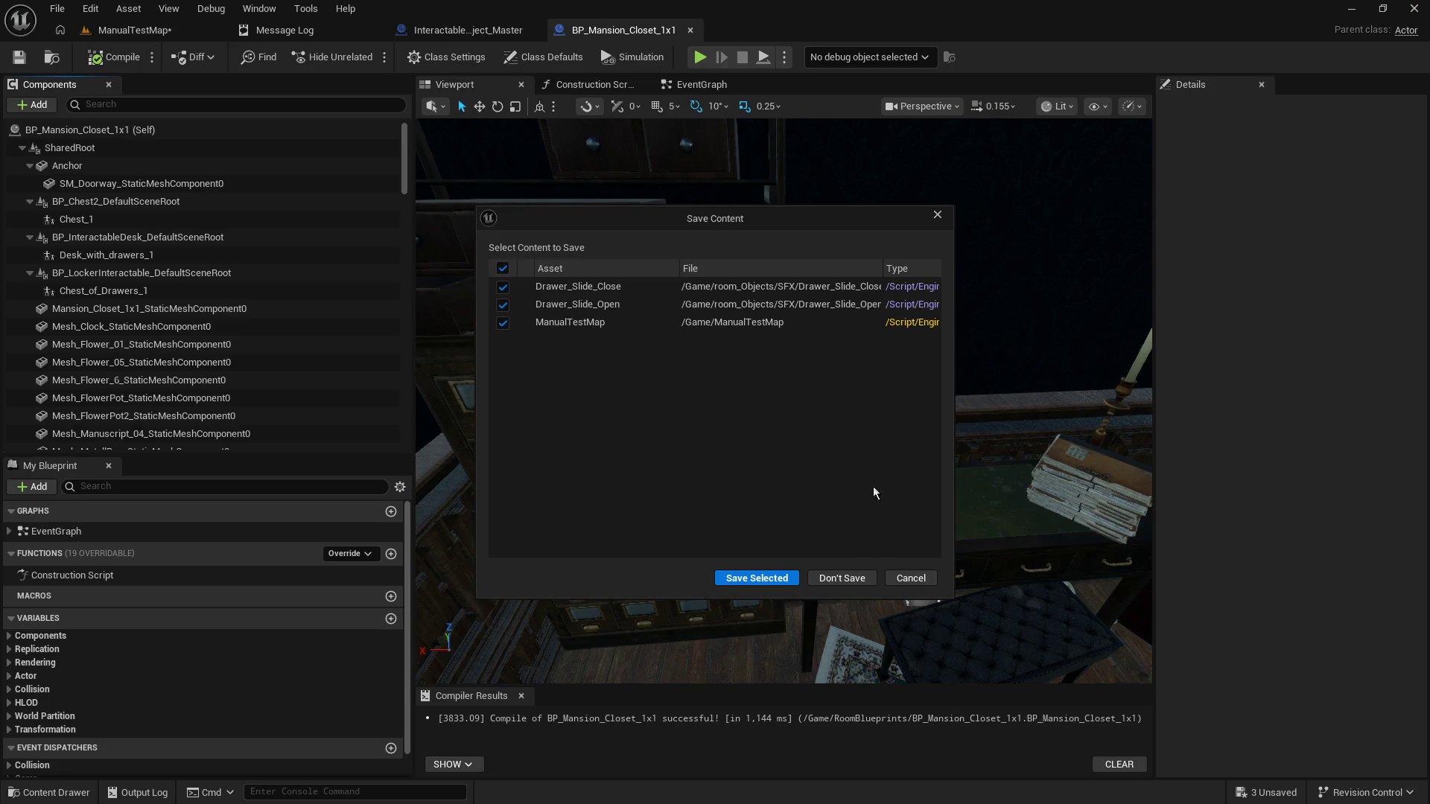
pyautogui.click(901, 578)
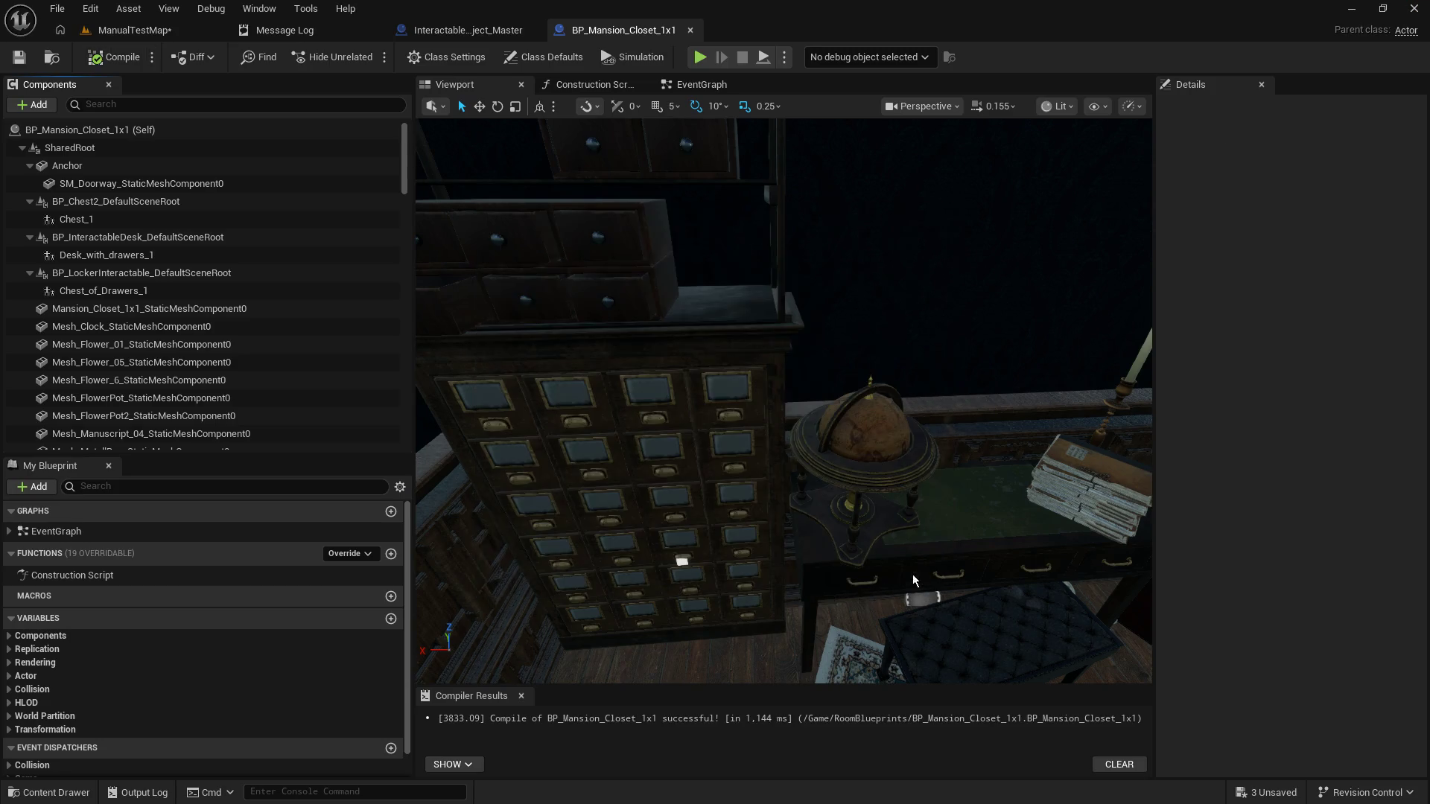
pyautogui.click(25, 65)
pyautogui.click(134, 30)
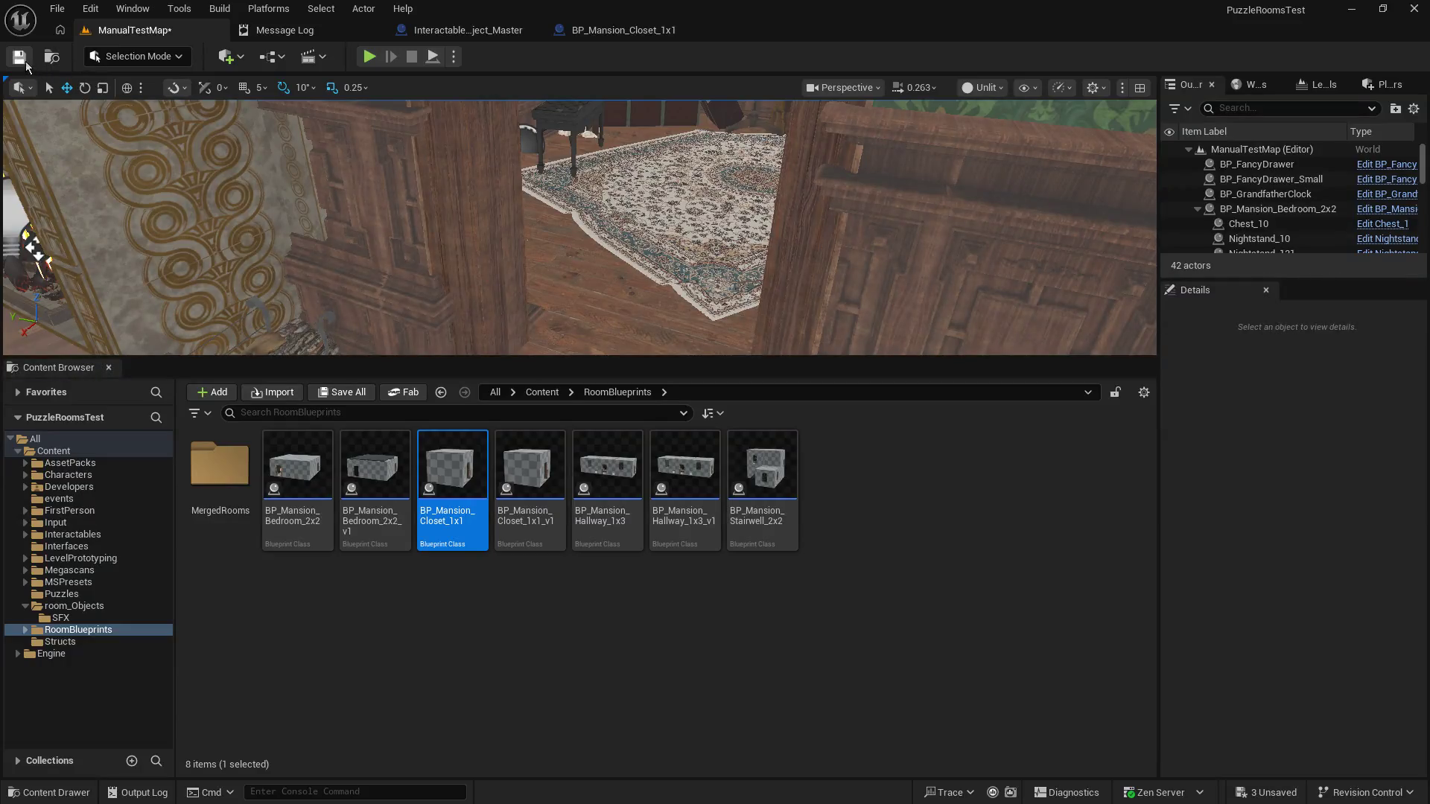
pyautogui.click(24, 65)
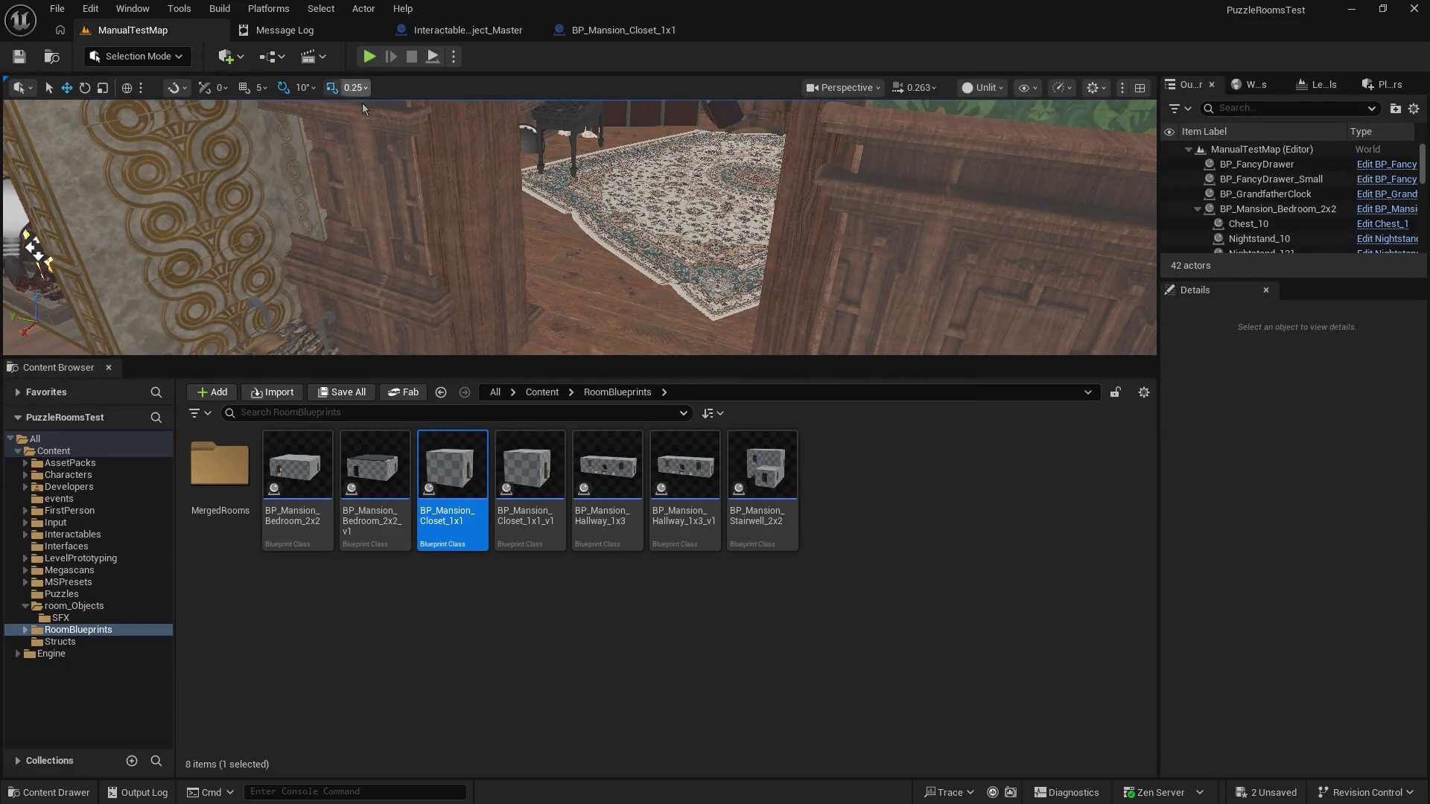
# Step: Enlarge the level view, start Play-in-Editor, and open drawers in the first room's cabinet
pyautogui.moveTo(375, 359); pyautogui.dragTo(417, 612)
pyautogui.click(369, 57)
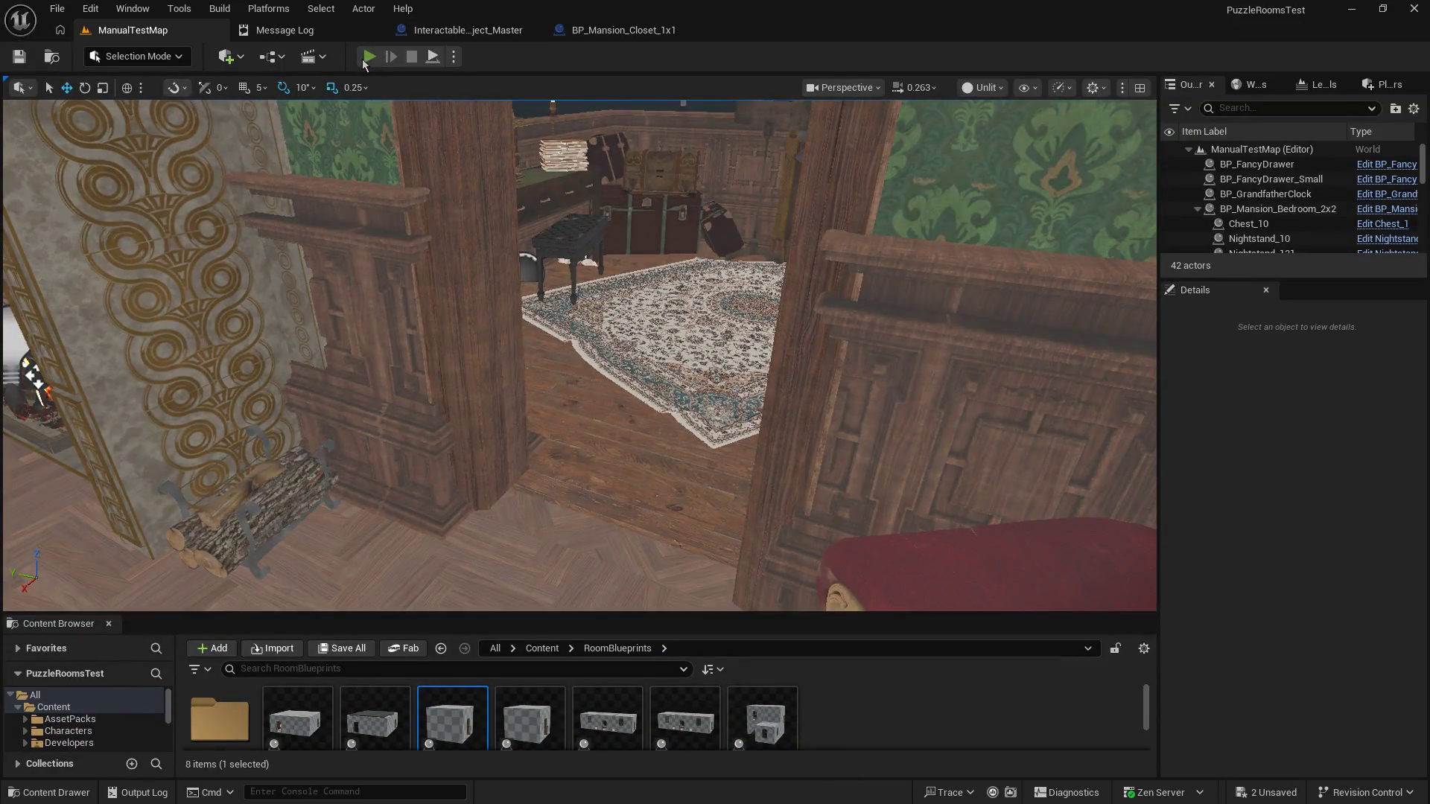
pyautogui.click(518, 201)
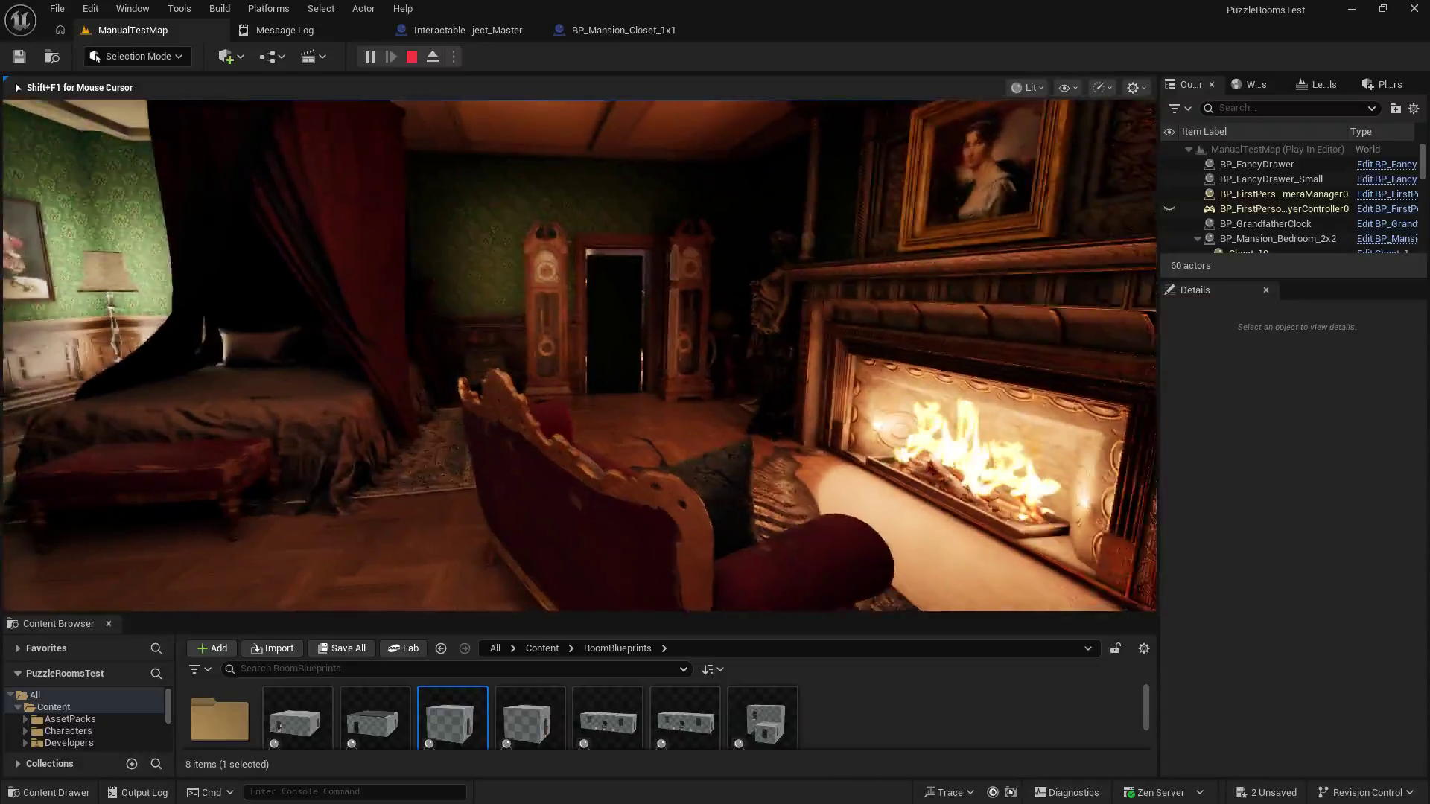
pyautogui.press('w')
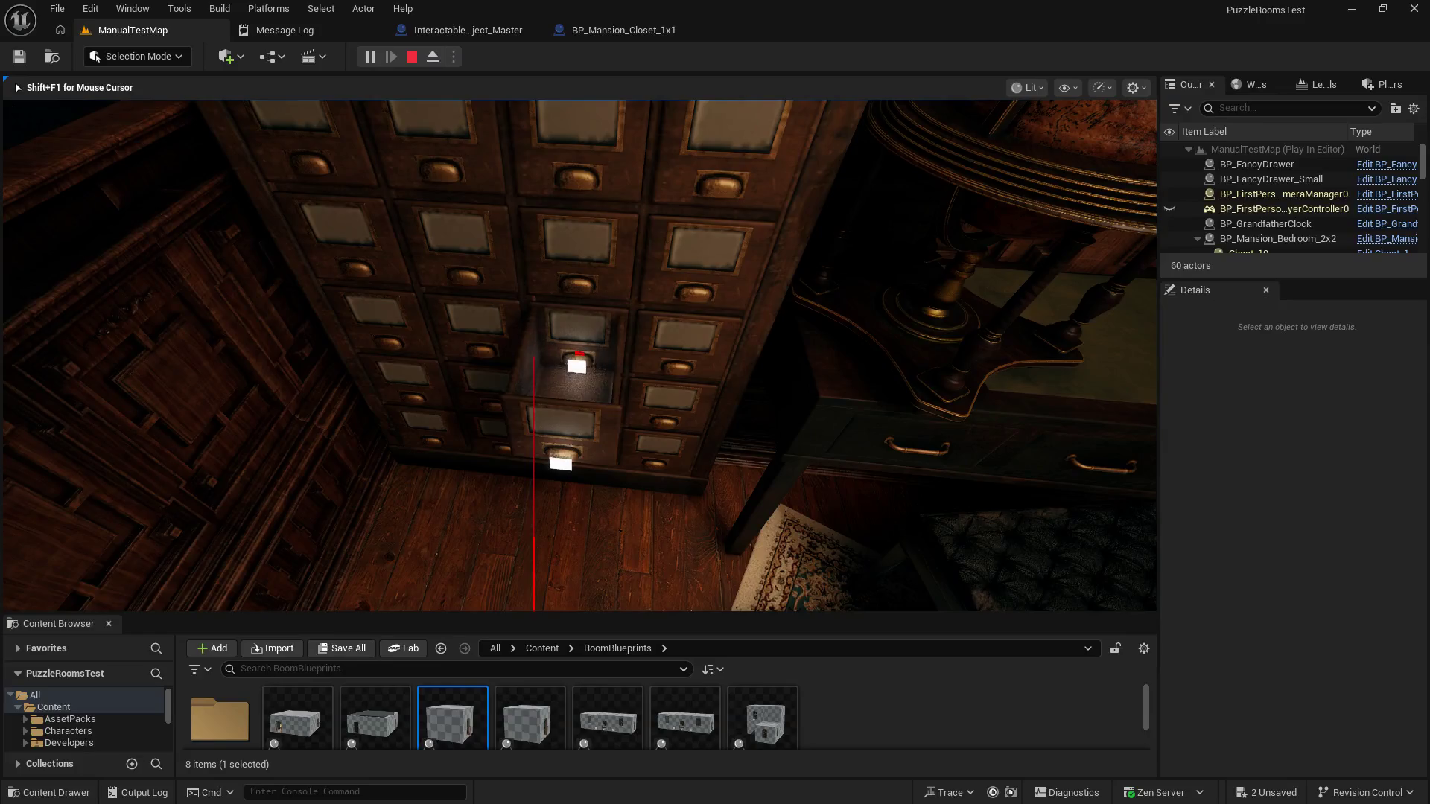
pyautogui.press('s')
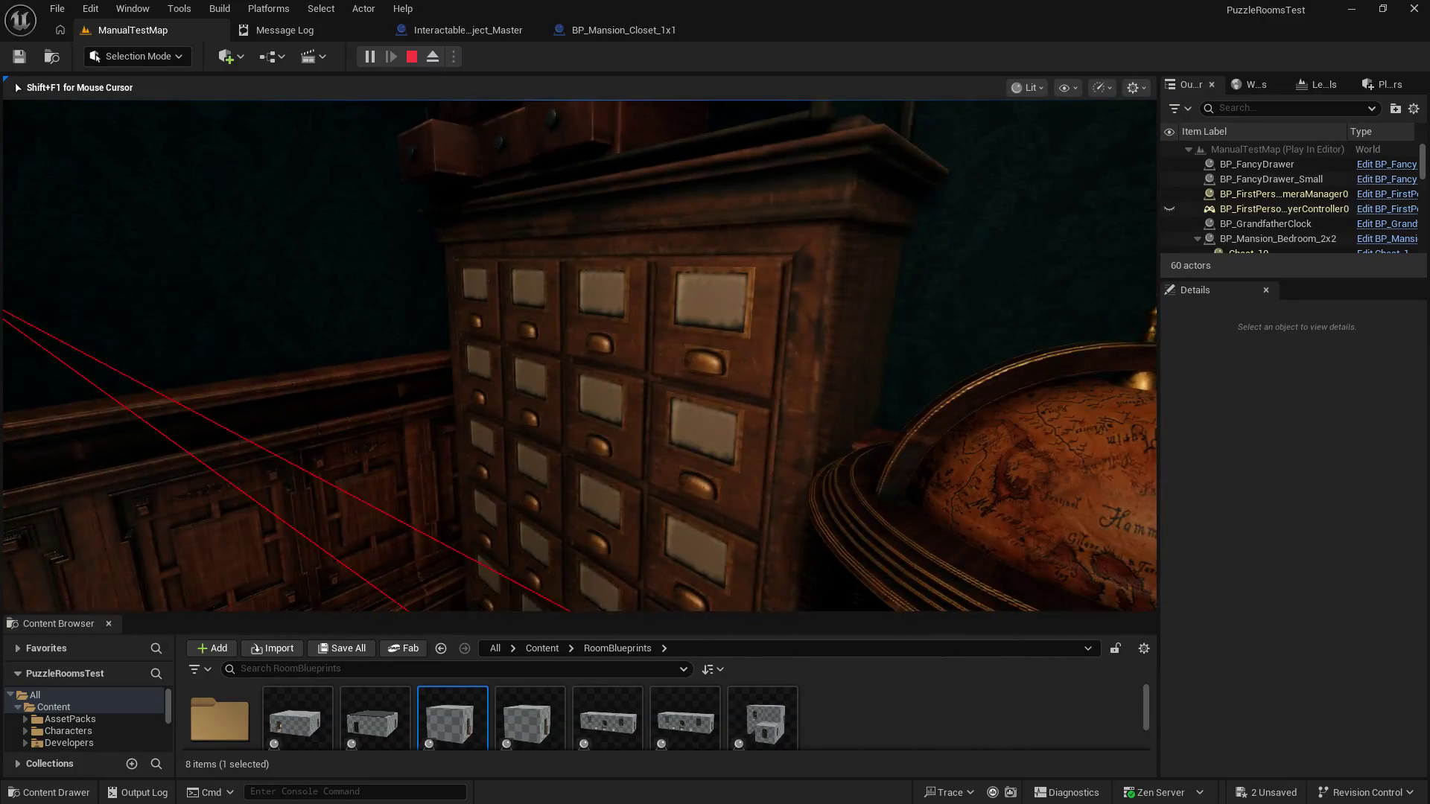
pyautogui.press('w')
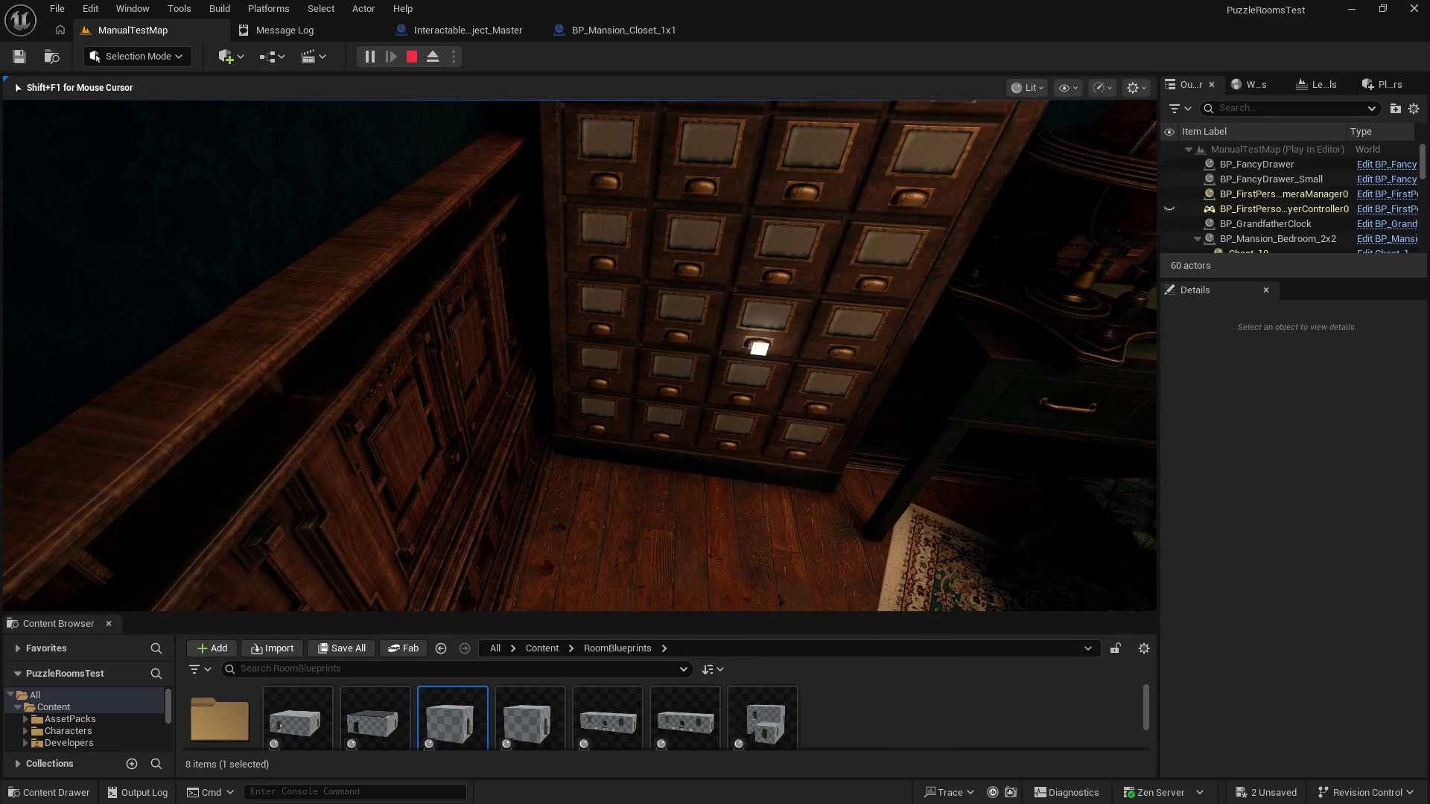
pyautogui.press('e')
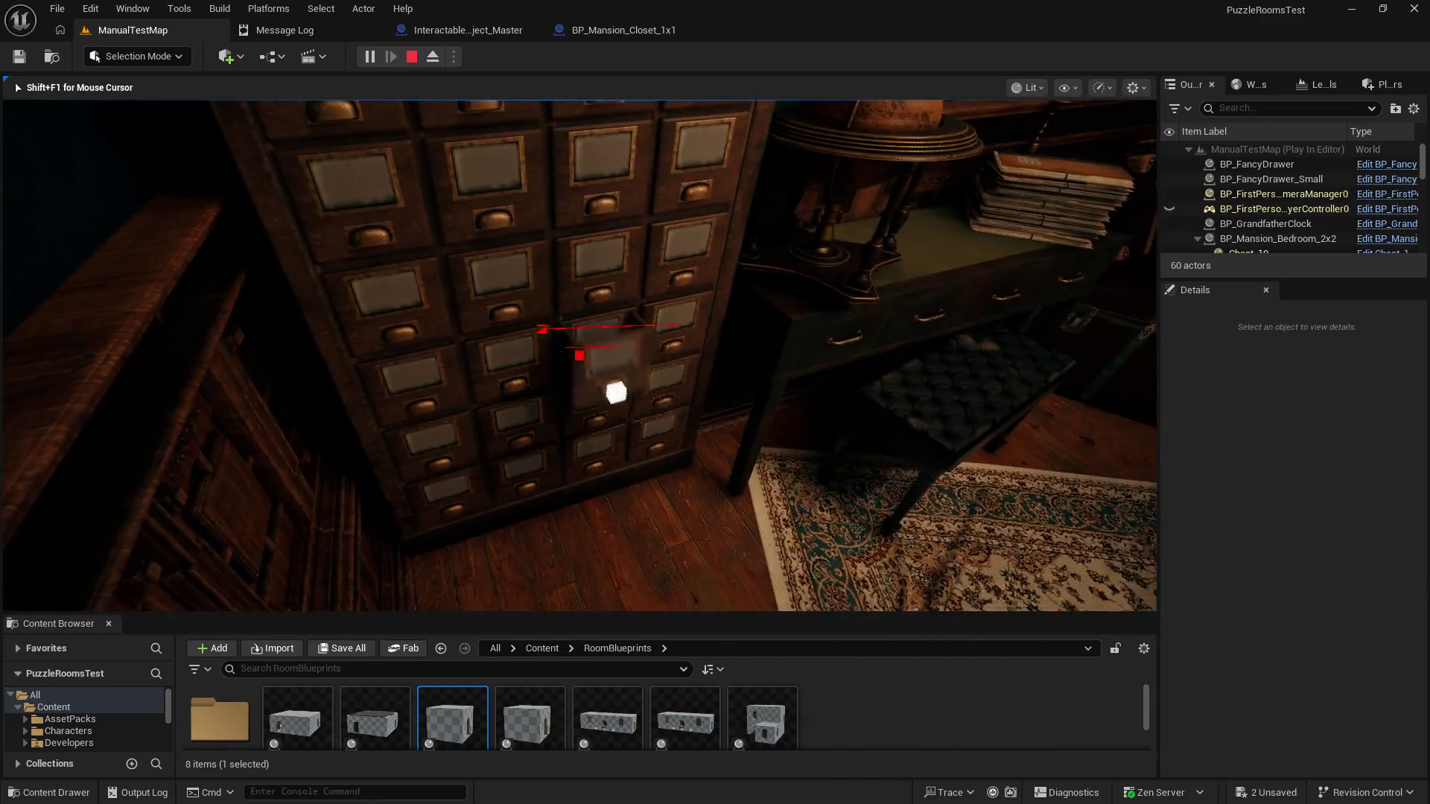
pyautogui.press('e')
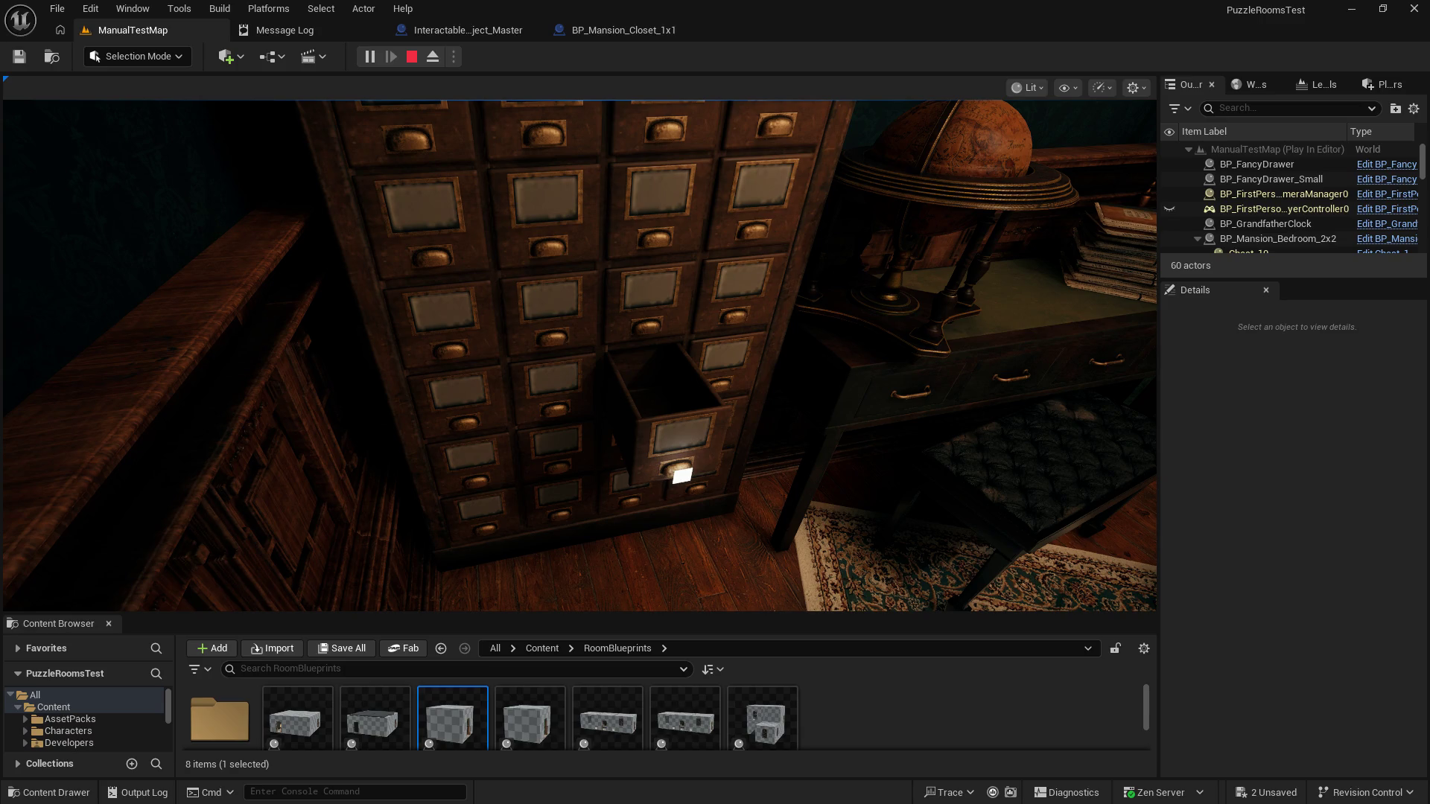
pyautogui.click(820, 485)
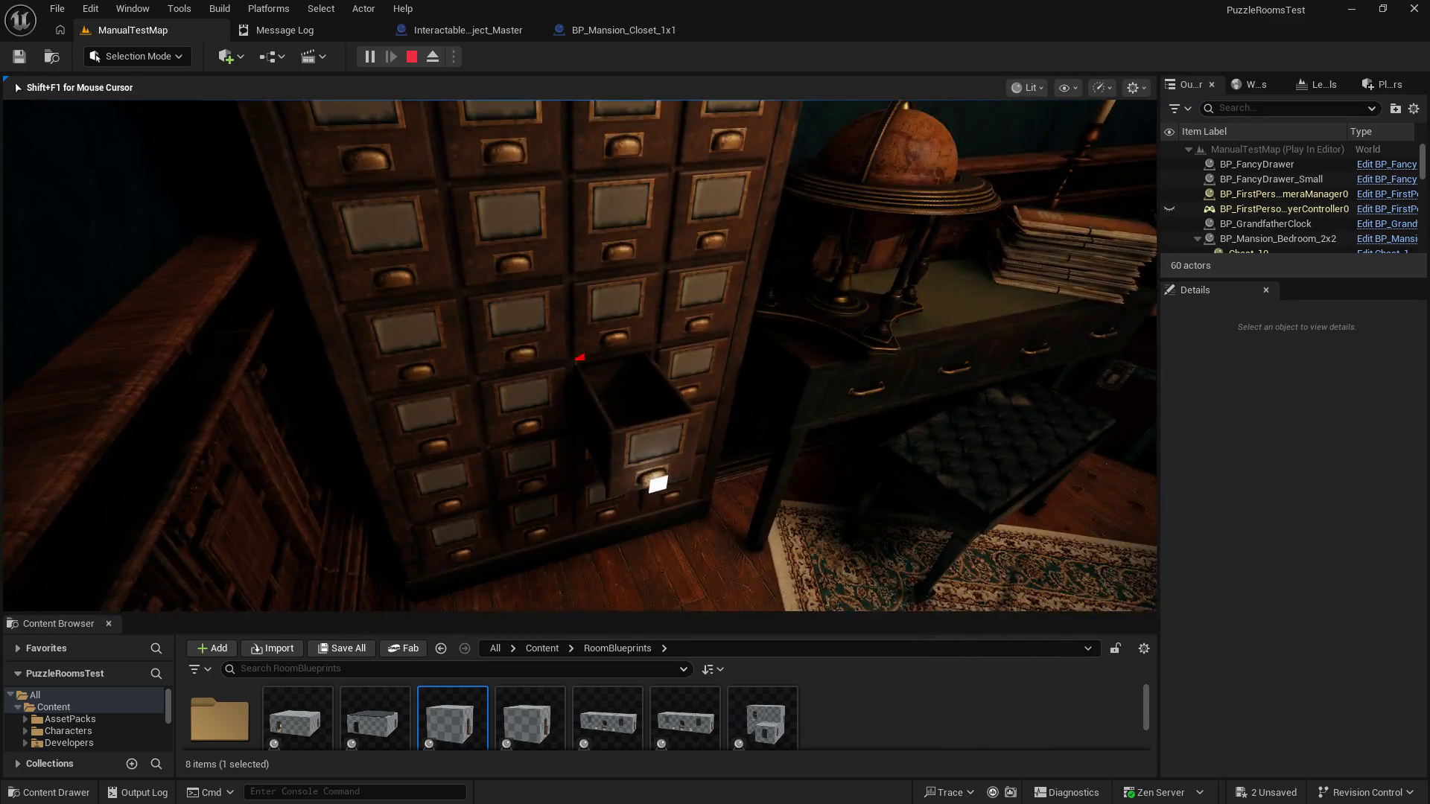
pyautogui.press('e')
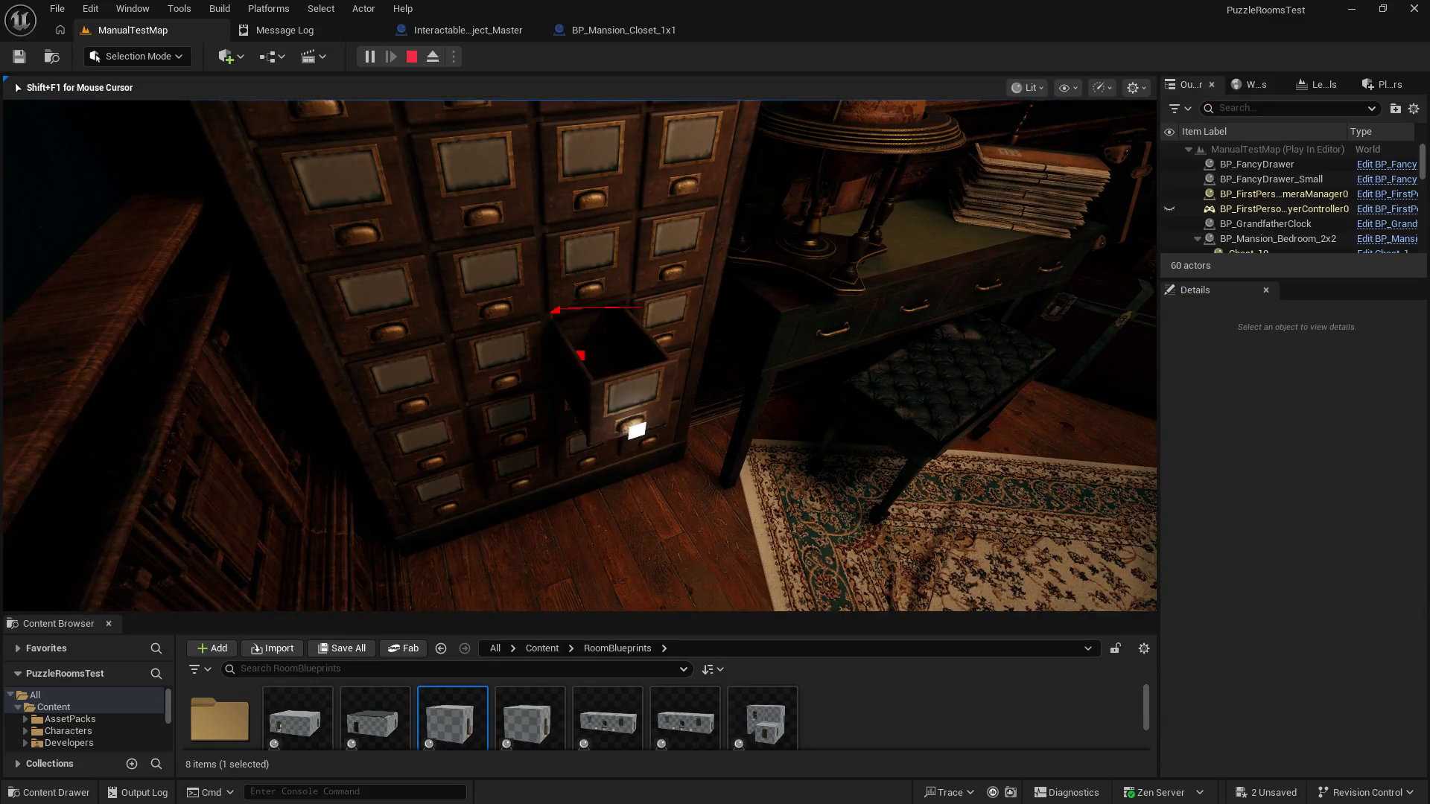
# Step: Release and regain the mouse, then drag the cabinet drawers open, including the centre one
pyautogui.hotkey('shift', 'F1')
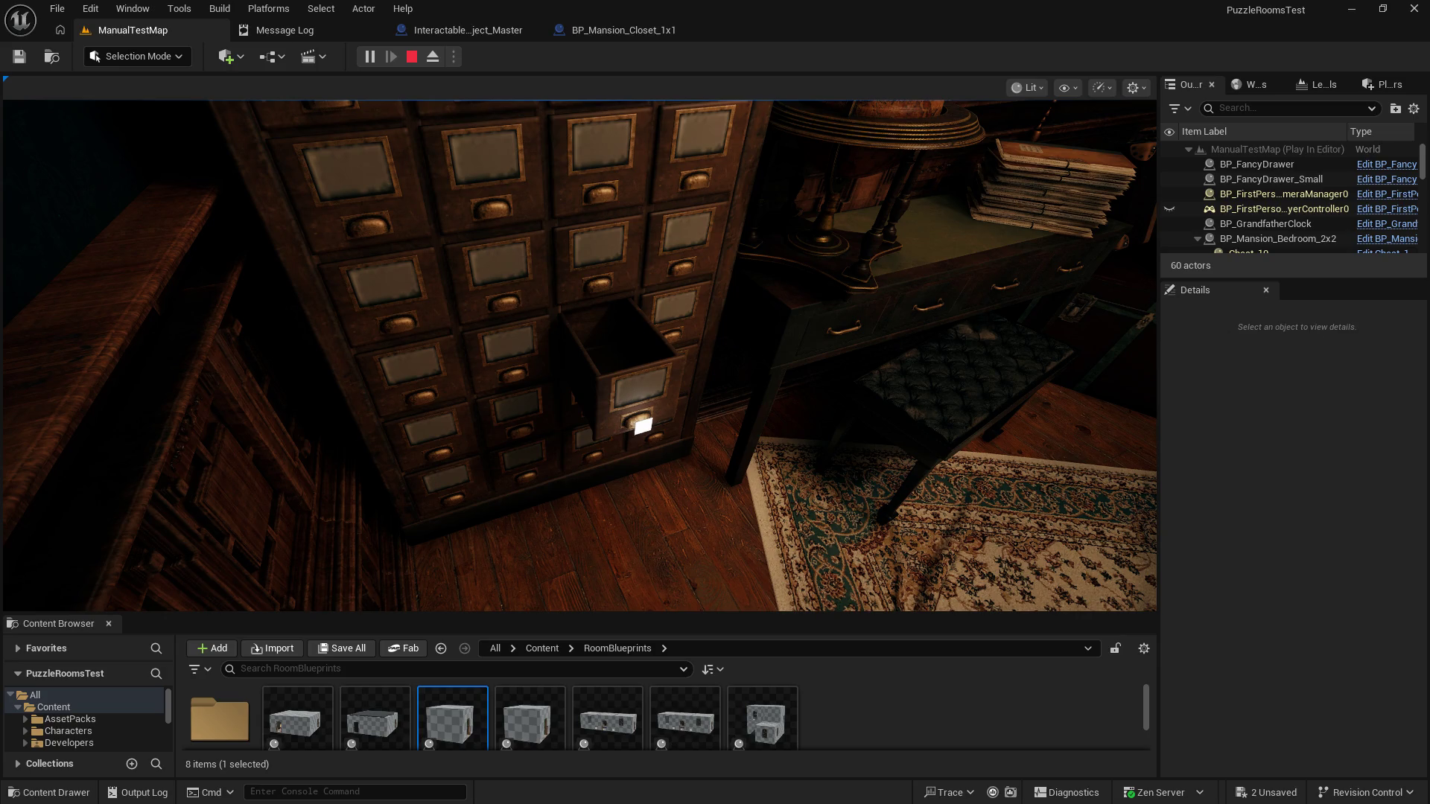
pyautogui.click(579, 355)
pyautogui.click(580, 355)
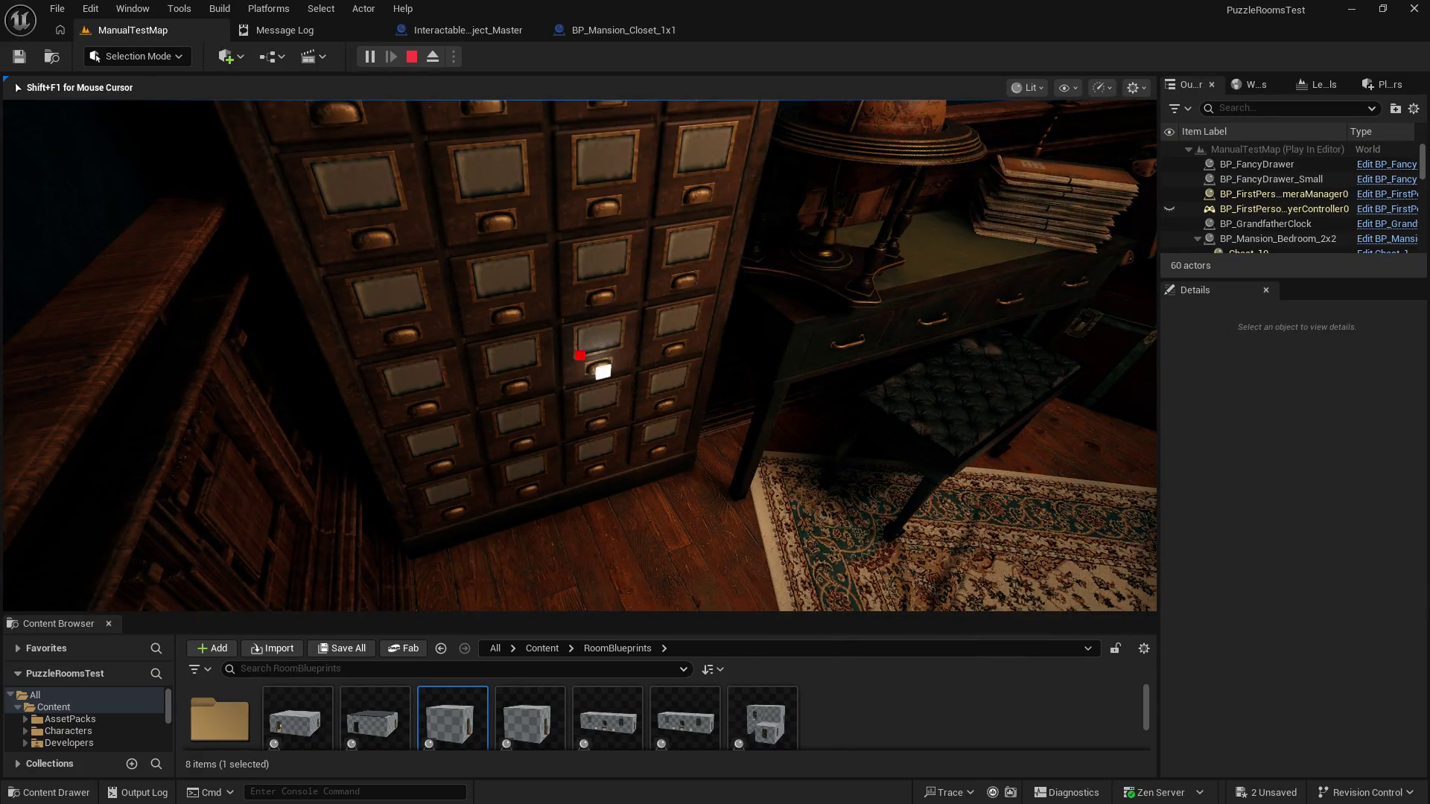
pyautogui.moveTo(580, 355)
pyautogui.mouseDown()
pyautogui.moveTo(670, 525)
pyautogui.moveTo(651, 553)
pyautogui.moveTo(576, 356)
pyautogui.mouseUp()
pyautogui.moveTo(808, 336); pyautogui.dragTo(578, 357)
# Step: Walk to the desk, card cabinet and nightstand, open their drawers, then stop the session
pyautogui.press('w')
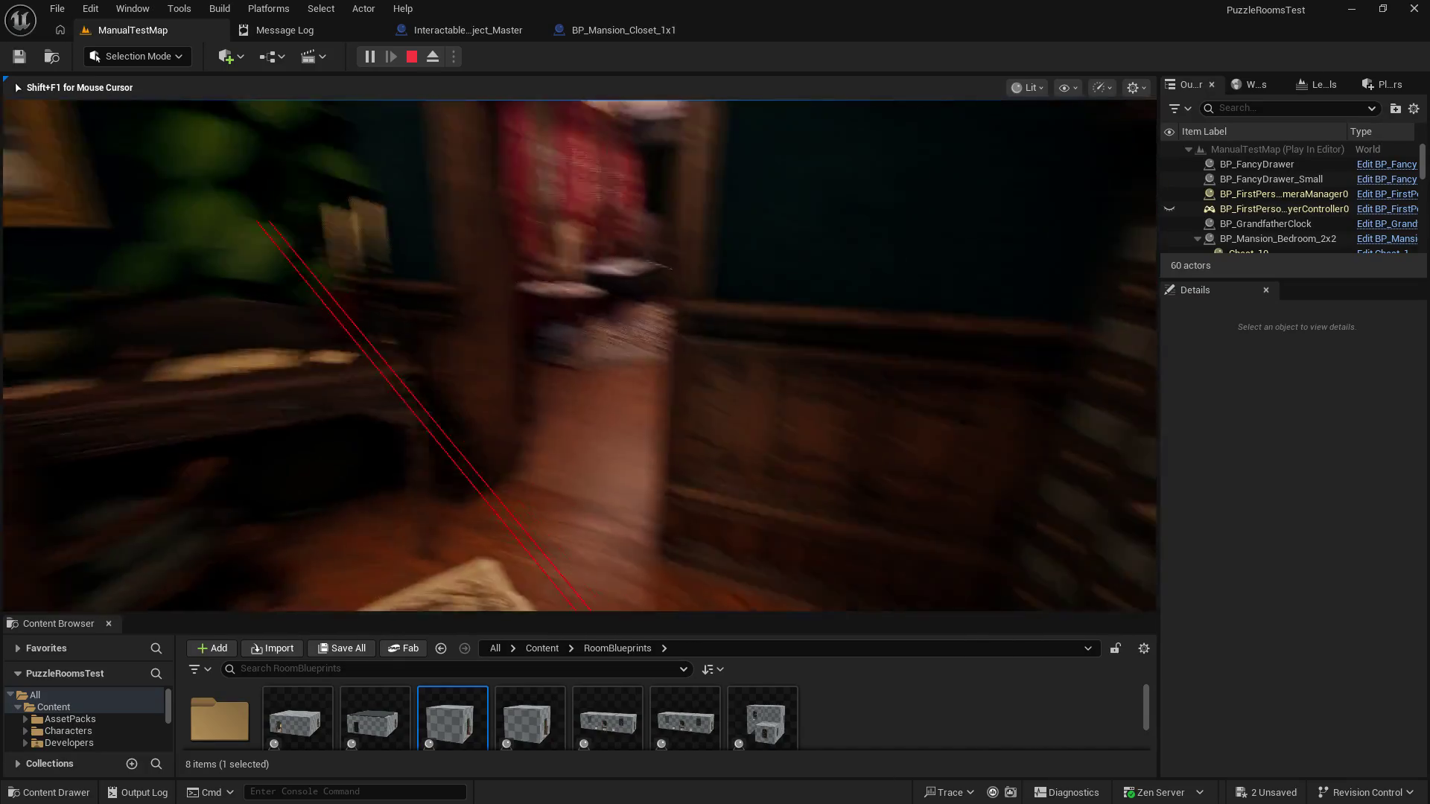
pyautogui.press('e')
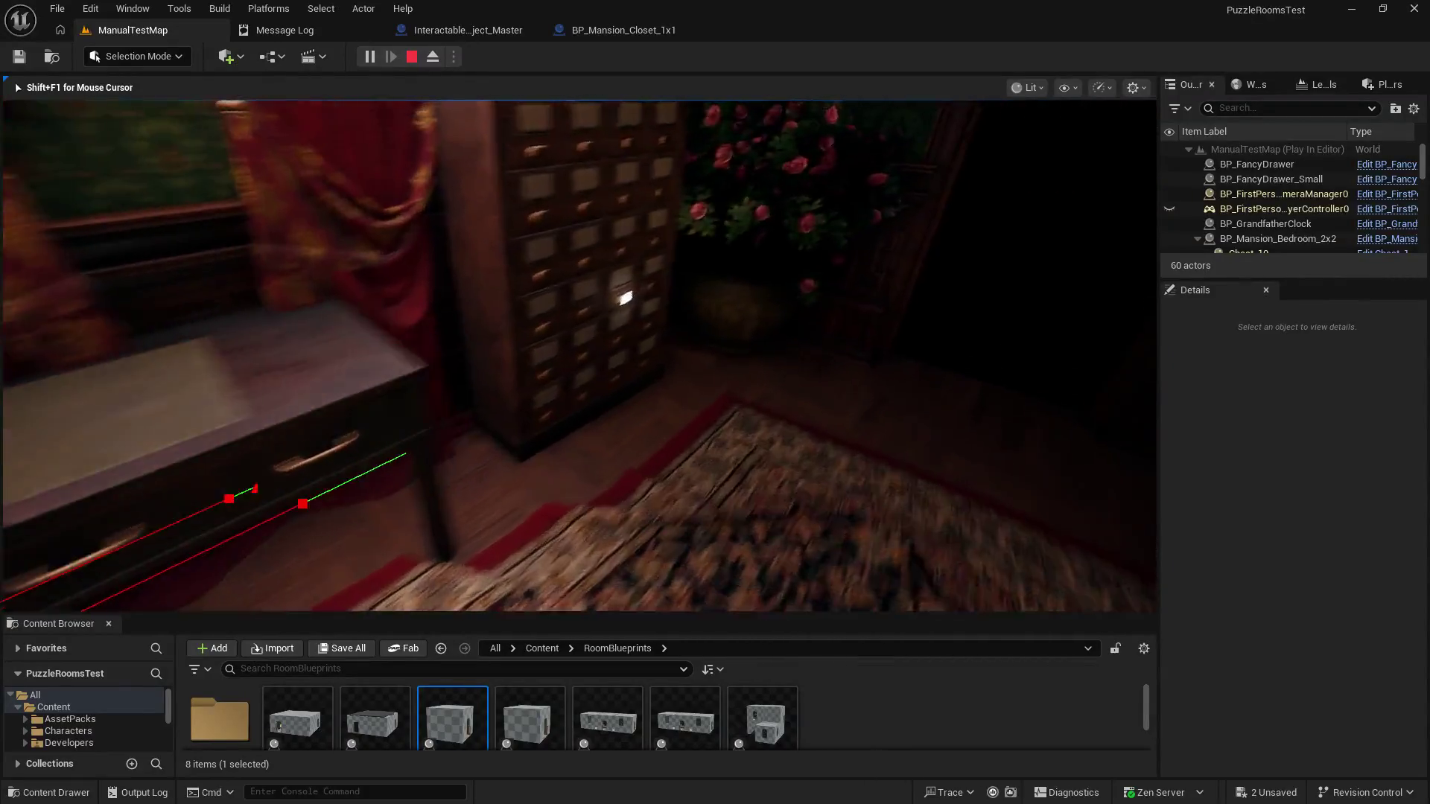
pyautogui.press('e')
pyautogui.press('w')
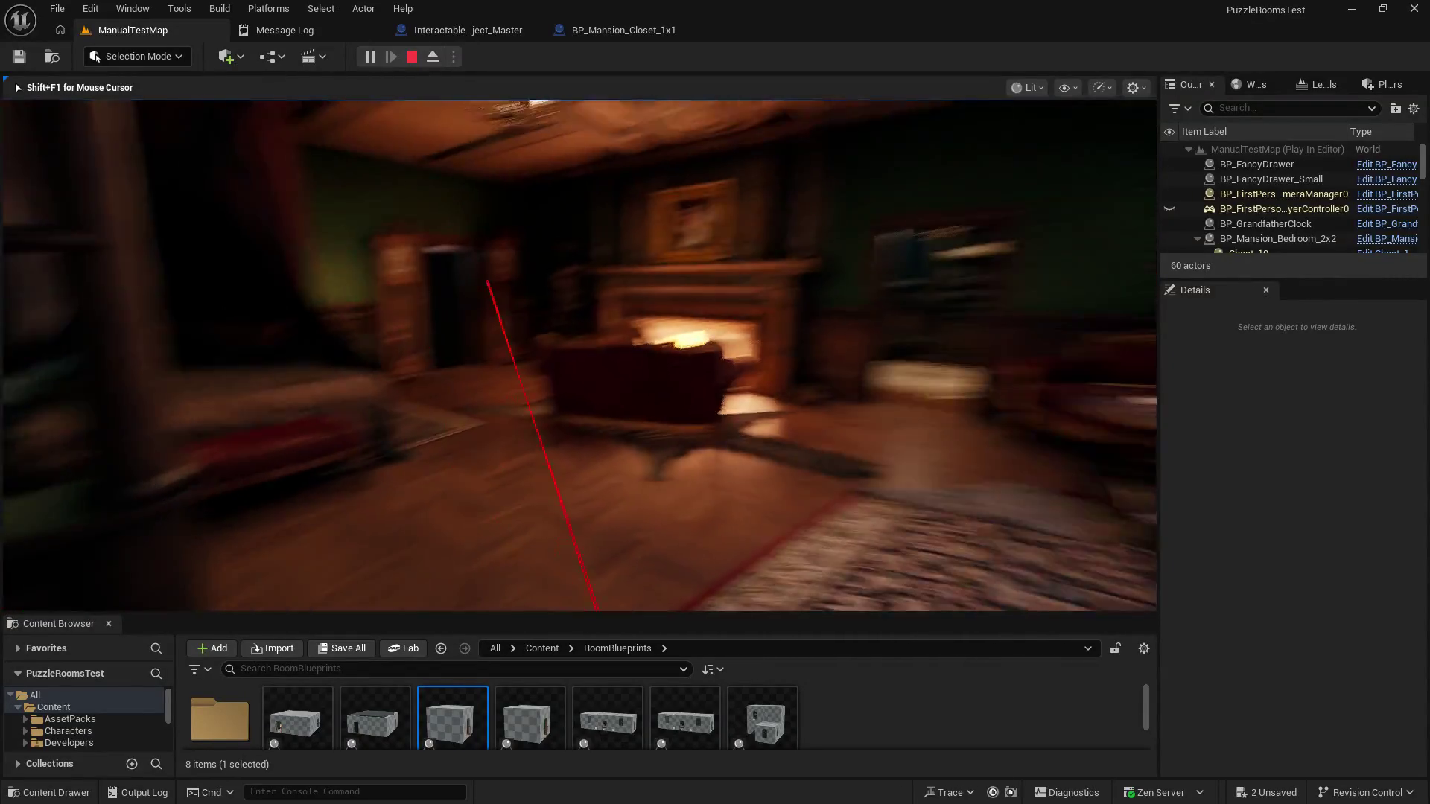
pyautogui.press('w')
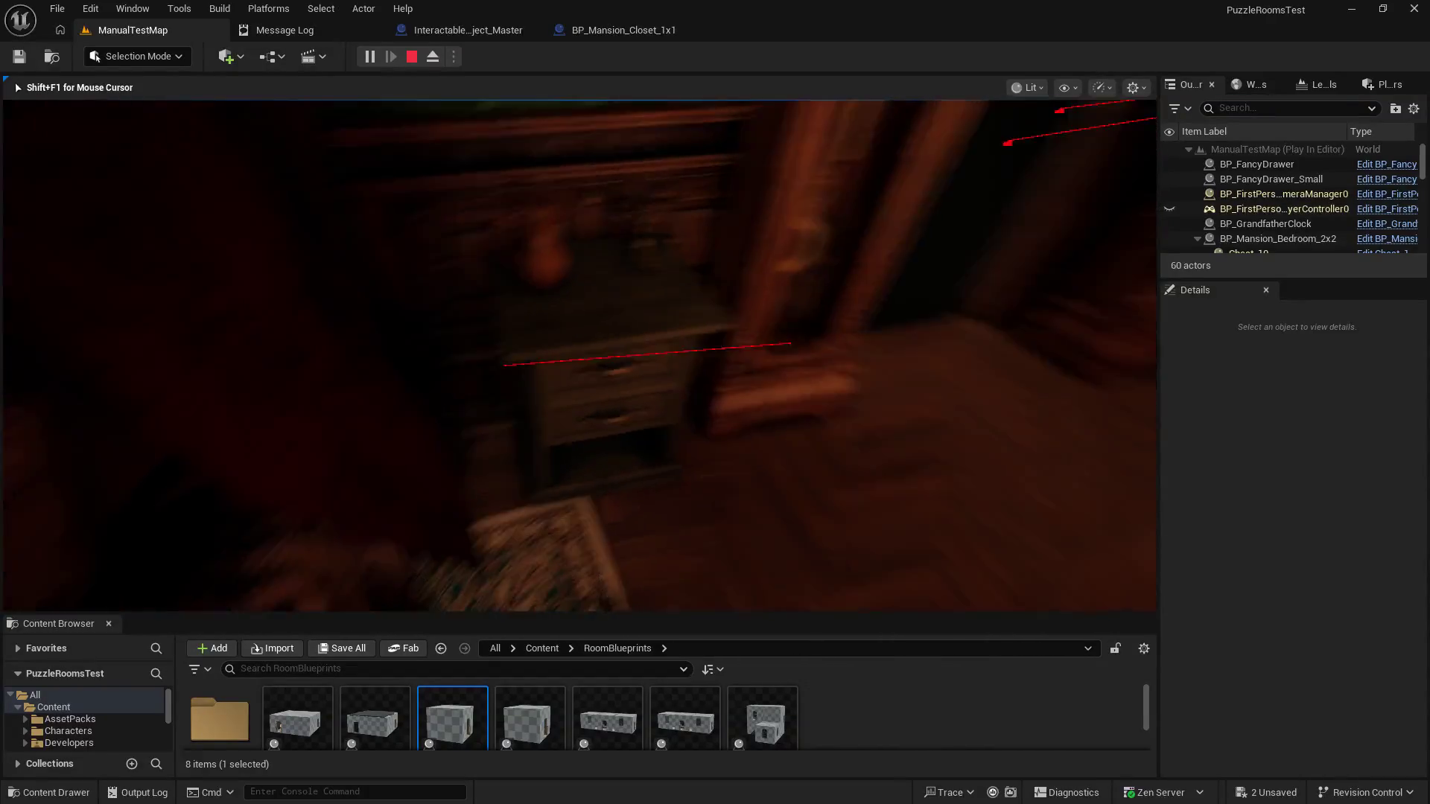
pyautogui.press('e')
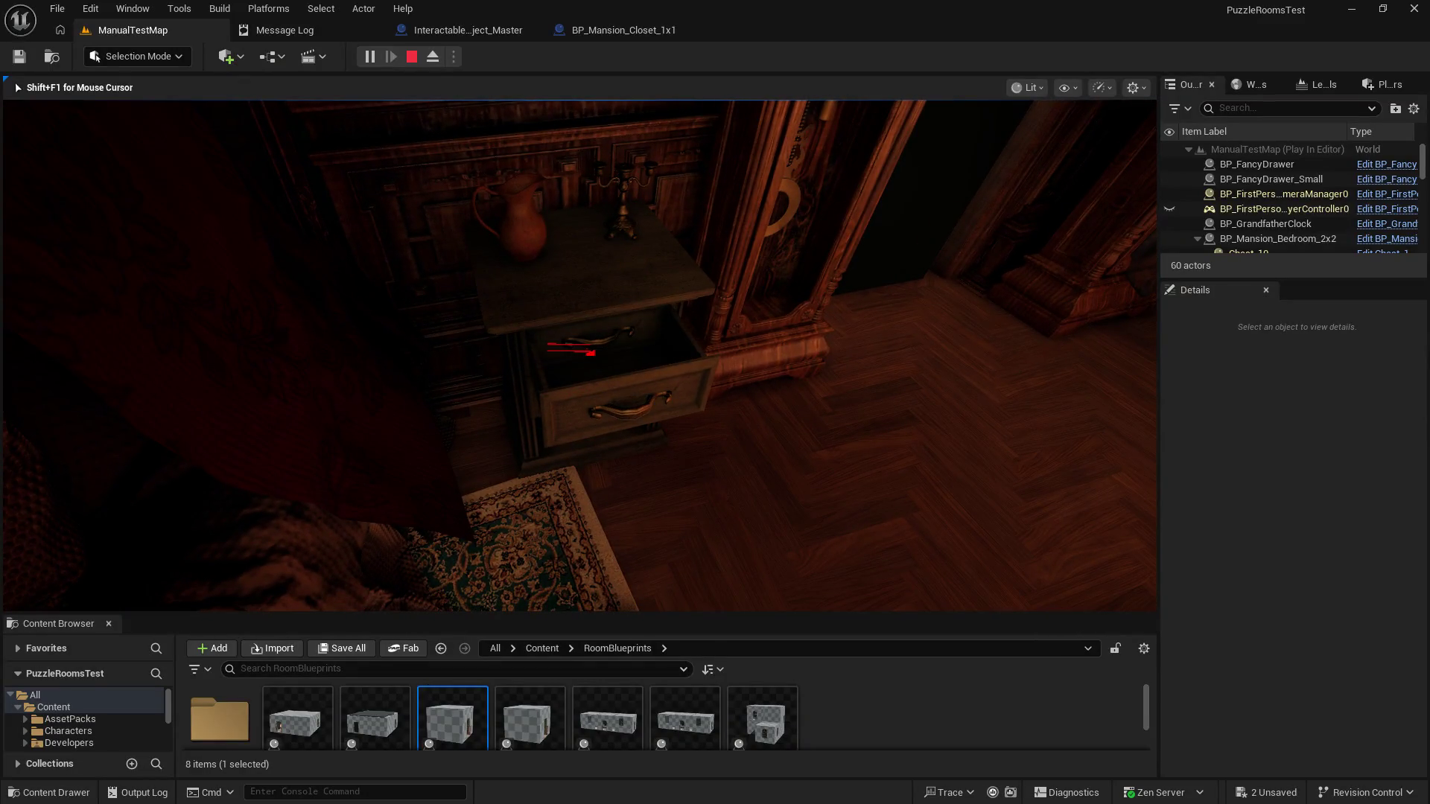
pyautogui.press('e')
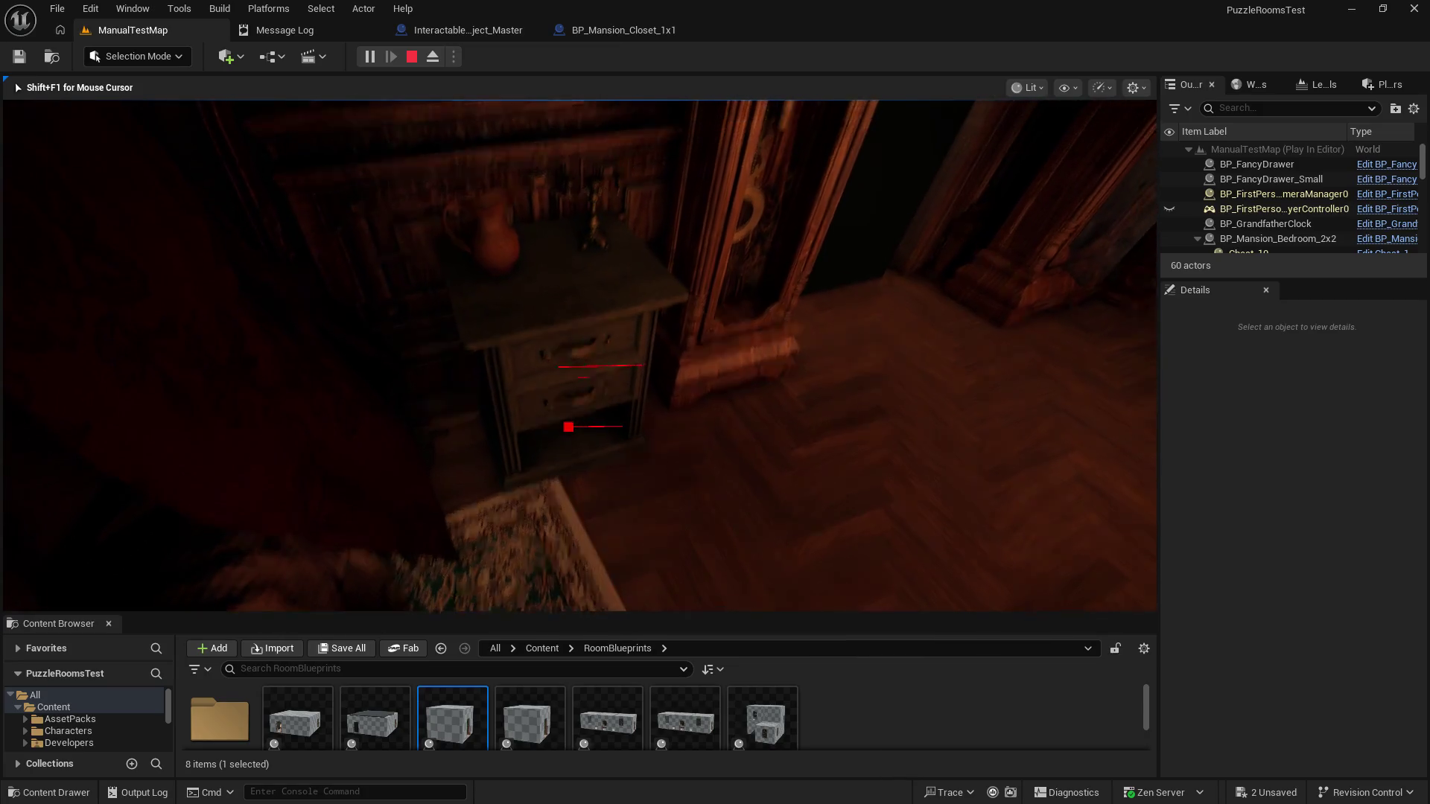
pyautogui.press('e')
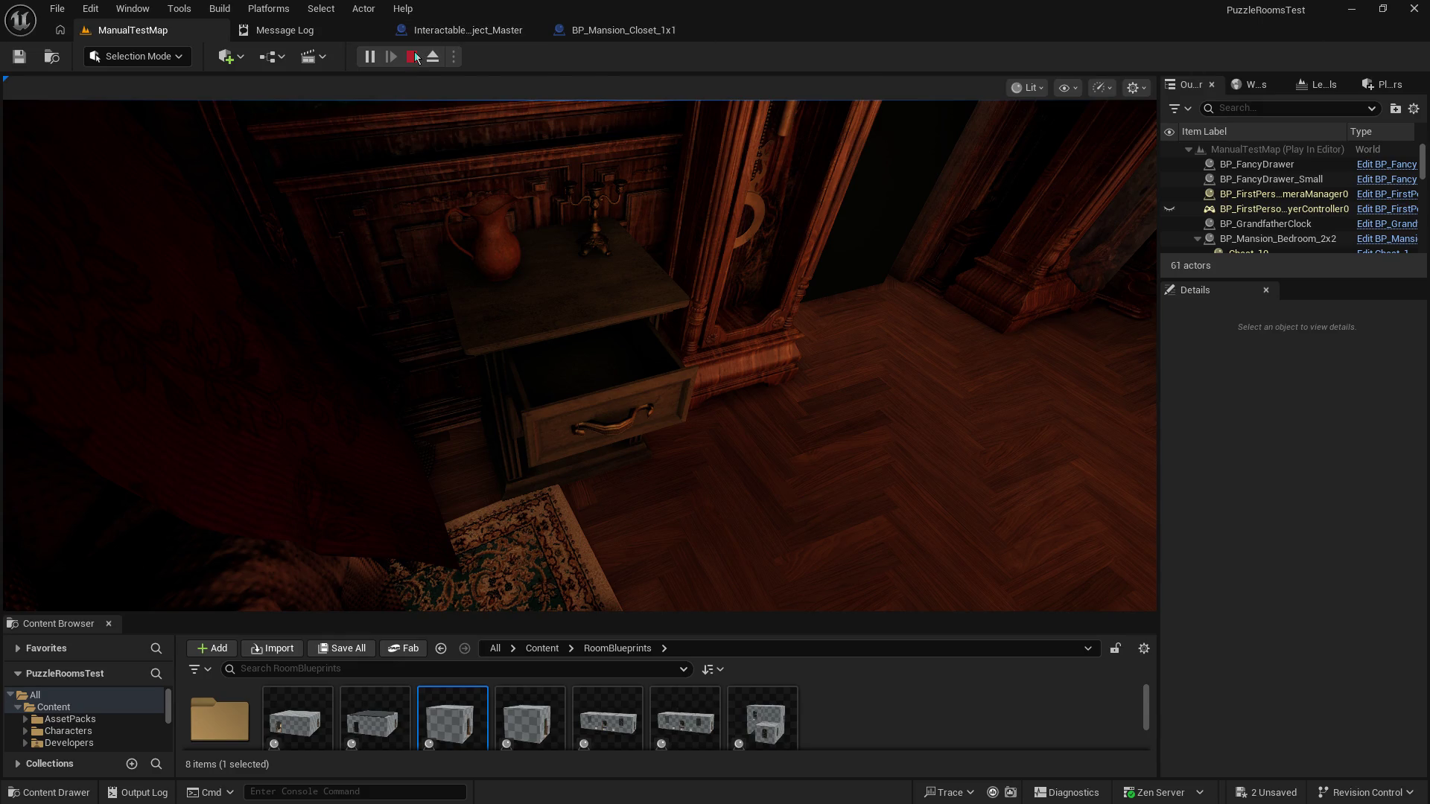
pyautogui.click(417, 57)
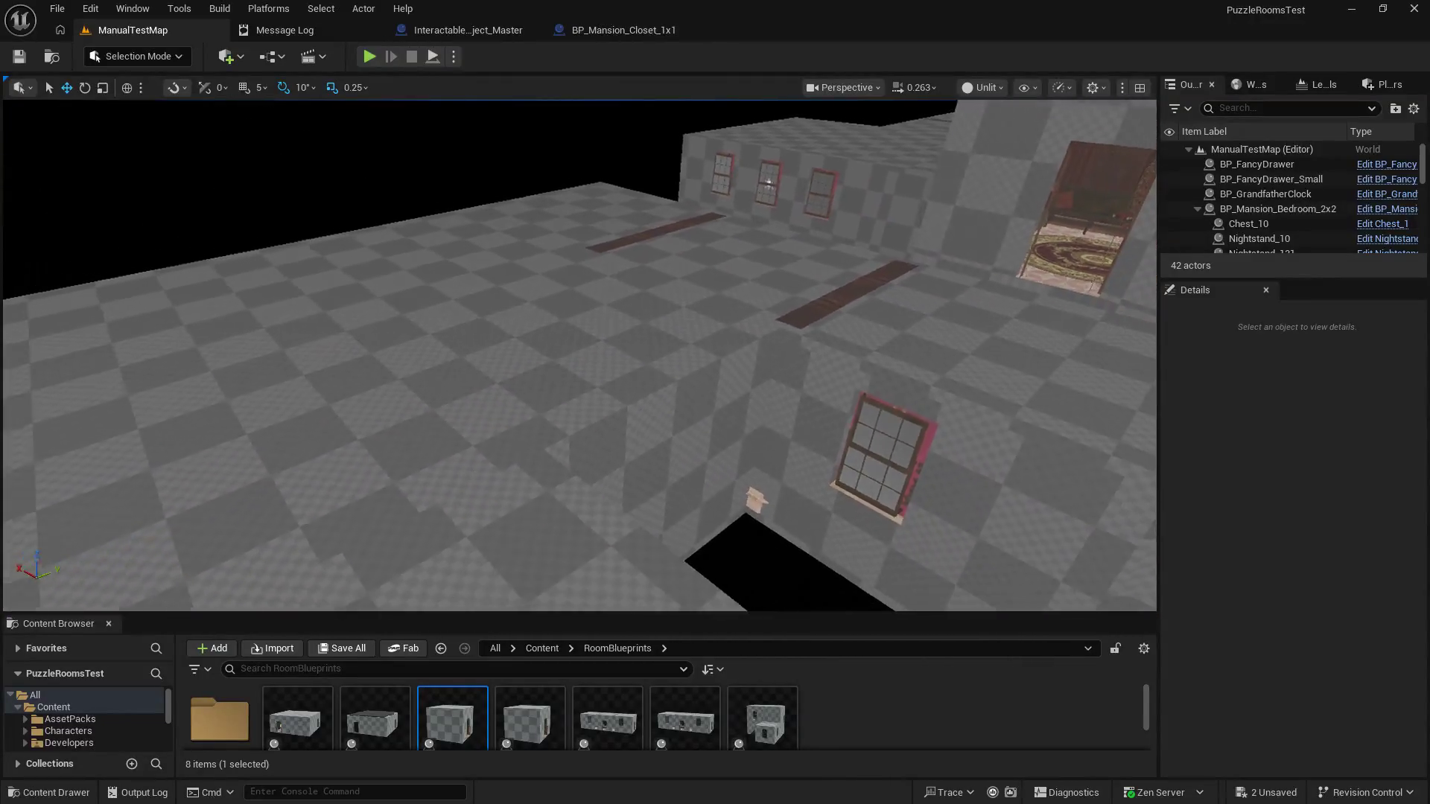
# Step: Try moving BP_Mansion_Closet_1x2 along X, then undo so the room stays in place
pyautogui.moveTo(900, 375); pyautogui.dragTo(900, 374)
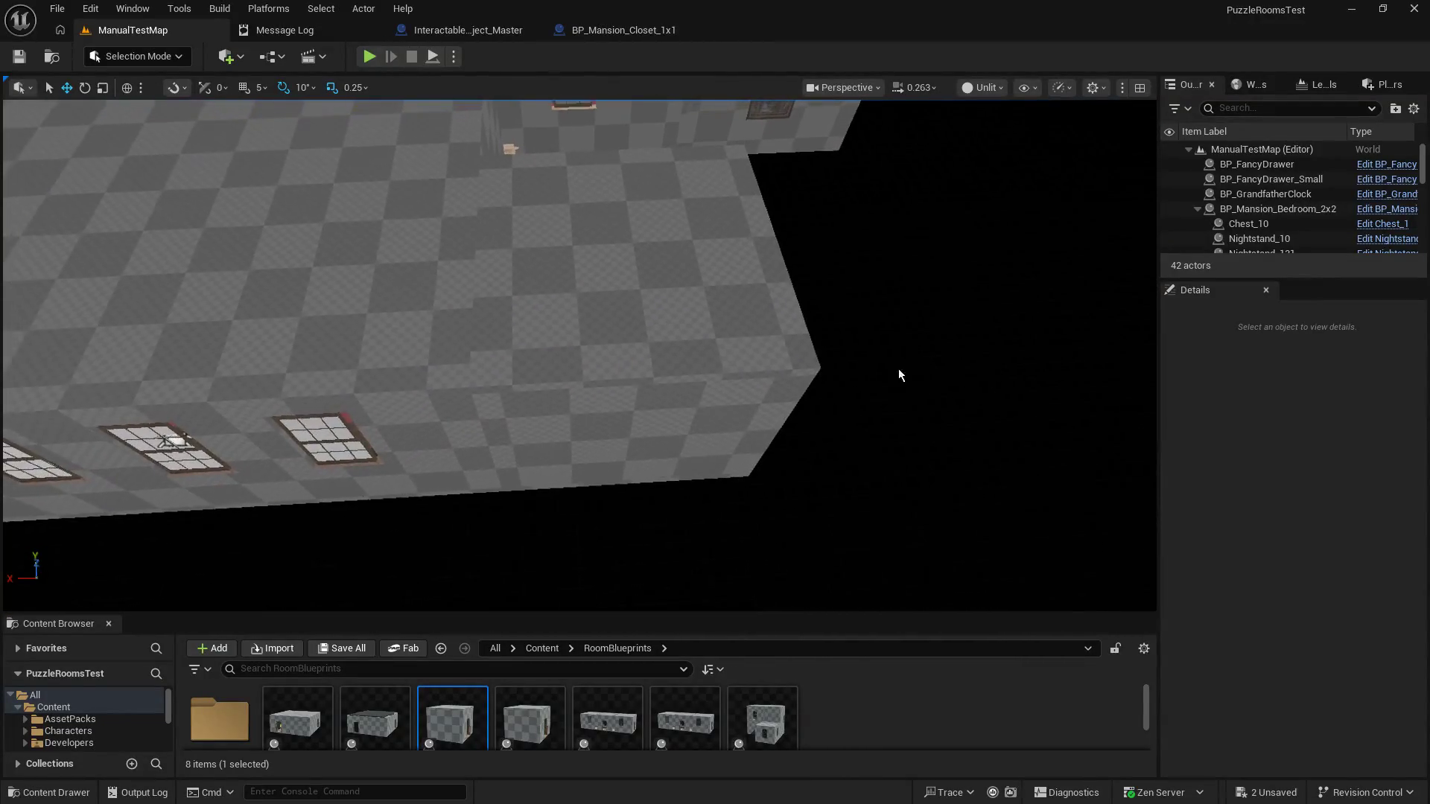
pyautogui.click(571, 261)
pyautogui.moveTo(440, 379)
pyautogui.mouseDown()
pyautogui.moveTo(645, 394)
pyautogui.moveTo(862, 289)
pyautogui.mouseUp()
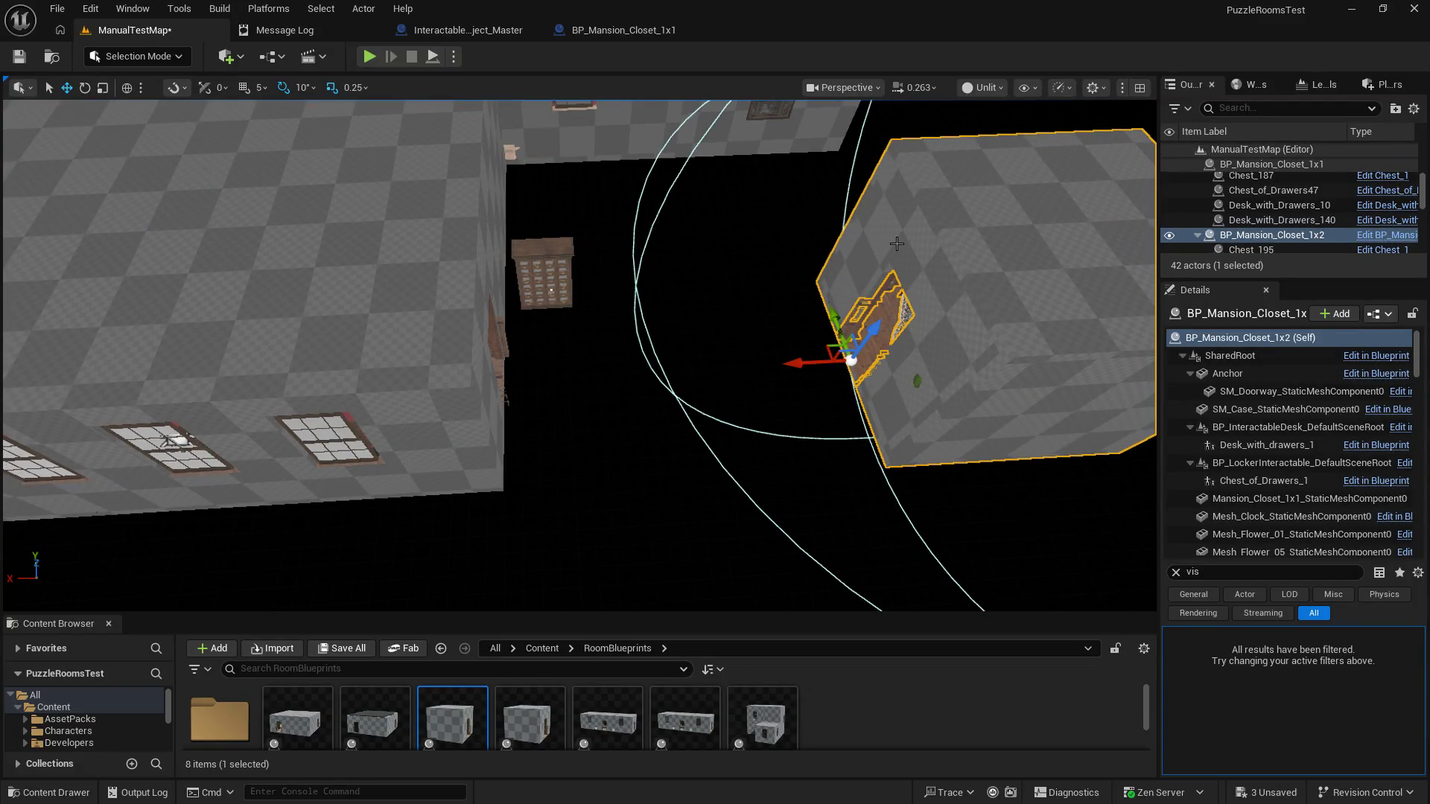
pyautogui.hotkey('ctrl', 'z')
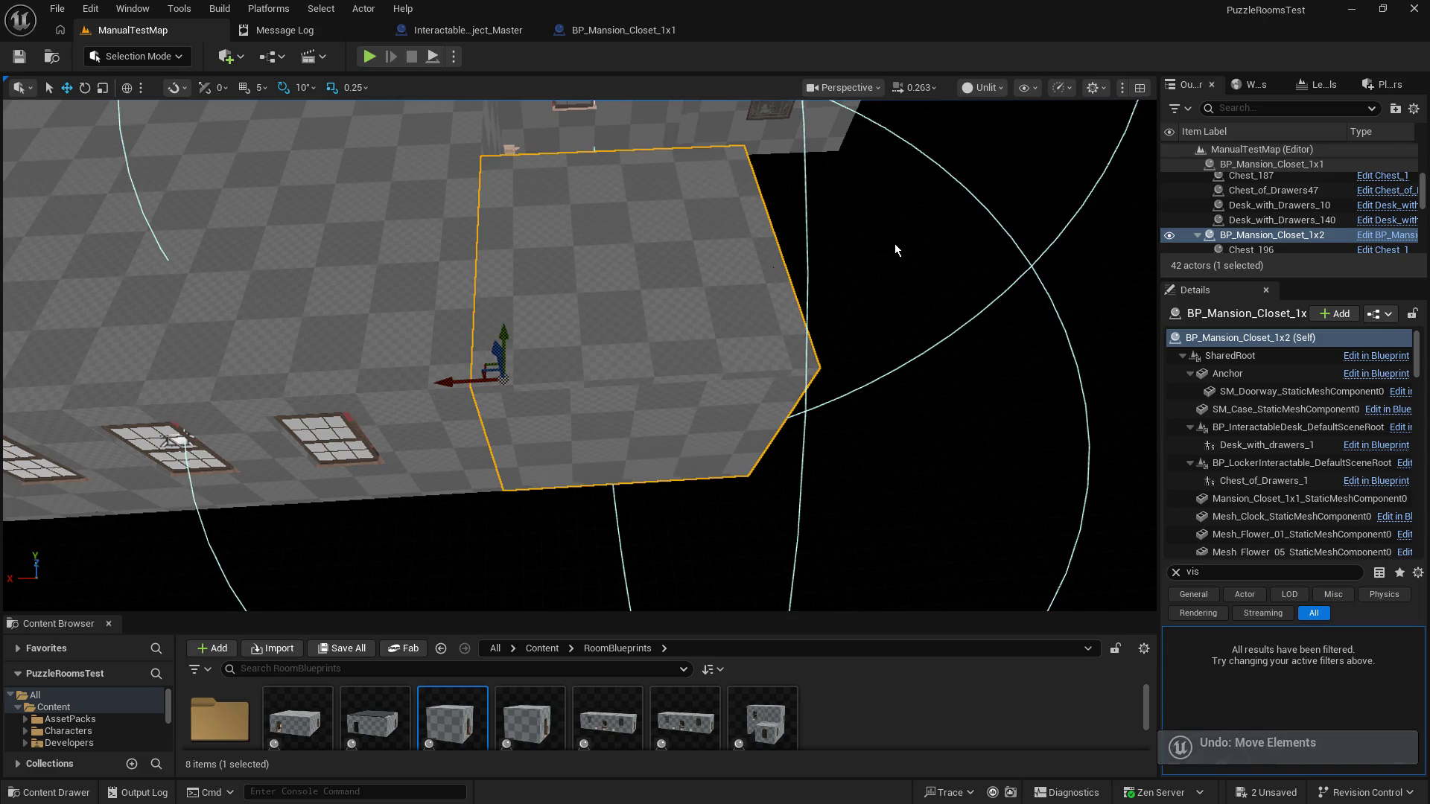
# Step: Drag Chest_of_Drawers2 beside the desk in the closet room and nudge it slightly right
pyautogui.moveTo(887, 250)
pyautogui.mouseDown()
pyautogui.moveTo(857, 250)
pyautogui.moveTo(847, 185)
pyautogui.moveTo(797, 254)
pyautogui.mouseUp()
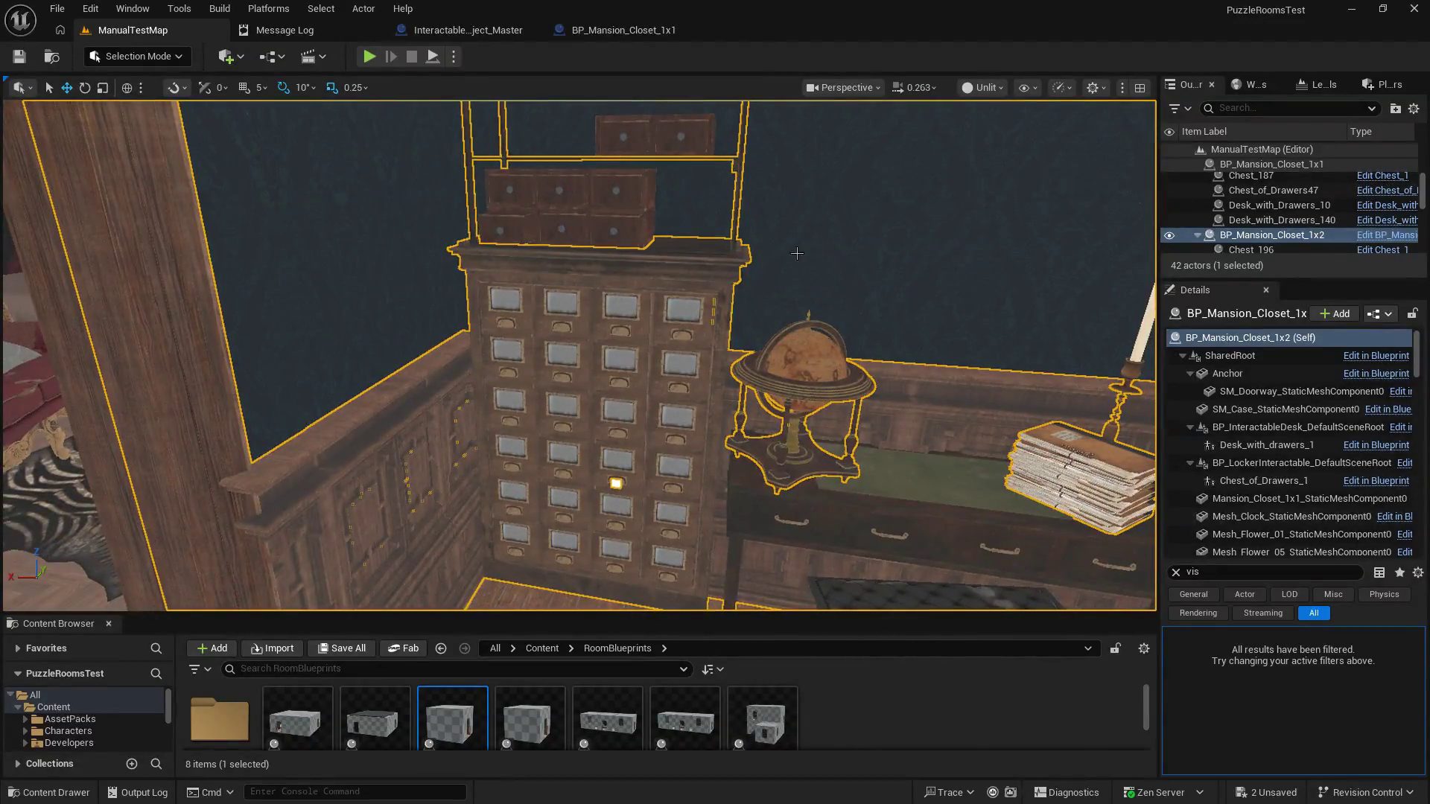
pyautogui.click(648, 436)
pyautogui.moveTo(552, 562); pyautogui.dragTo(943, 553)
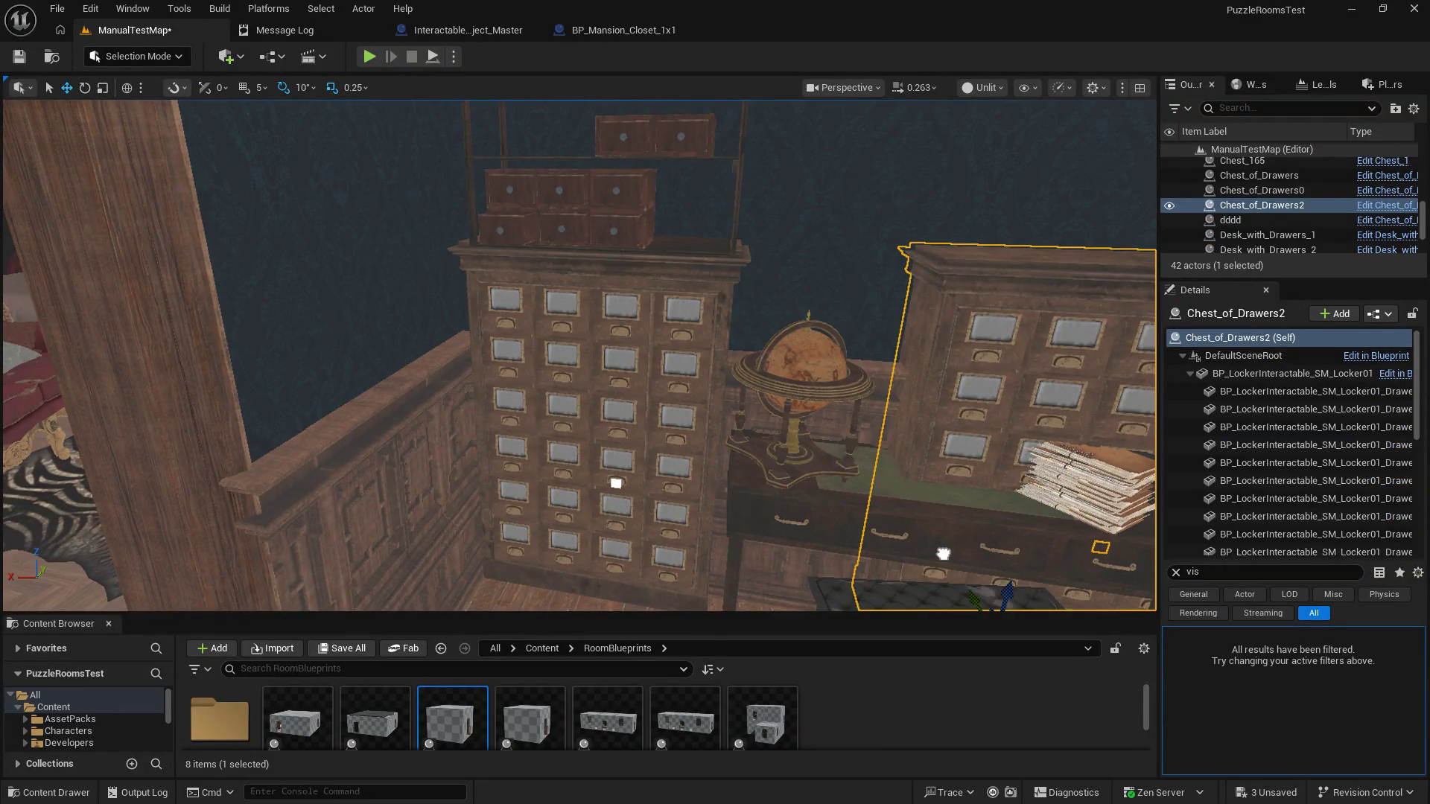
pyautogui.moveTo(943, 553); pyautogui.dragTo(948, 553)
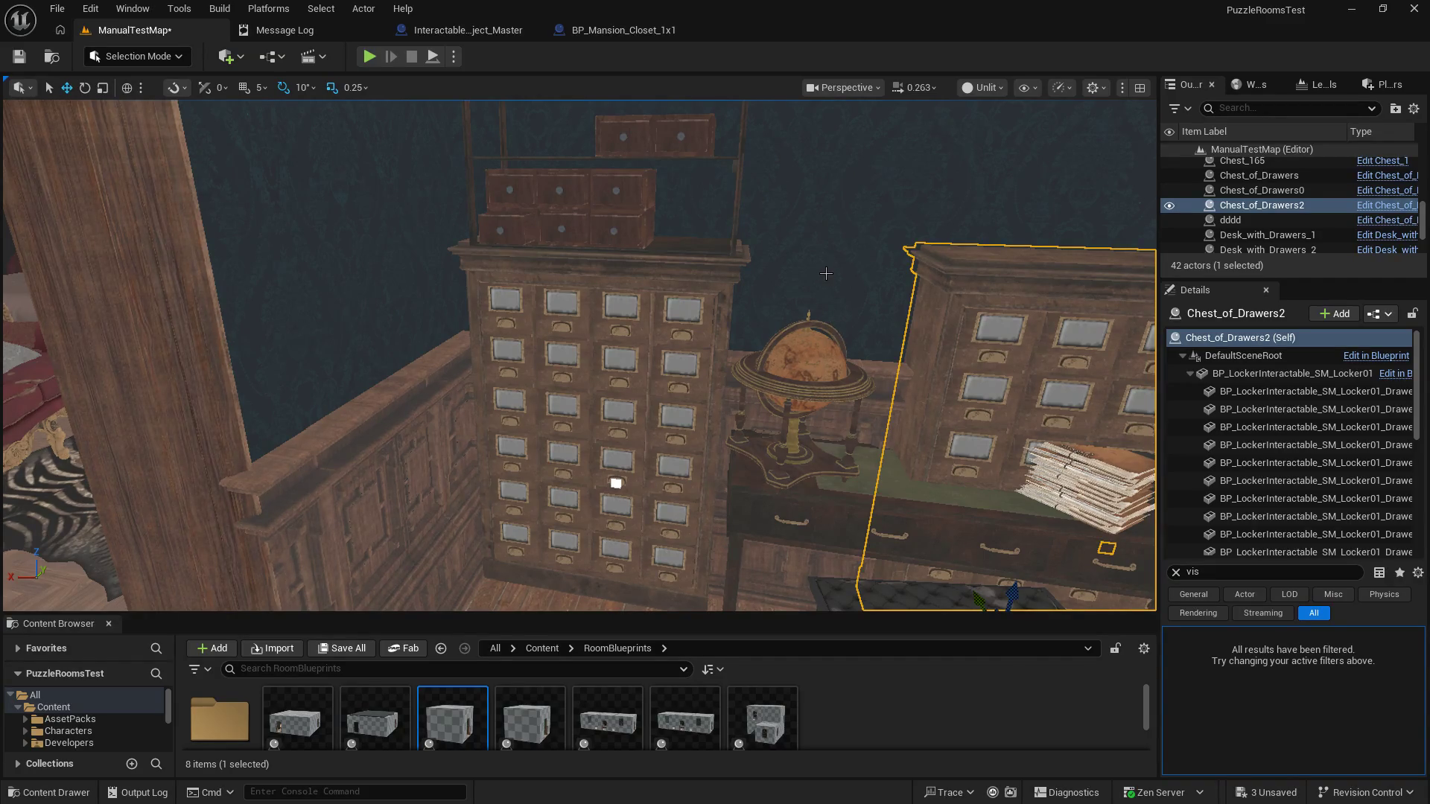
pyautogui.moveTo(826, 273)
pyautogui.mouseDown()
pyautogui.moveTo(825, 365)
pyautogui.moveTo(934, 232)
pyautogui.mouseUp()
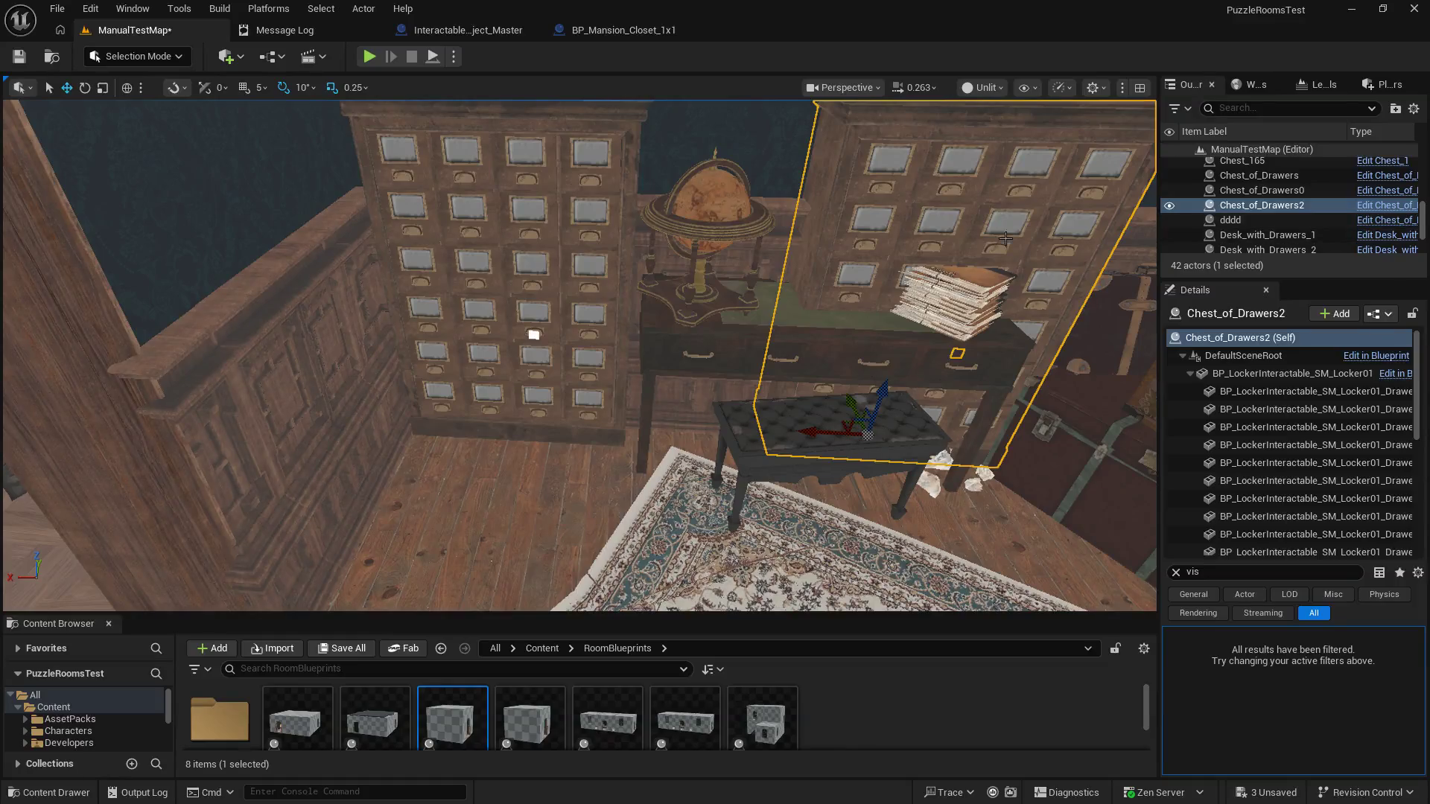
pyautogui.moveTo(612, 206)
pyautogui.mouseDown()
pyautogui.moveTo(609, 223)
pyautogui.moveTo(605, 195)
pyautogui.moveTo(656, 238)
pyautogui.moveTo(668, 211)
pyautogui.mouseUp()
pyautogui.click(605, 195)
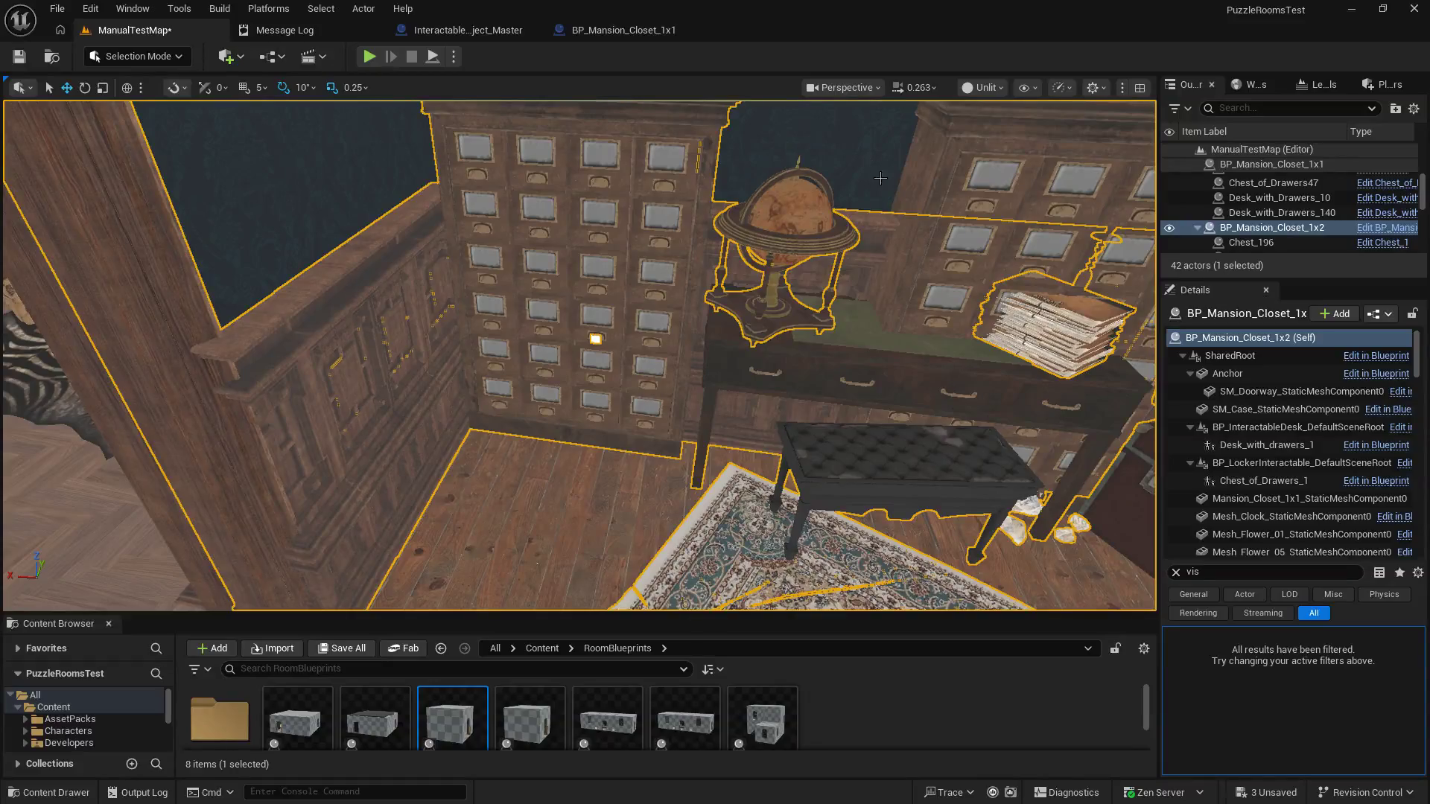
# Step: Delete the Chest_of_Drawers2 cabinet and the selected desk actor
pyautogui.click(963, 159)
pyautogui.press('Delete')
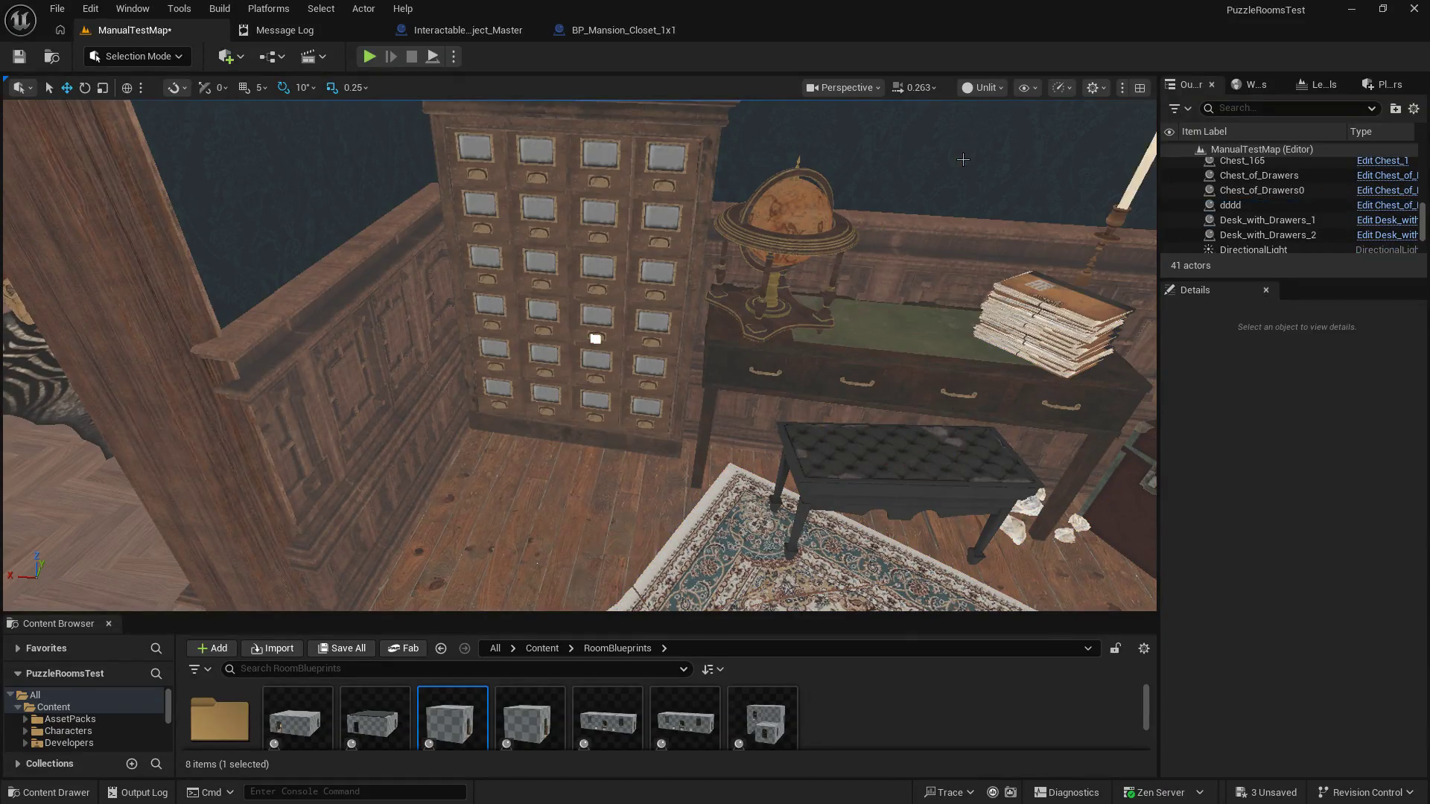
pyautogui.click(906, 342)
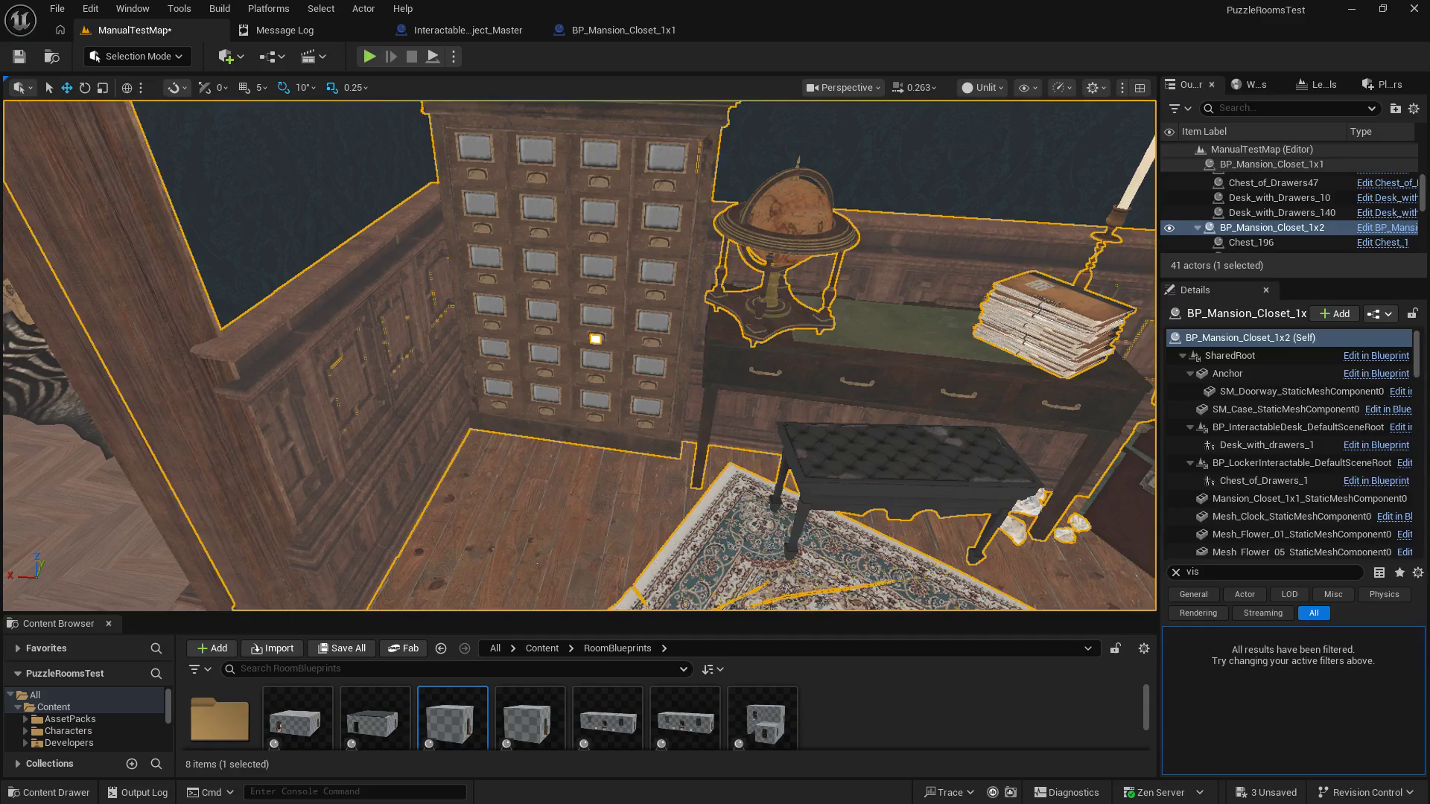
pyautogui.click(878, 375)
pyautogui.press('Delete')
pyautogui.moveTo(838, 362)
pyautogui.mouseDown()
pyautogui.moveTo(836, 447)
pyautogui.moveTo(856, 357)
pyautogui.mouseUp()
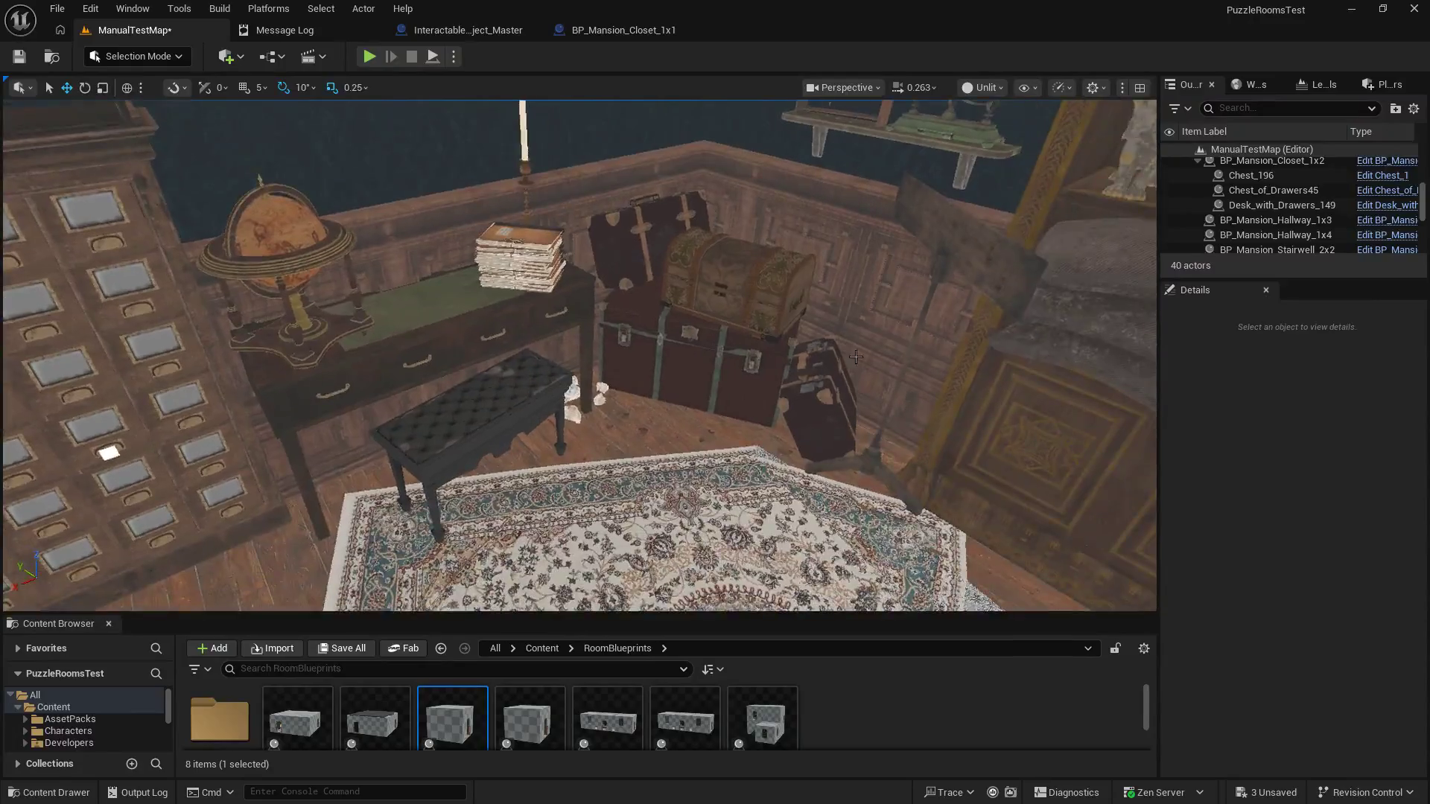
# Step: Frame BP_Mansion_Closet_1x2 with F, fly inside, and step through undo/redo of recent changes
pyautogui.click(794, 295)
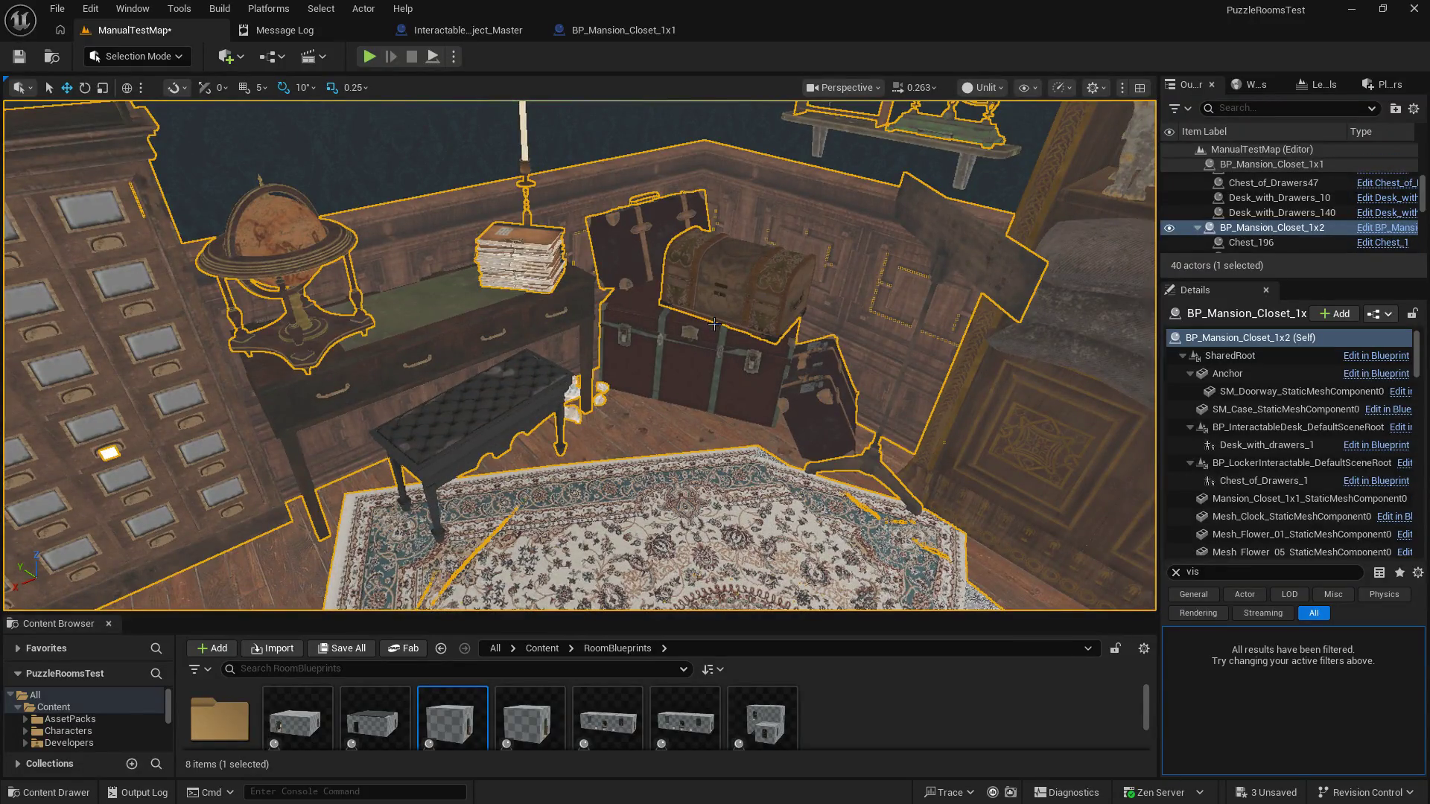
pyautogui.press('f')
pyautogui.moveTo(581, 357)
pyautogui.mouseDown()
pyautogui.moveTo(581, 328)
pyautogui.moveTo(551, 305)
pyautogui.mouseUp()
pyautogui.moveTo(713, 348)
pyautogui.mouseDown()
pyautogui.moveTo(713, 335)
pyautogui.moveTo(714, 348)
pyautogui.mouseUp()
pyautogui.hotkey('ctrl', 'z')
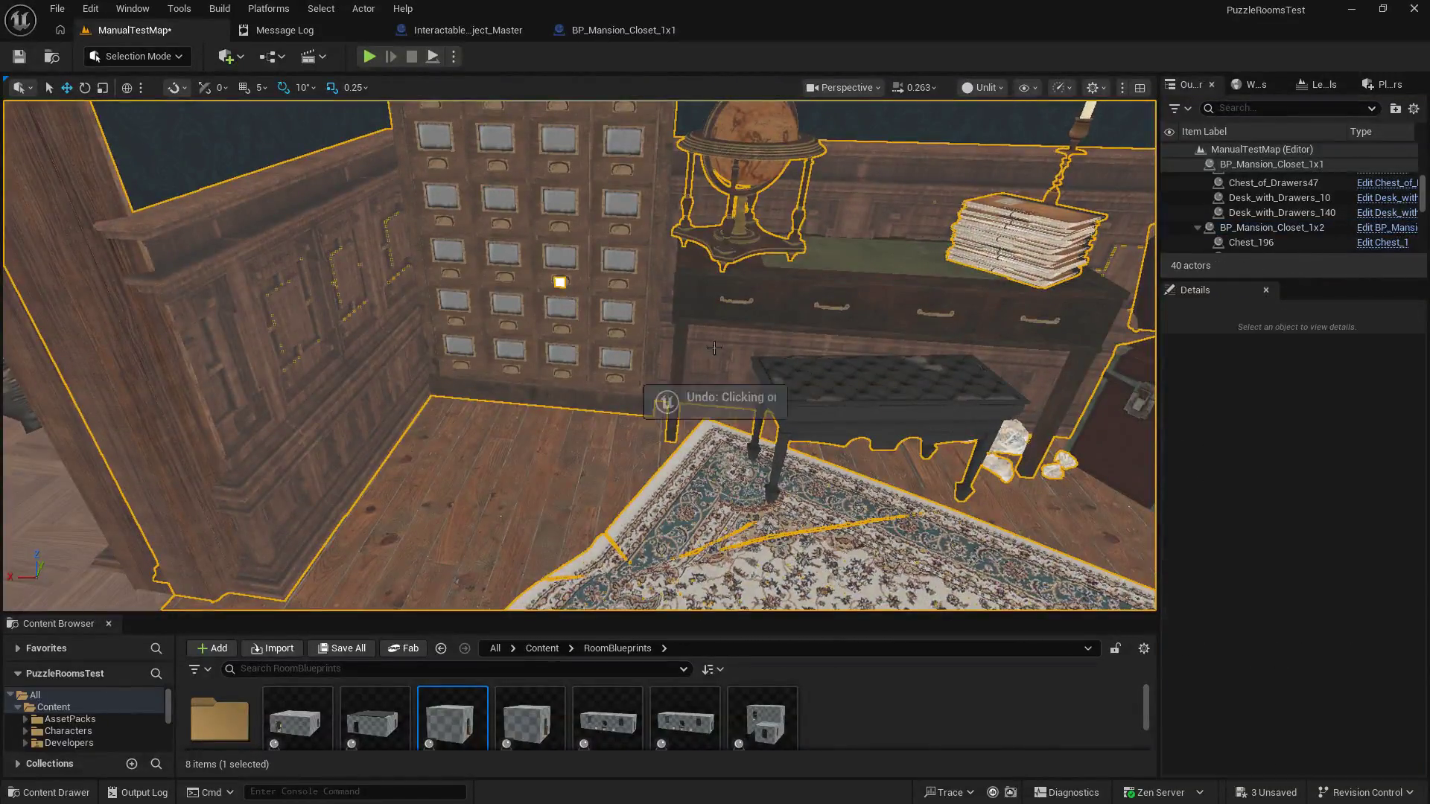
pyautogui.hotkey('ctrl', 'y')
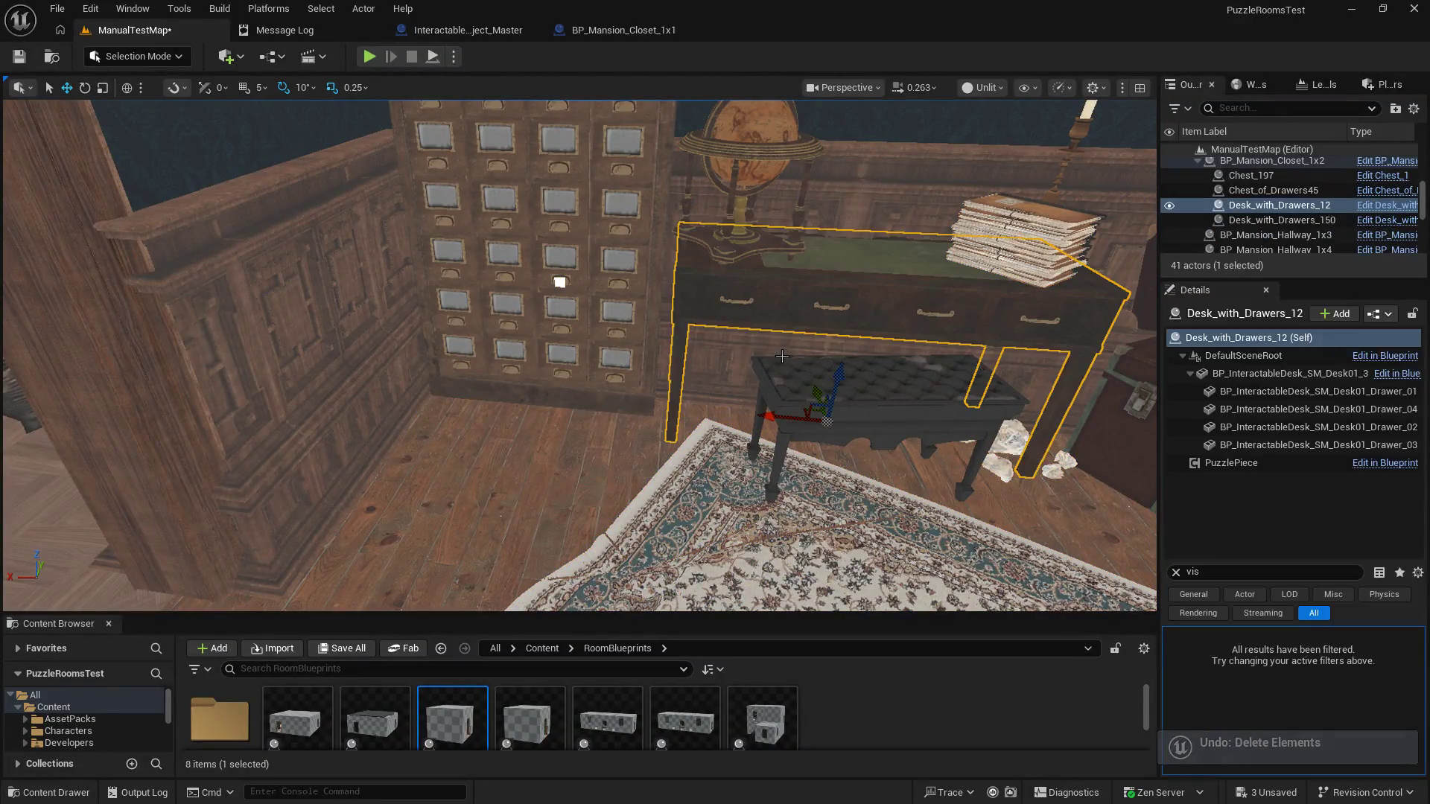
pyautogui.hotkey('ctrl', 'y')
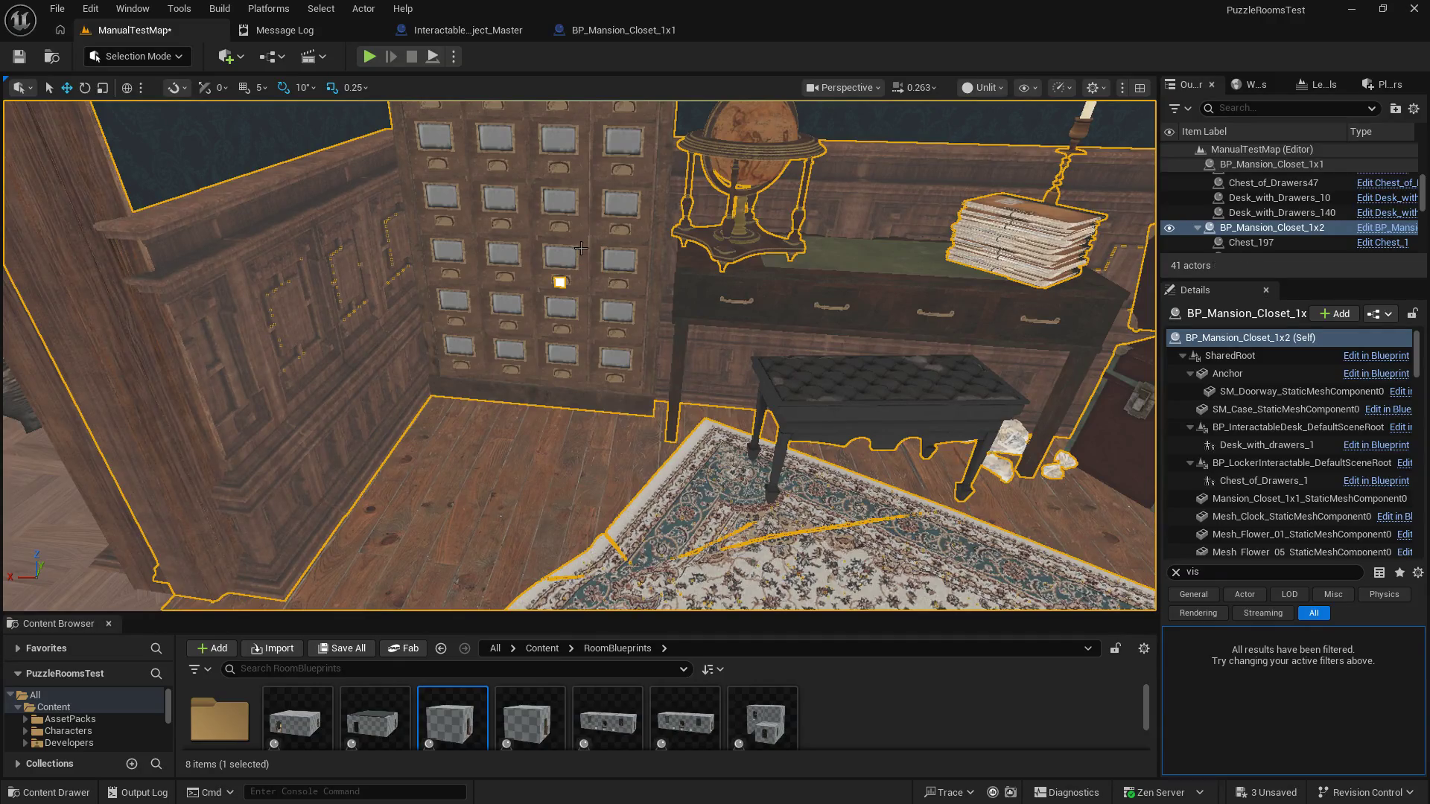
pyautogui.hotkey('ctrl', 'z')
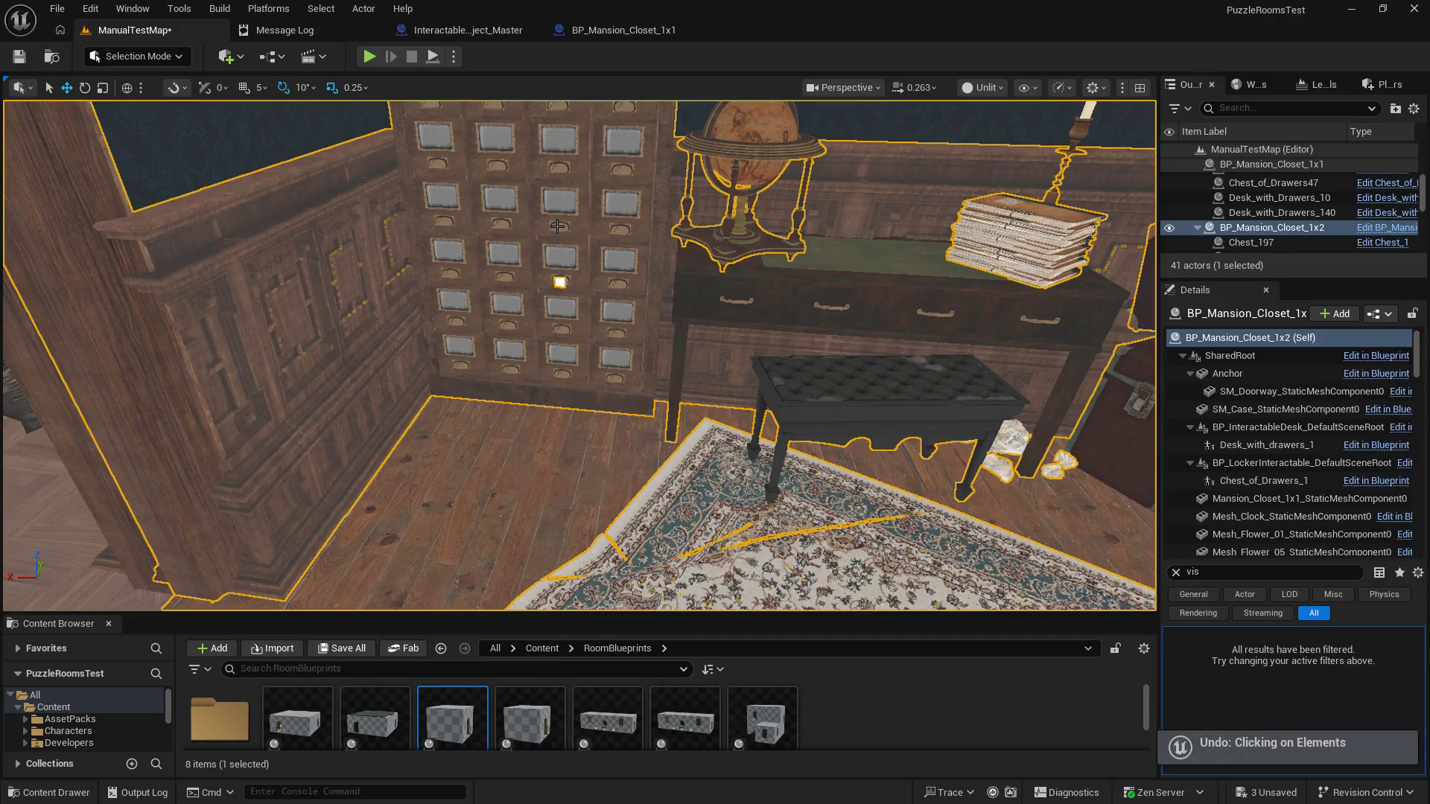
pyautogui.hotkey('ctrl', 'z')
pyautogui.hotkey('ctrl', 'y')
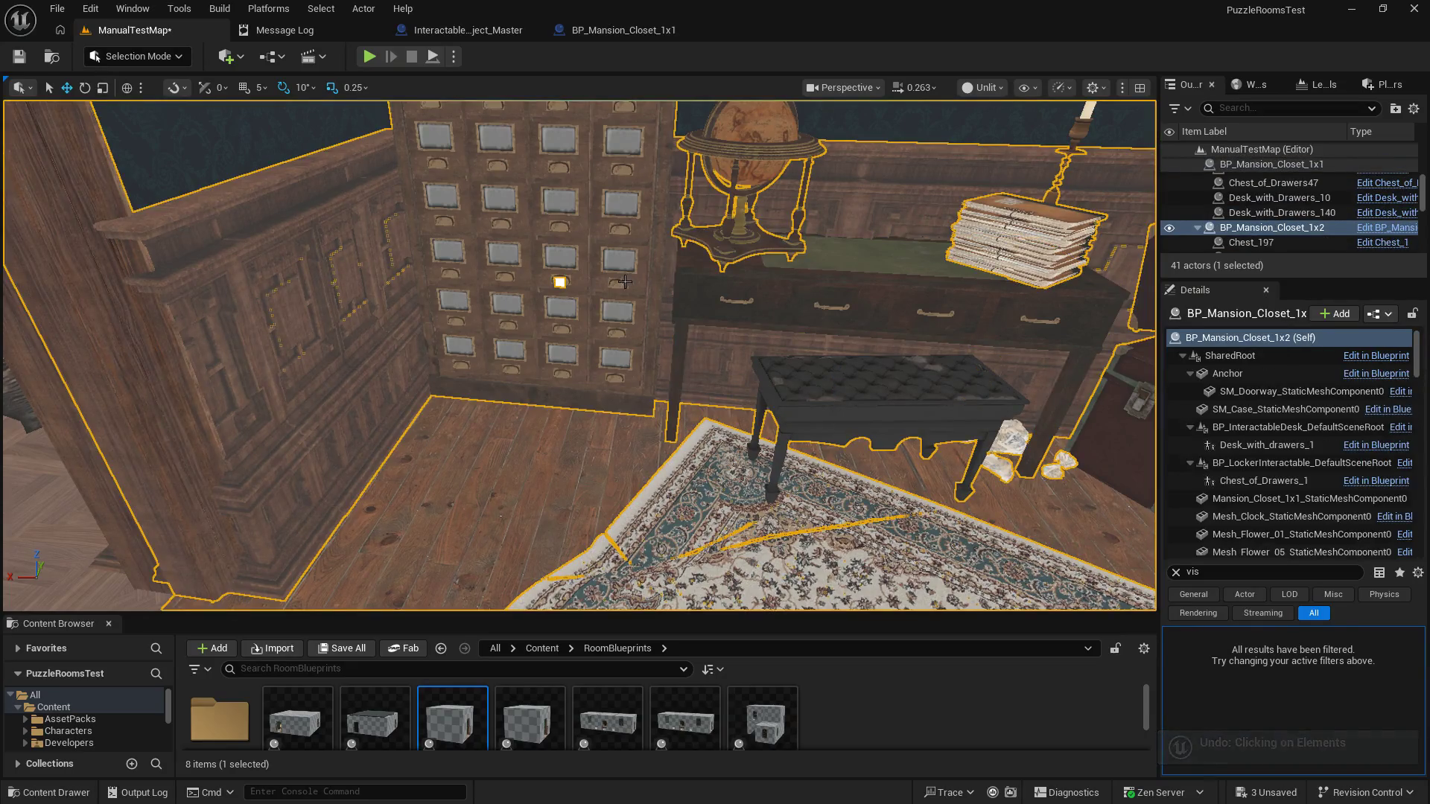
pyautogui.hotkey('ctrl', 'z')
pyautogui.hotkey('ctrl', 'z')
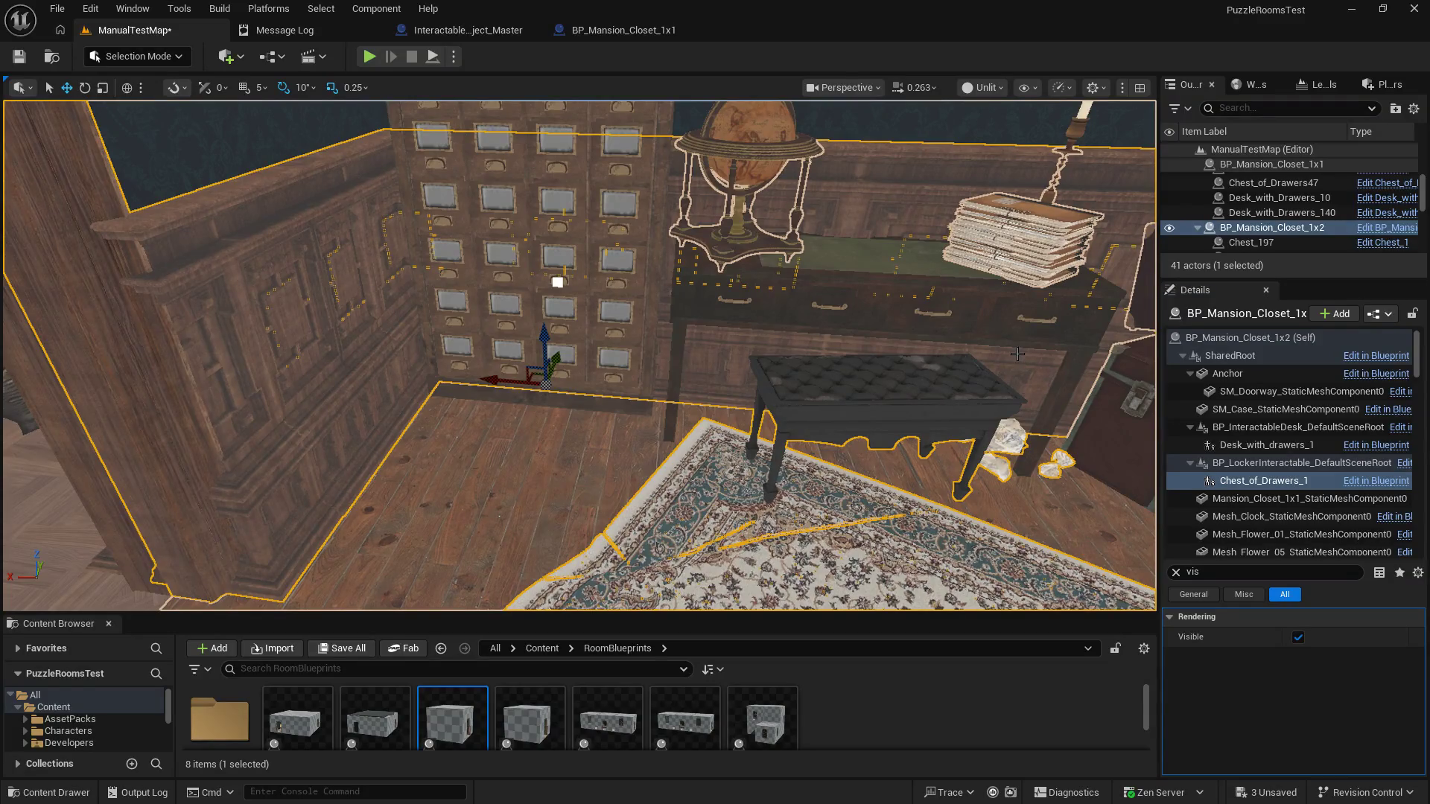
# Step: Slide Desk_with_Drawers_12 right and undo it, then enlarge the World Outliner list
pyautogui.click(853, 314)
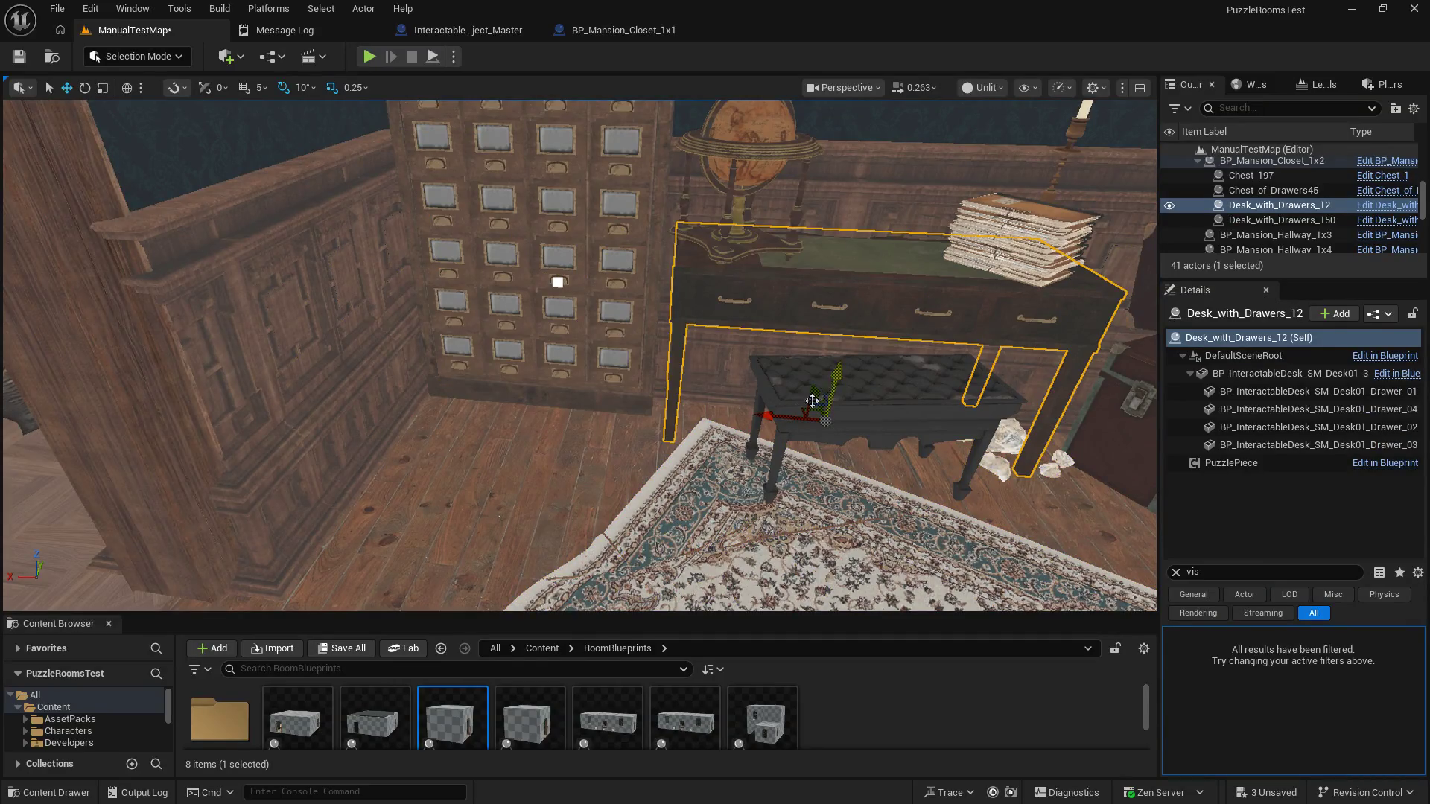
pyautogui.moveTo(778, 414); pyautogui.dragTo(820, 406)
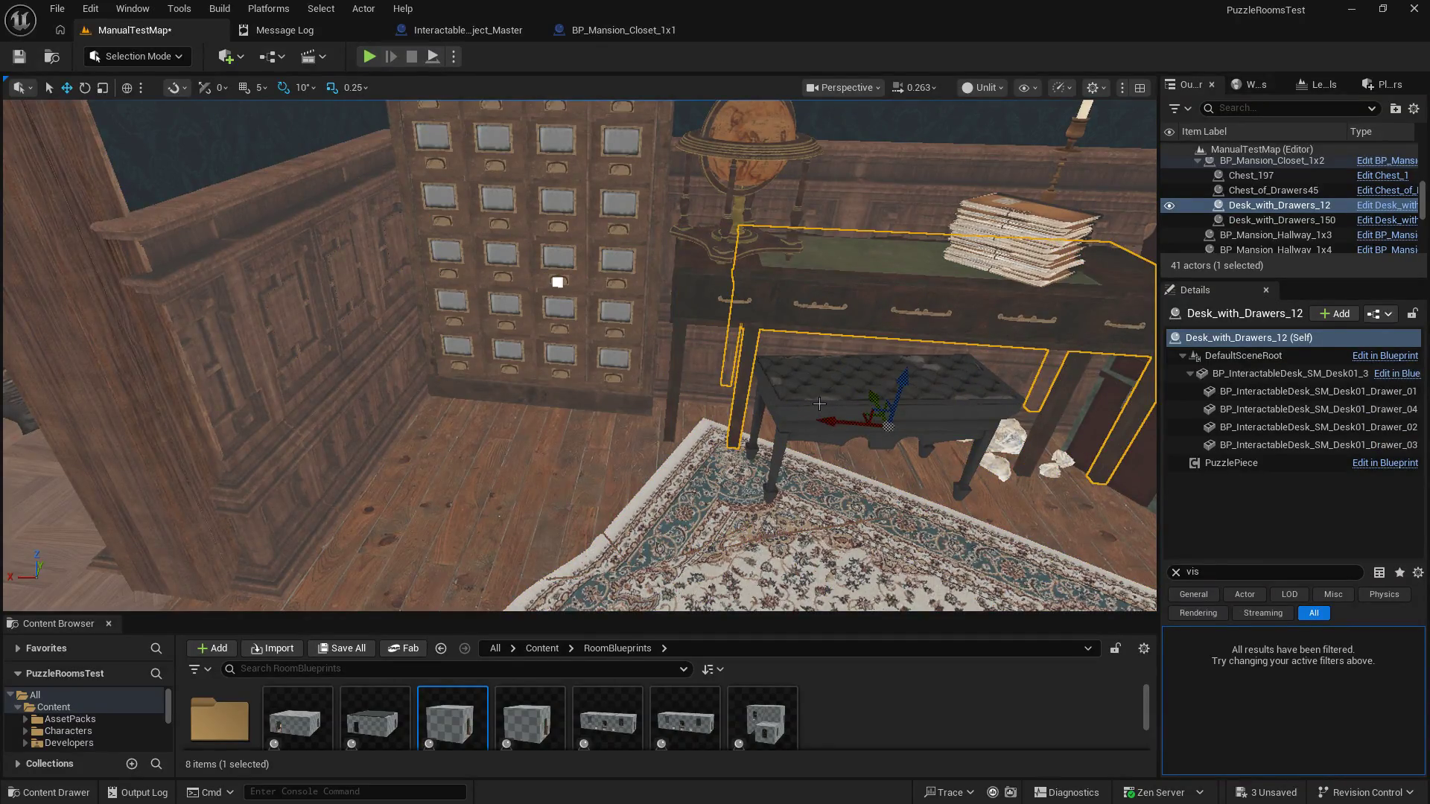
pyautogui.hotkey('ctrl', 'z')
pyautogui.hotkey('ctrl', 'z')
pyautogui.moveTo(326, 459)
pyautogui.mouseDown()
pyautogui.moveTo(331, 339)
pyautogui.moveTo(350, 320)
pyautogui.moveTo(335, 335)
pyautogui.moveTo(334, 402)
pyautogui.mouseUp()
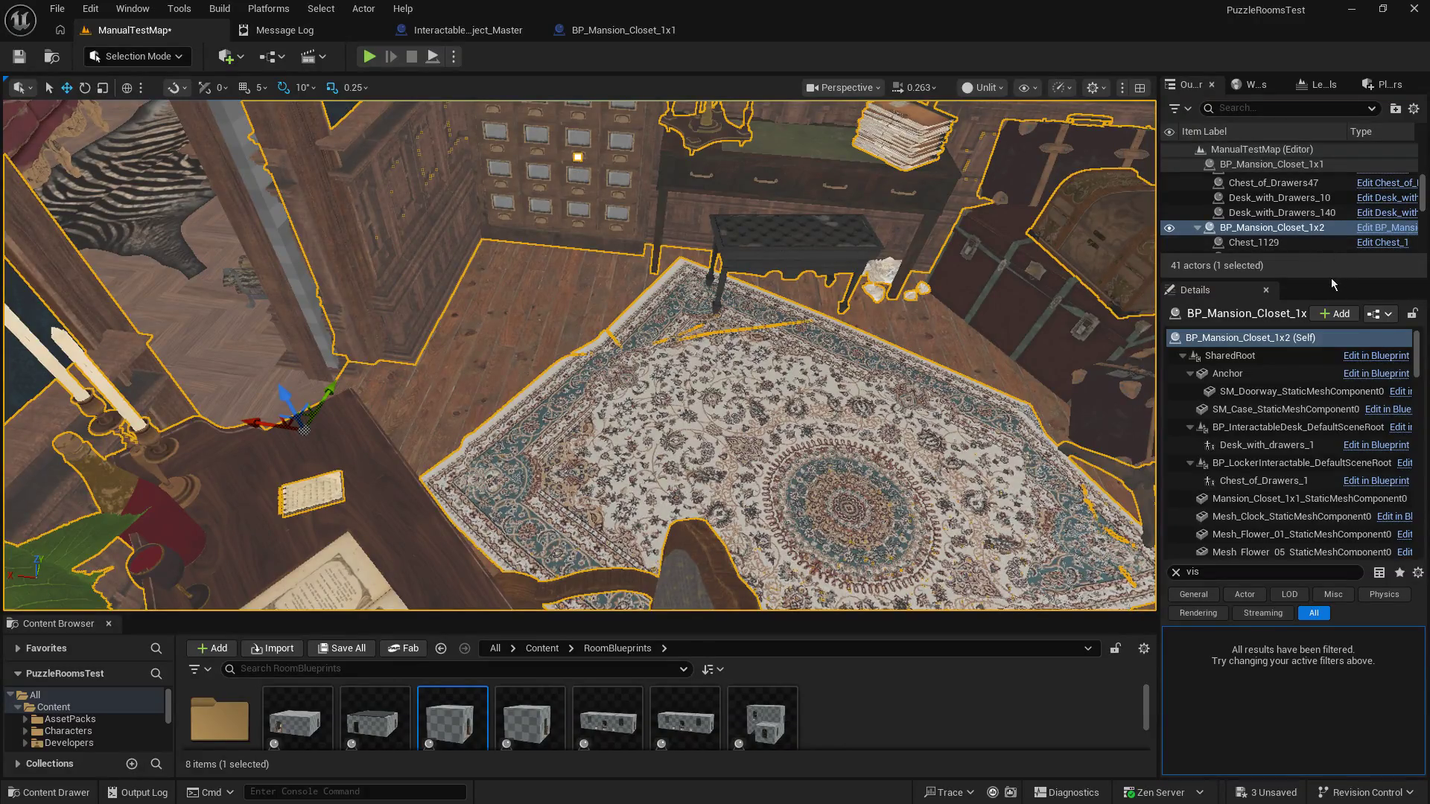
pyautogui.moveTo(1330, 283); pyautogui.dragTo(1309, 505)
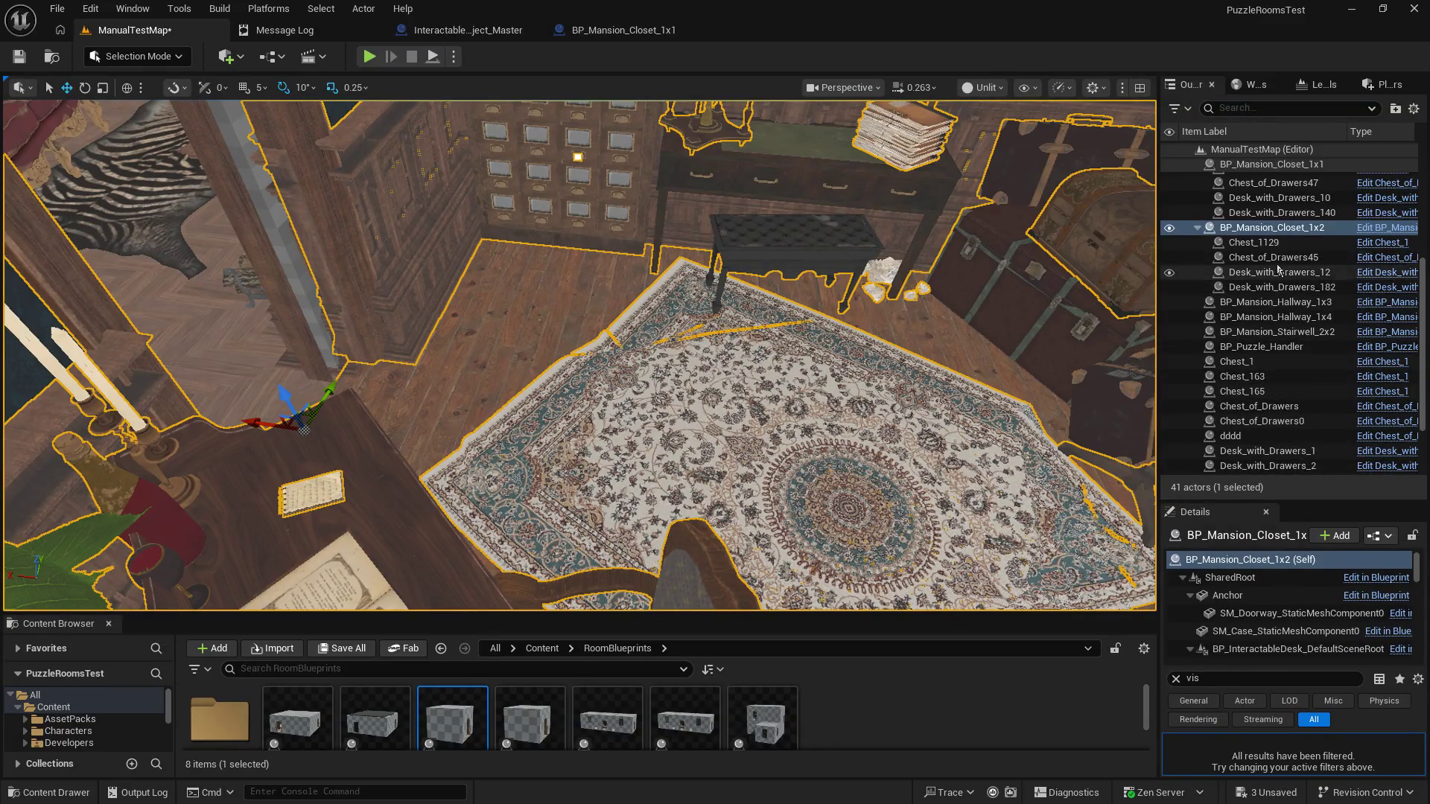
# Step: Focus the viewport on Chest_163 from its World Outliner entry
pyautogui.doubleClick(1257, 376)
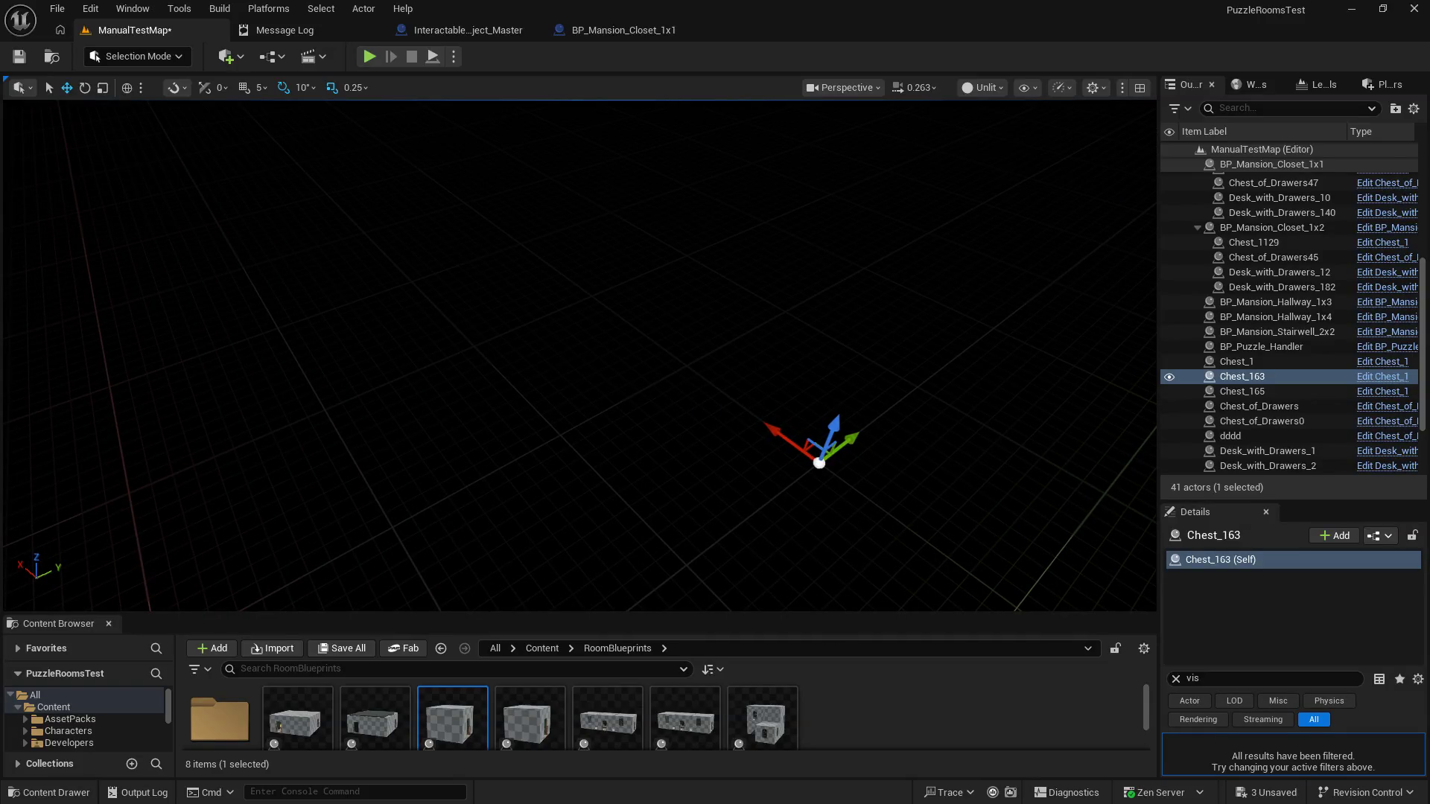
# Step: Save only the Drawer_Slide_Close and Drawer_Slide_Open sounds, leaving ManualTestMap unchecked
pyautogui.click(19, 57)
pyautogui.hotkey('ctrl', 'shift', 's')
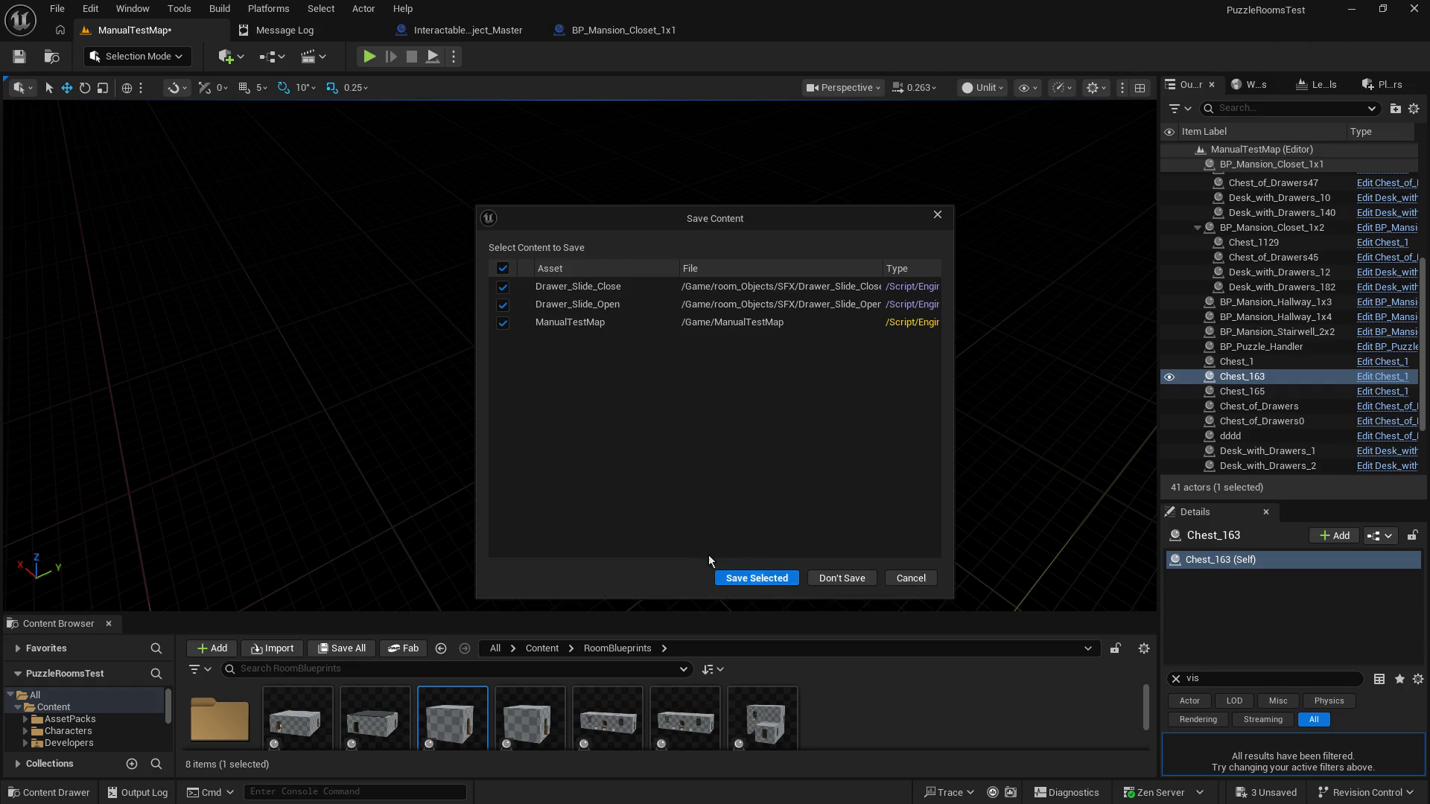
pyautogui.click(509, 327)
pyautogui.click(755, 580)
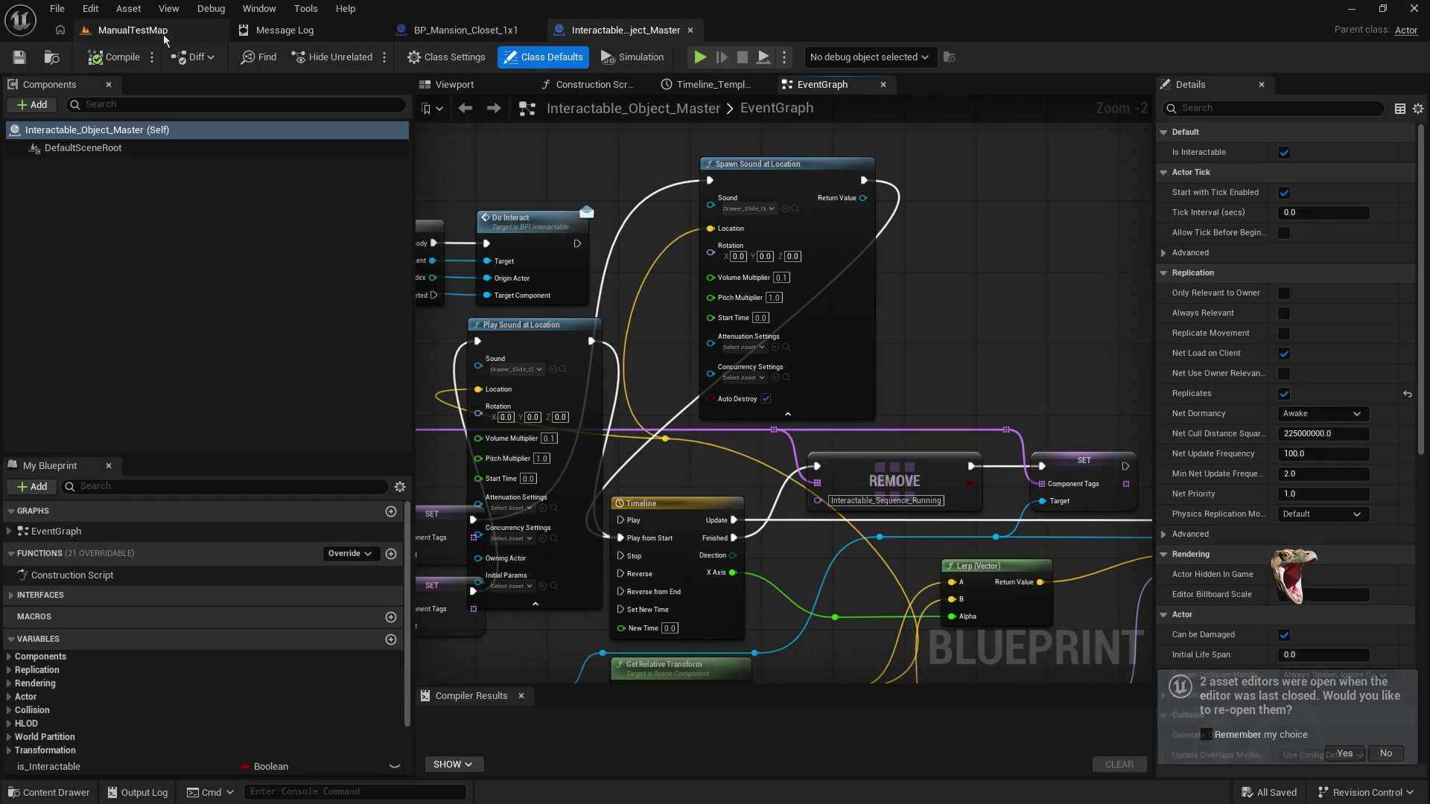
# Step: Back in ManualTestMap, delete the stray chest along with an Alt-dragged duplicate of it
pyautogui.click(149, 29)
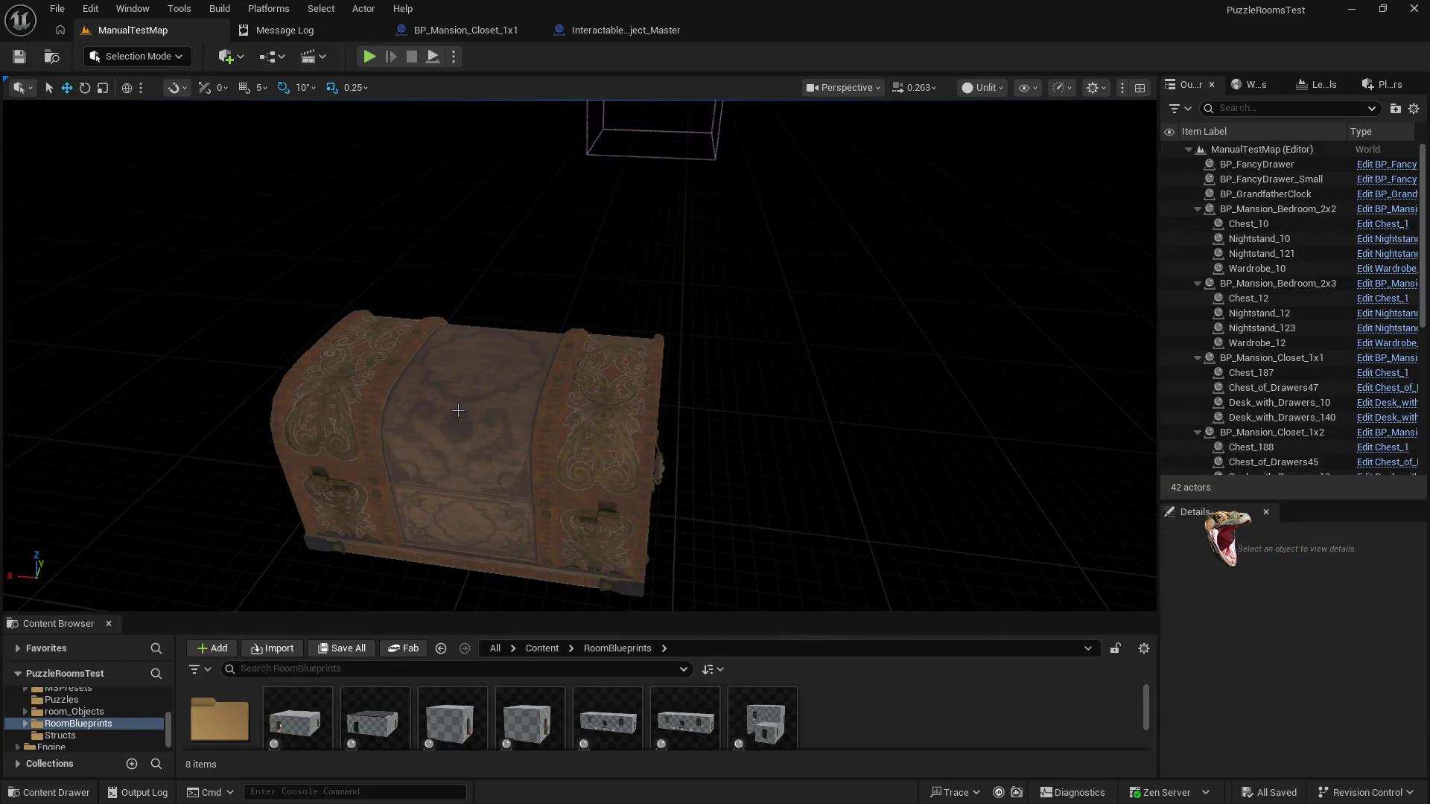
pyautogui.click(457, 411)
pyautogui.moveTo(456, 412)
pyautogui.mouseDown()
pyautogui.moveTo(442, 442)
pyautogui.moveTo(807, 450)
pyautogui.mouseUp()
pyautogui.click(515, 412)
pyautogui.moveTo(447, 437)
pyautogui.mouseDown()
pyautogui.moveTo(722, 467)
pyautogui.moveTo(586, 428)
pyautogui.mouseUp()
pyautogui.press('Delete')
pyautogui.click(871, 408)
pyautogui.press('Delete')
# Step: Collapse the Bedroom_2x2, Bedroom_2x3, Closet_1x1 and Closet_1x2 Outliner groups and frame Bedroom_2x3
pyautogui.scroll(5, 1241, 294)
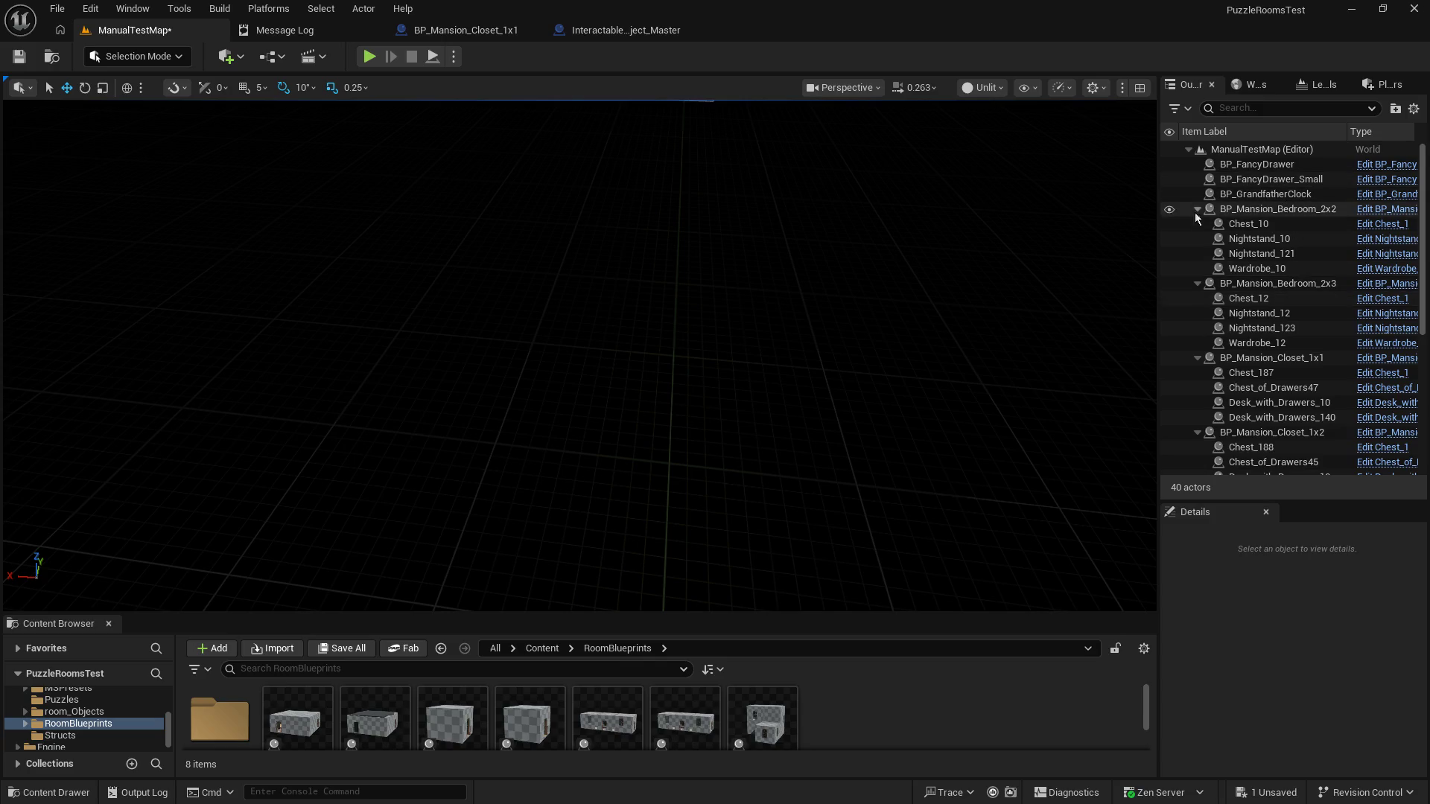
pyautogui.click(1197, 209)
pyautogui.click(1198, 225)
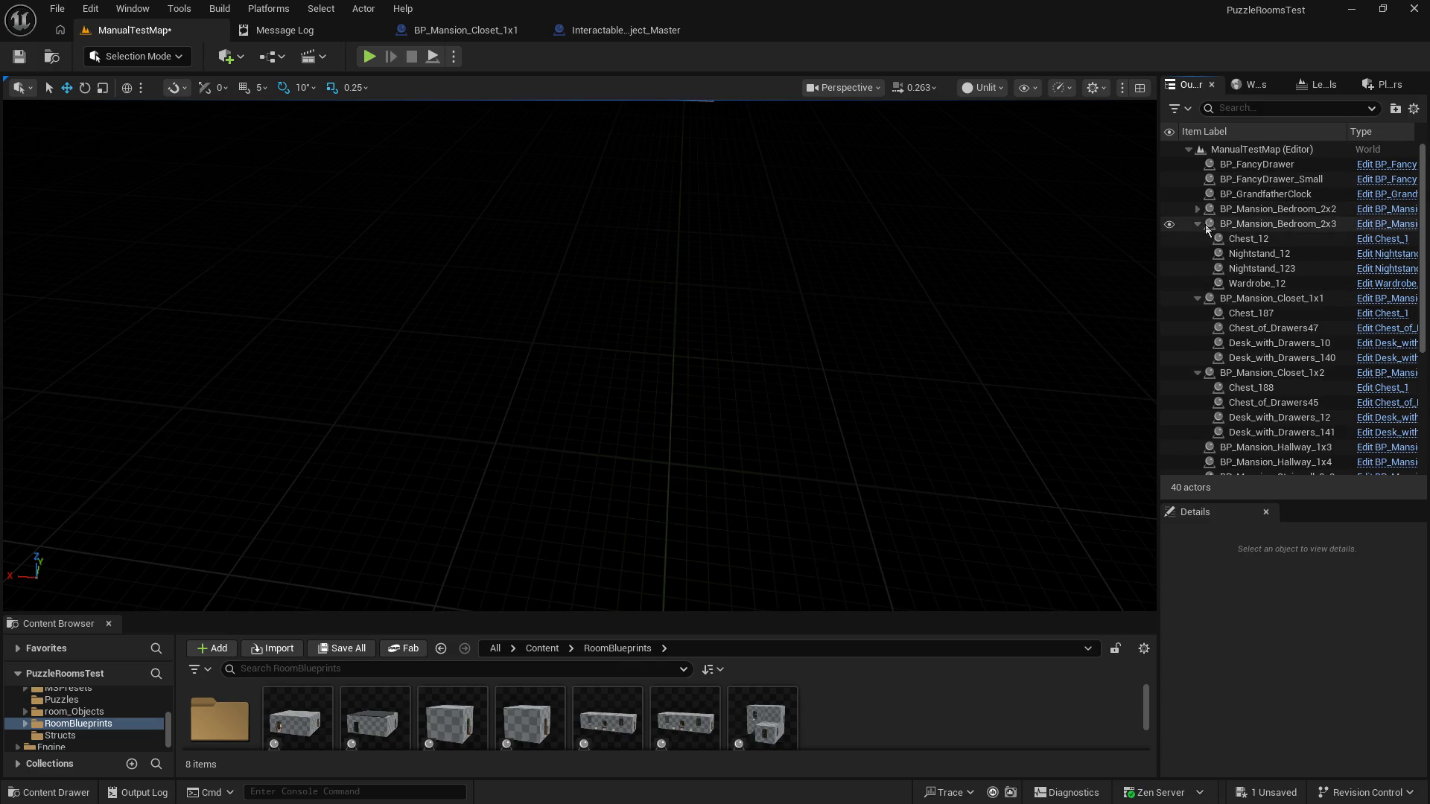
pyautogui.click(1197, 239)
pyautogui.click(1197, 254)
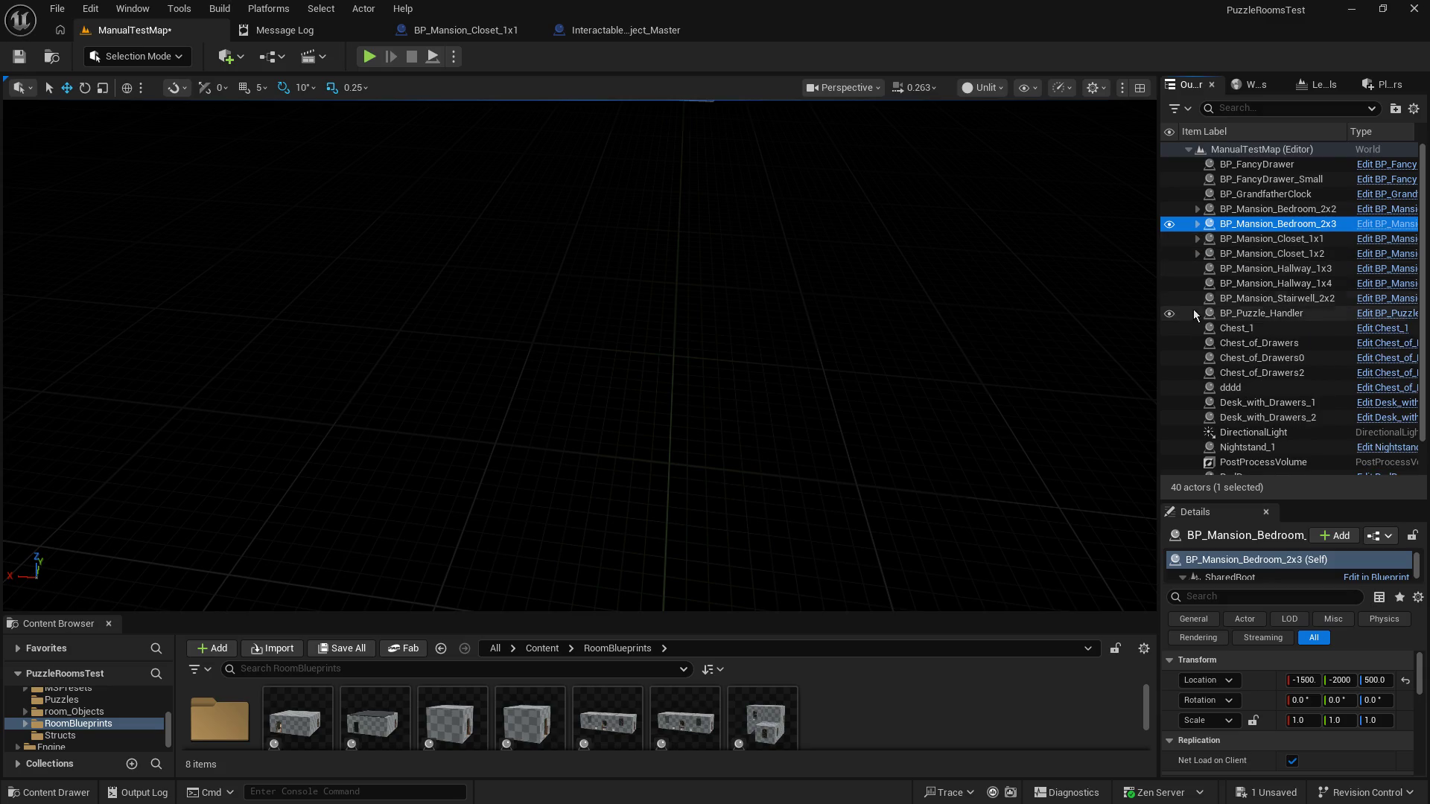
pyautogui.scroll(-2, 1312, 412)
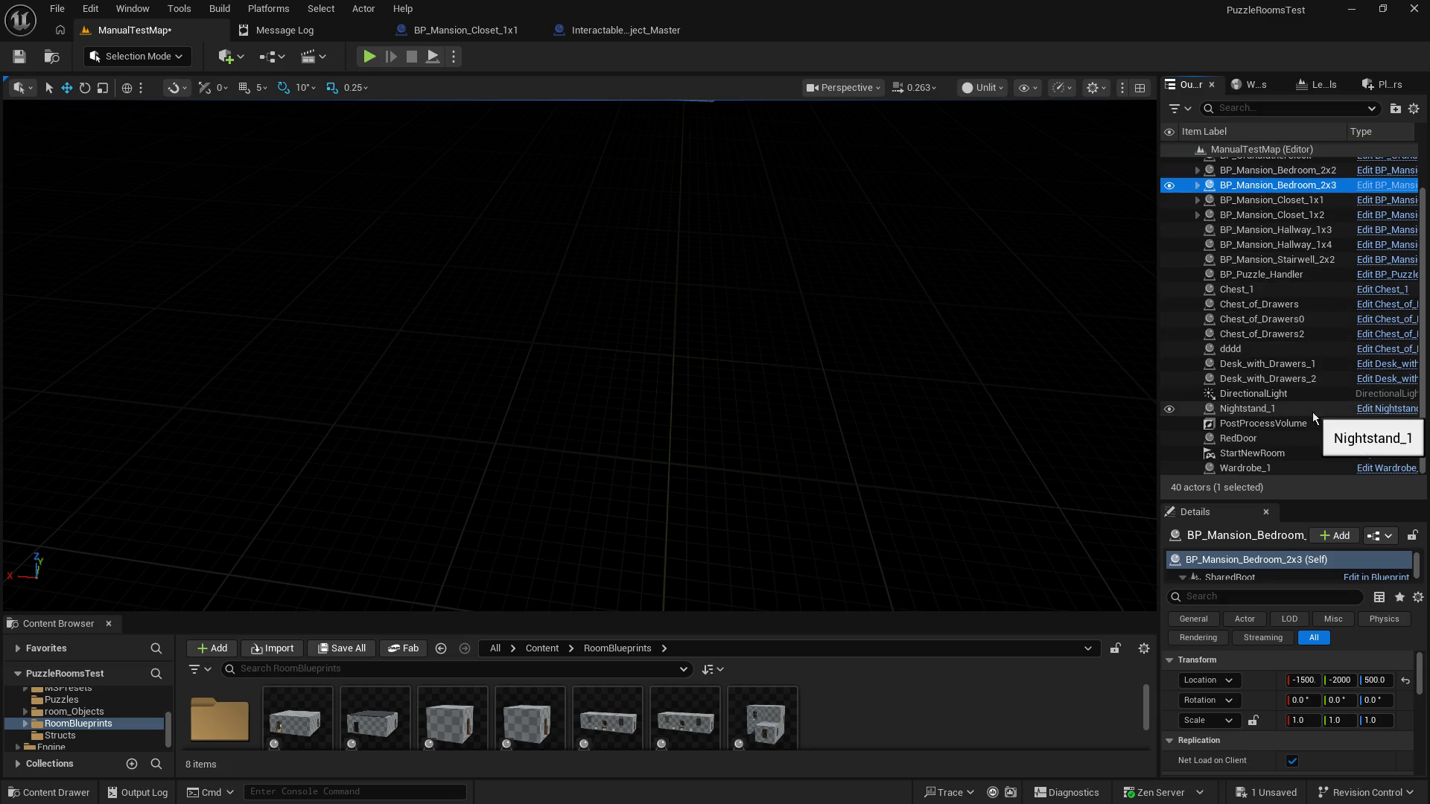
pyautogui.press('f')
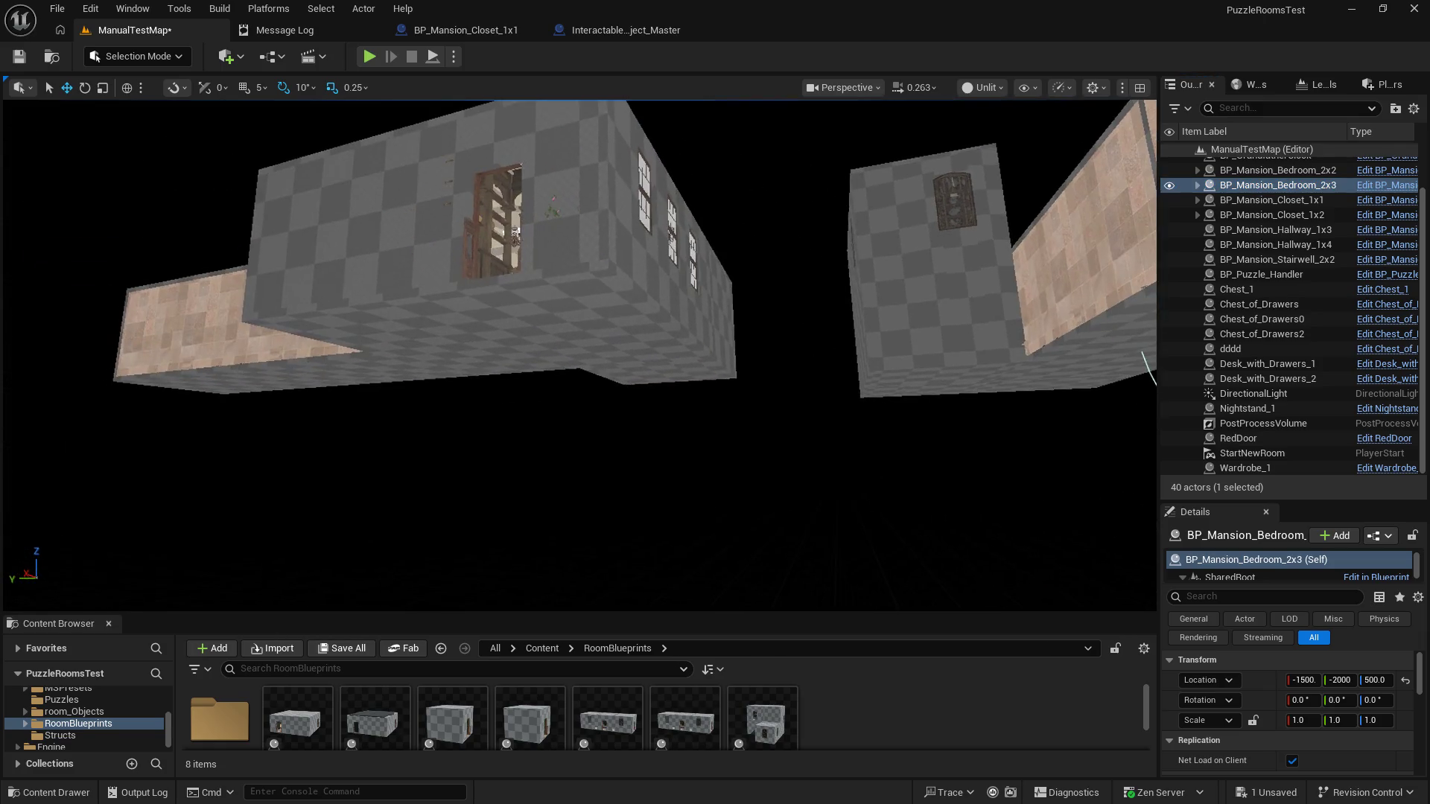
pyautogui.click(435, 276)
# Step: Delete the BP_Mansion_Bedroom_2x2 and BP_Mansion_Closet_1x1 rooms and the small door object
pyautogui.press('Delete')
pyautogui.click(626, 358)
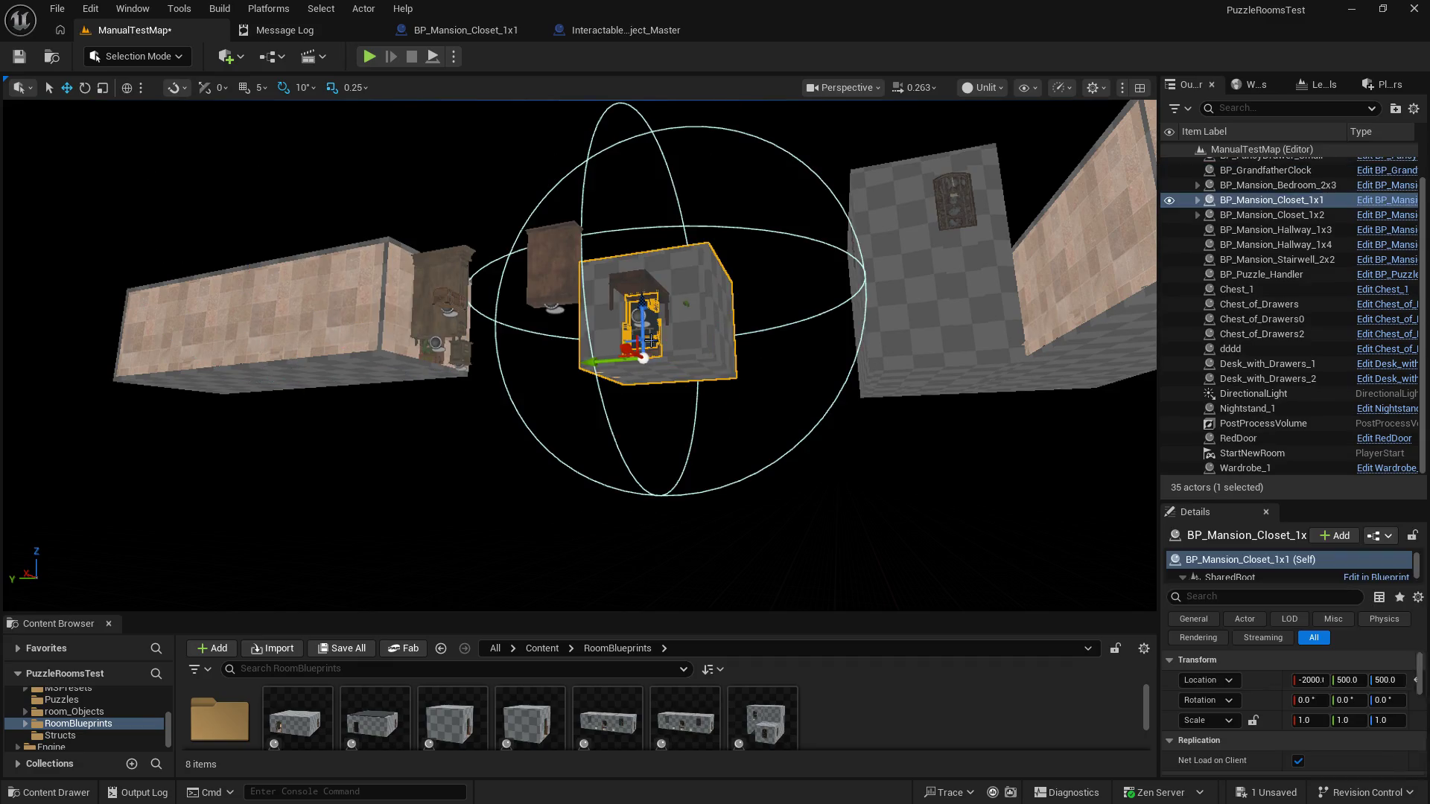
pyautogui.press('Delete')
pyautogui.click(560, 274)
pyautogui.press('Delete')
# Step: Delete the leftover desk, chest of drawers, chair, wardrobe, nightstand and another stray object
pyautogui.click(632, 296)
pyautogui.press('Delete')
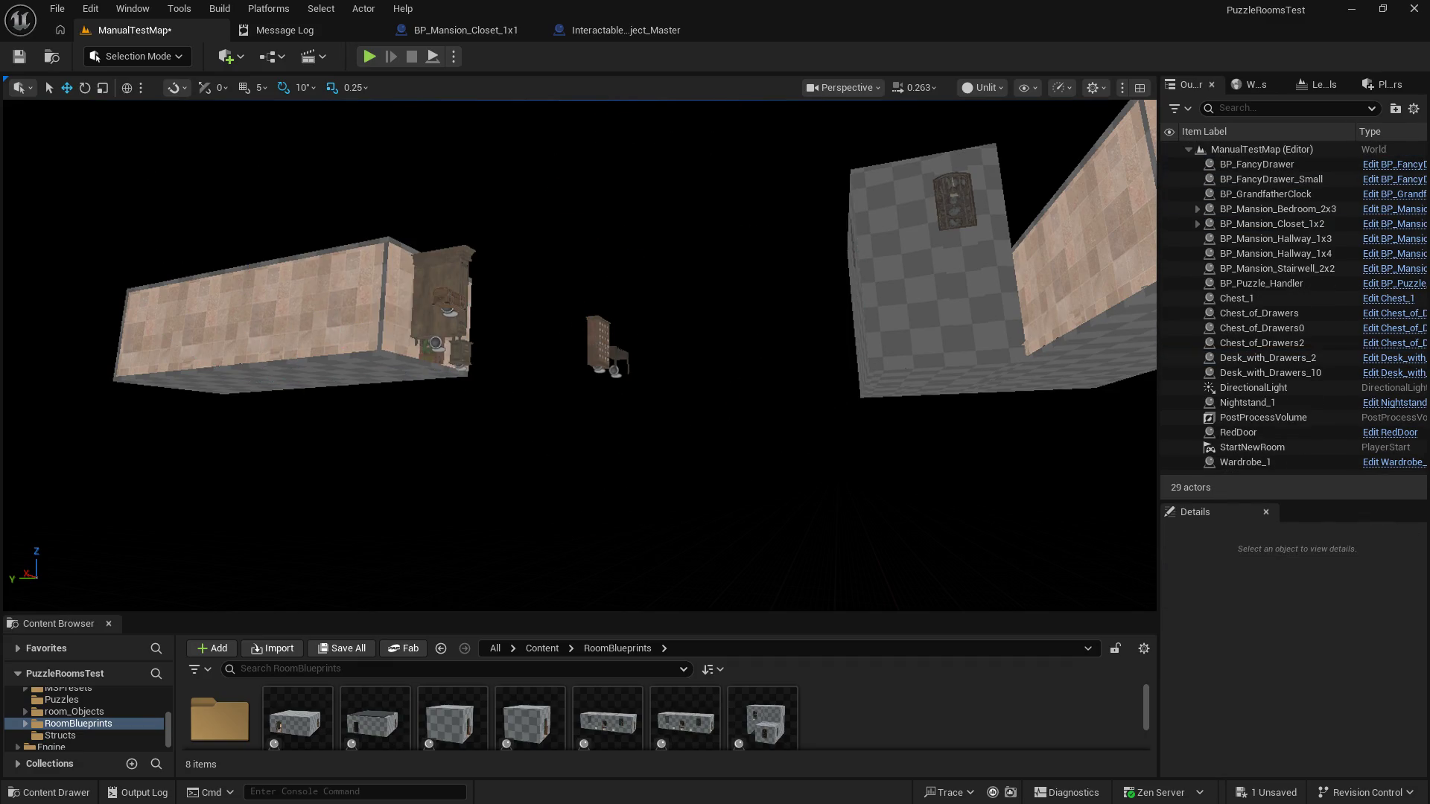
pyautogui.click(602, 341)
pyautogui.press('Delete')
pyautogui.click(618, 361)
pyautogui.press('Delete')
pyautogui.click(452, 309)
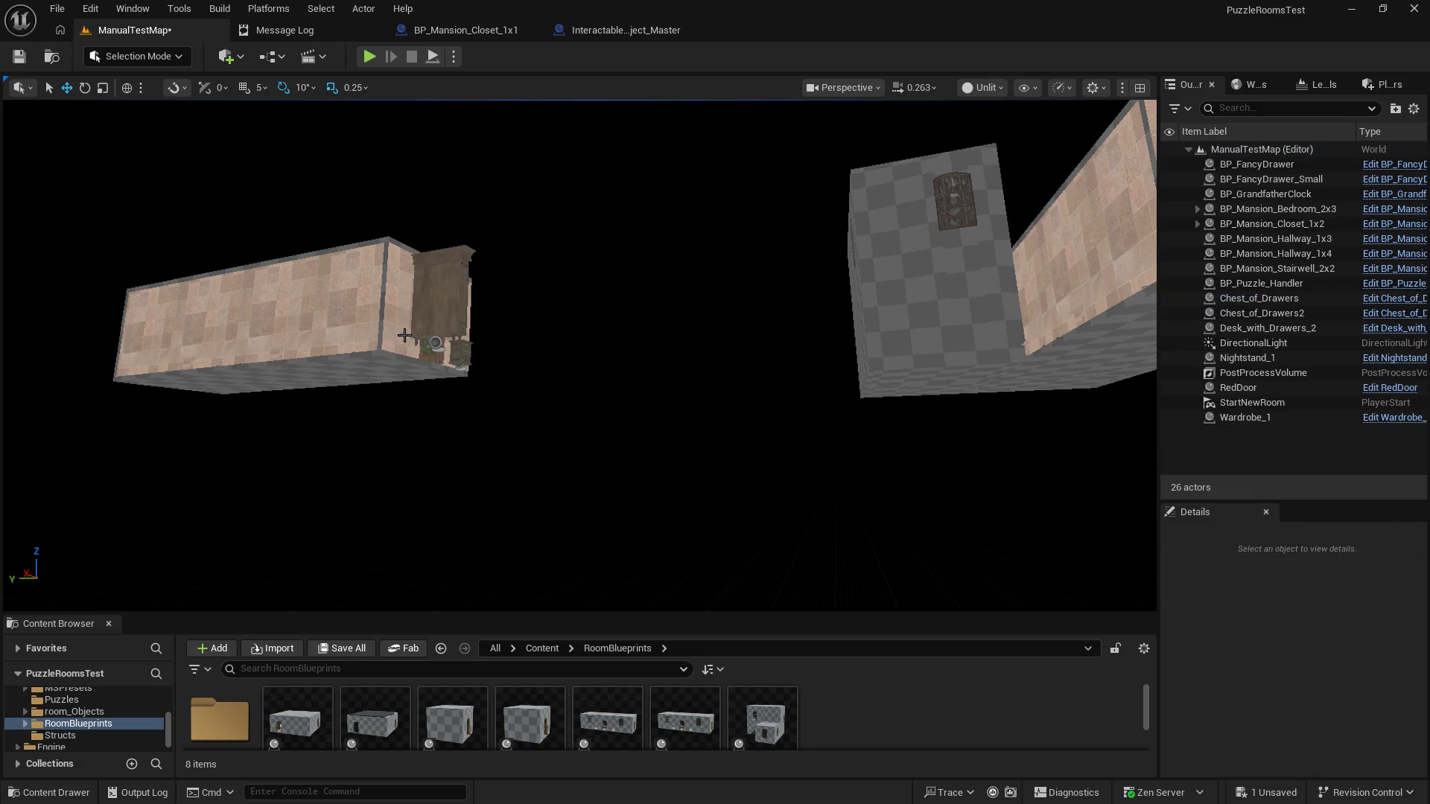
pyautogui.press('Delete')
pyautogui.click(390, 325)
pyautogui.press('Delete')
pyautogui.click(456, 353)
pyautogui.press('Delete')
pyautogui.moveTo(477, 395)
pyautogui.mouseDown()
pyautogui.moveTo(581, 350)
pyautogui.moveTo(585, 417)
pyautogui.moveTo(596, 387)
pyautogui.moveTo(603, 432)
pyautogui.moveTo(588, 336)
pyautogui.moveTo(639, 471)
pyautogui.mouseUp()
# Step: Inspect the rooms plus BP_FancyDrawer, BP_FancyDrawer_Small, BP_GrandfatherClock and BP_Puzzle_Handler
pyautogui.click(781, 439)
pyautogui.click(495, 454)
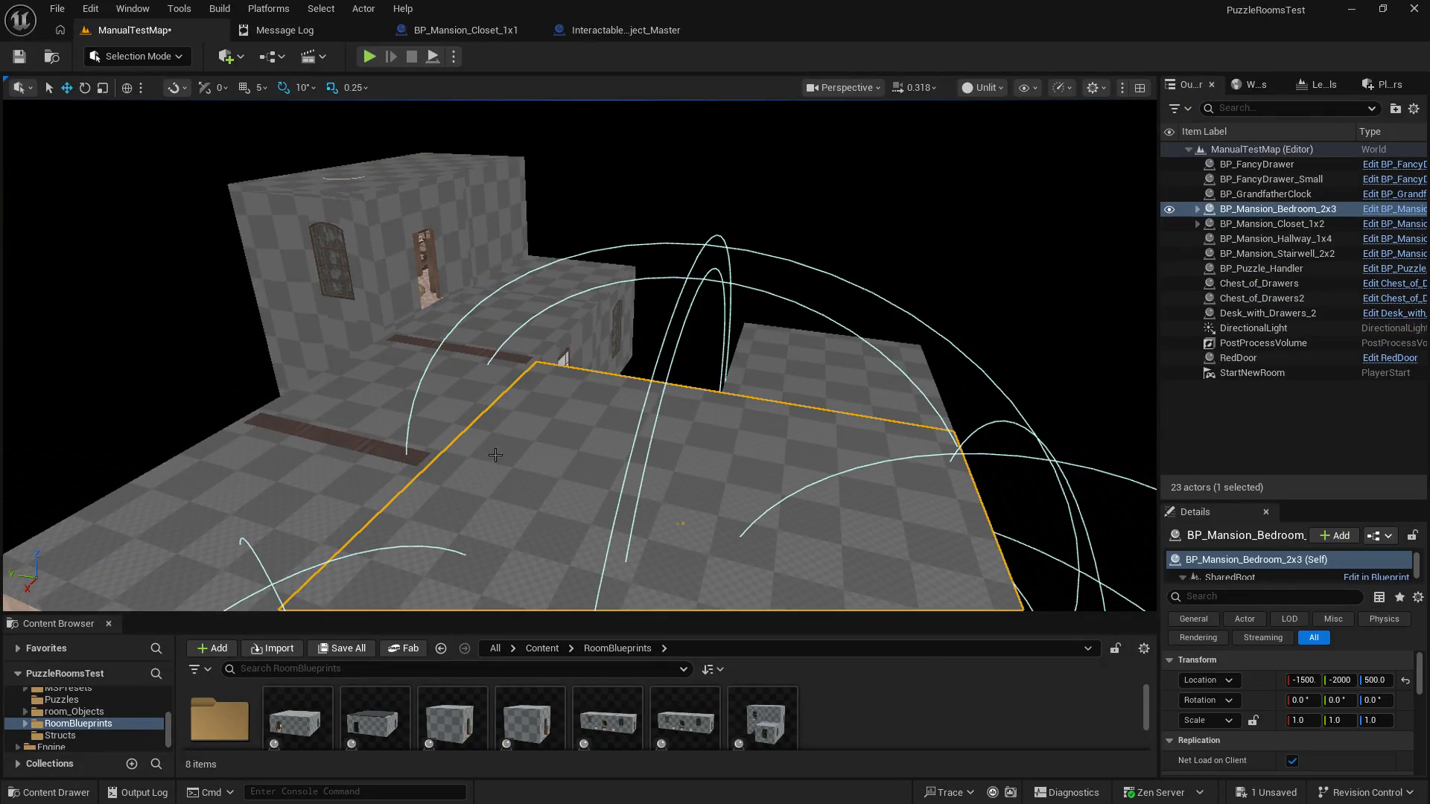
pyautogui.click(407, 428)
pyautogui.click(420, 187)
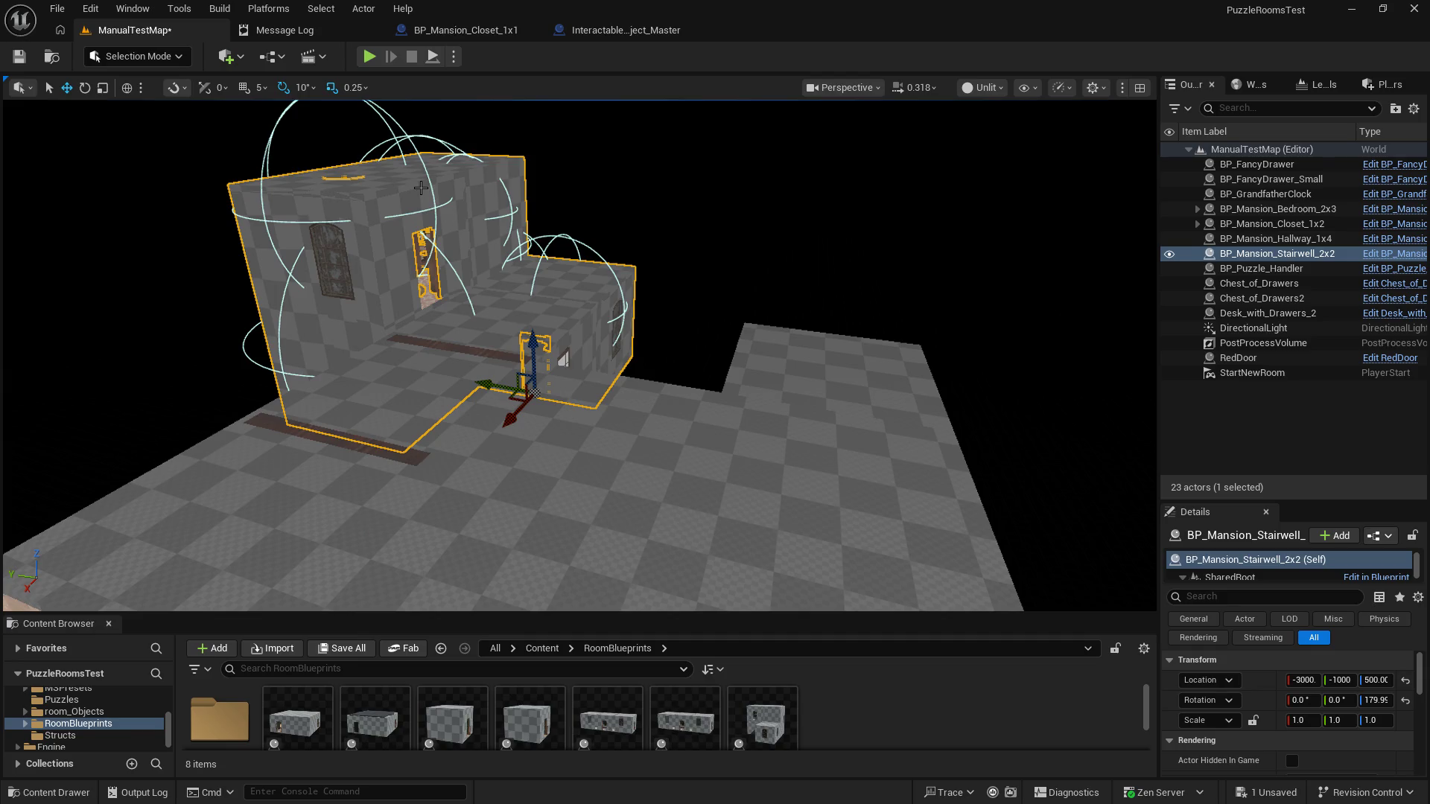
pyautogui.click(1221, 164)
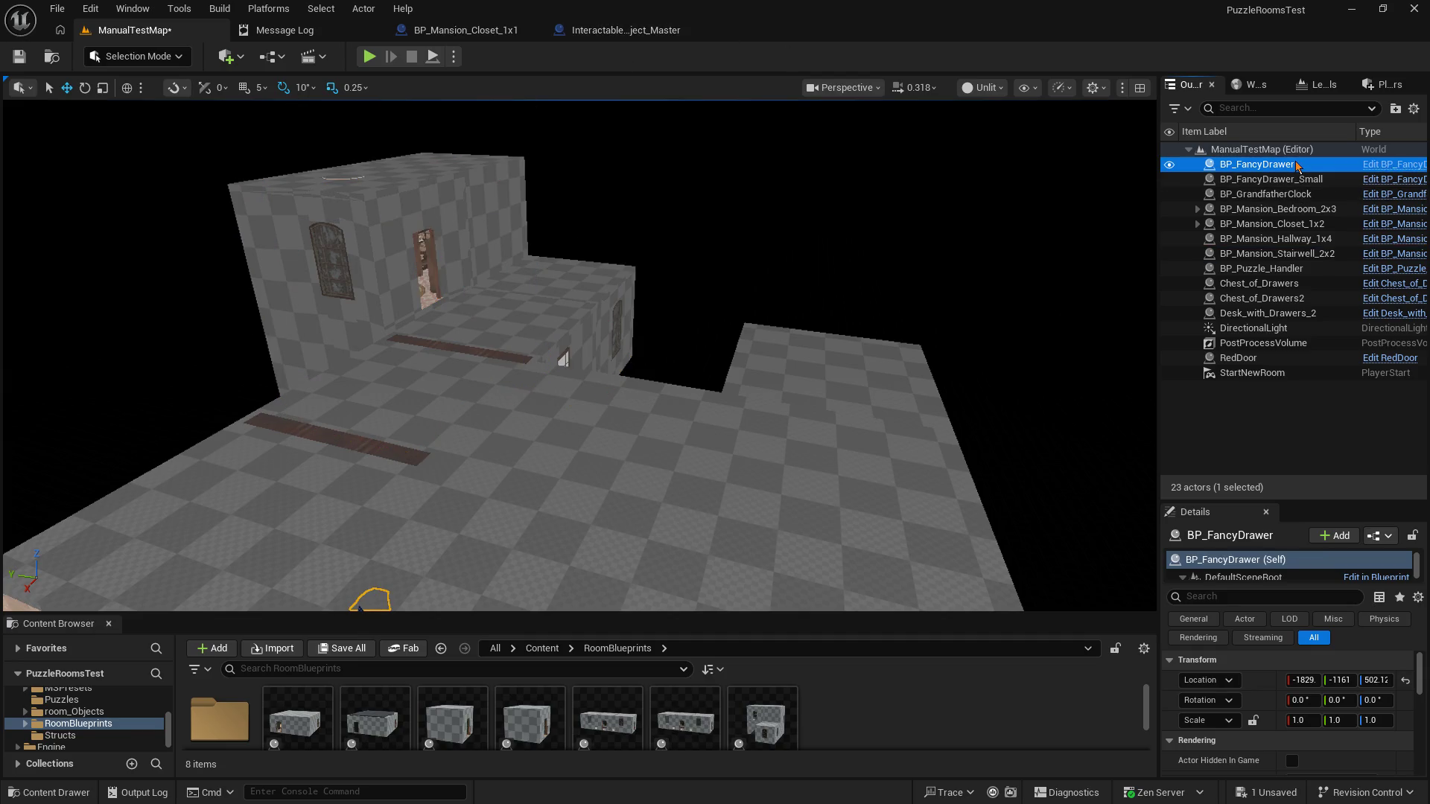
pyautogui.press('f')
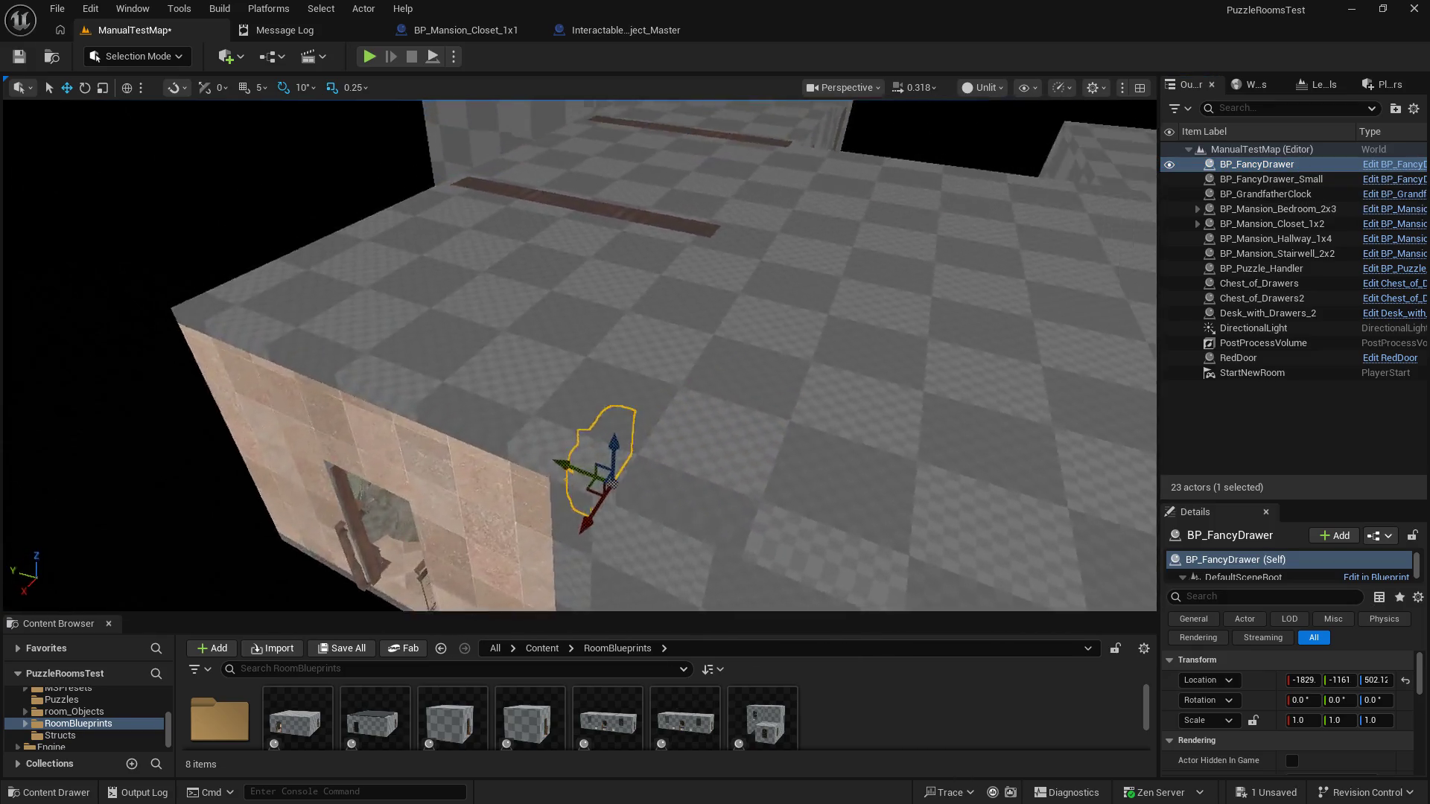
pyautogui.click(1259, 180)
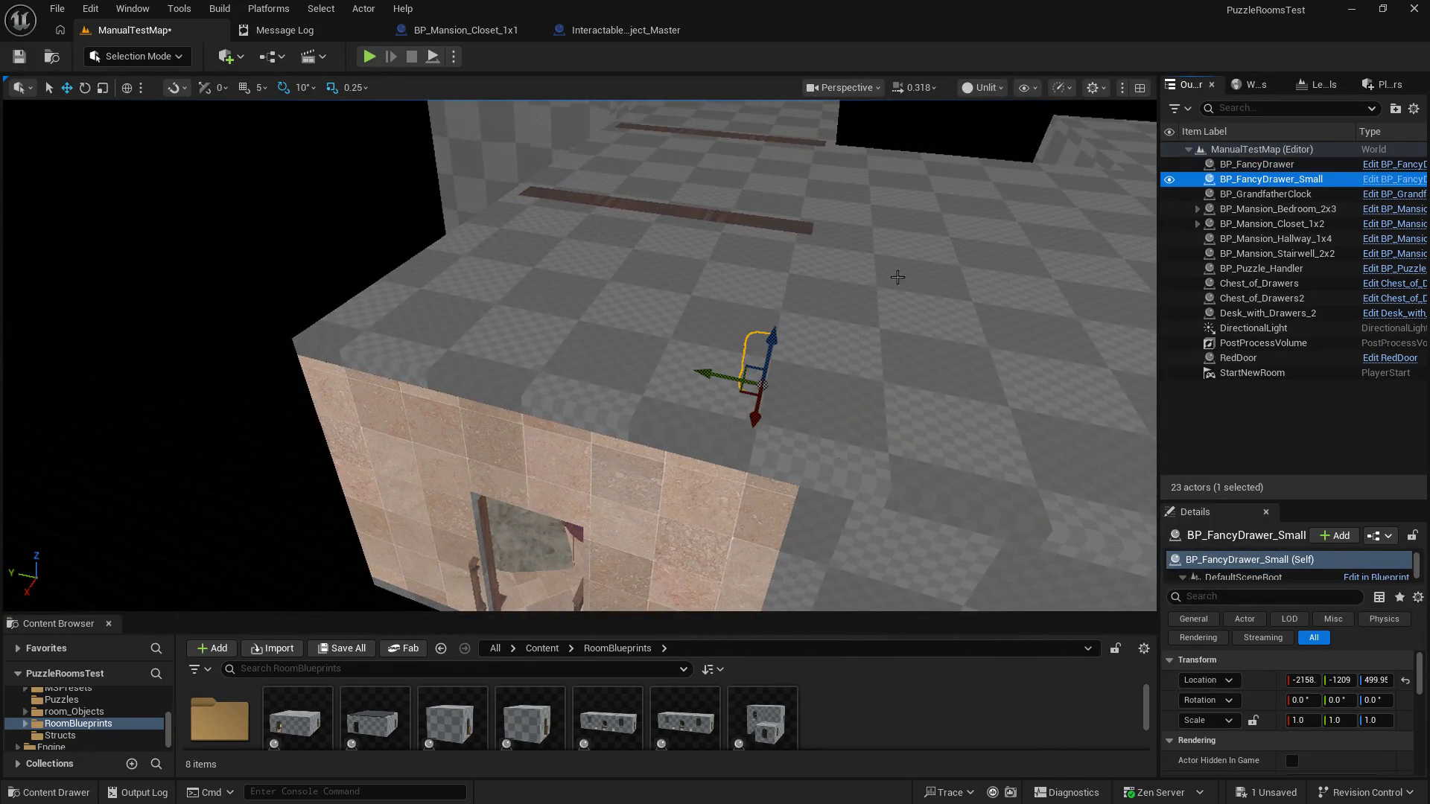
pyautogui.click(1251, 195)
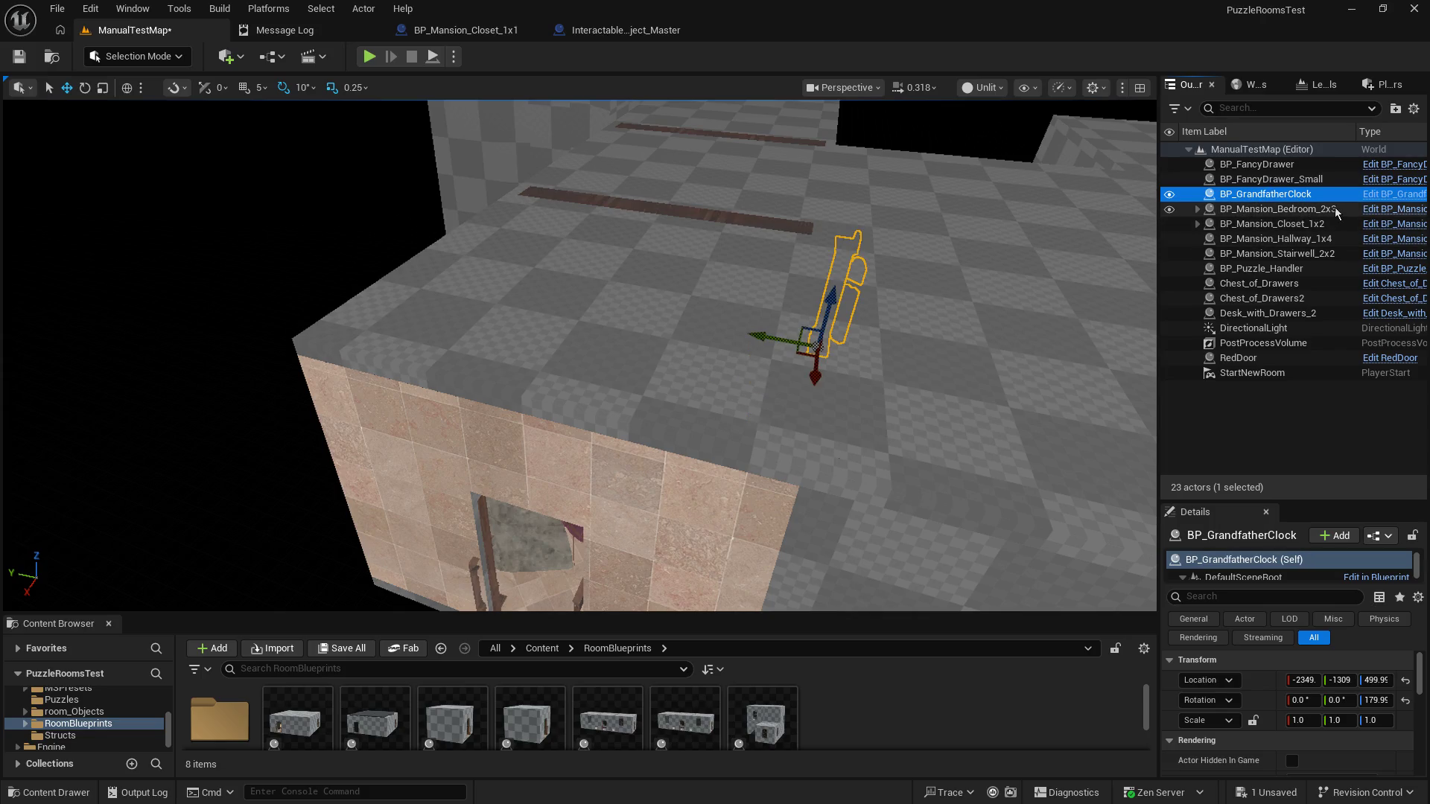
pyautogui.click(1310, 269)
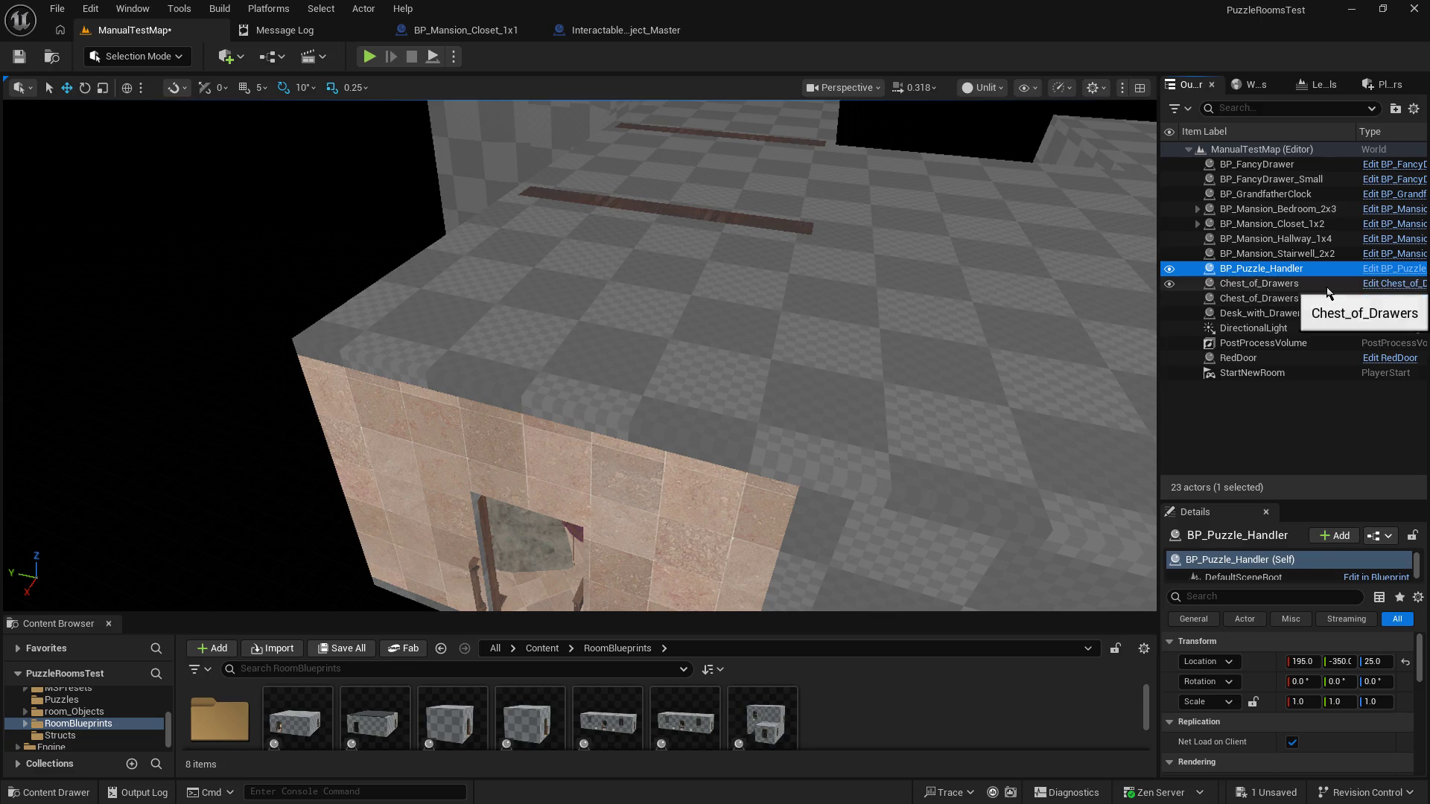
# Step: Delete the Chest_of_Drawers, Chest_of_Drawers2 and Desk_with_Drawers_2 actors
pyautogui.click(1326, 289)
pyautogui.press('f')
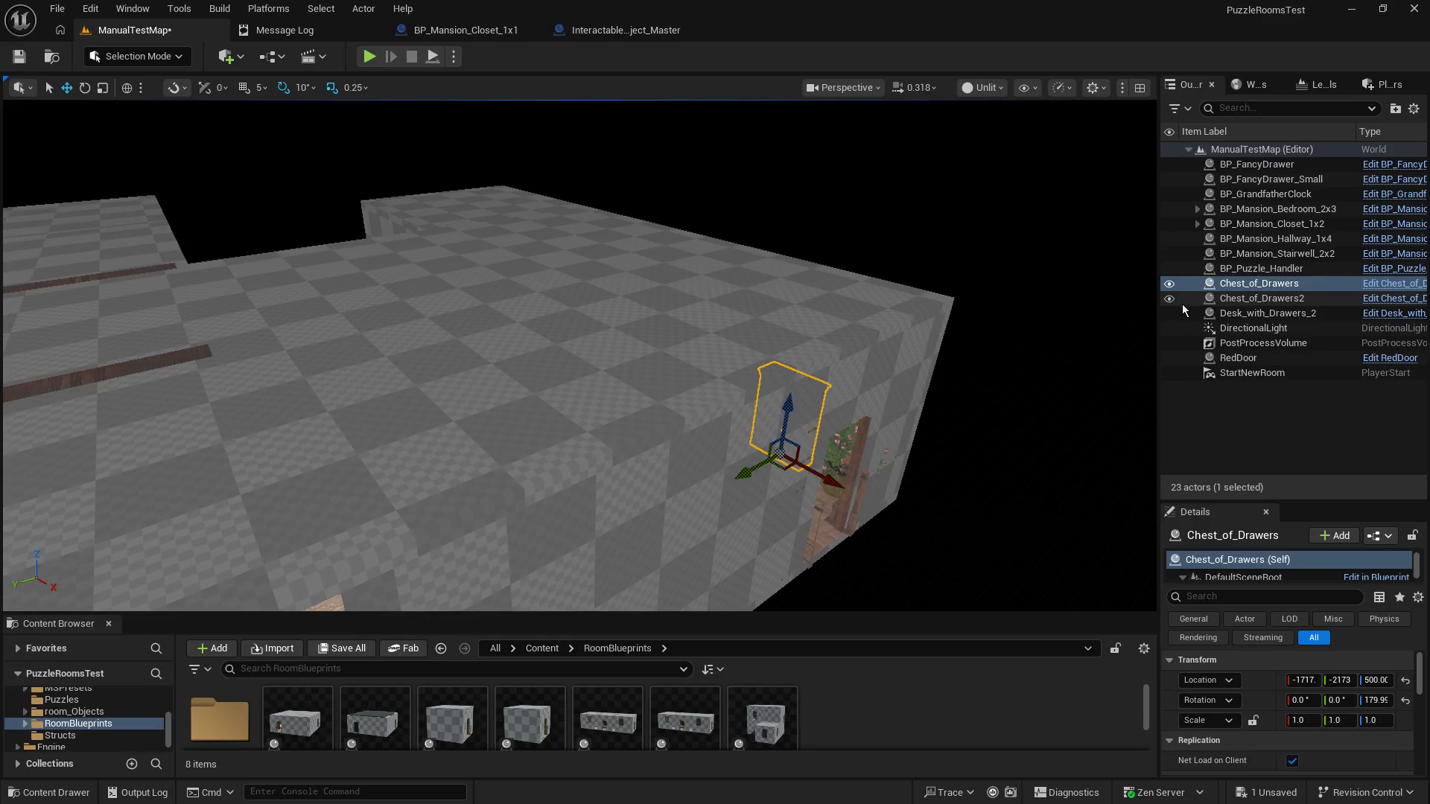
pyautogui.press('Delete')
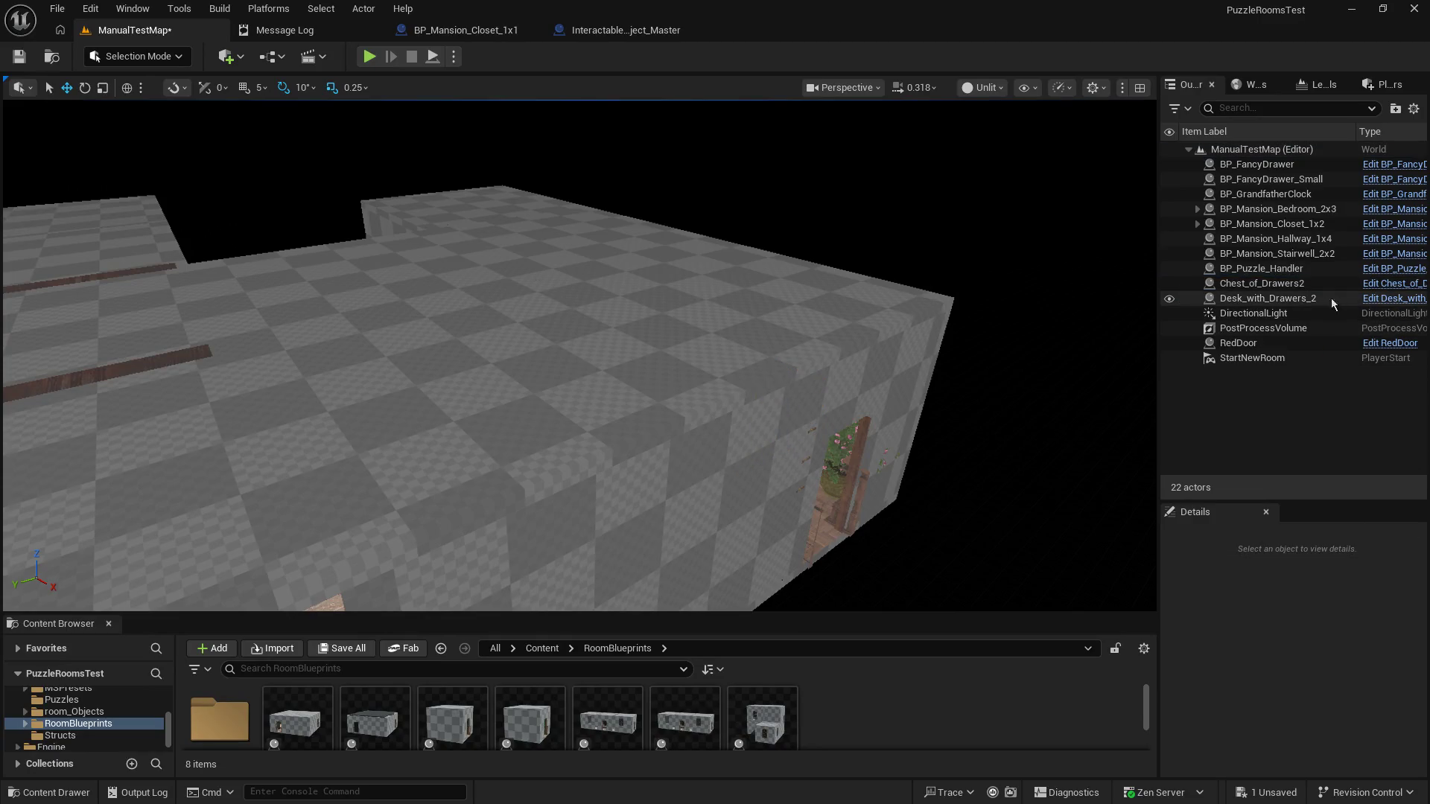
pyautogui.click(1305, 286)
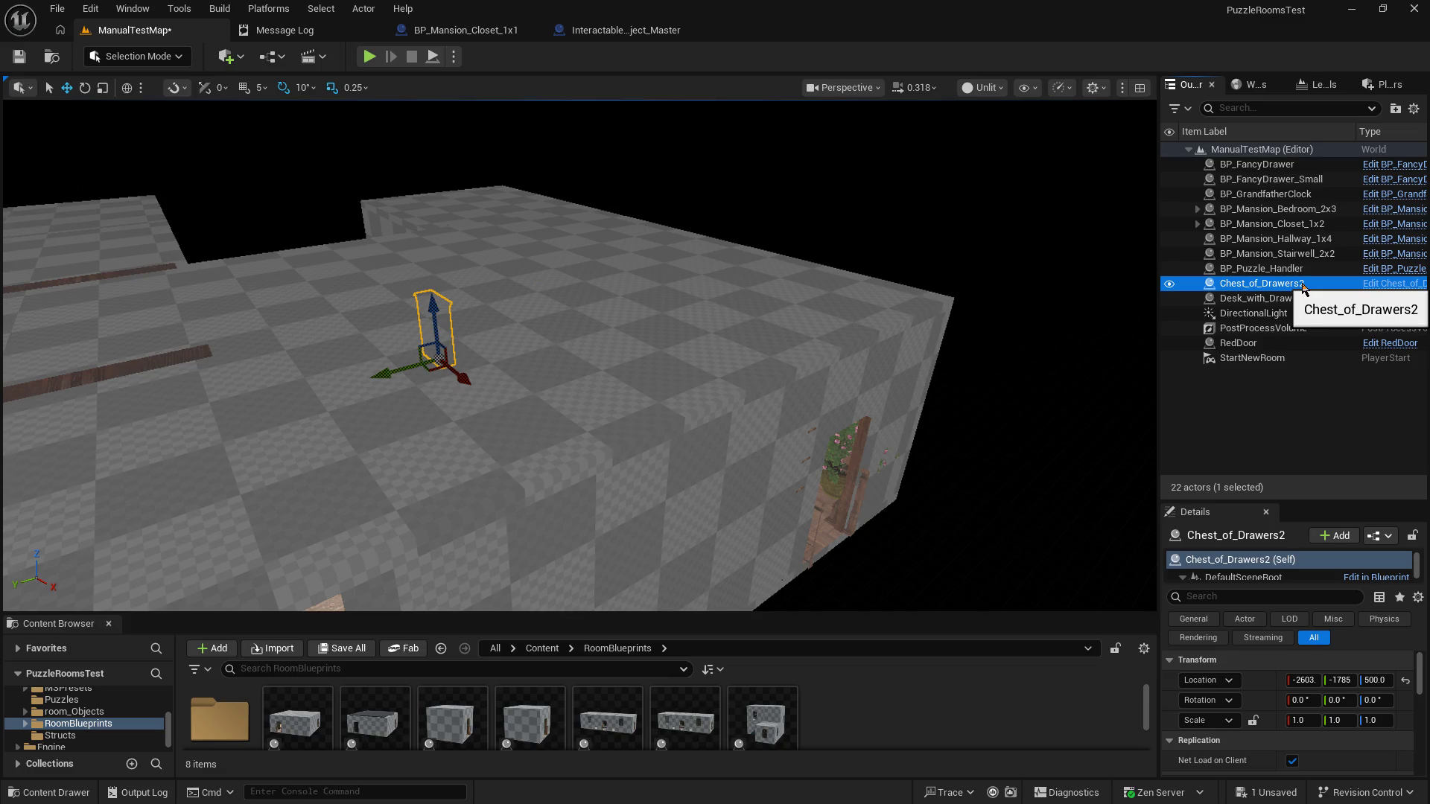
pyautogui.keyDown('ctrl'); pyautogui.click(1310, 285); pyautogui.keyUp('ctrl')
pyautogui.click(1333, 285)
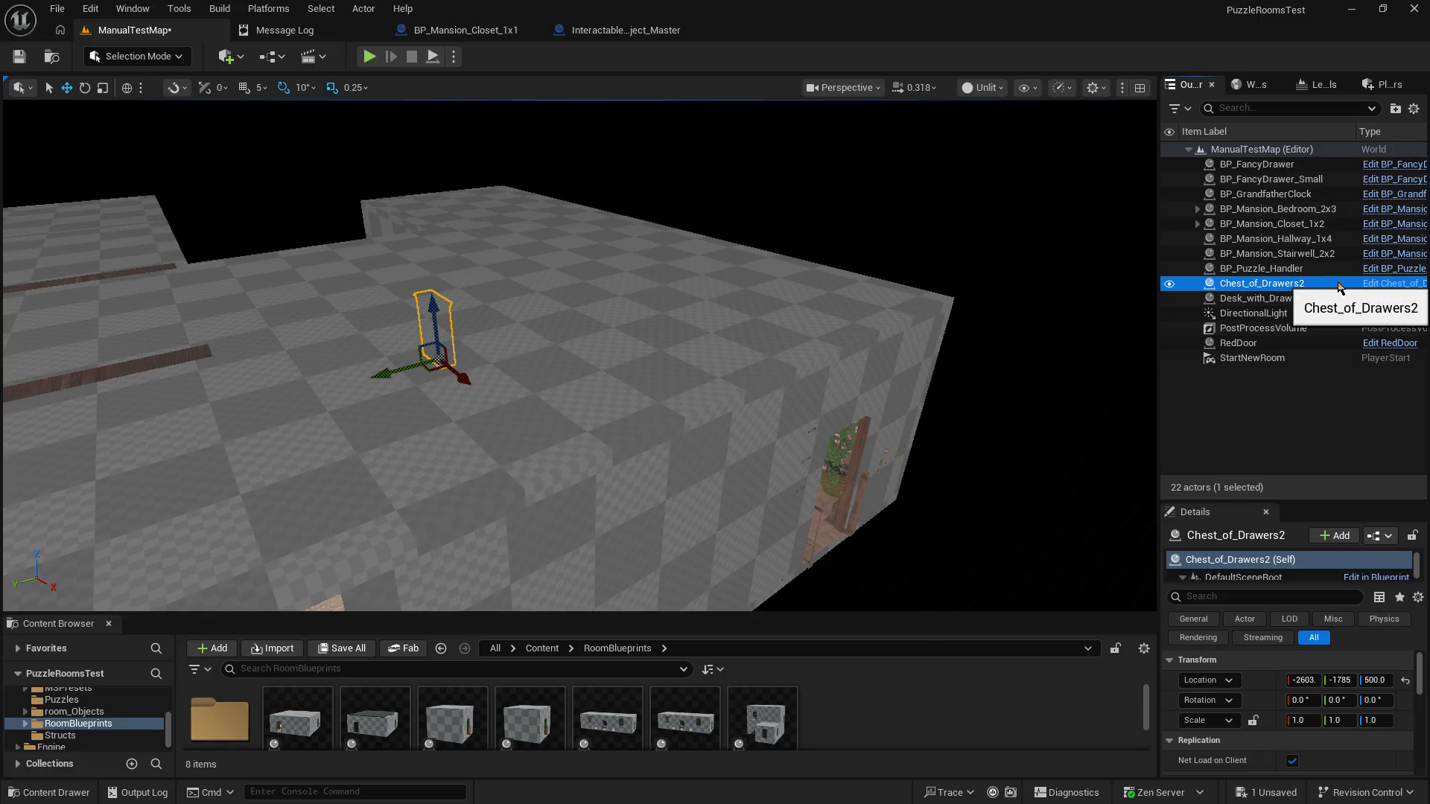
pyautogui.press('Delete')
pyautogui.click(1339, 287)
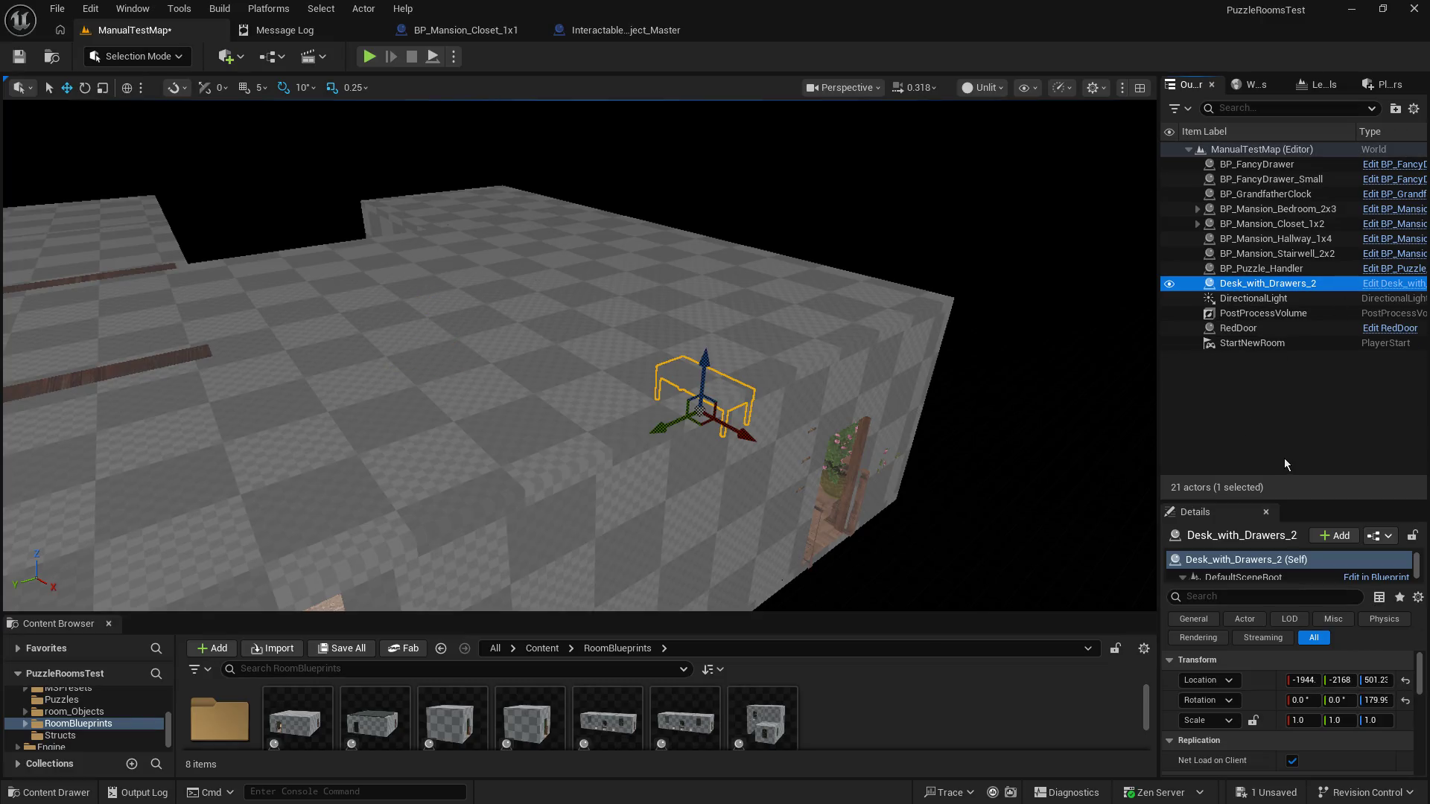
pyautogui.press('Delete')
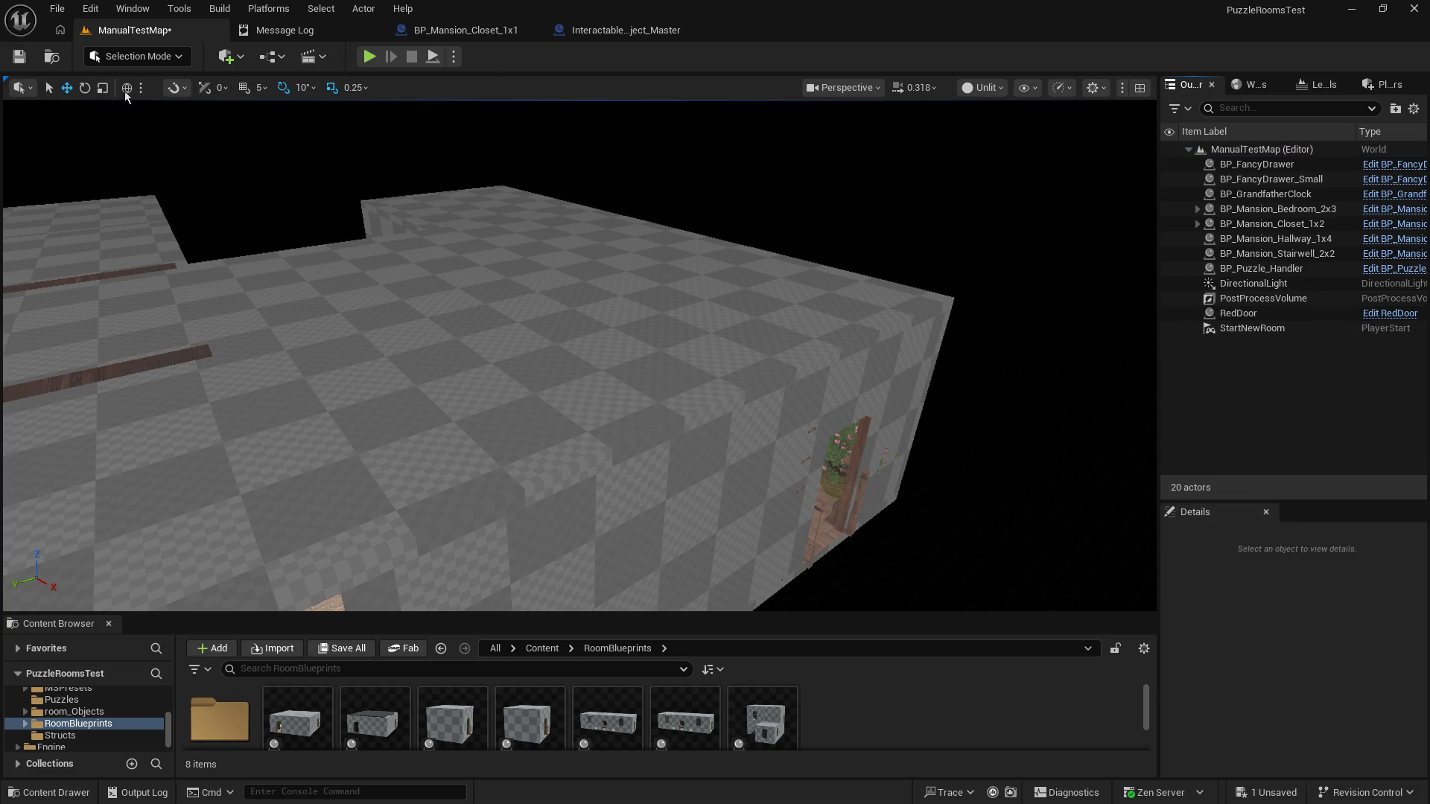
# Step: Save the map, select BP_Puzzle_Handler and start a play session
pyautogui.click(25, 57)
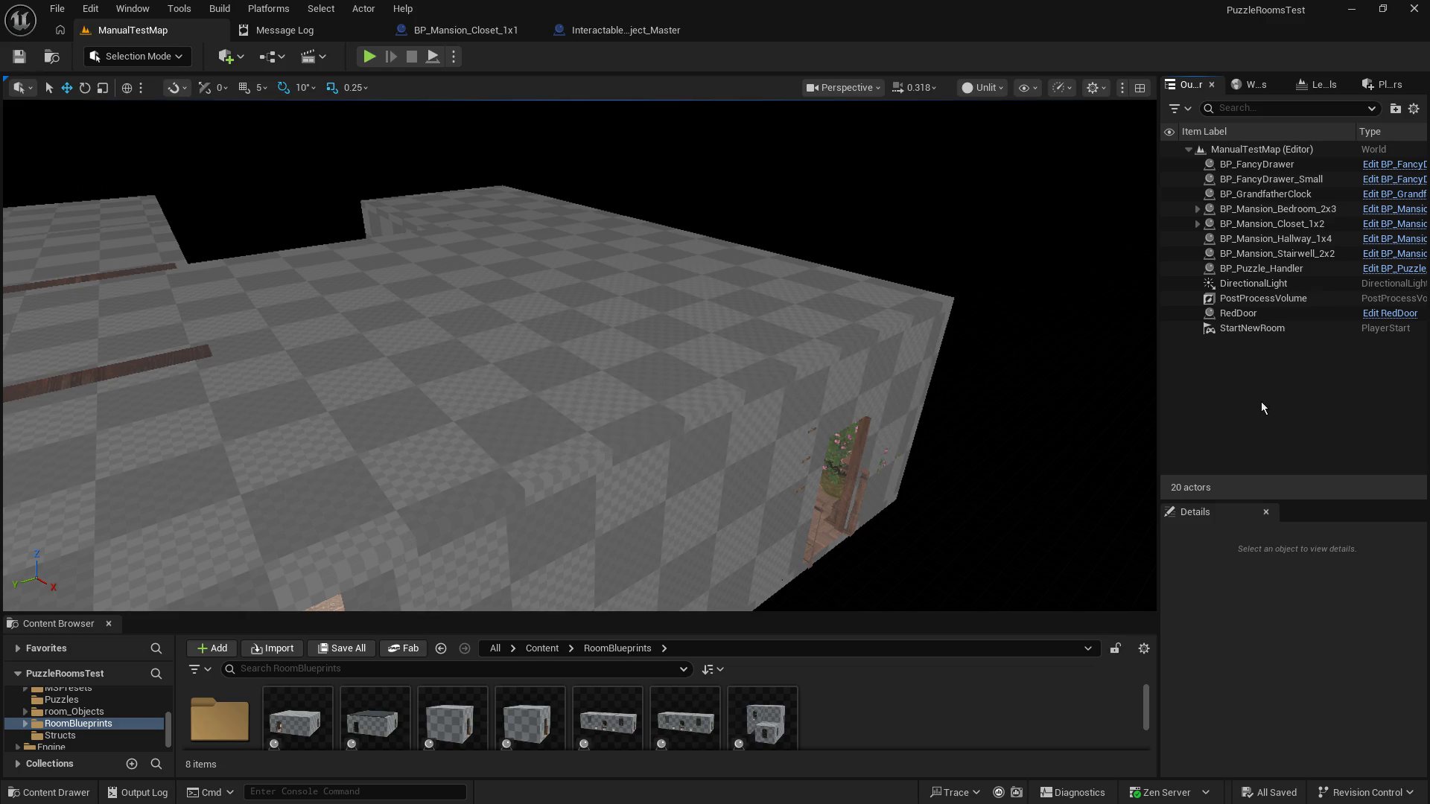
pyautogui.click(1272, 274)
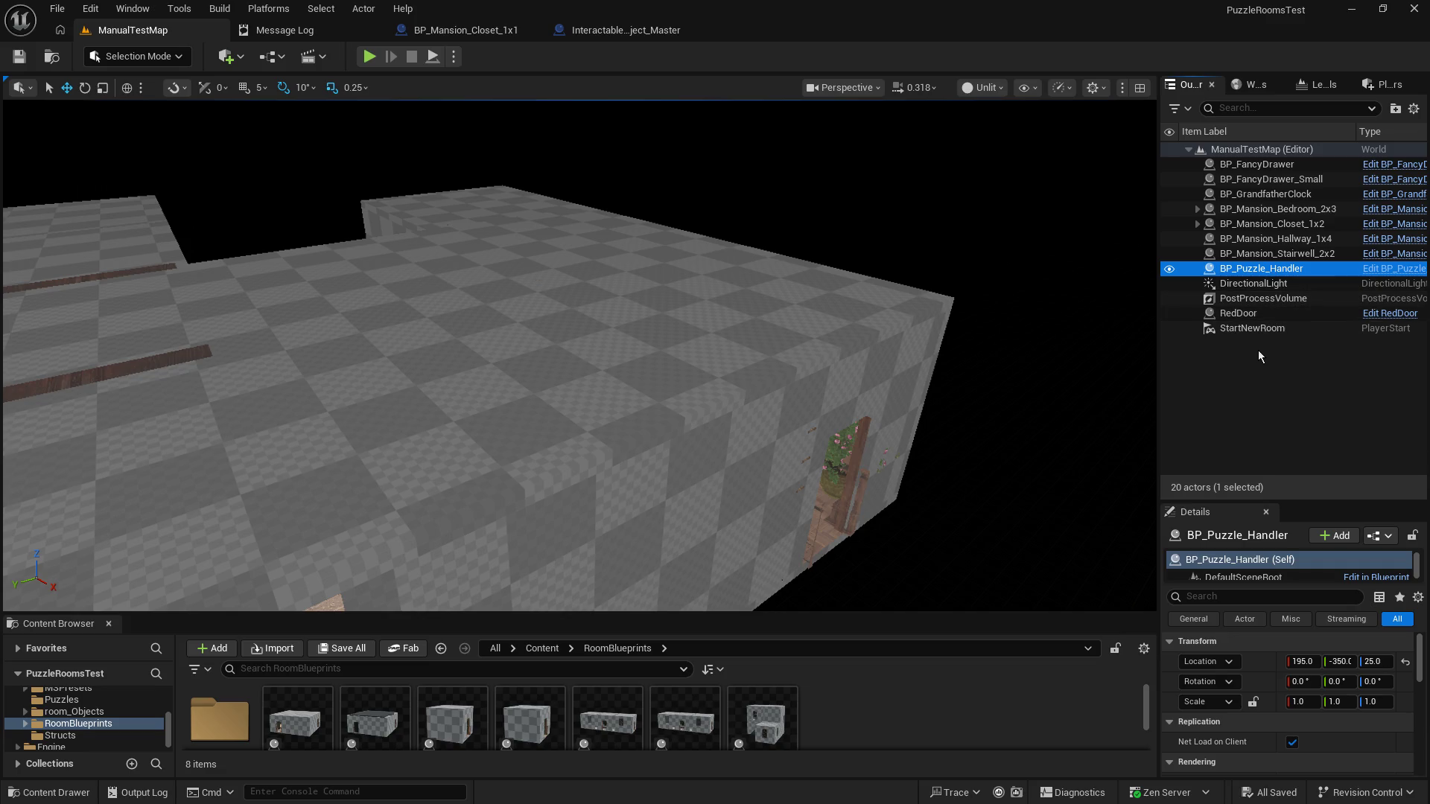
pyautogui.click(369, 56)
# Step: Play-test ManualTestMap by opening the nightstand and card-catalog cabinet drawers, then stop the session
pyautogui.click(410, 186)
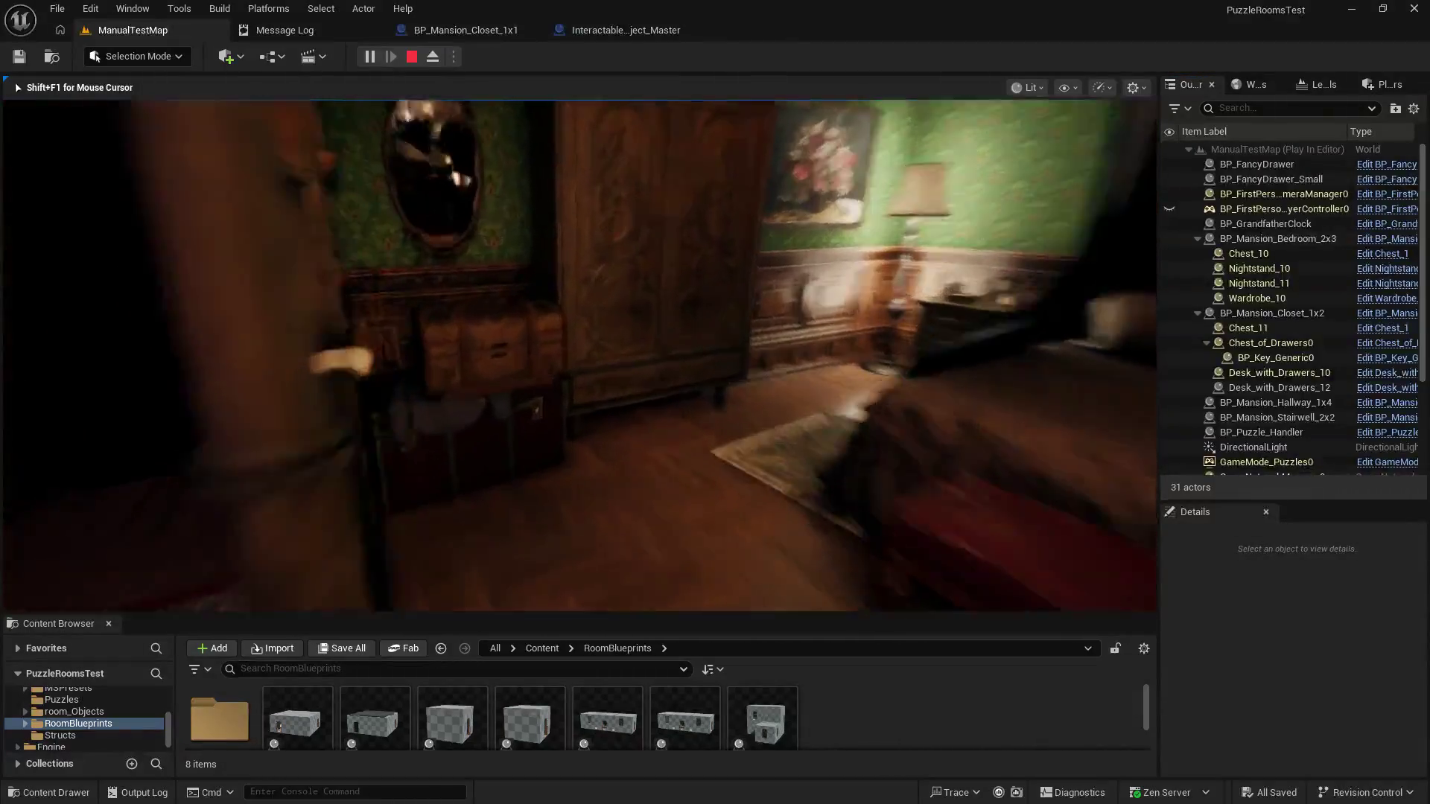
pyautogui.click(580, 355)
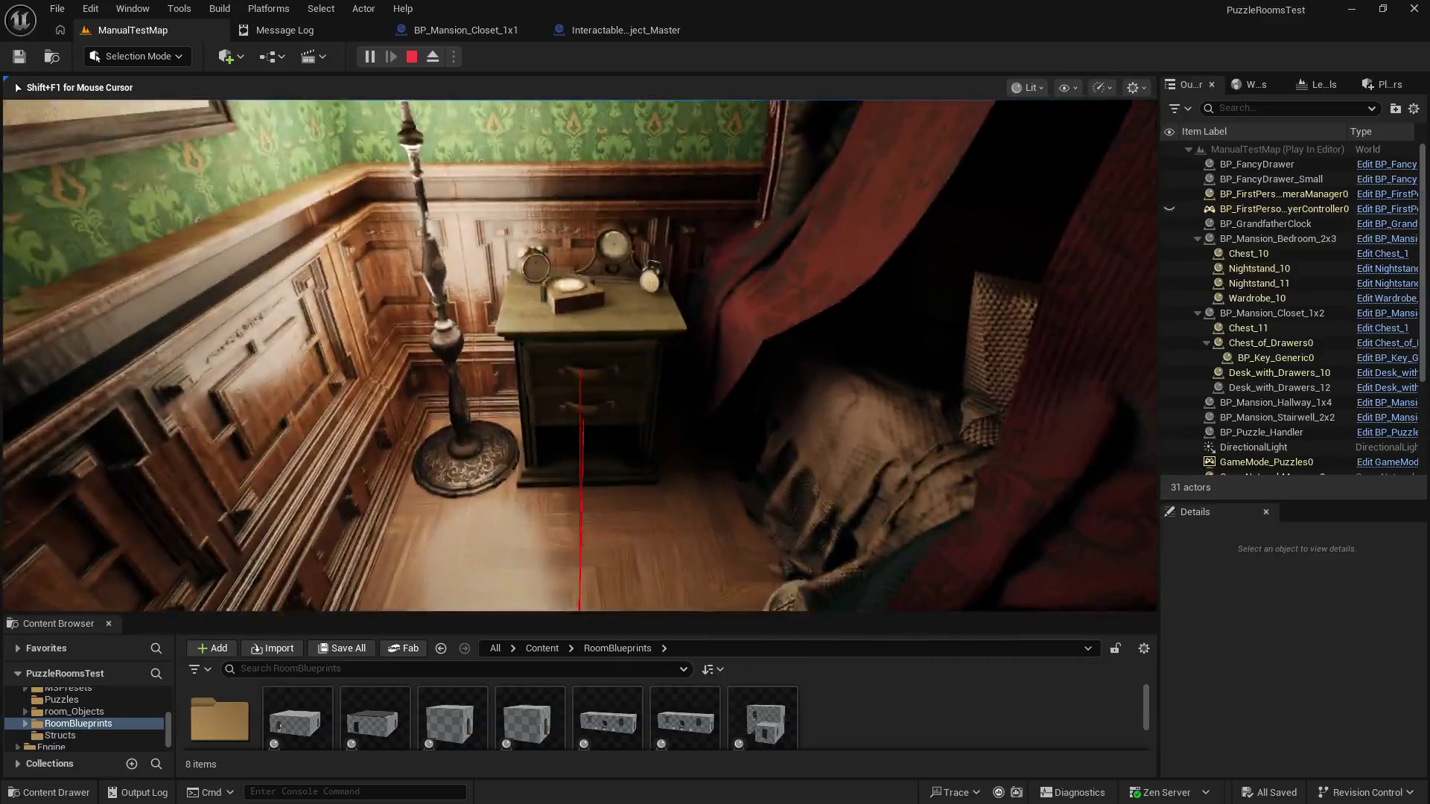
pyautogui.click(580, 355)
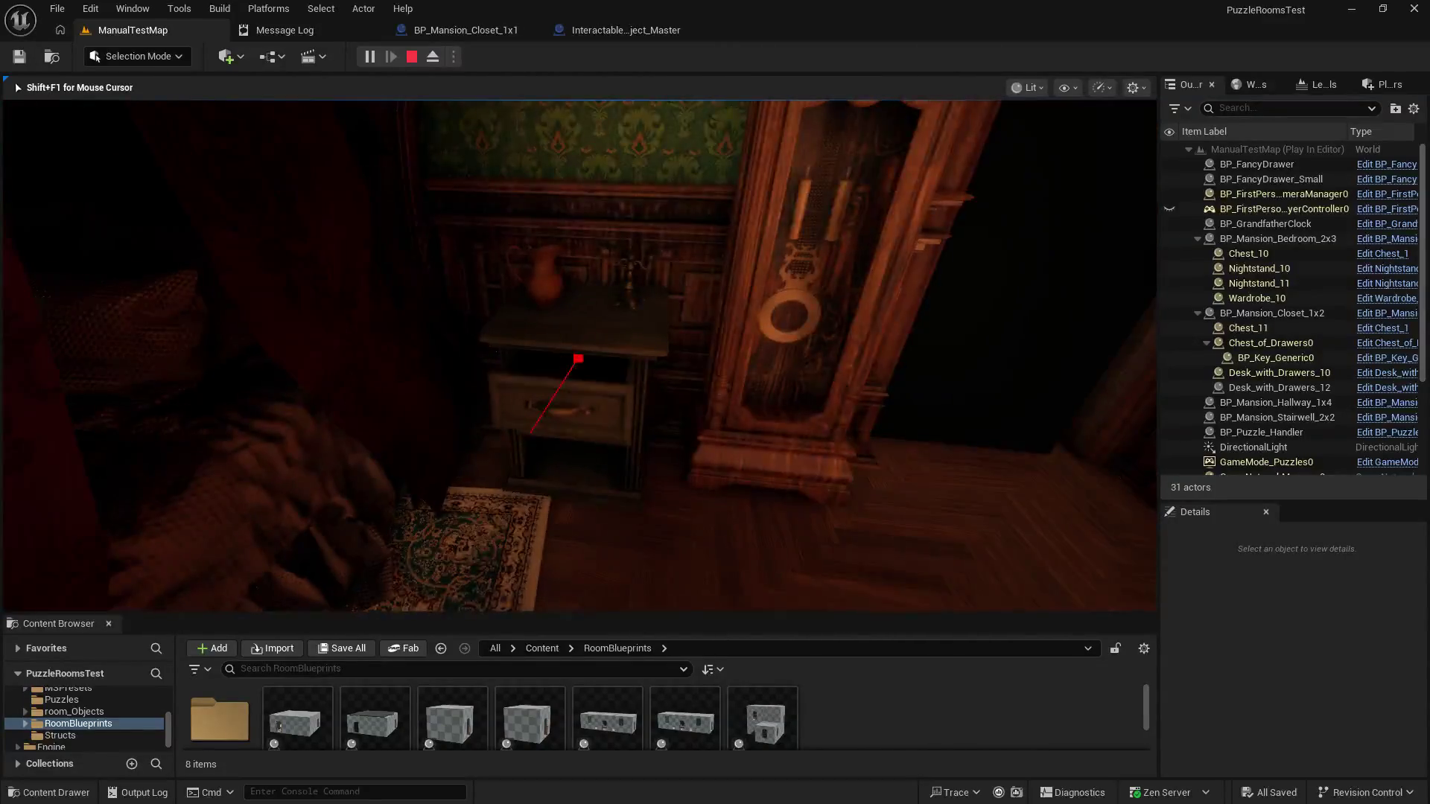
pyautogui.click(579, 355)
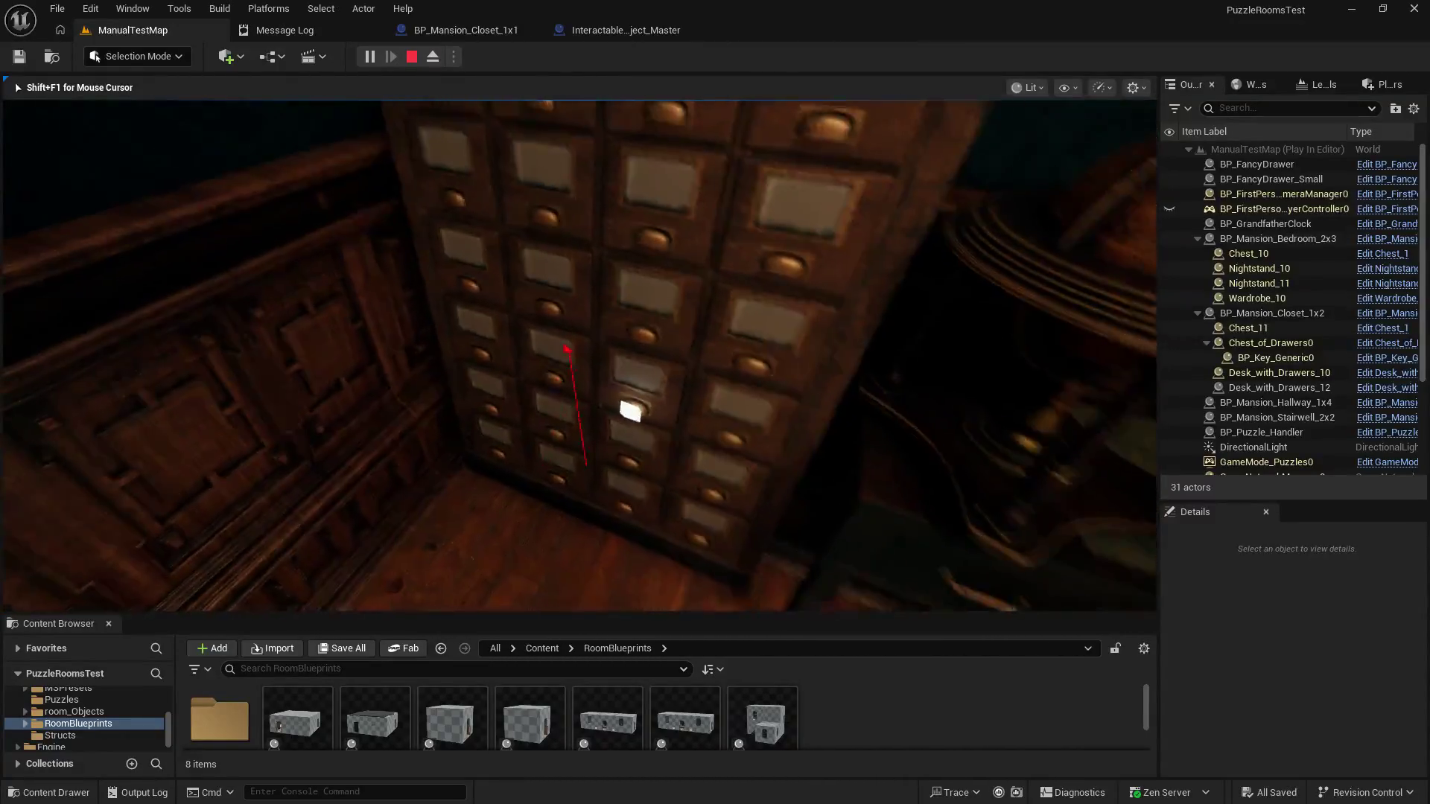
pyautogui.click(580, 355)
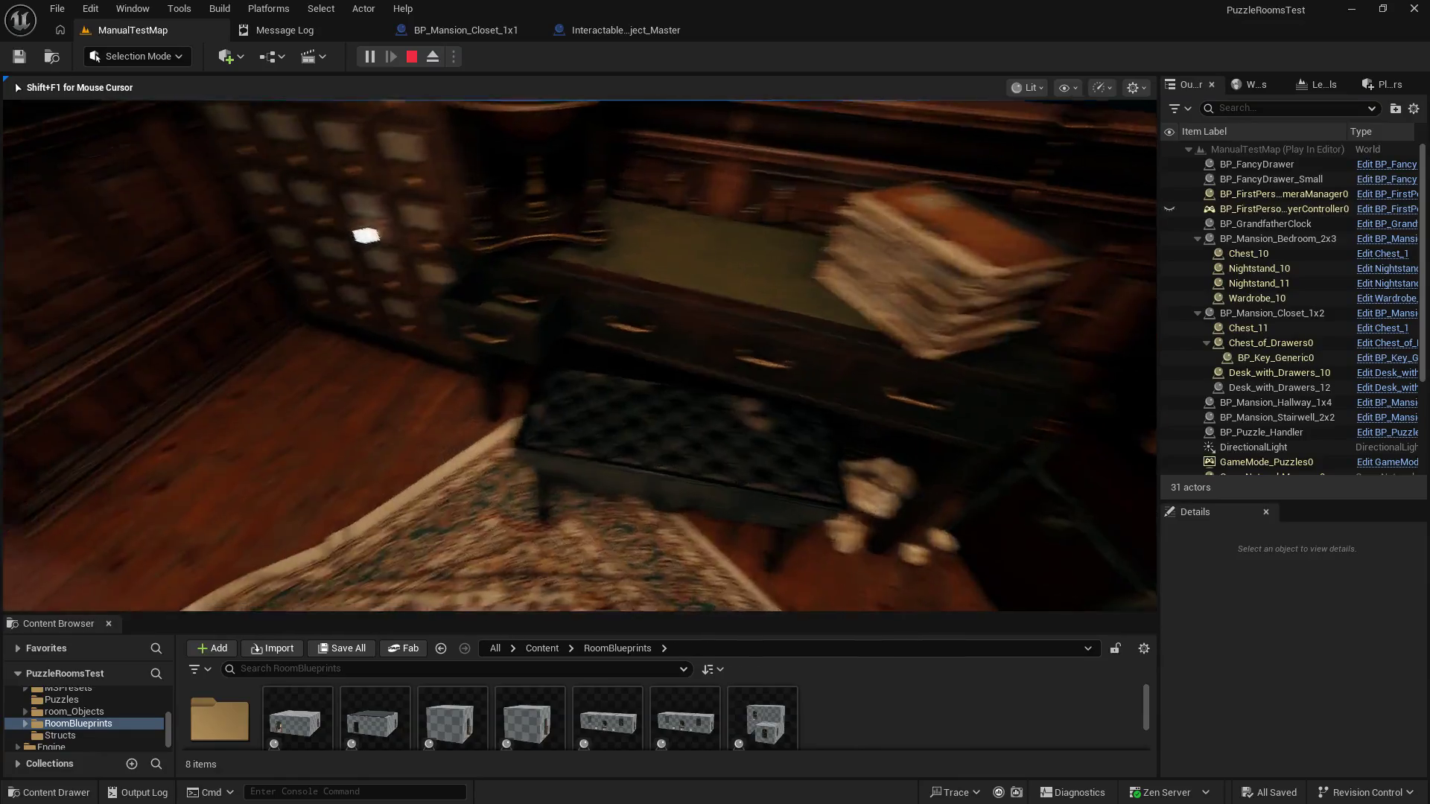
pyautogui.press('Escape')
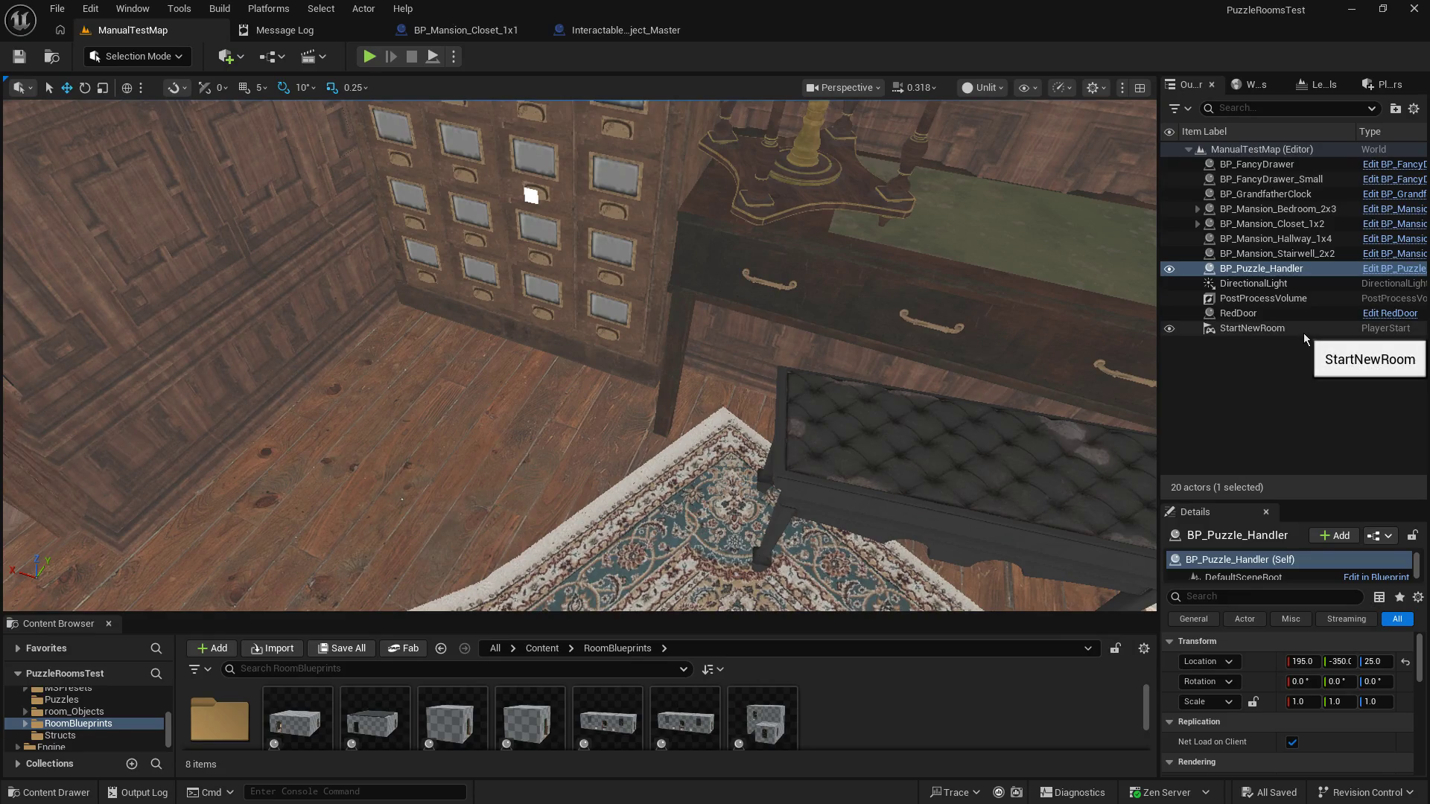
# Step: Expand BP_Mansion_Closet_1x2 in the Outliner and open its room Blueprint via Edit
pyautogui.click(1197, 224)
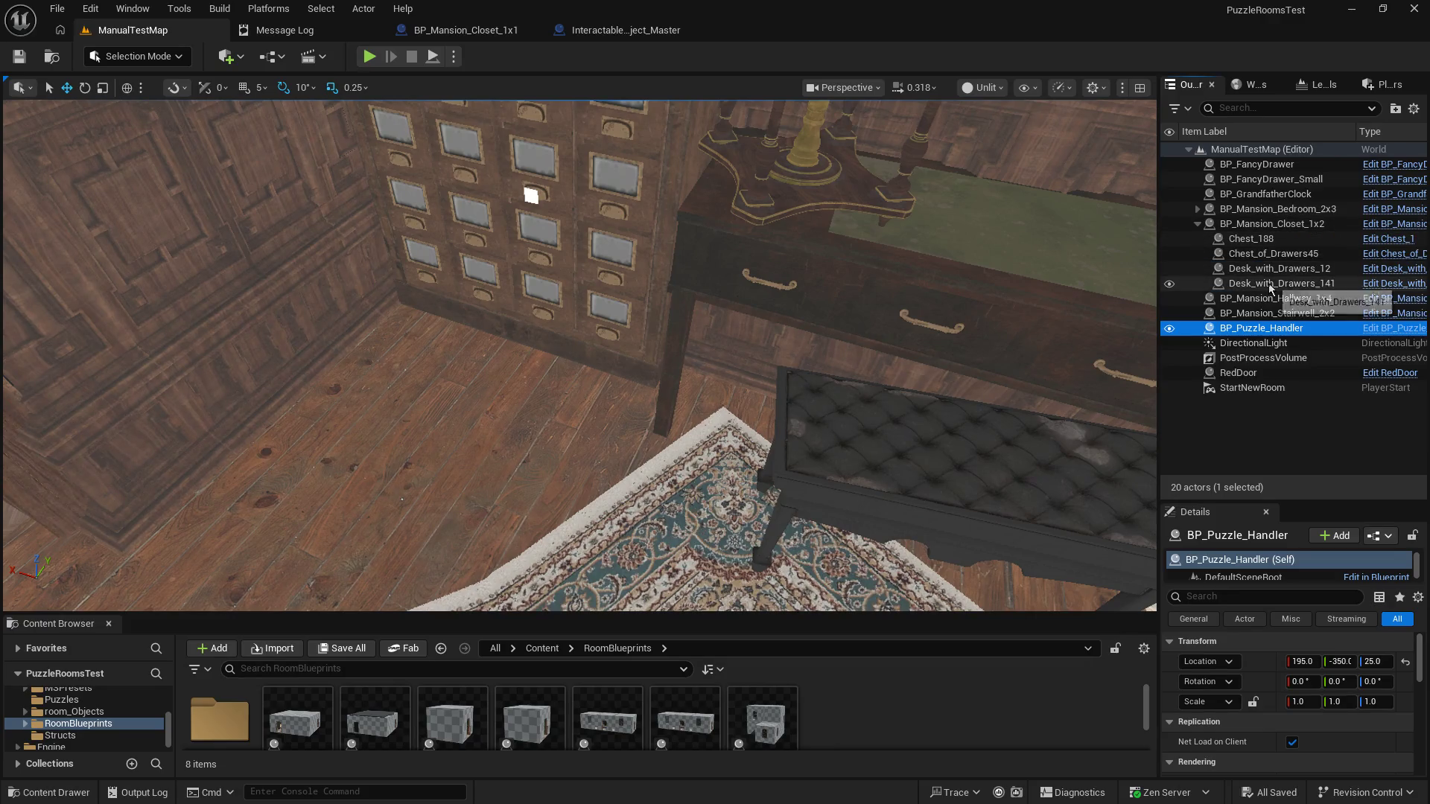
pyautogui.click(1270, 223)
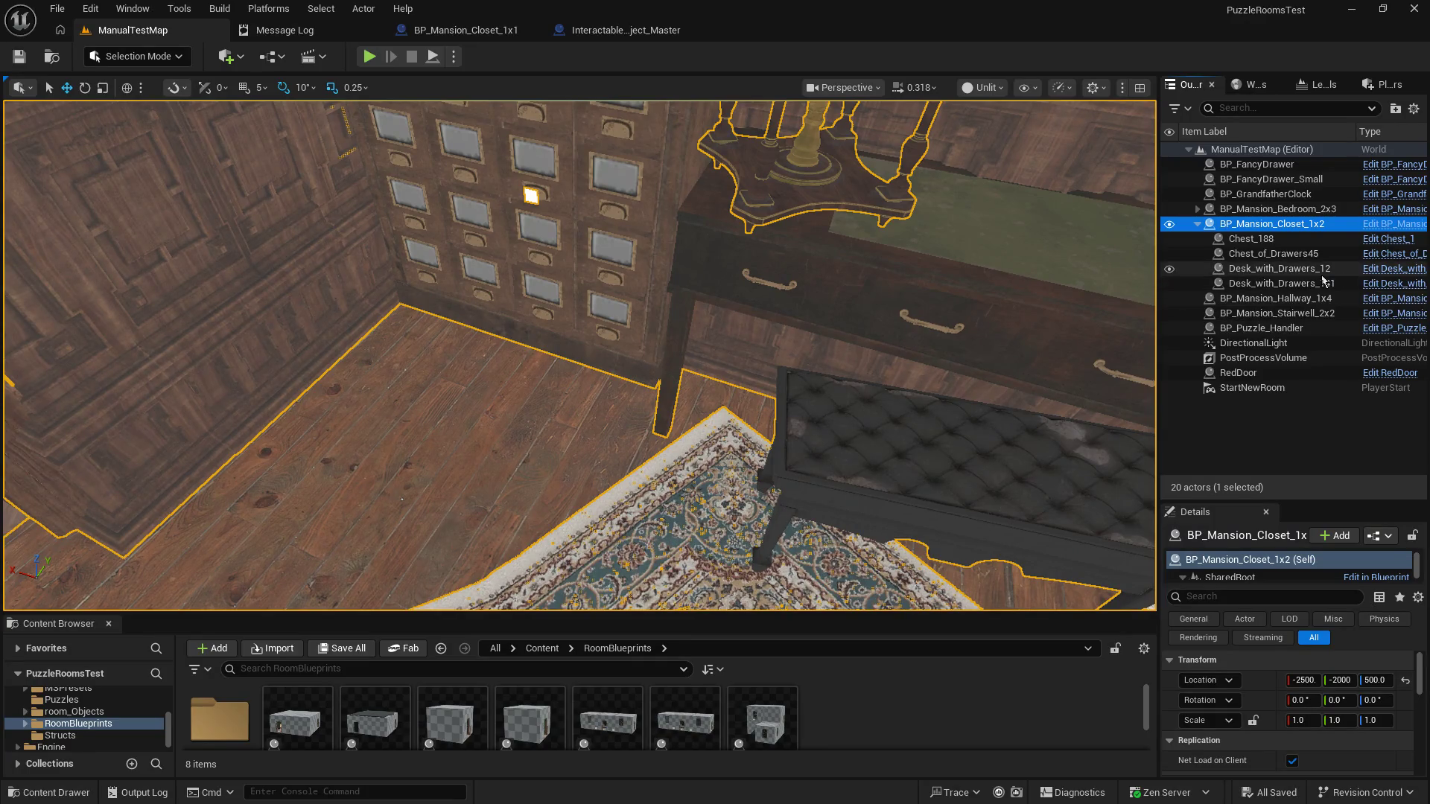
pyautogui.click(1386, 224)
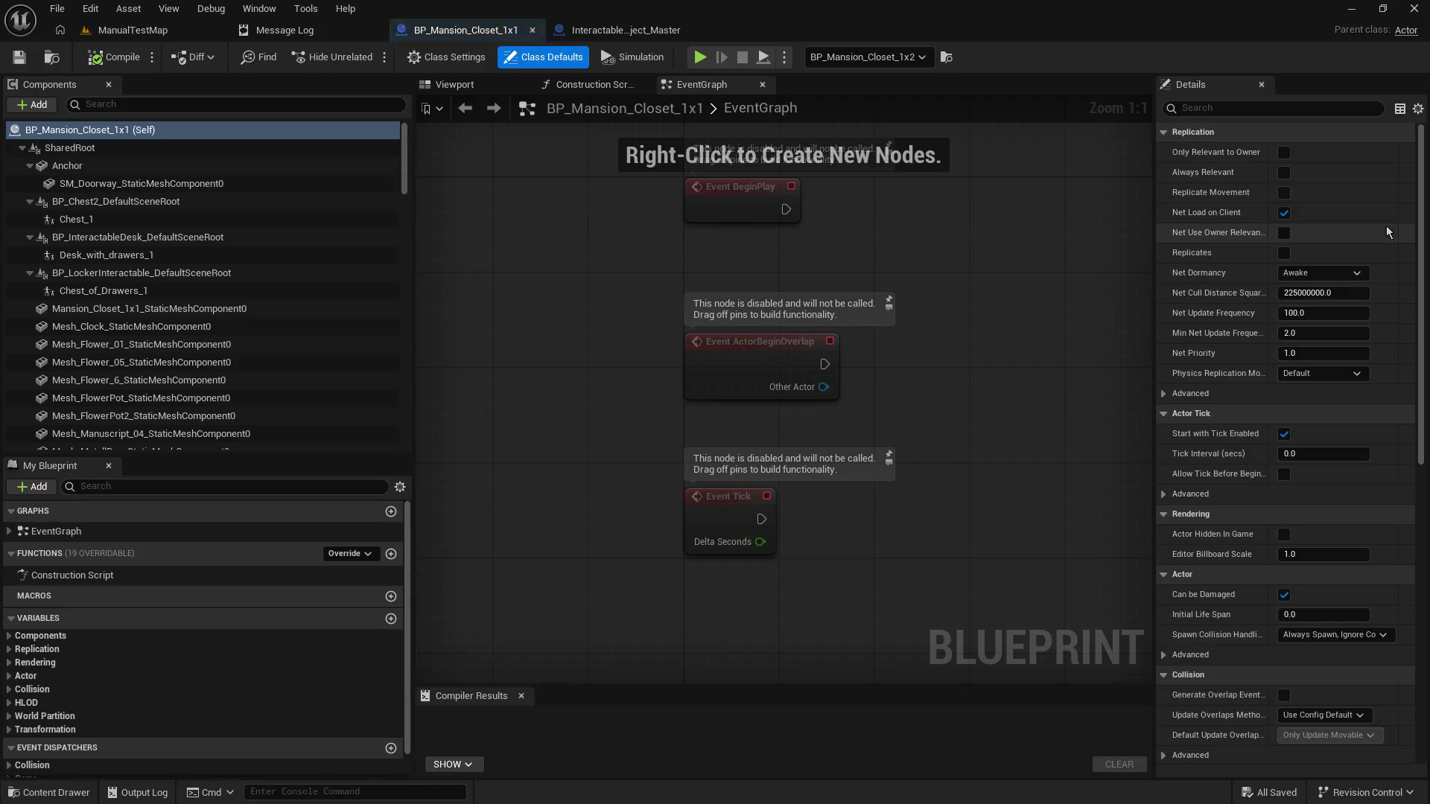
pyautogui.click(132, 30)
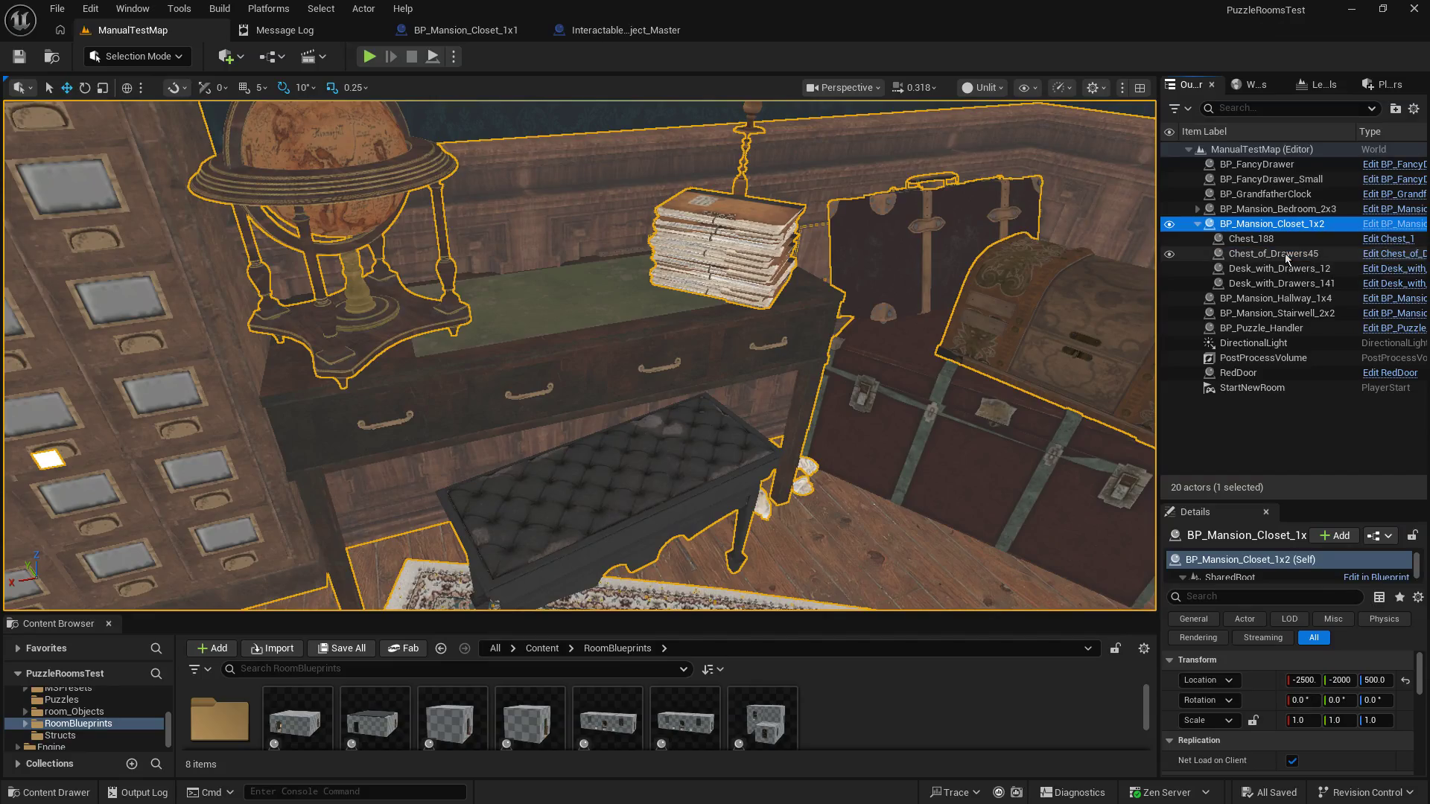
# Step: Preview the Interactable_Object_Master and BP_Mansion_Closet_1x1 Blueprints in their 3D Viewport tabs
pyautogui.click(1264, 257)
pyautogui.click(625, 30)
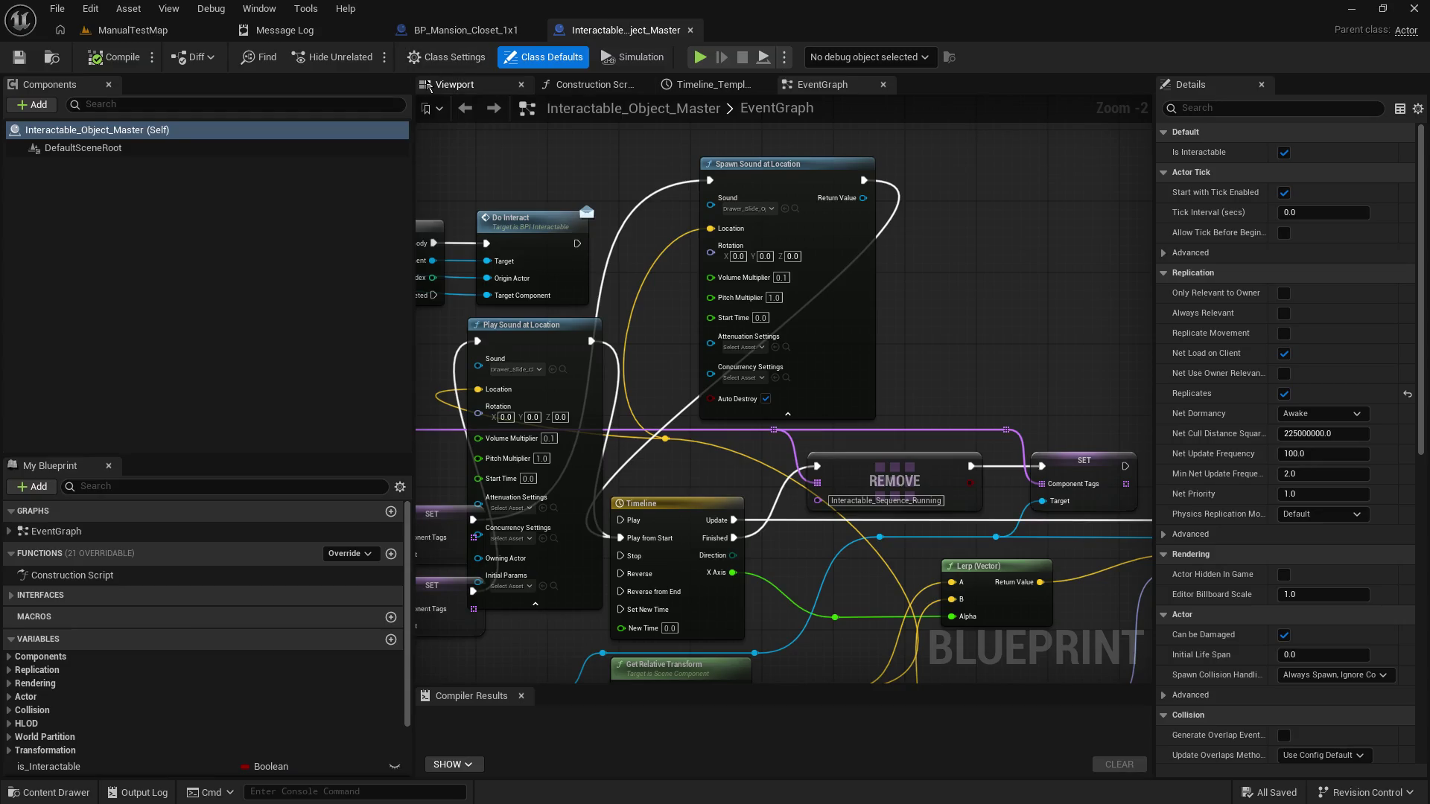
pyautogui.click(429, 87)
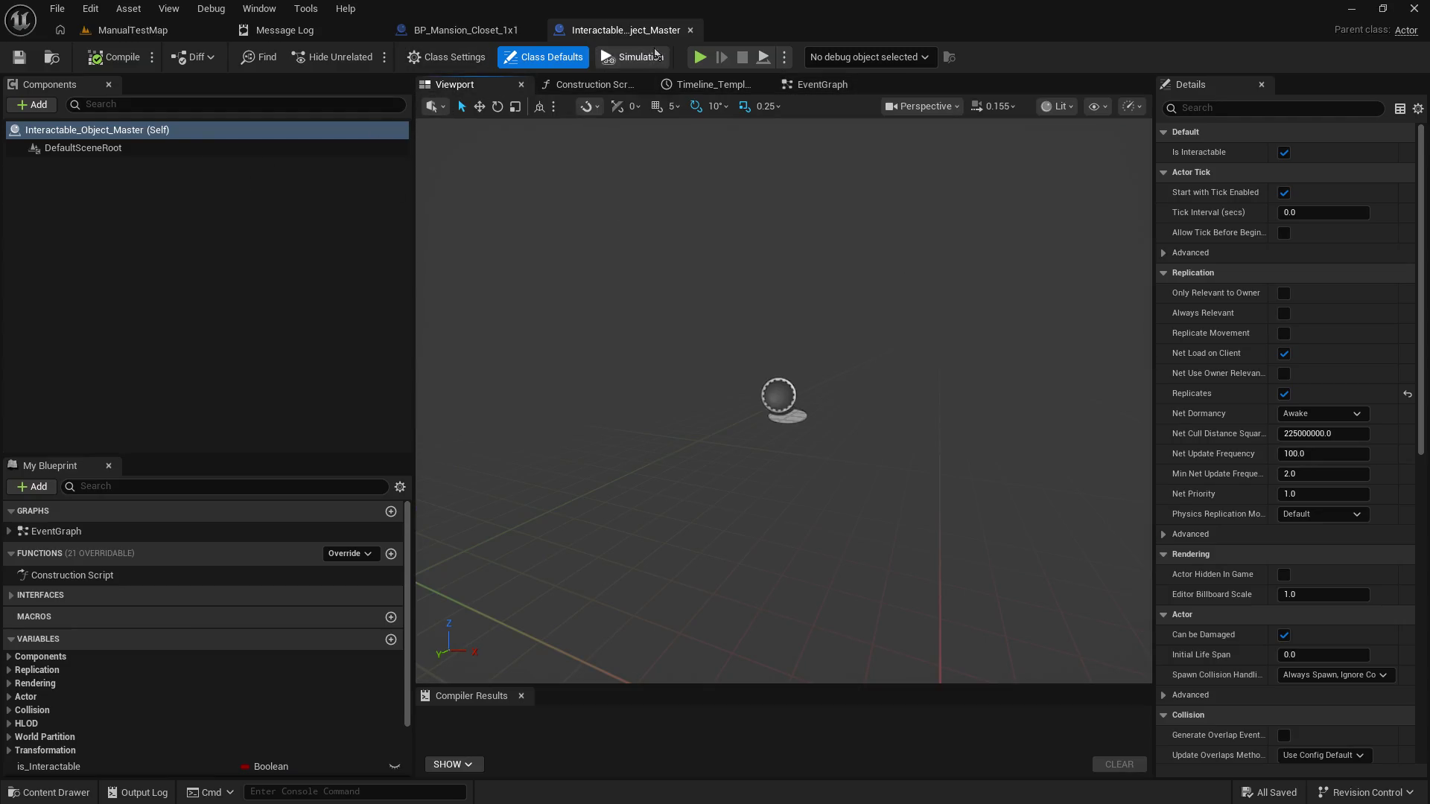
pyautogui.click(465, 30)
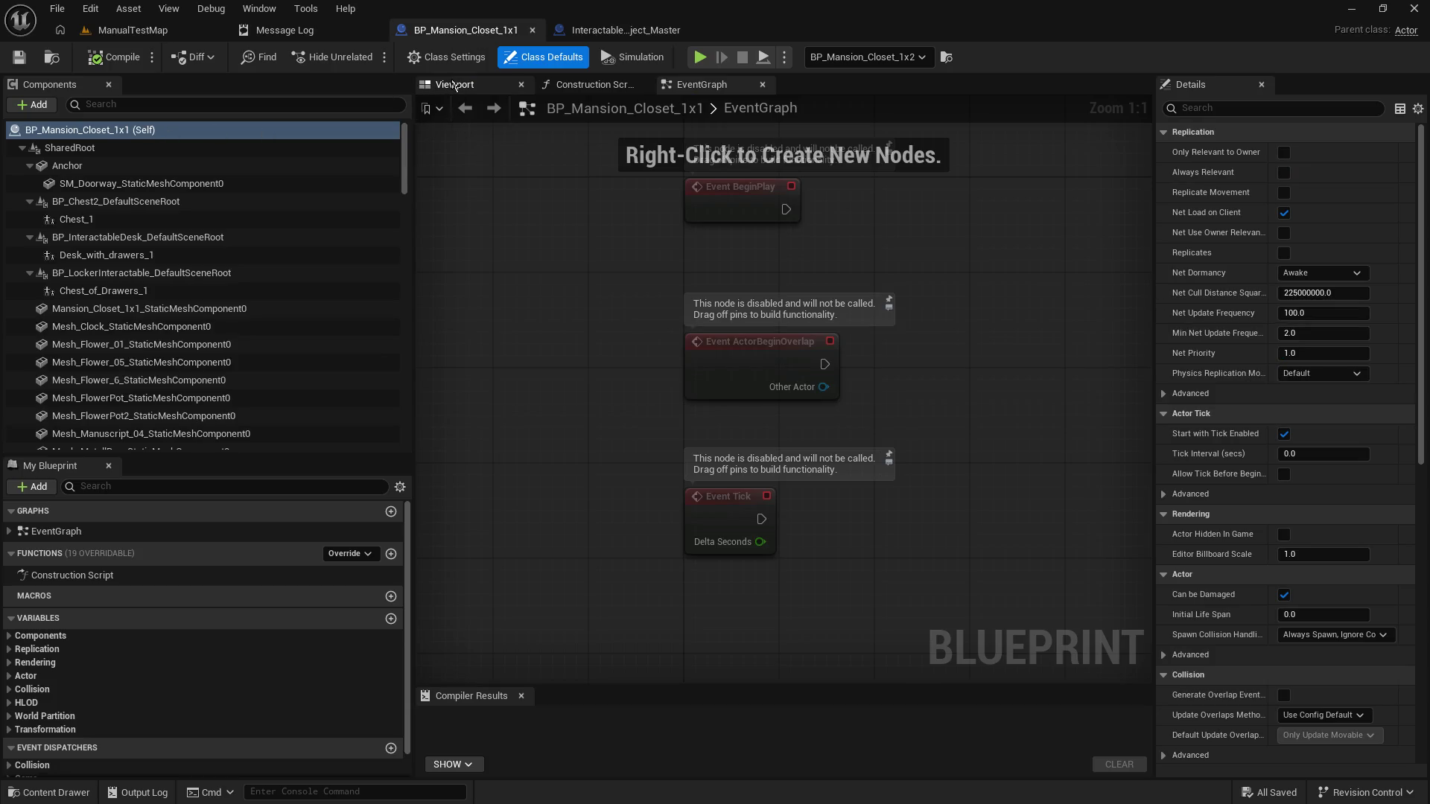
pyautogui.click(454, 85)
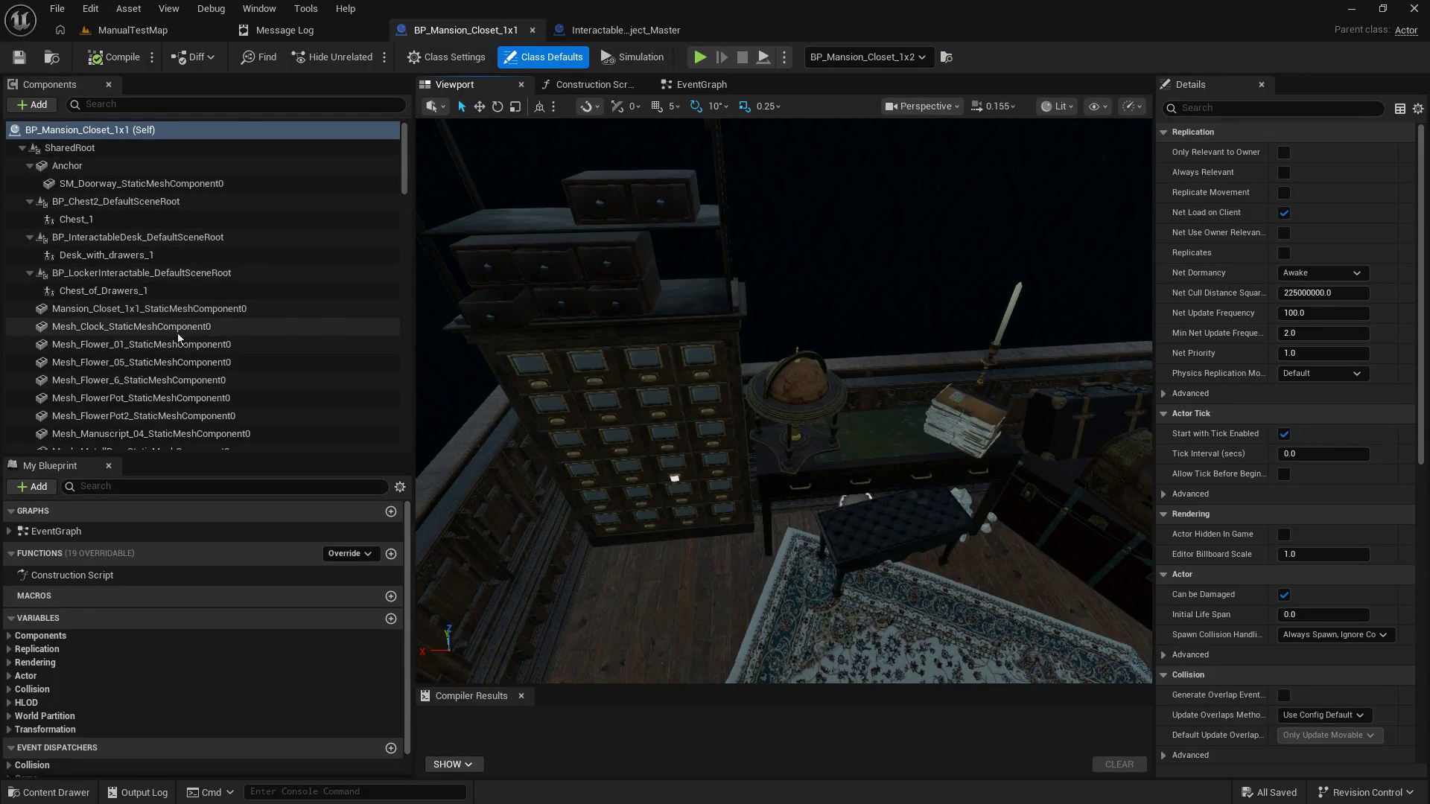
# Step: Find Desk_with_drawers_1 via the 'des' component search, drag it along Y, then undo the move
pyautogui.click(876, 453)
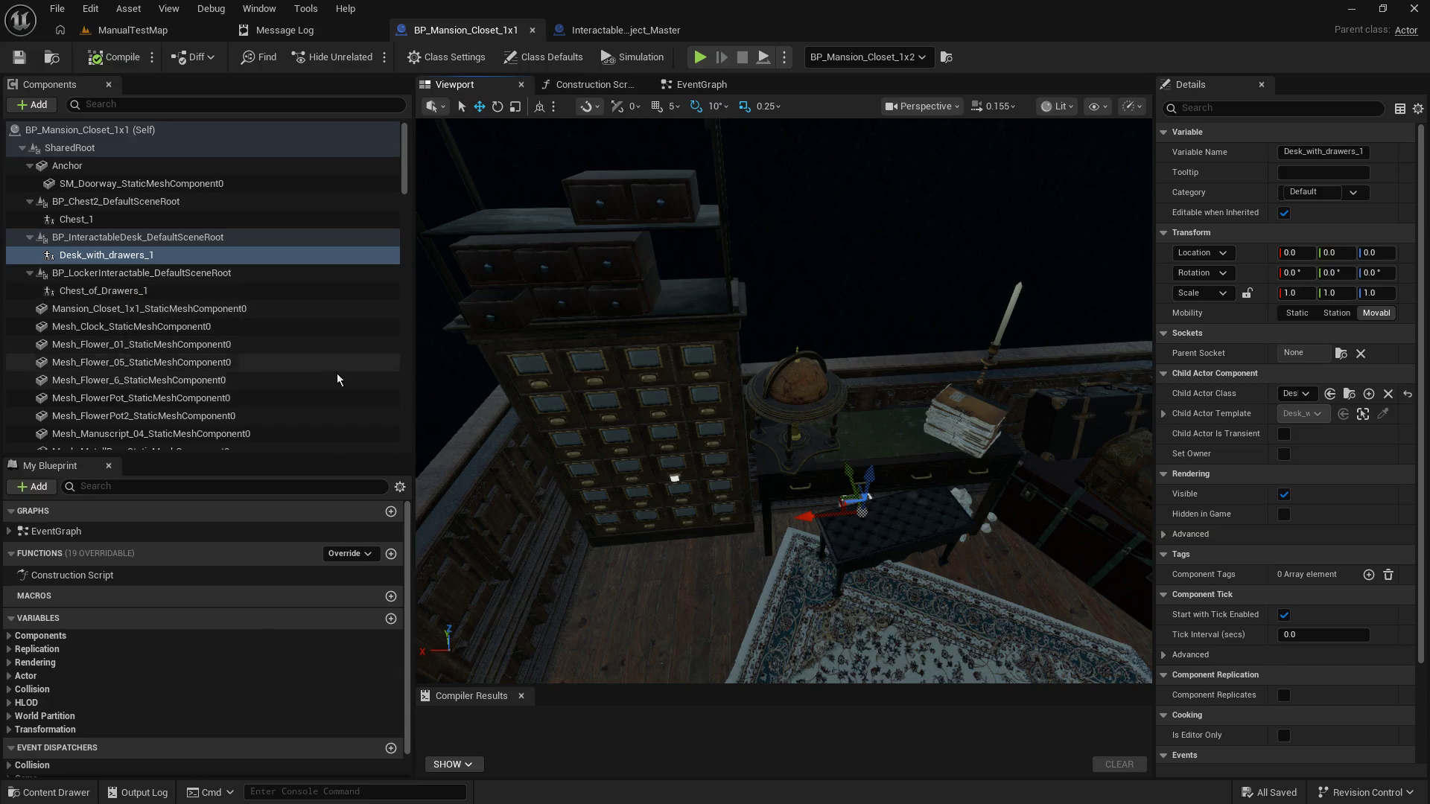
pyautogui.scroll(-5, 352, 405)
pyautogui.moveTo(406, 203)
pyautogui.mouseDown()
pyautogui.moveTo(371, 453)
pyautogui.moveTo(369, 91)
pyautogui.mouseUp()
pyautogui.click(231, 104)
pyautogui.write('des')
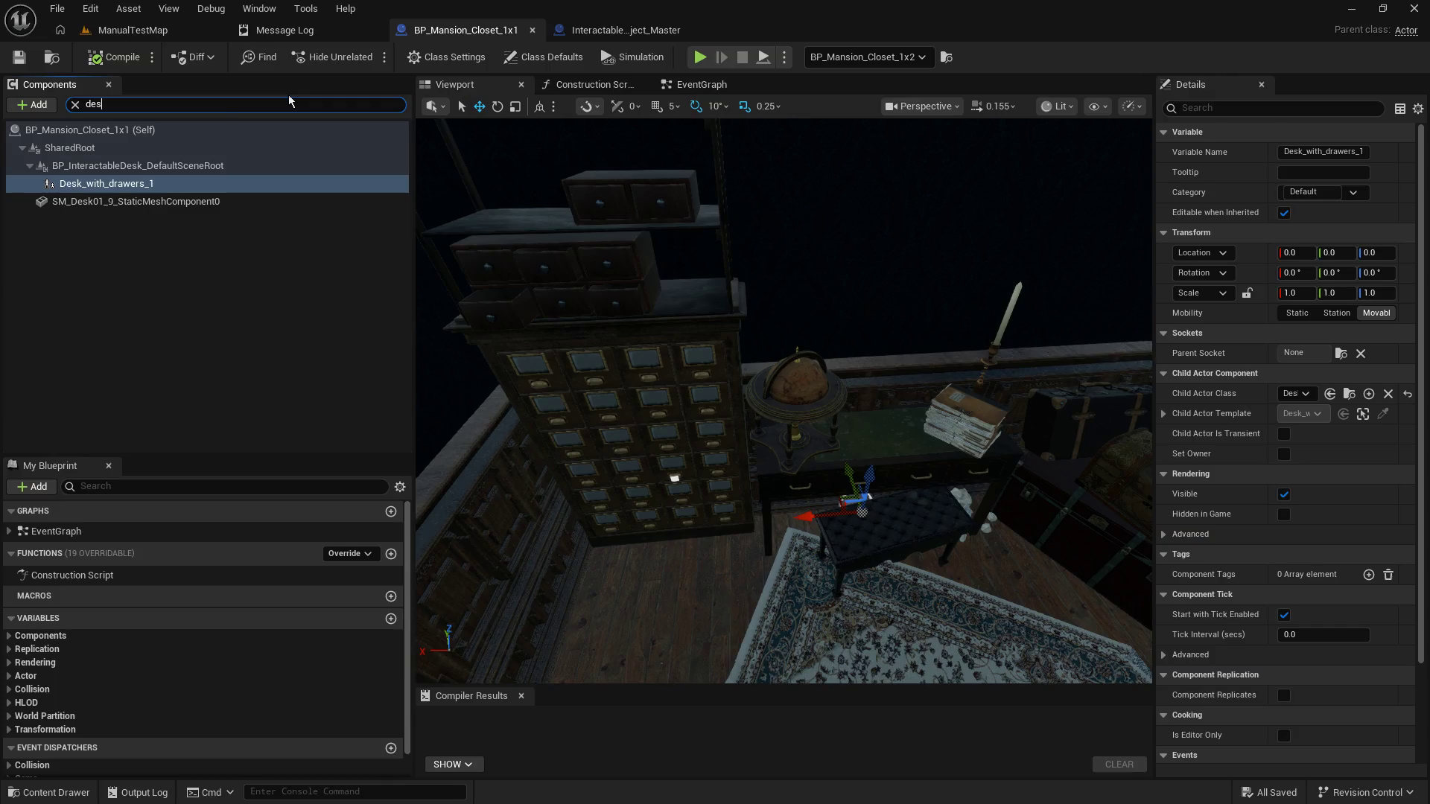
pyautogui.click(153, 201)
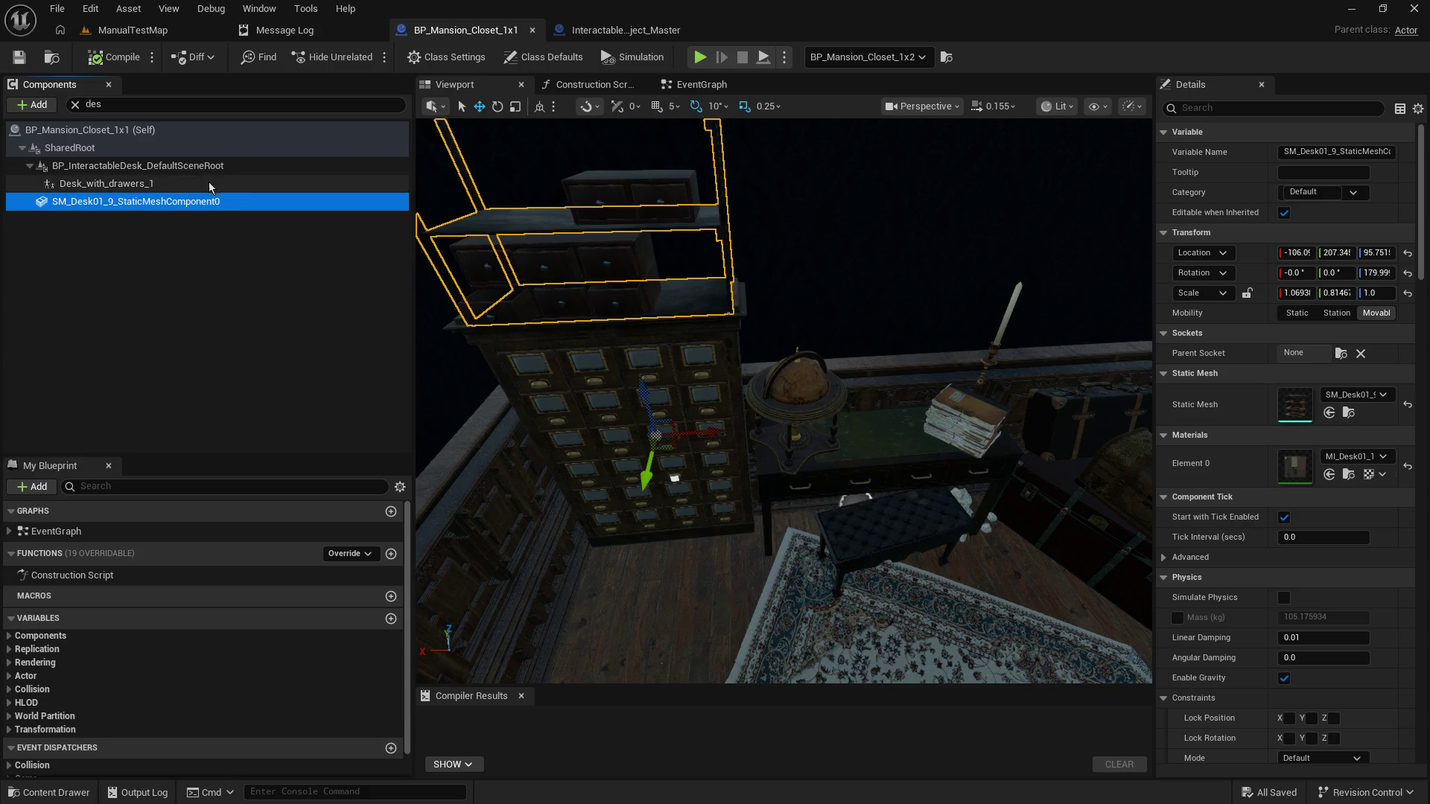
pyautogui.click(49, 184)
pyautogui.moveTo(847, 468); pyautogui.dragTo(886, 571)
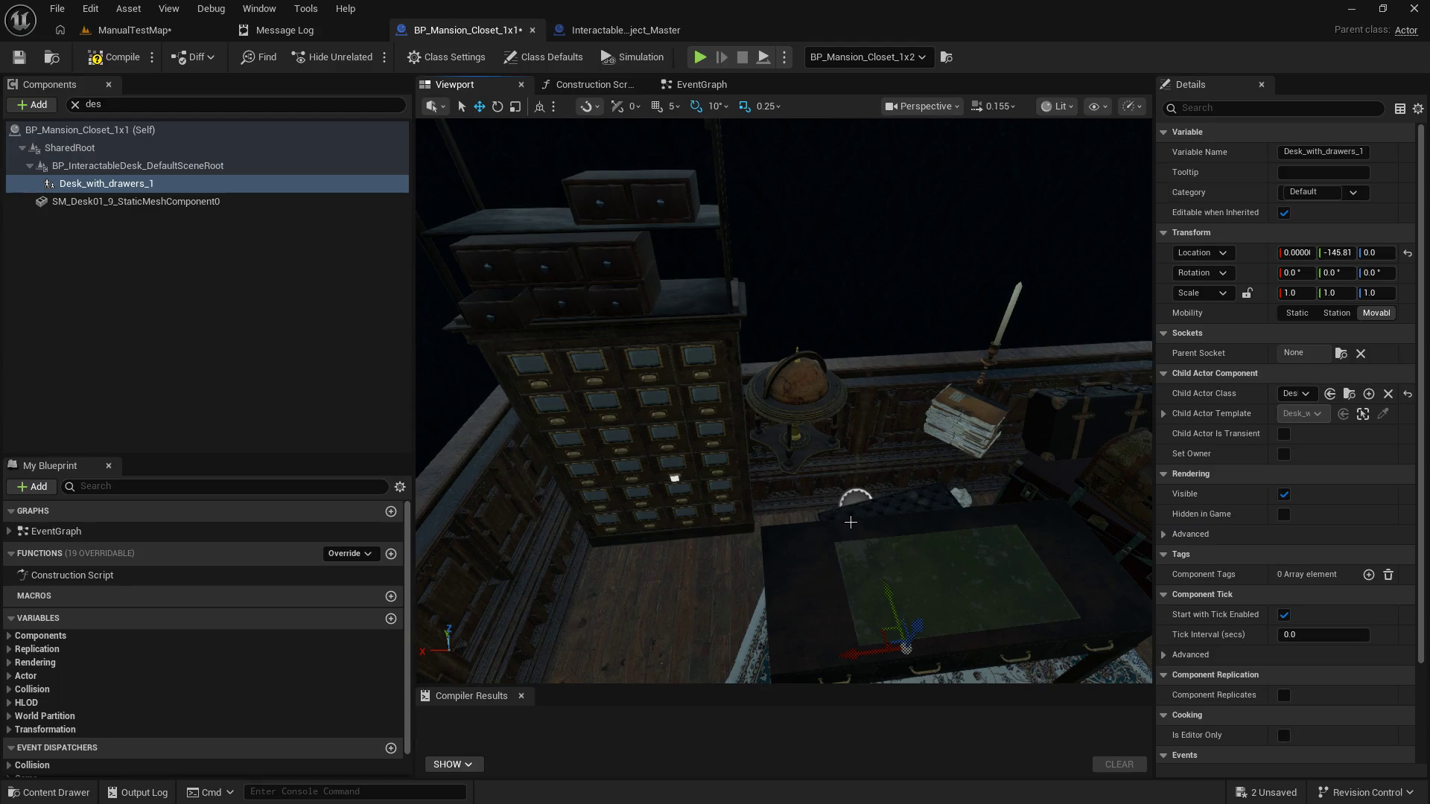
pyautogui.hotkey('ctrl', 'z')
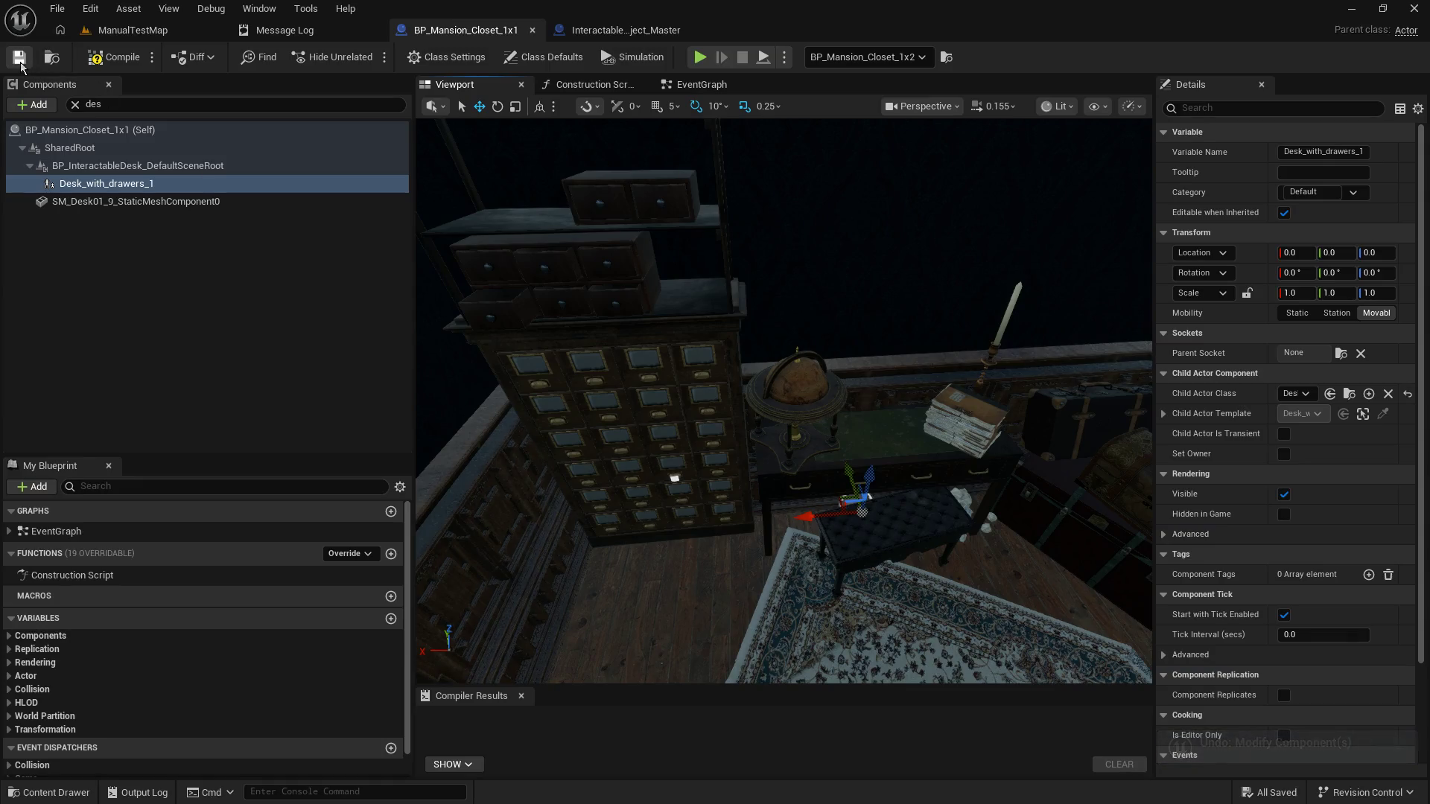
# Step: Compile BP_Mansion_Closet_1x1 and return to the ManualTestMap level
pyautogui.click(114, 60)
pyautogui.scroll(5, 782, 402)
pyautogui.moveTo(782, 402); pyautogui.dragTo(1061, 478)
pyautogui.moveTo(745, 320); pyautogui.dragTo(872, 315)
pyautogui.click(152, 34)
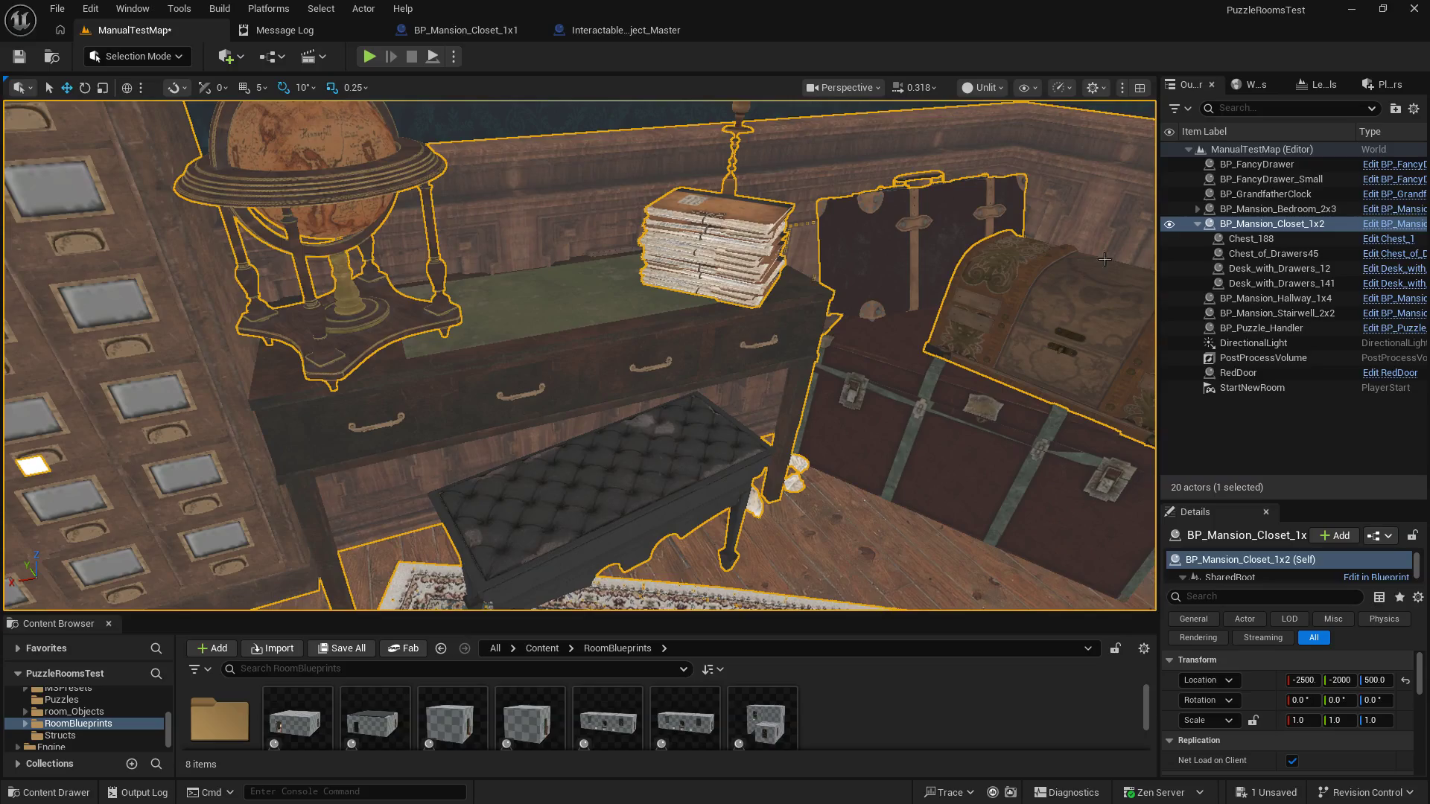
# Step: Hide and then unhide BP_Mansion_Closet_1x2, flying the view into the closet room
pyautogui.click(1169, 223)
pyautogui.moveTo(581, 357); pyautogui.dragTo(487, 328)
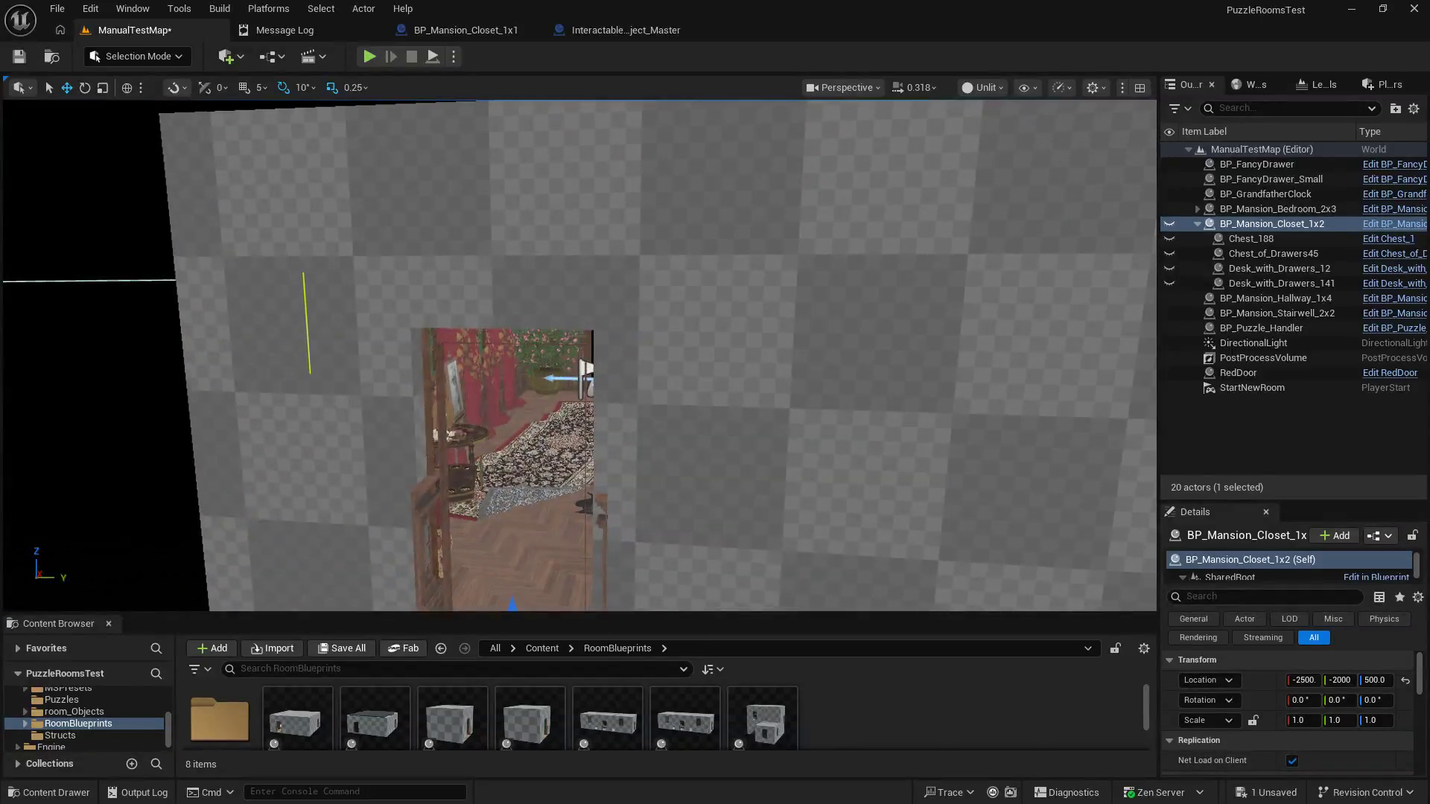
pyautogui.click(305, 293)
pyautogui.moveTo(305, 293); pyautogui.dragTo(438, 385)
pyautogui.click(438, 385)
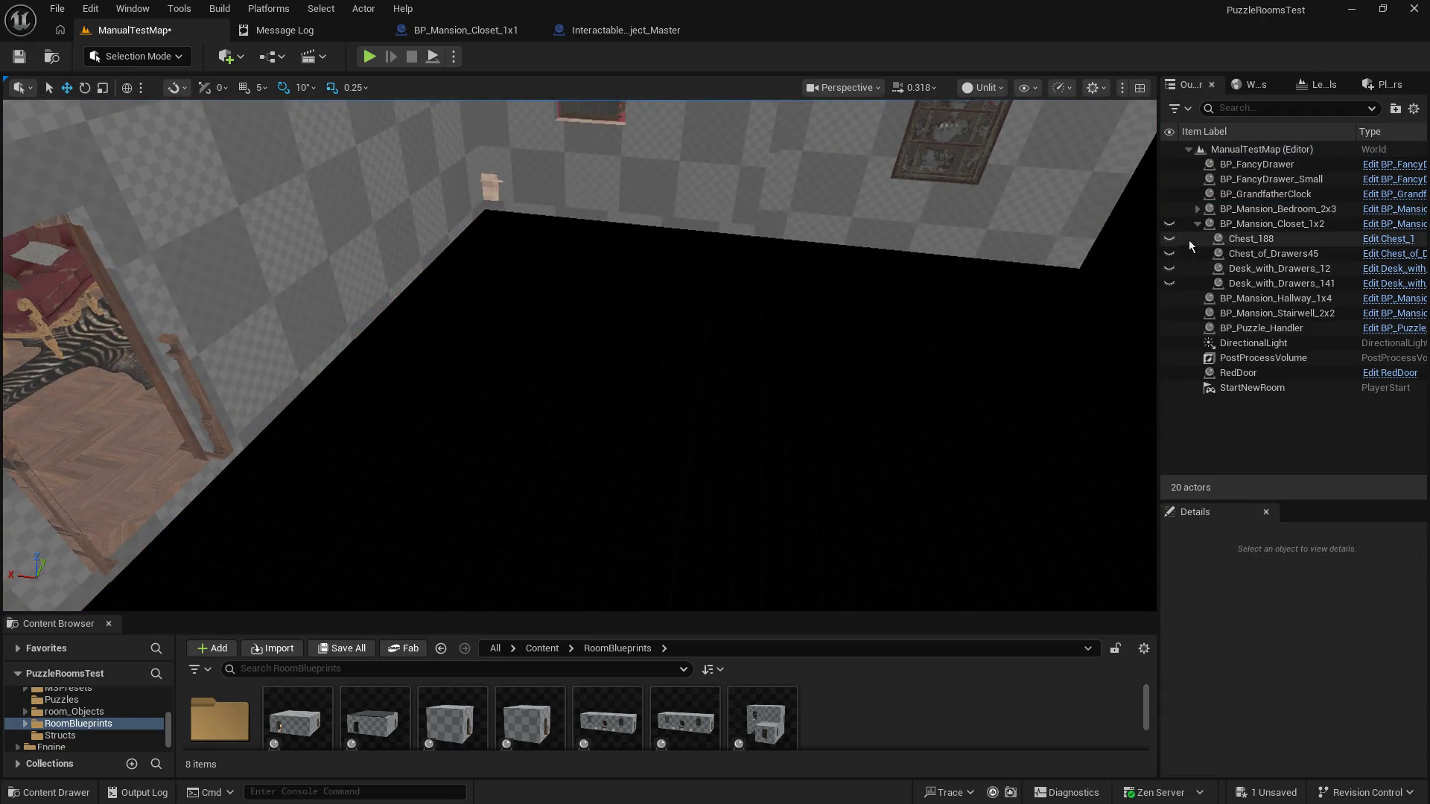
pyautogui.click(1169, 224)
pyautogui.moveTo(1051, 273)
pyautogui.mouseDown()
pyautogui.moveTo(312, 280)
pyautogui.moveTo(436, 328)
pyautogui.mouseUp()
pyautogui.moveTo(750, 376); pyautogui.dragTo(750, 375)
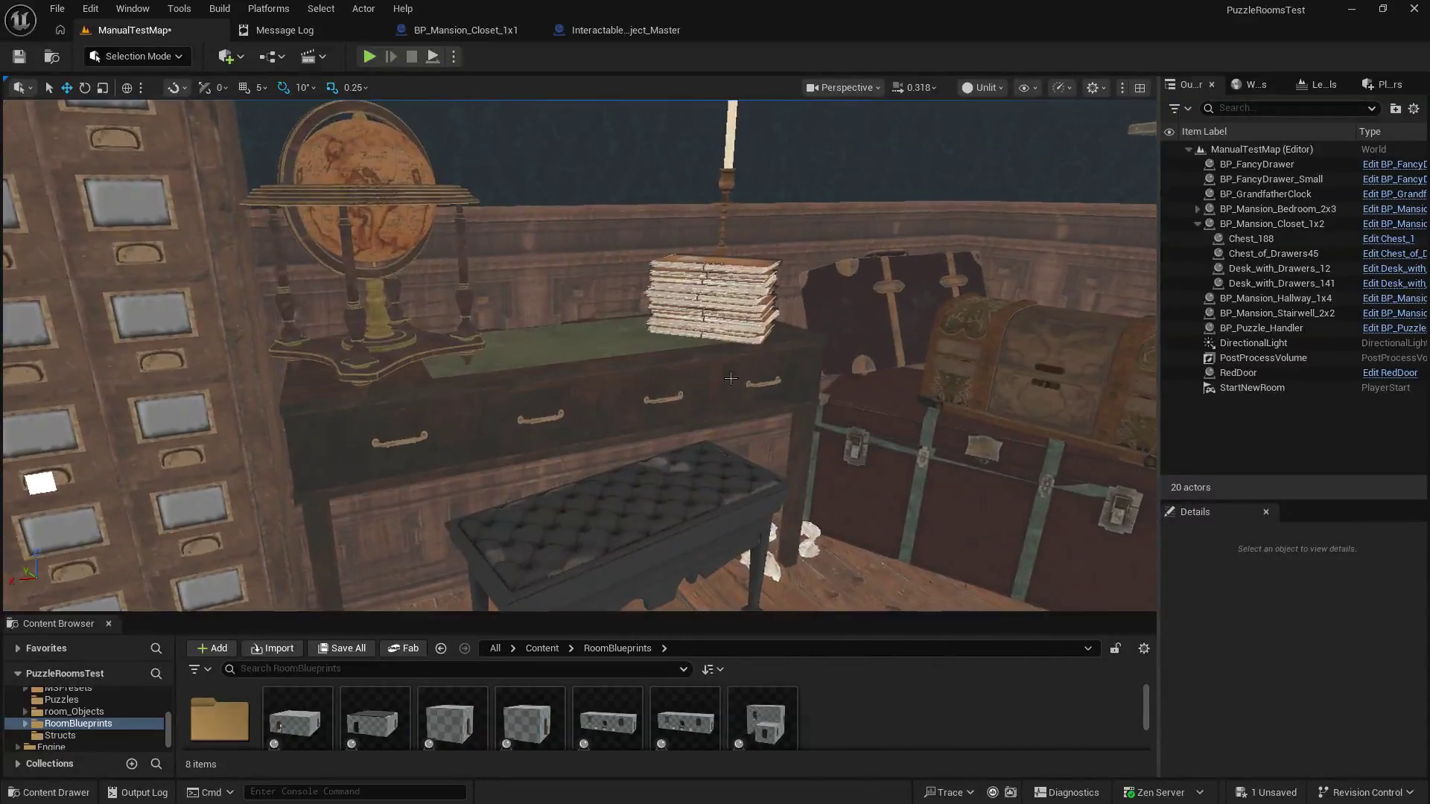
pyautogui.click(693, 385)
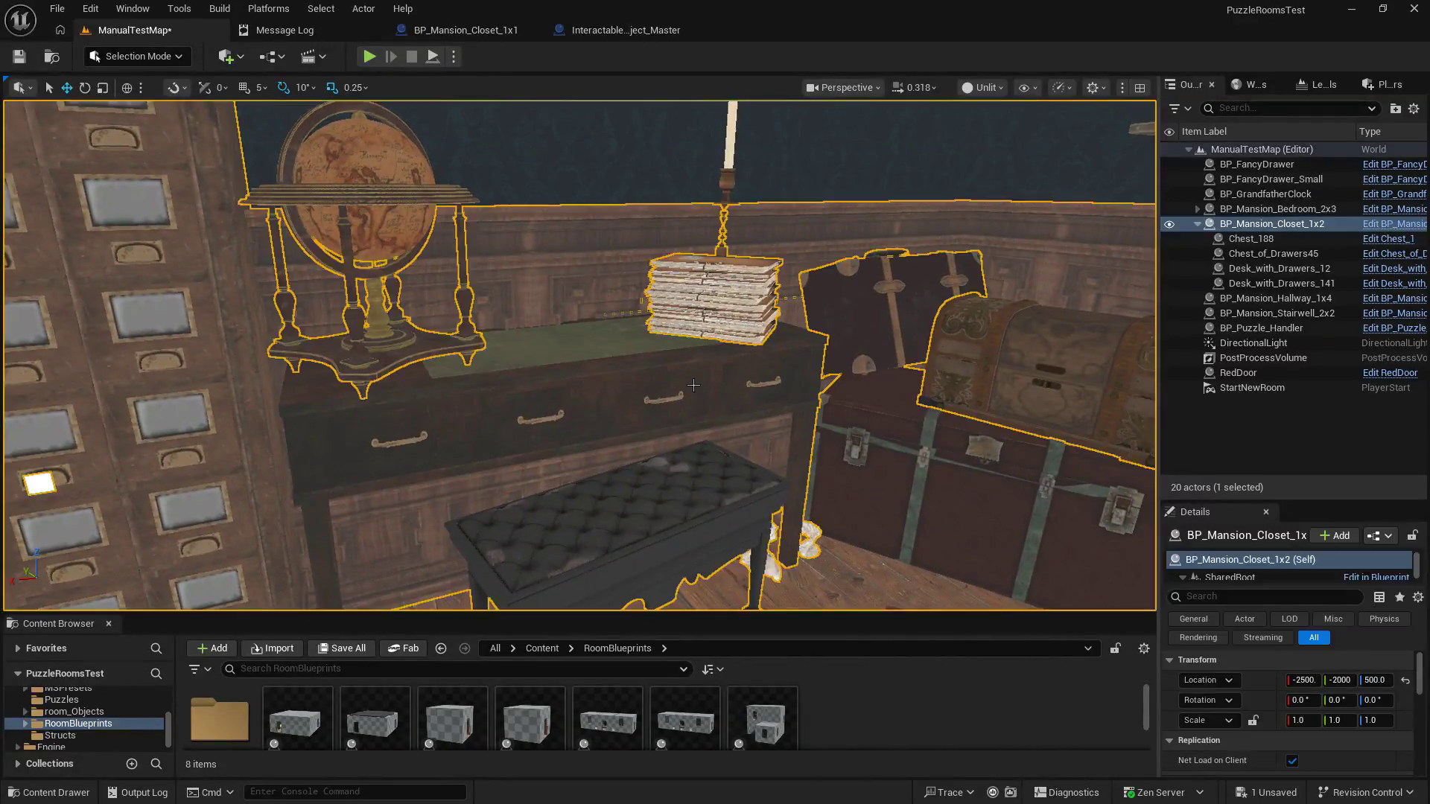
# Step: Toggle visibility of Chest_of_Drawers45 and Desk_with_Drawers_141 while inspecting the desk, globe and chest
pyautogui.click(1170, 256)
pyautogui.click(1169, 256)
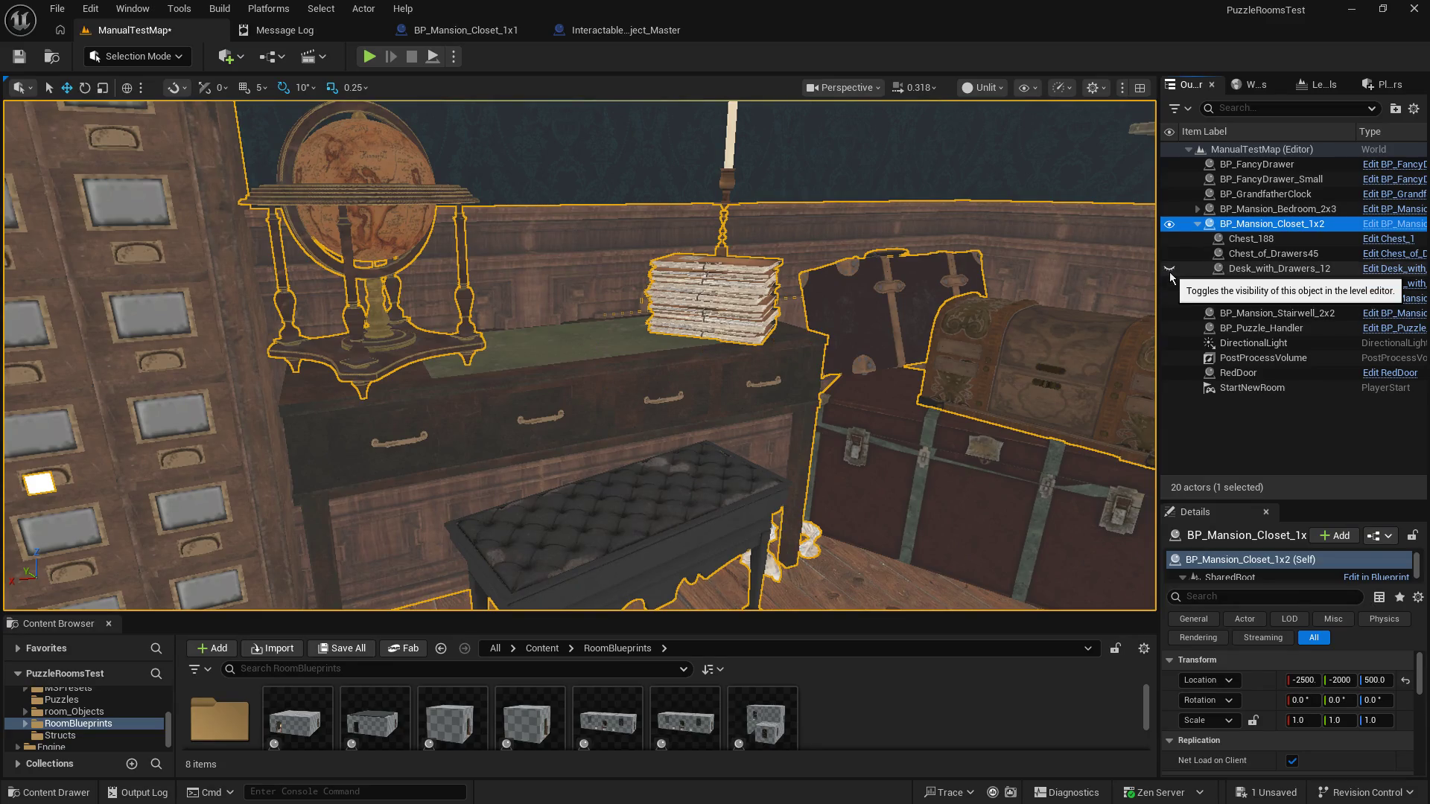
pyautogui.click(1169, 287)
pyautogui.scroll(5, 580, 355)
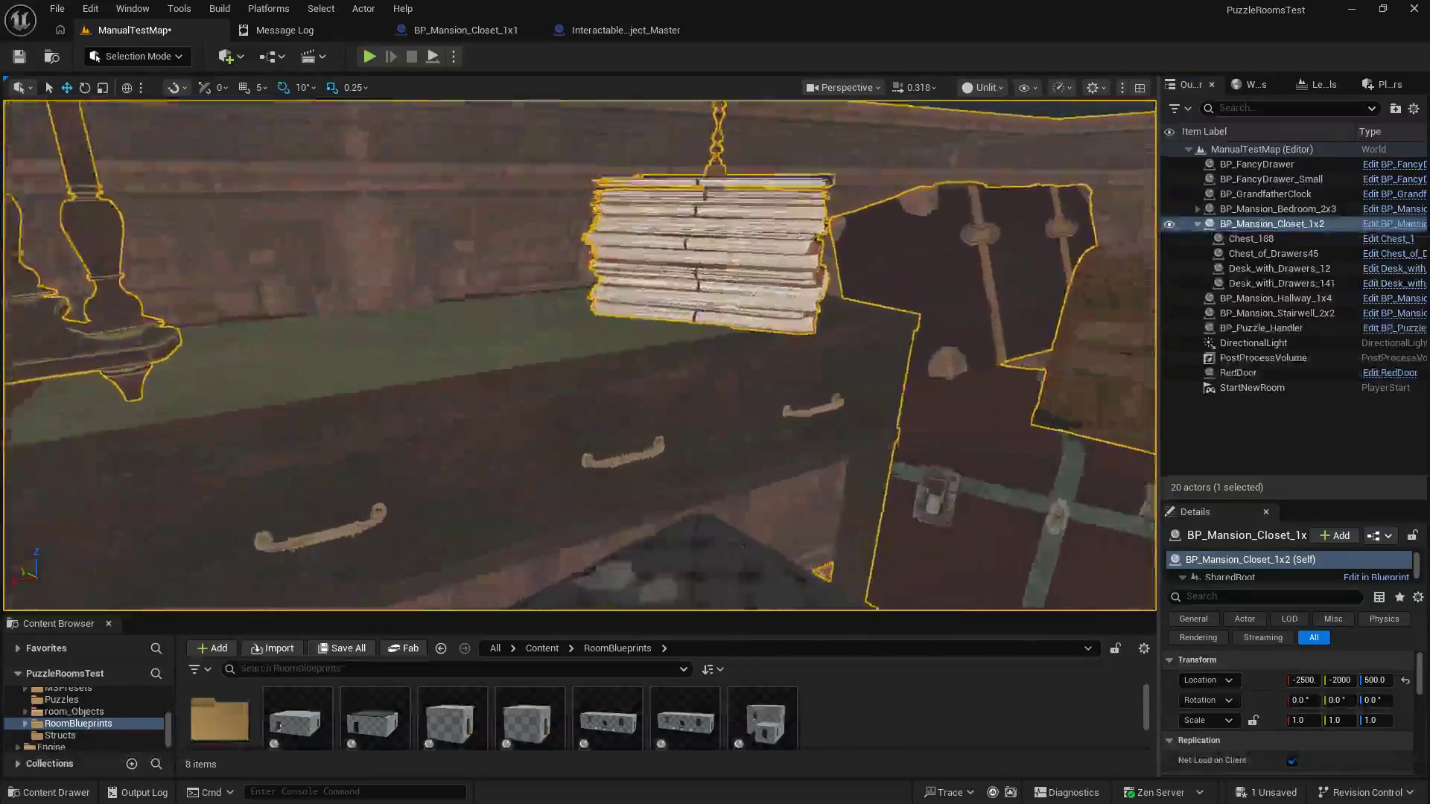
pyautogui.moveTo(579, 355); pyautogui.dragTo(596, 313)
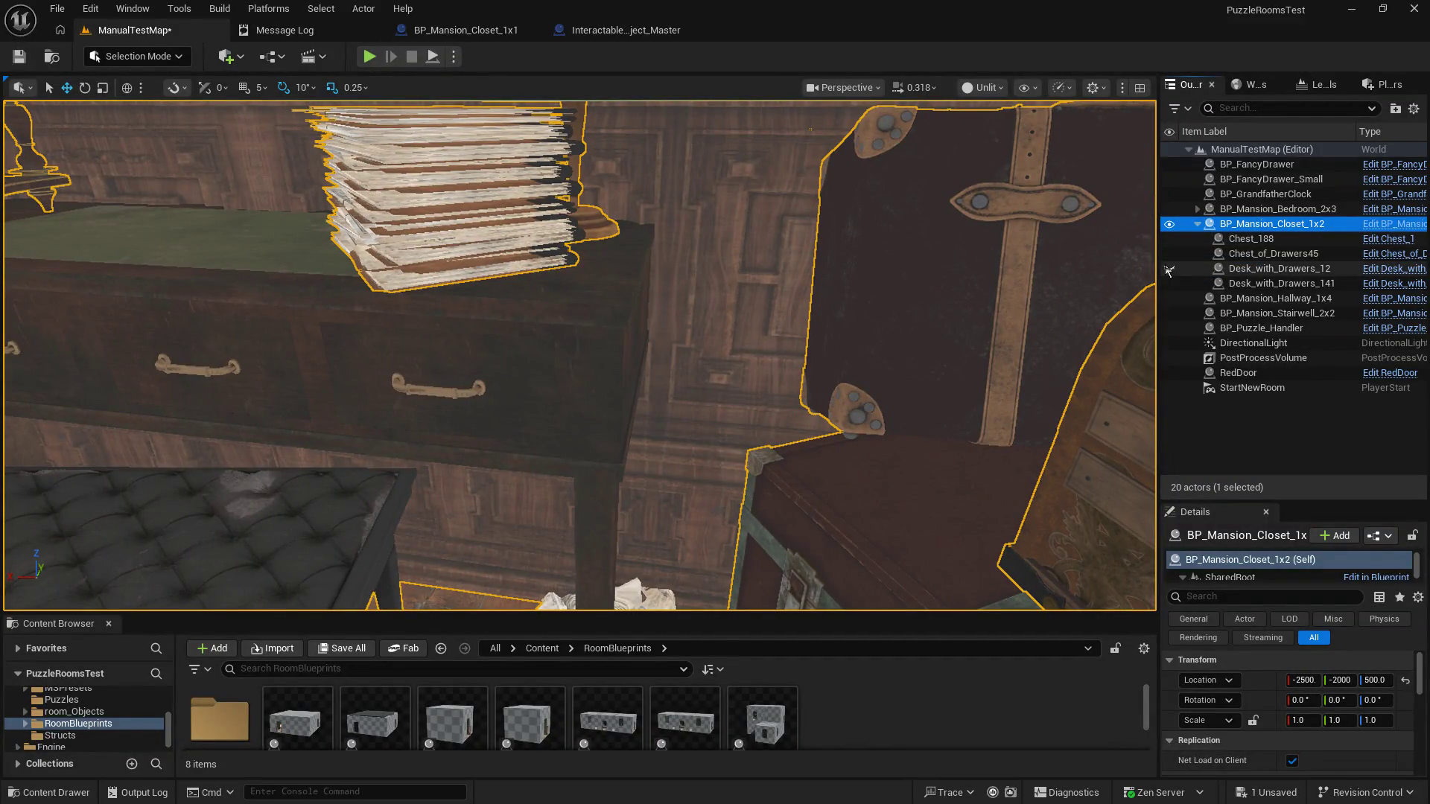
pyautogui.click(1168, 283)
pyautogui.click(1168, 284)
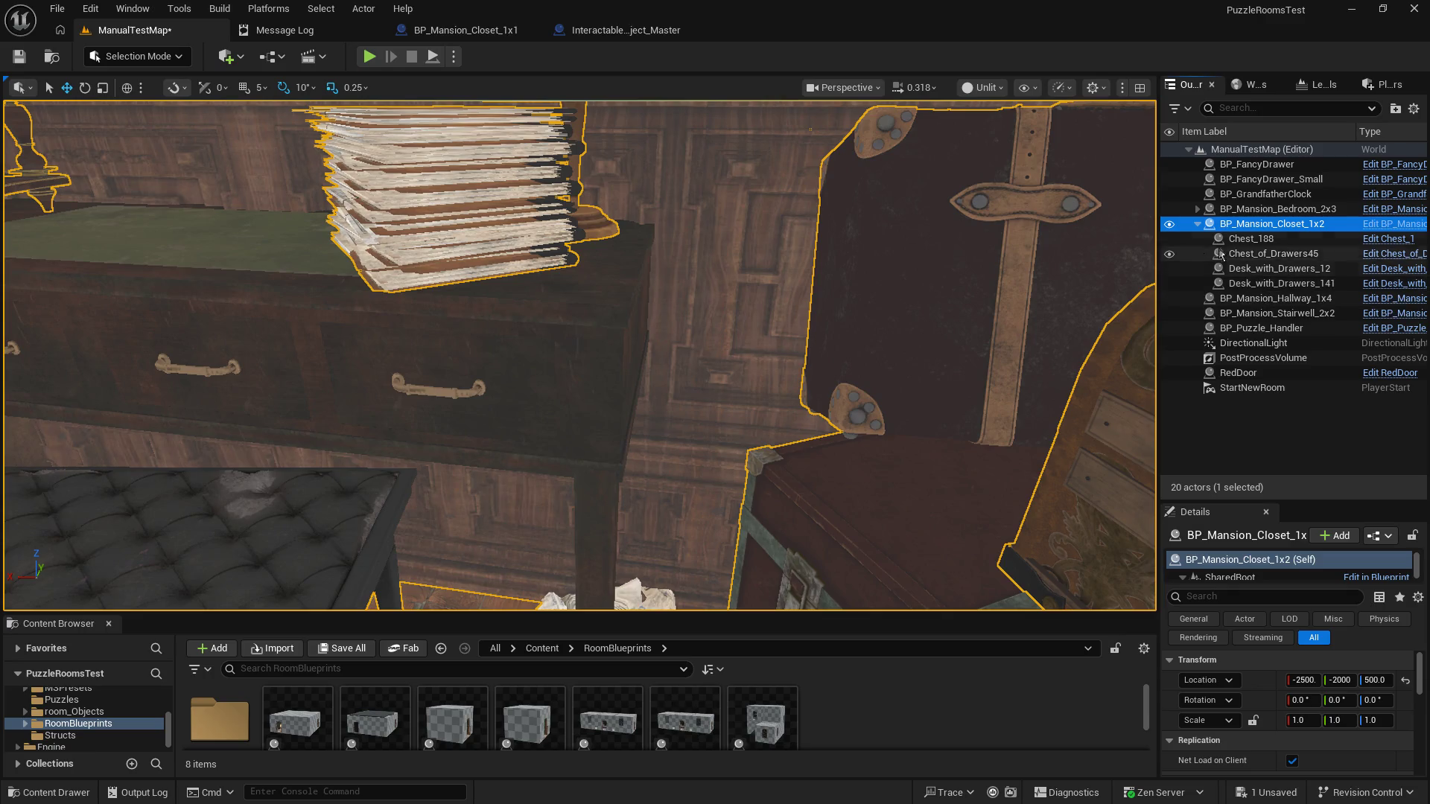
pyautogui.click(1197, 223)
pyautogui.click(1196, 224)
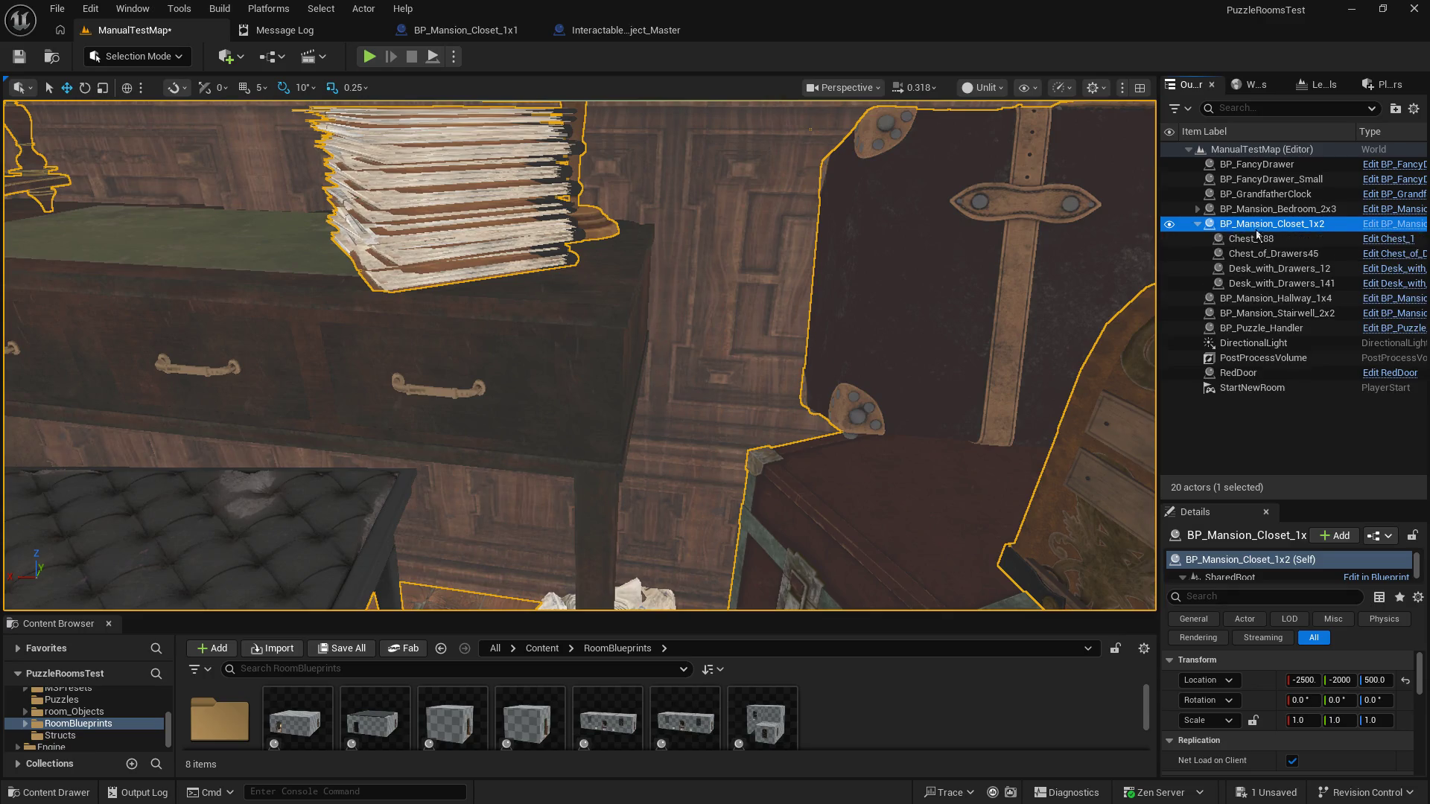
# Step: List all BP_Mansion_Closet_1x1 components by clearing the search, then save ManualTestMap
pyautogui.click(477, 31)
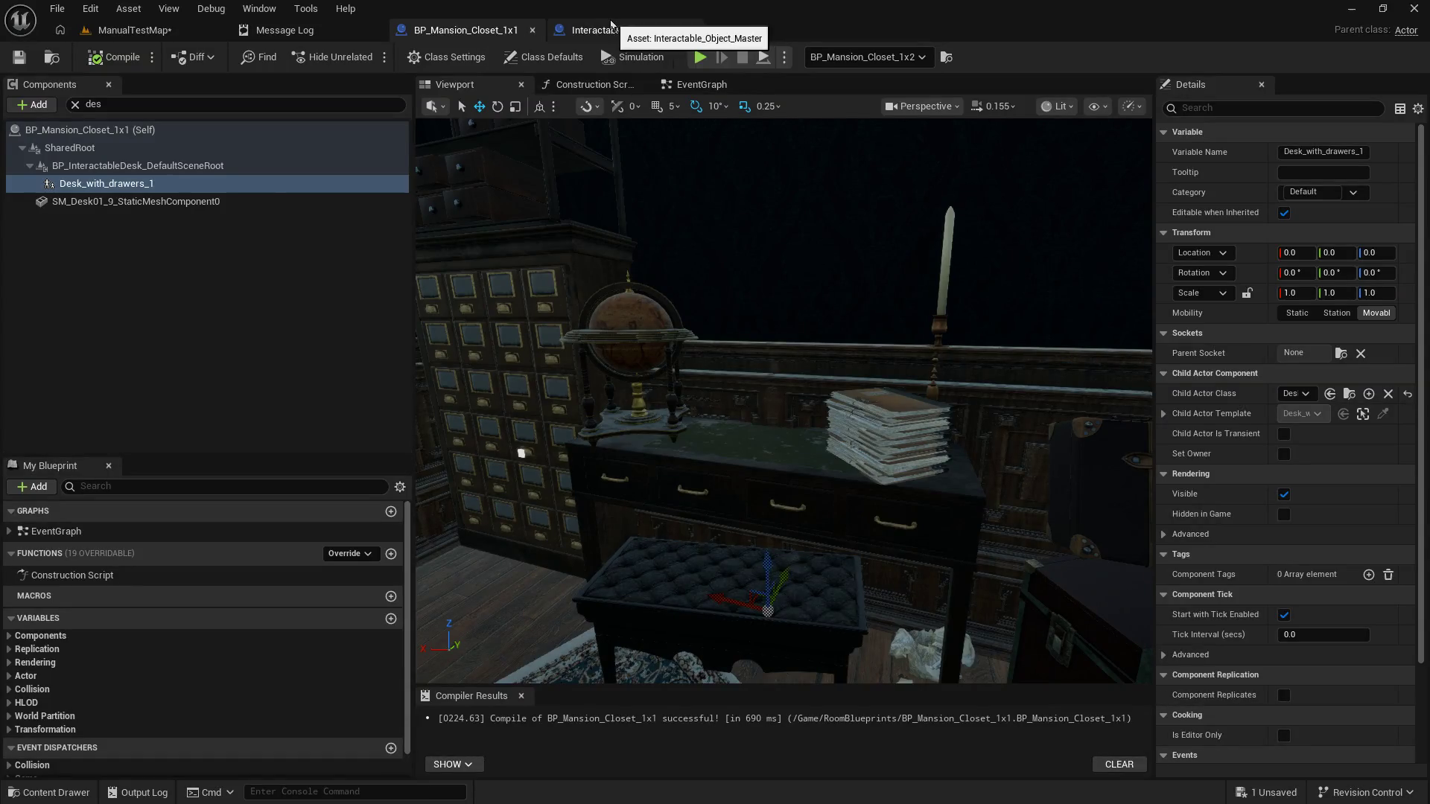
pyautogui.click(75, 105)
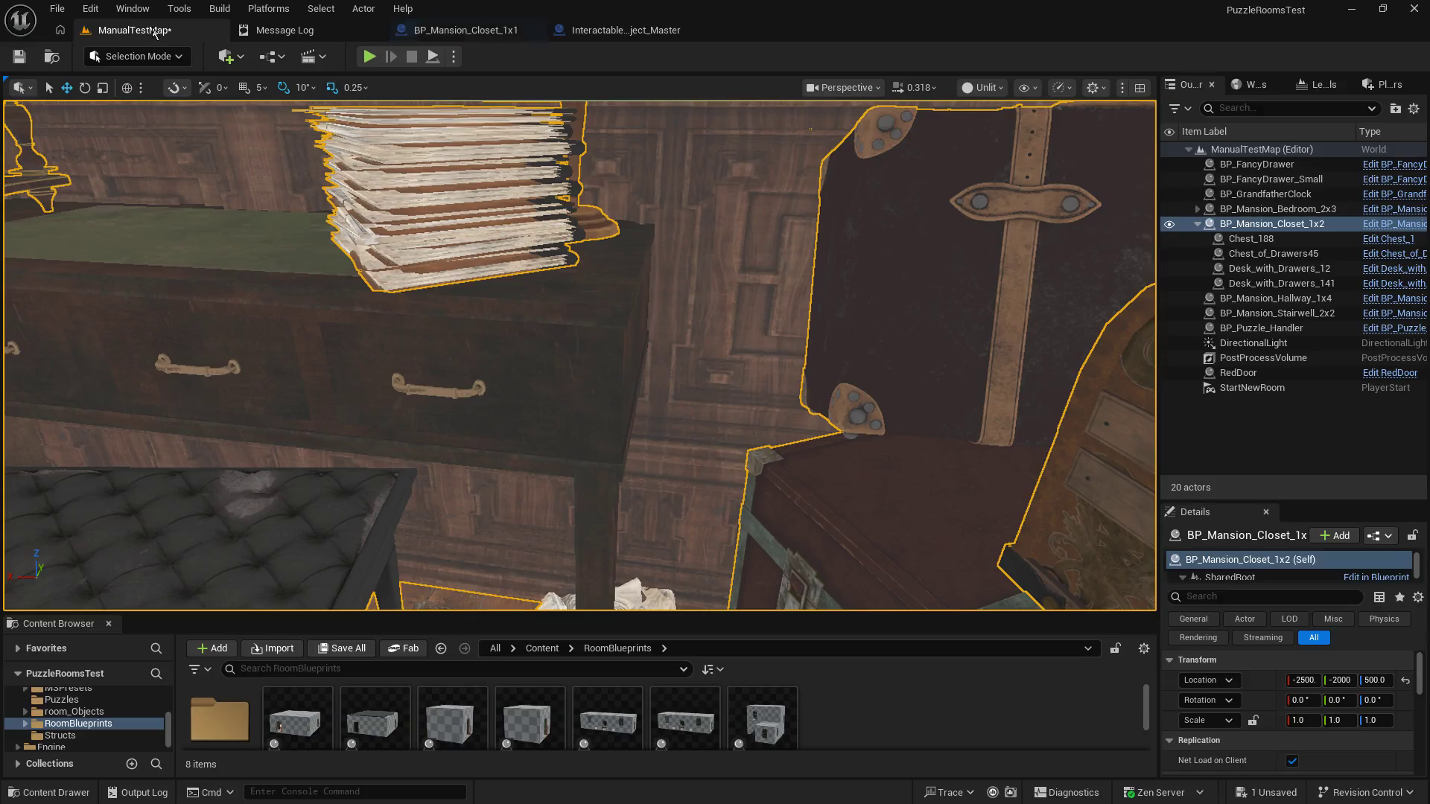
pyautogui.click(149, 31)
pyautogui.click(26, 63)
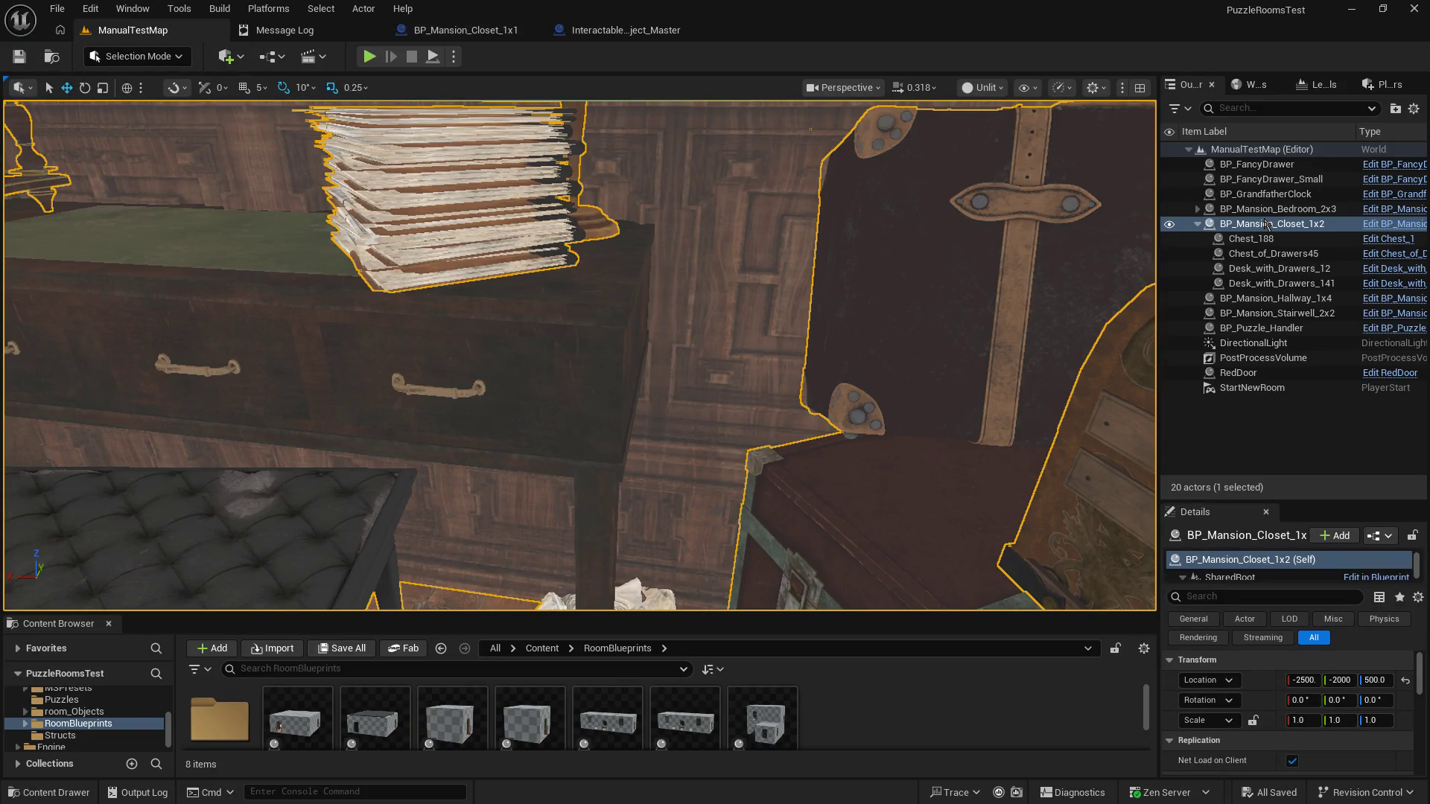
pyautogui.rightClick(1265, 223)
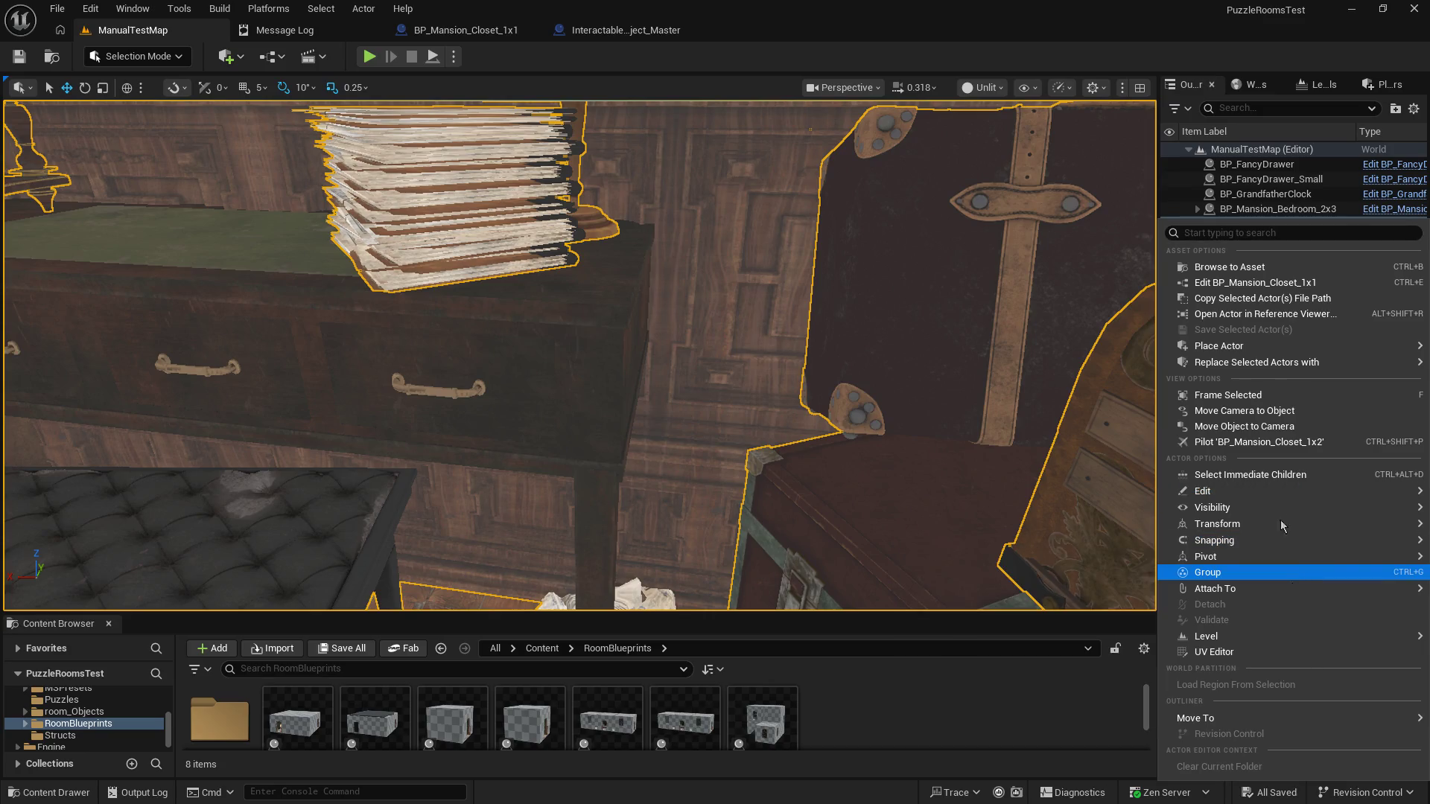
pyautogui.moveTo(1239, 363)
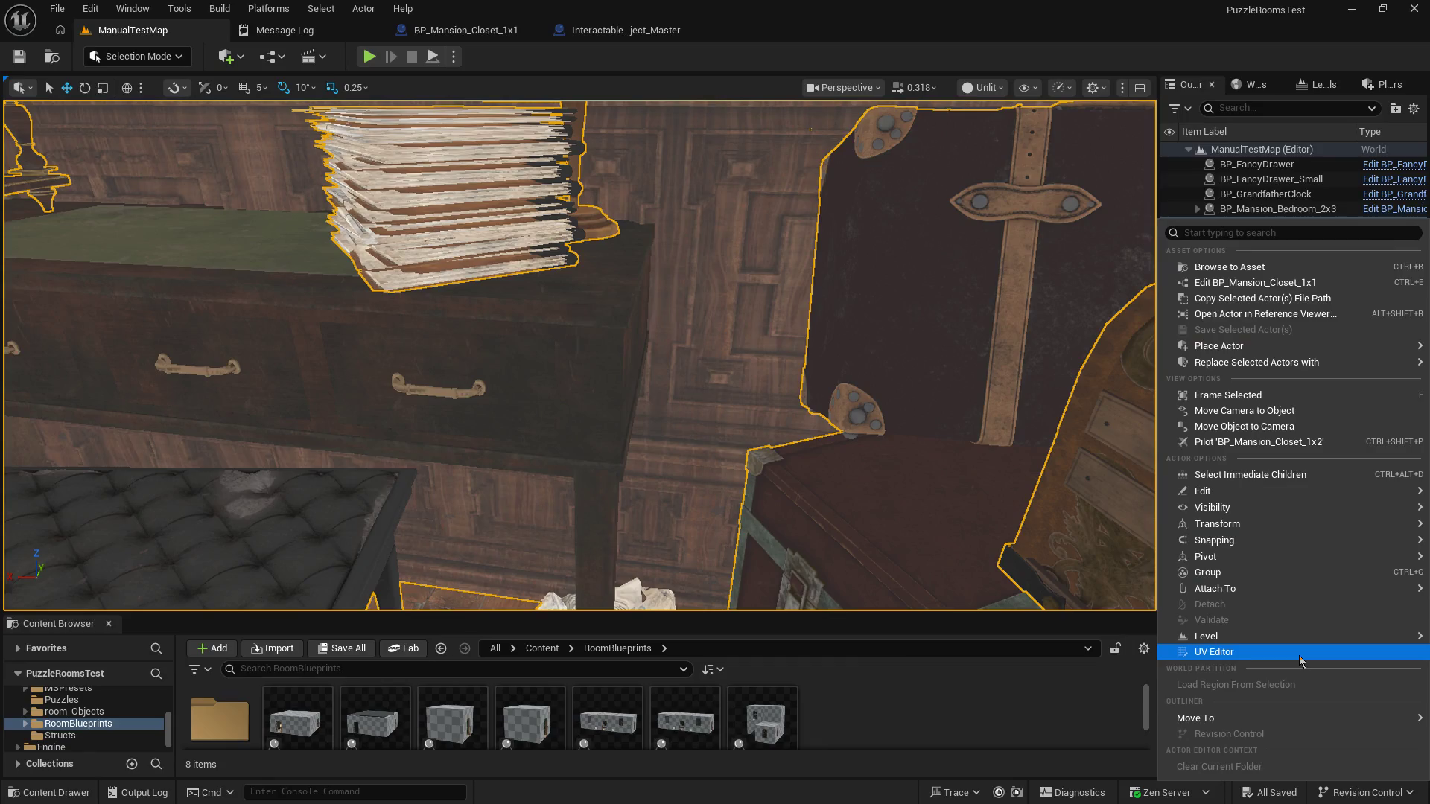
pyautogui.moveTo(1324, 601)
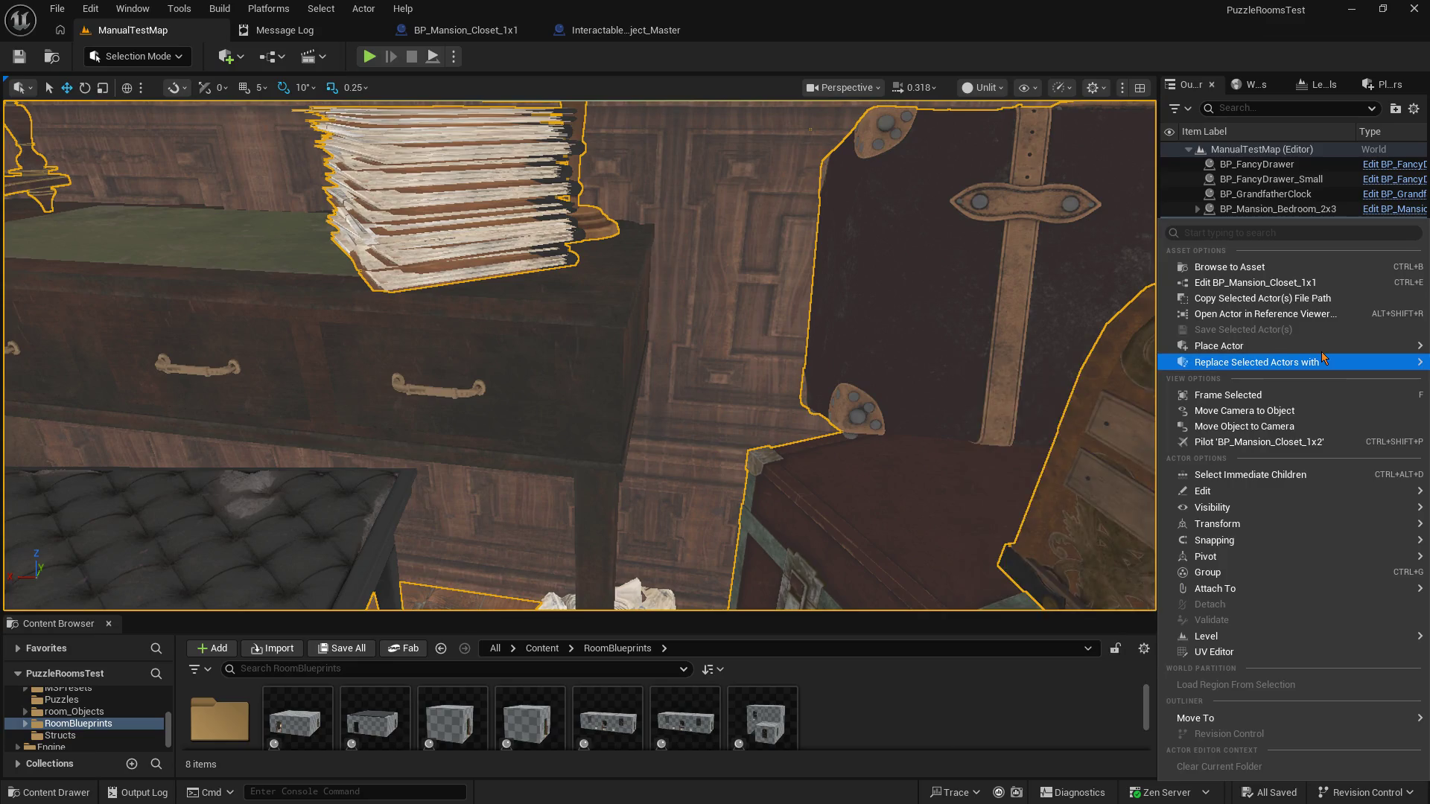
pyautogui.moveTo(1321, 351)
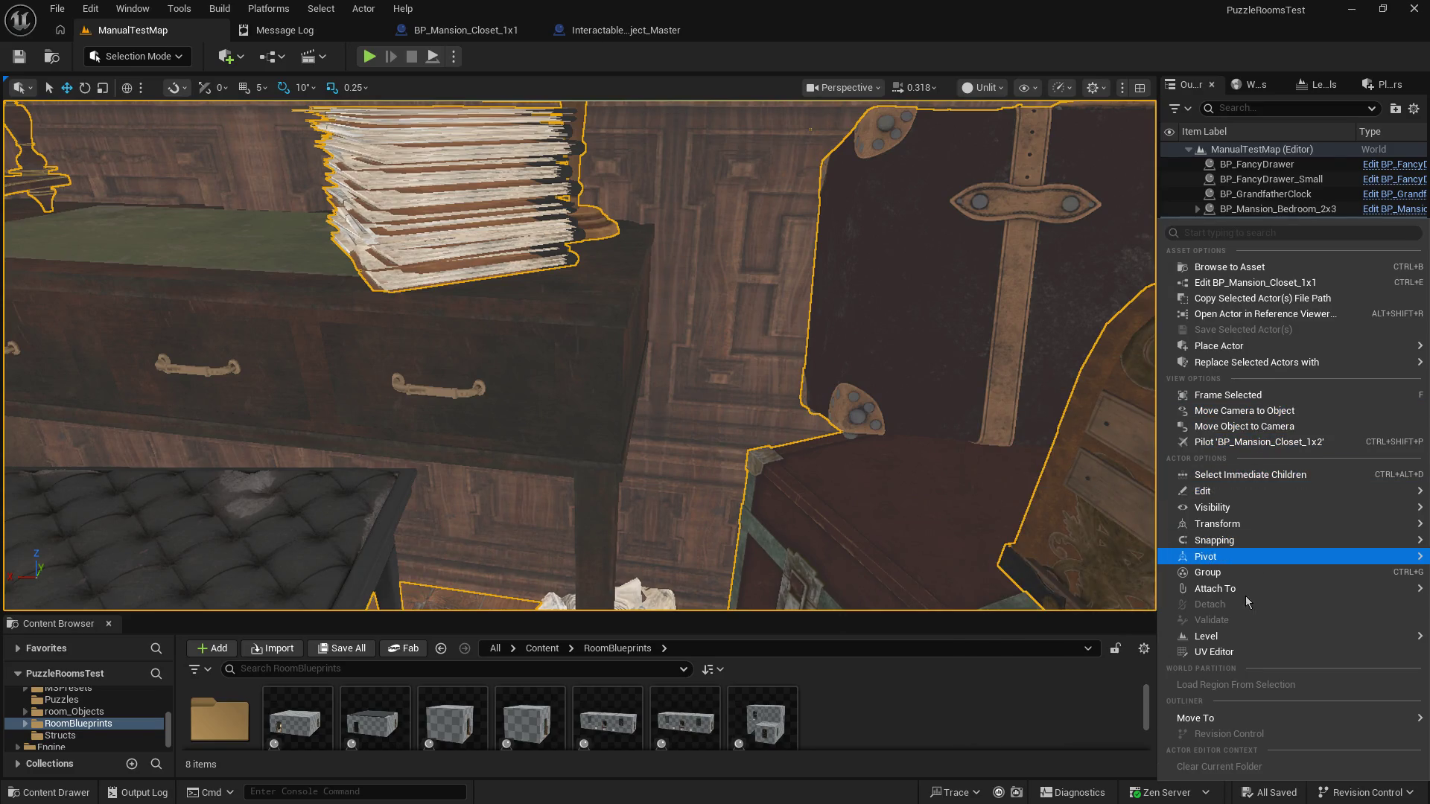
pyautogui.moveTo(1210, 719)
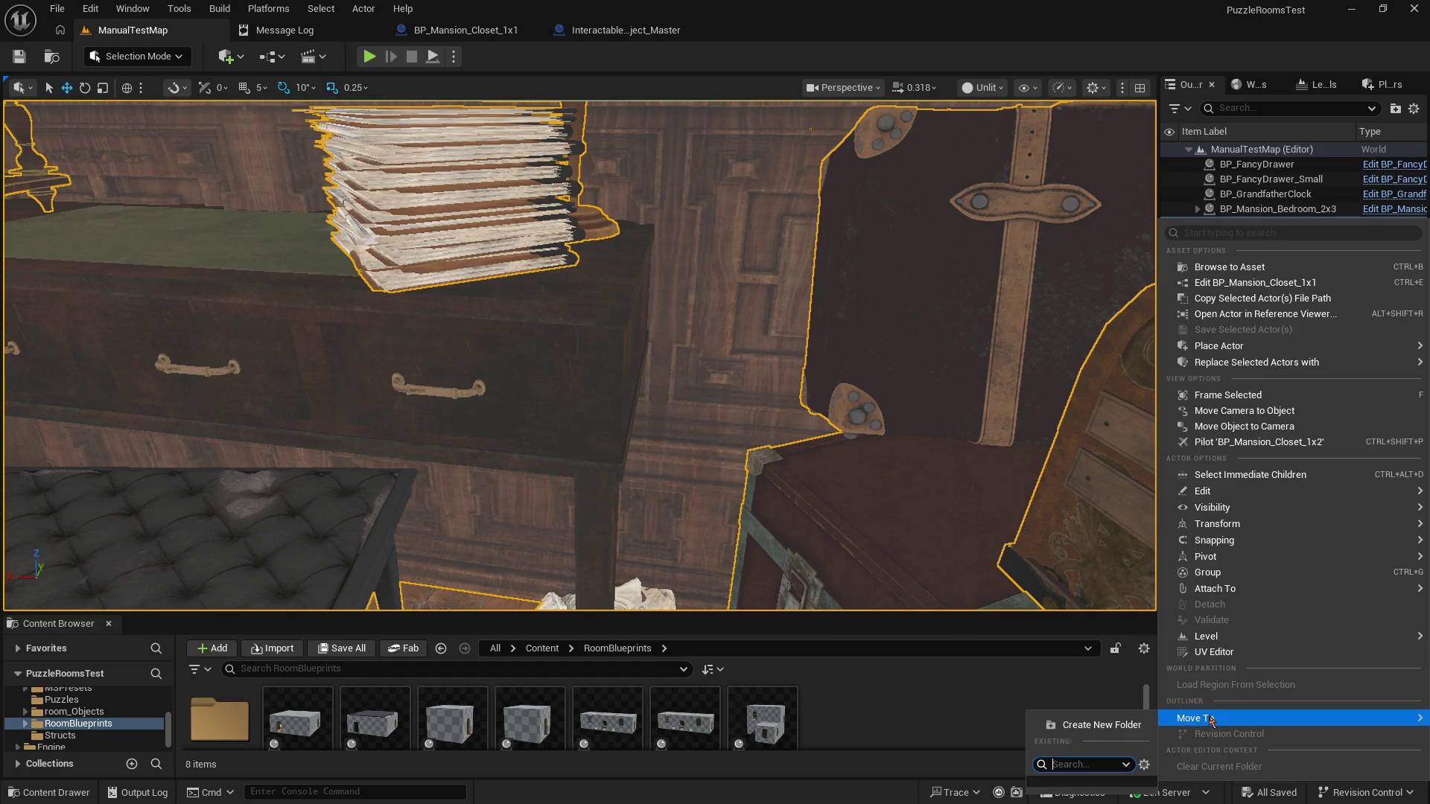
pyautogui.click(958, 688)
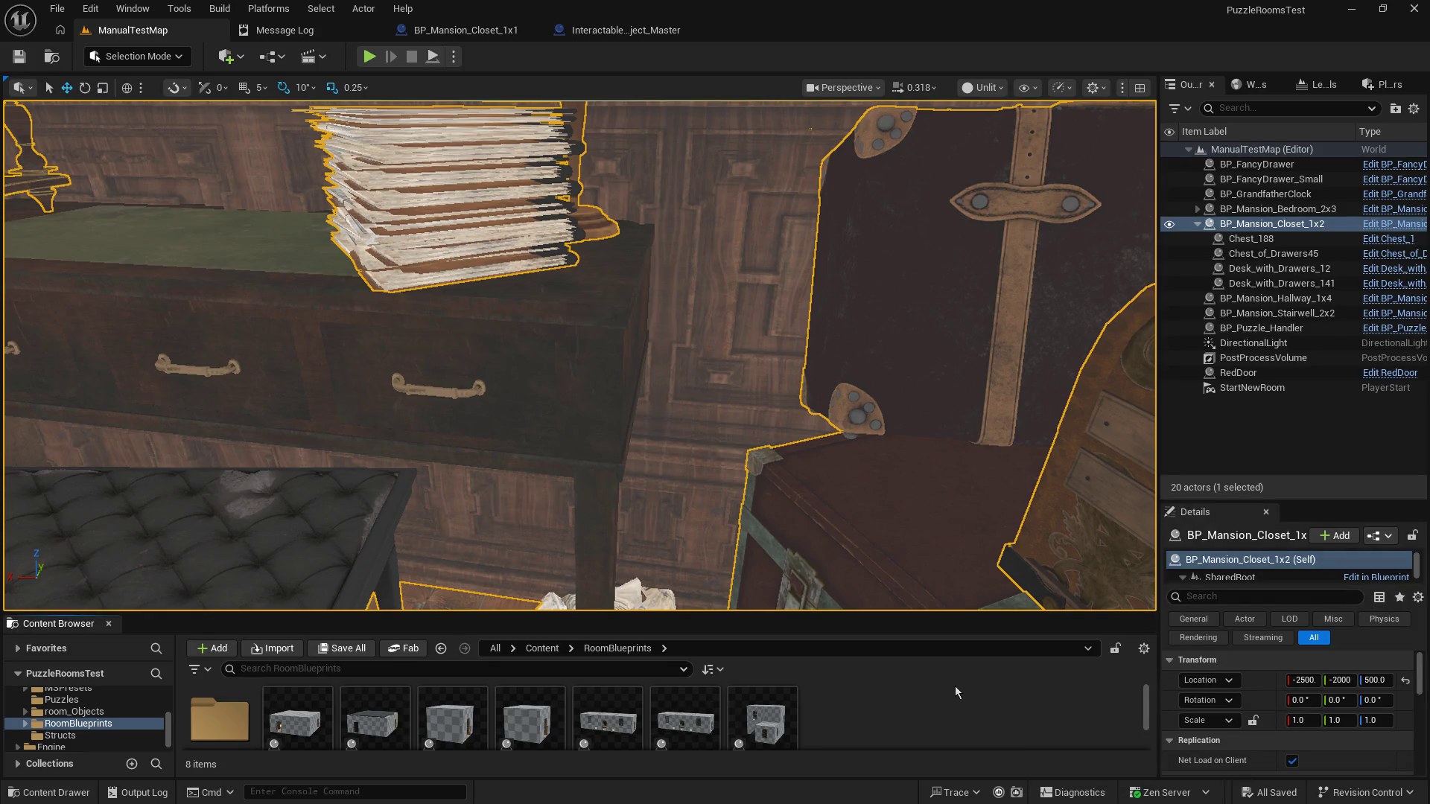
# Step: Widen the Outliner, focus on Desk_with_Drawers_141, select the parent closet 1x2 room and delete it
pyautogui.moveTo(1152, 276)
pyautogui.mouseDown()
pyautogui.moveTo(1085, 298)
pyautogui.moveTo(987, 291)
pyautogui.moveTo(1055, 283)
pyautogui.mouseUp()
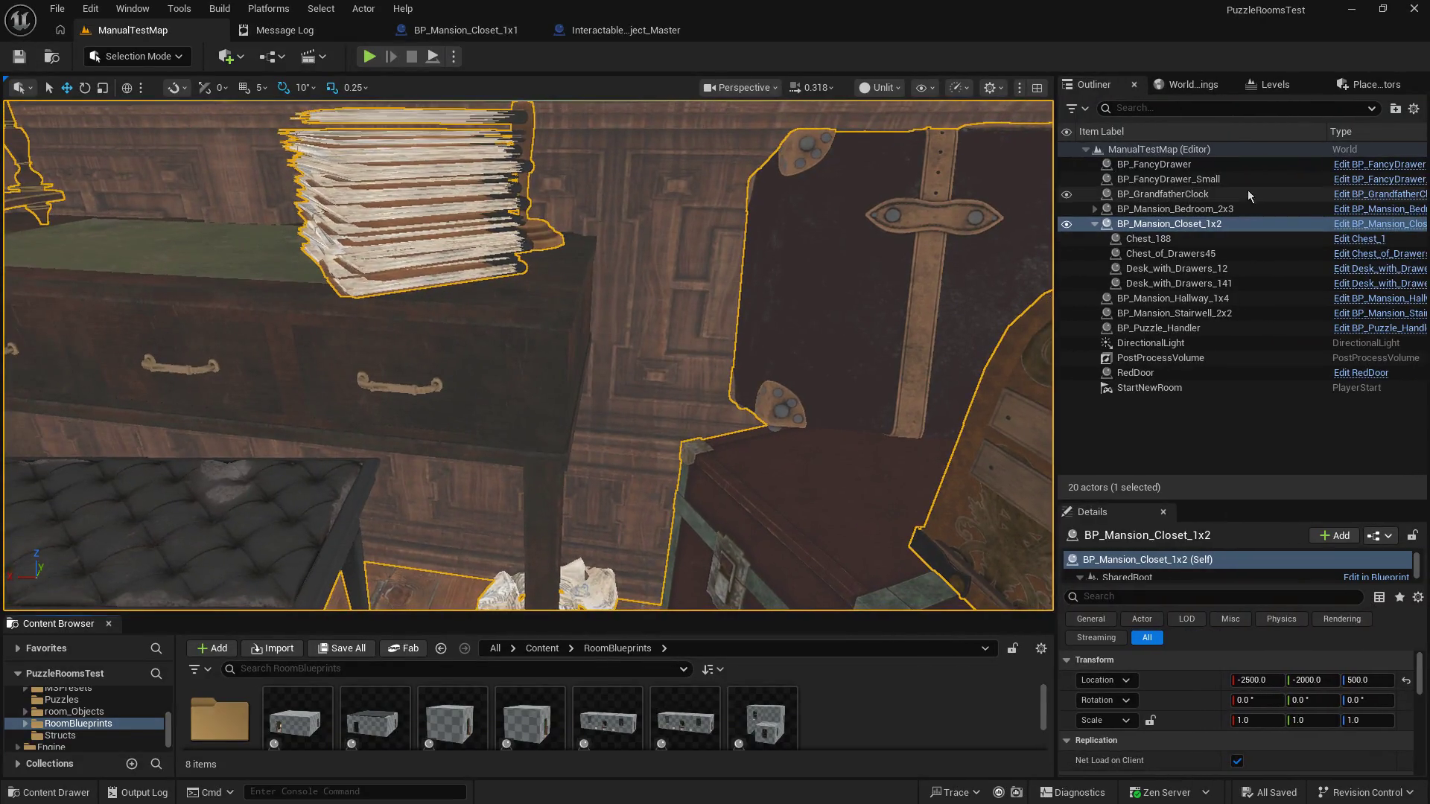
pyautogui.click(1239, 271)
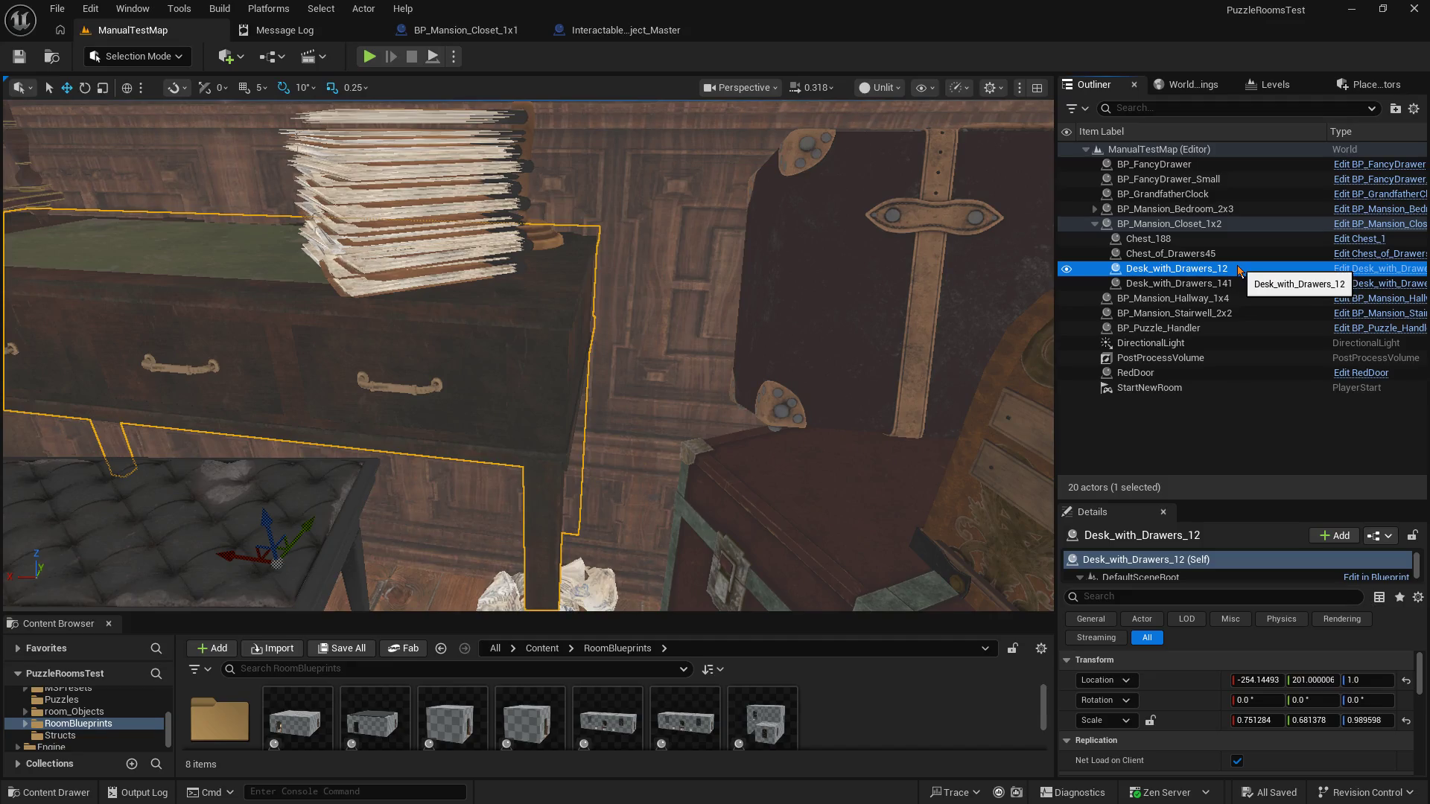
pyautogui.press('Left')
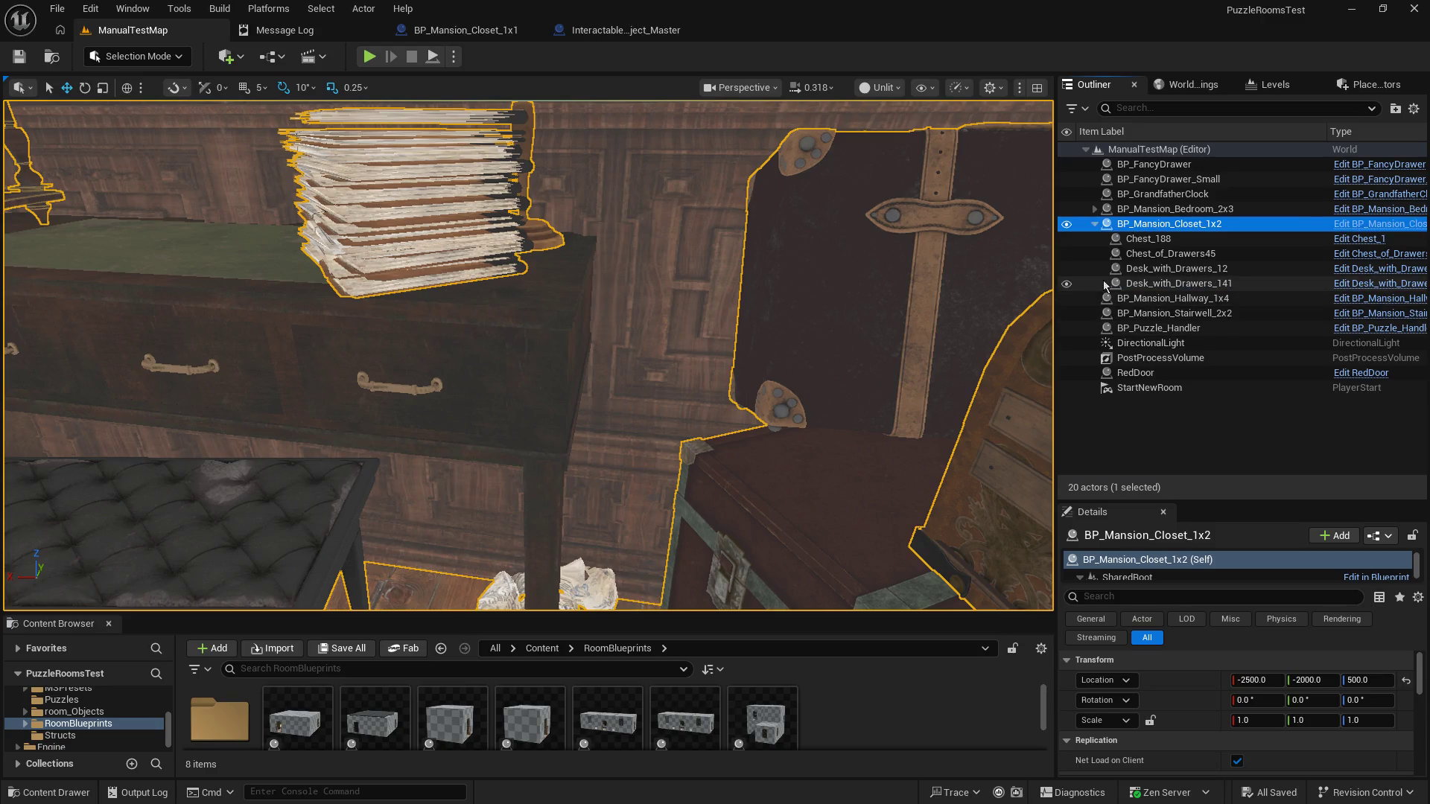
pyautogui.doubleClick(1169, 284)
pyautogui.press('Left')
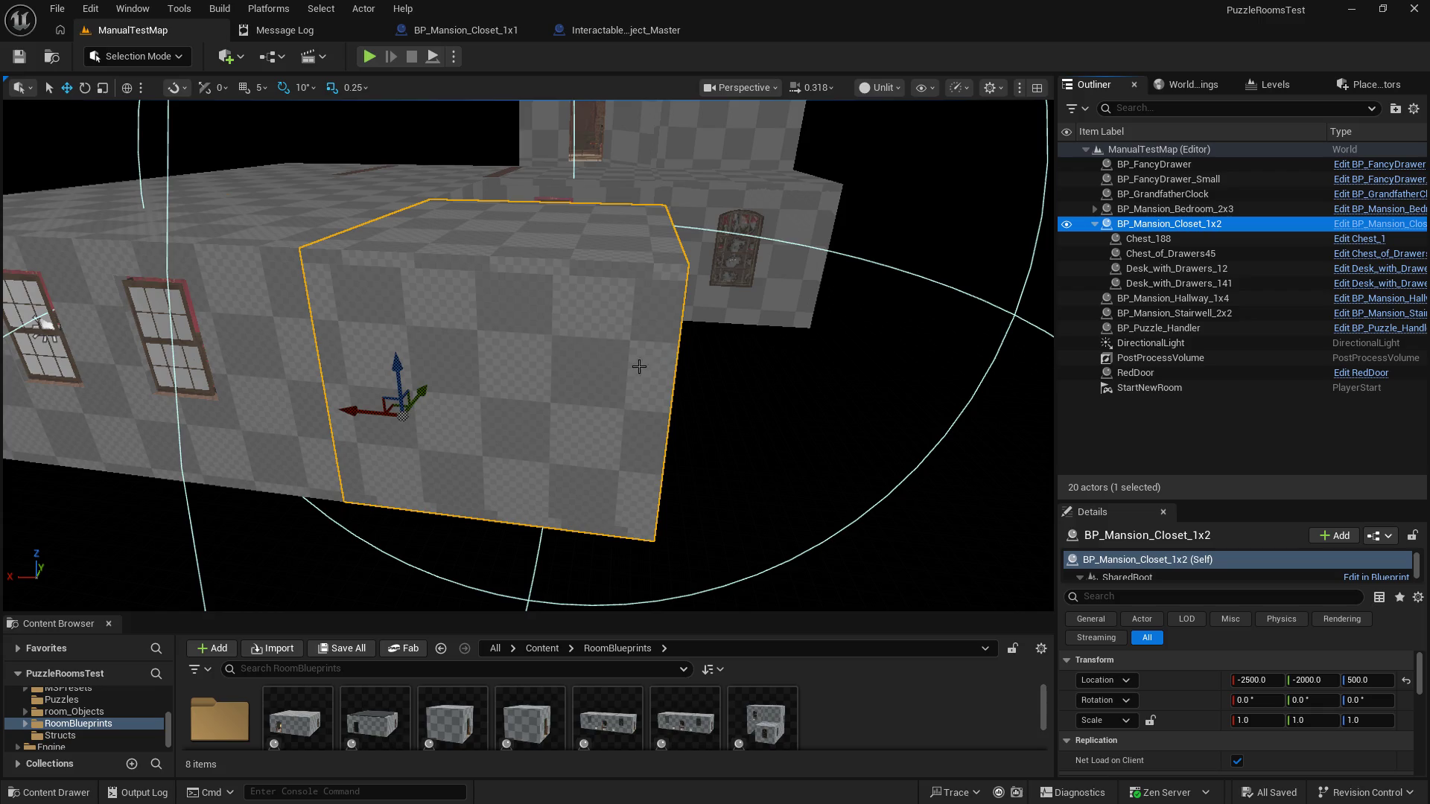
pyautogui.press('Delete')
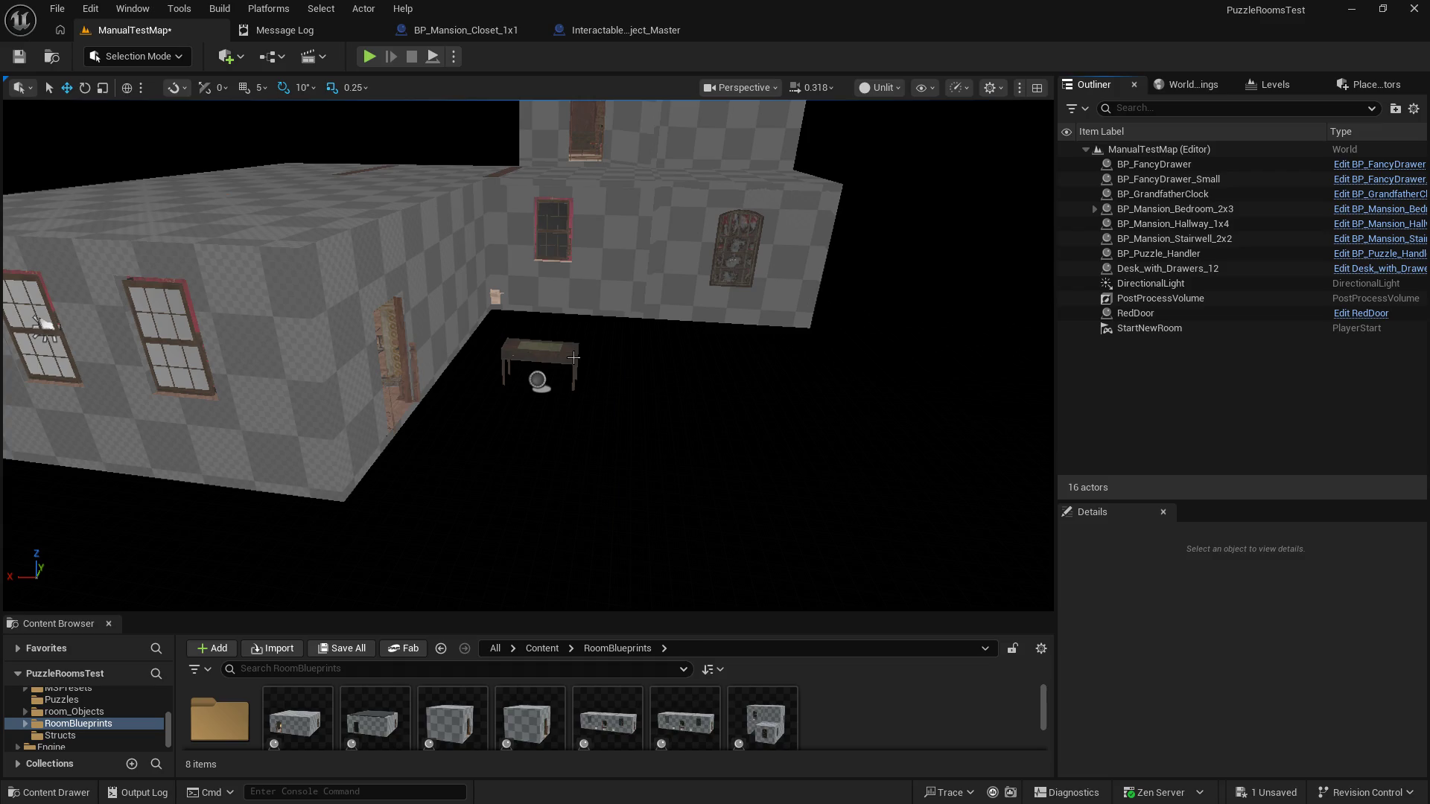
# Step: Frame the leftover desk, undo the closet room deletion, and shift the room along Y
pyautogui.click(573, 358)
pyautogui.press('f')
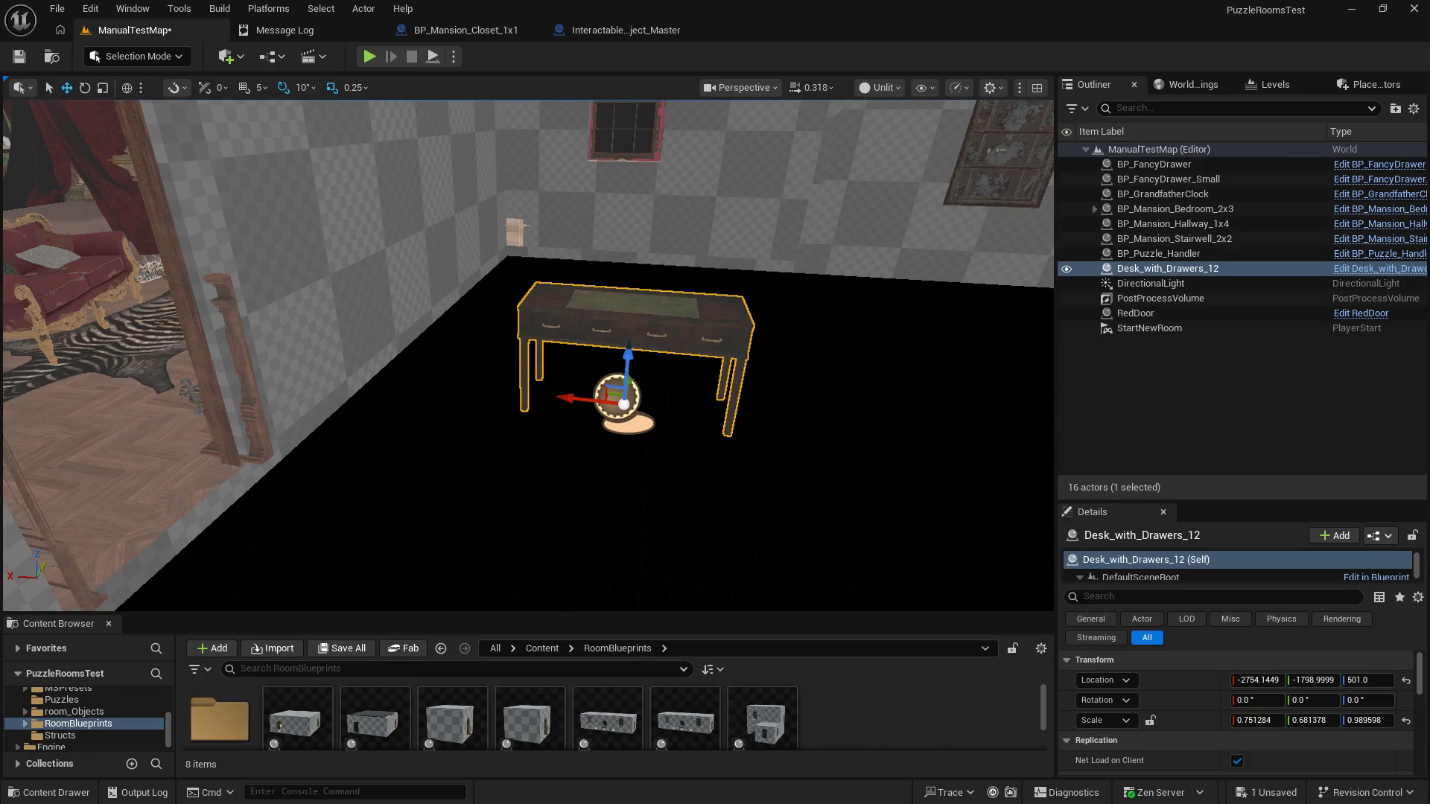
pyautogui.moveTo(588, 450); pyautogui.dragTo(600, 498)
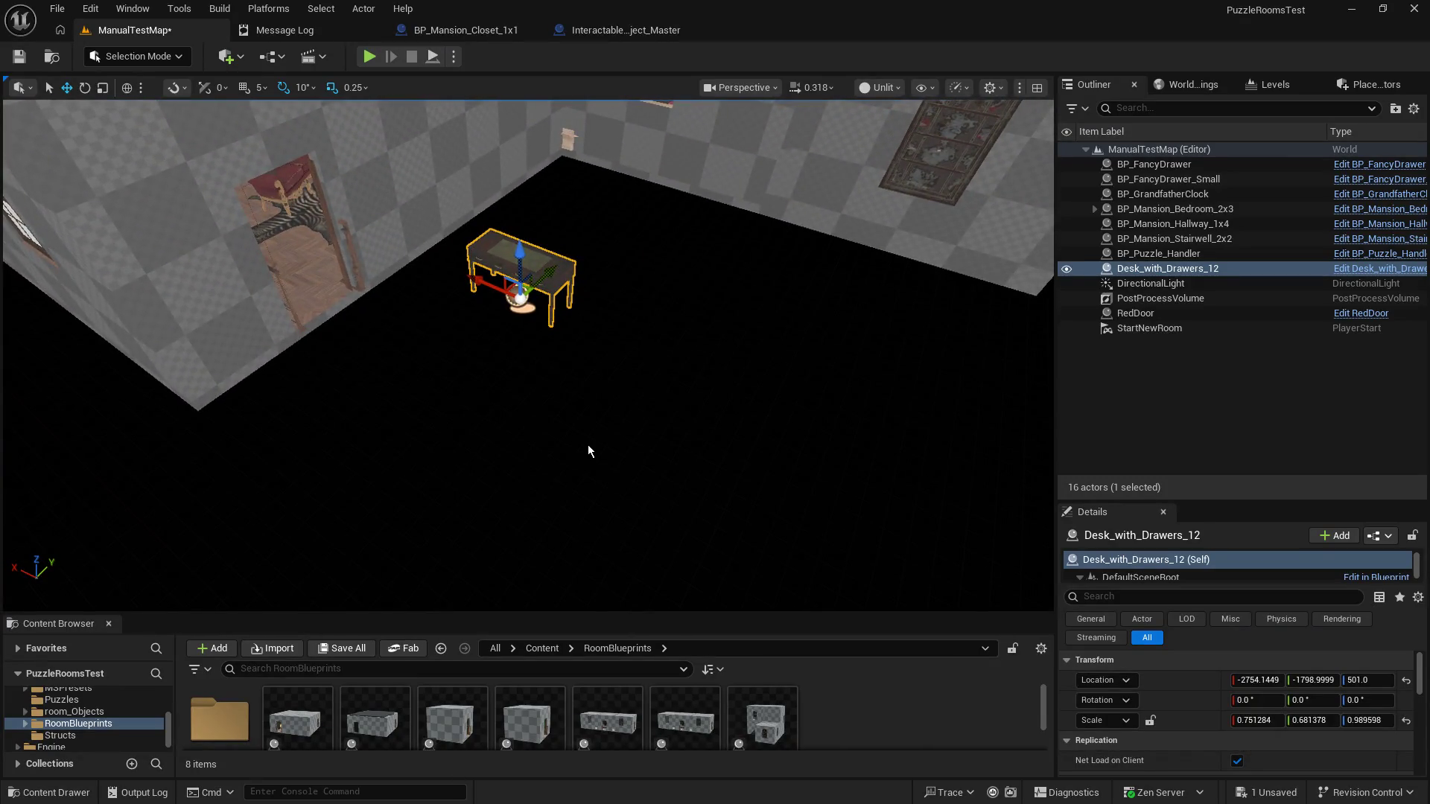
pyautogui.hotkey('ctrl', 'z')
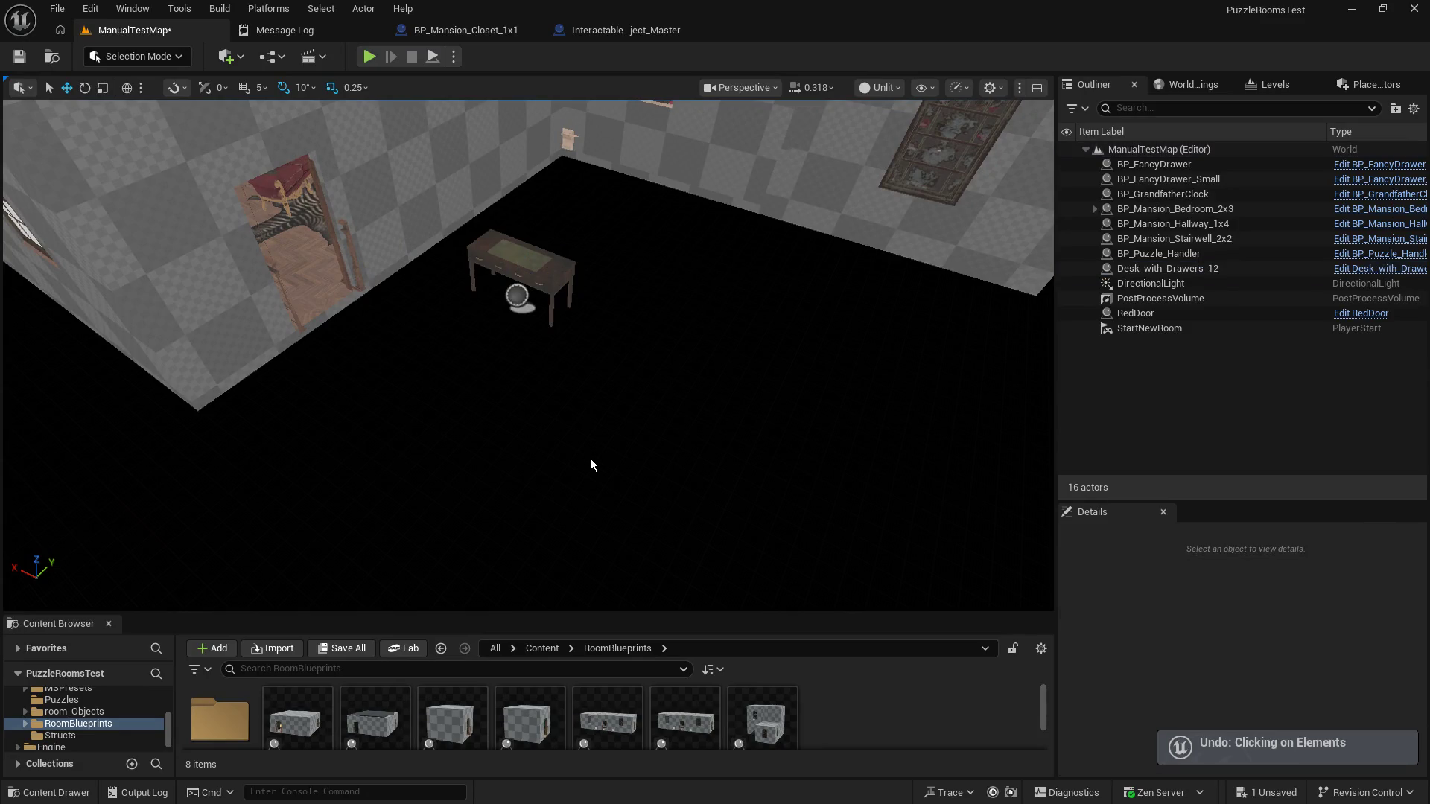
pyautogui.hotkey('ctrl', 'z')
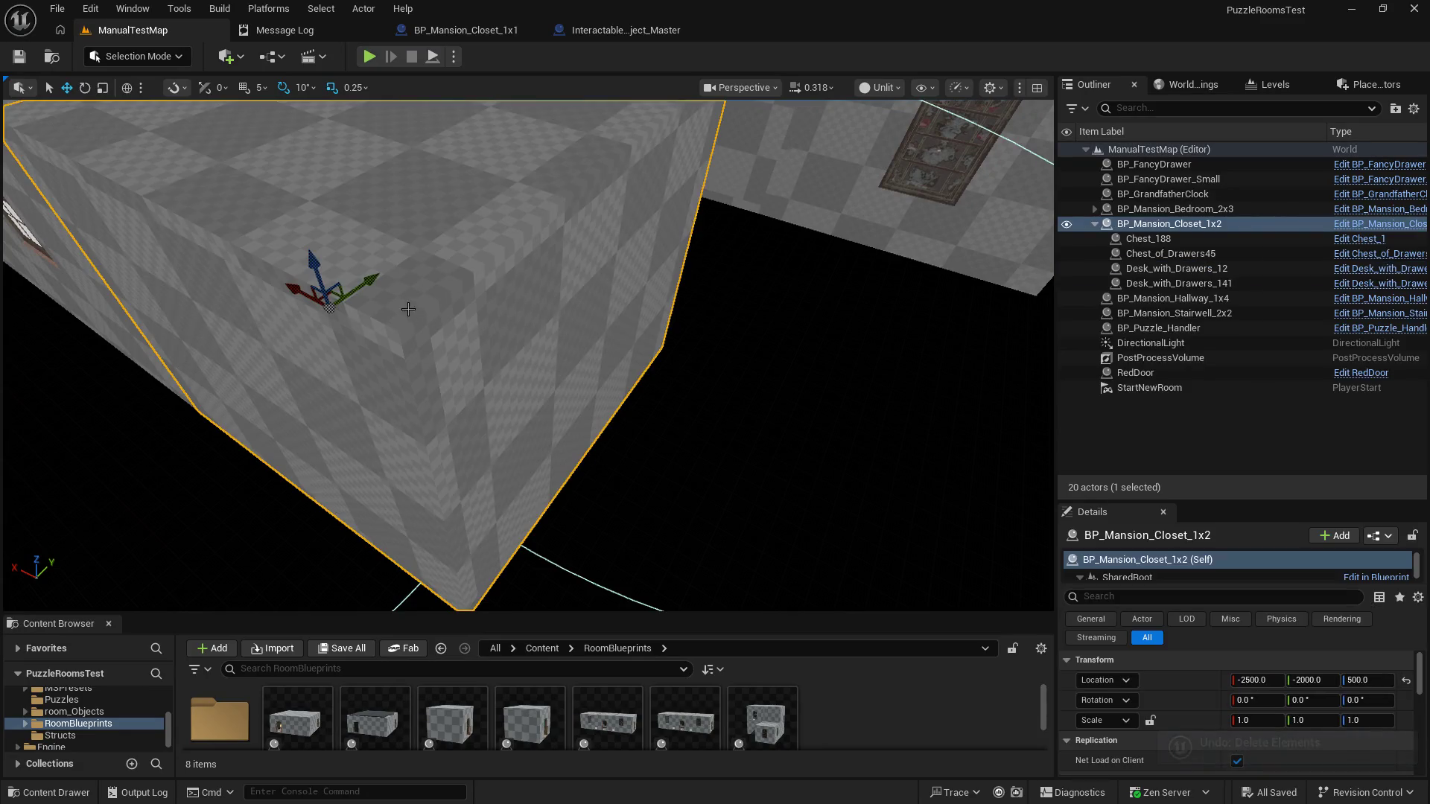
pyautogui.moveTo(379, 279)
pyautogui.mouseDown()
pyautogui.moveTo(67, 411)
pyautogui.moveTo(22, 455)
pyautogui.moveTo(4, 500)
pyautogui.mouseUp()
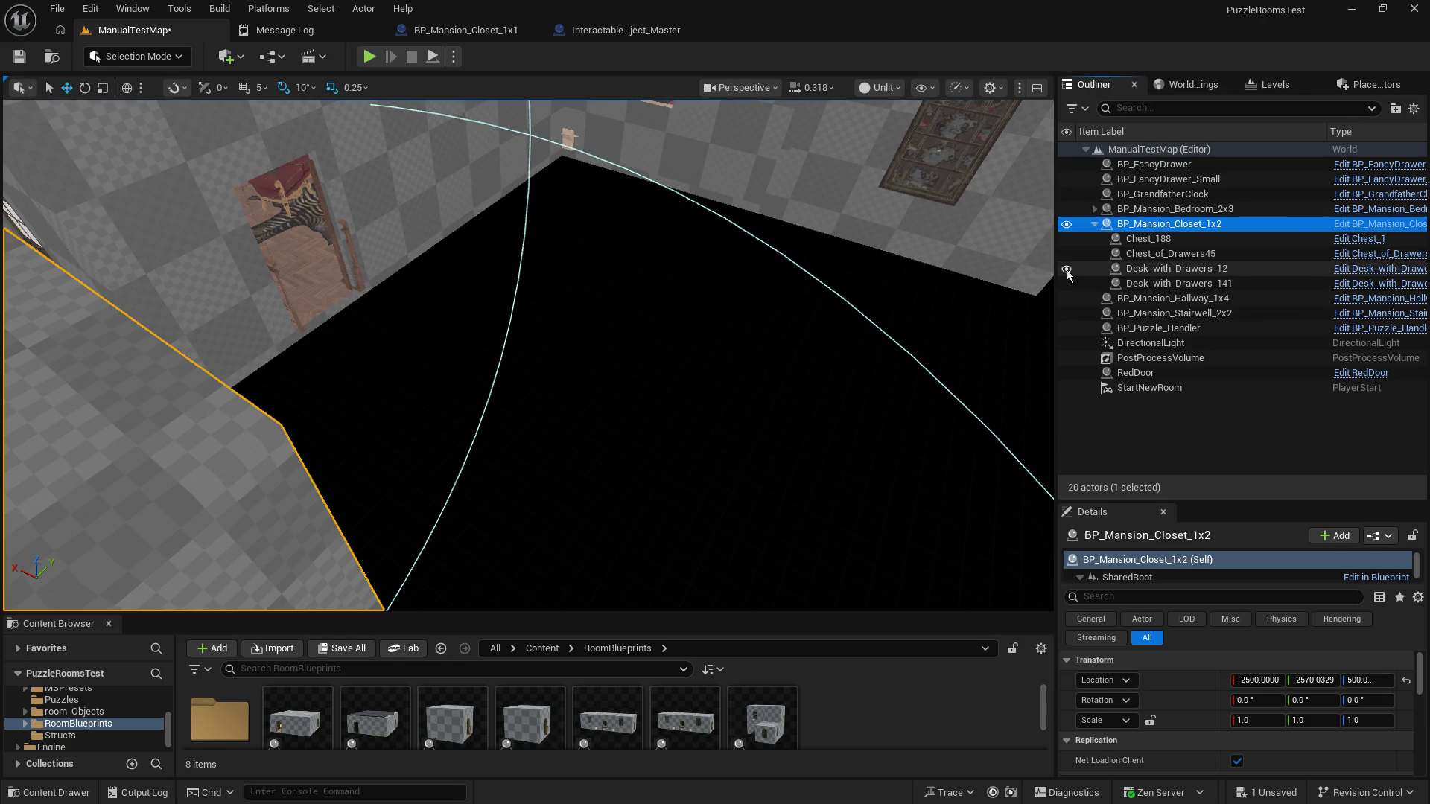
pyautogui.moveTo(714, 402)
pyautogui.mouseDown()
pyautogui.moveTo(640, 446)
pyautogui.moveTo(622, 438)
pyautogui.moveTo(656, 413)
pyautogui.moveTo(706, 433)
pyautogui.mouseUp()
# Step: Delete the old closet room and the stray Desk_with_Drawers_12, then view the rooms from above
pyautogui.press('Delete')
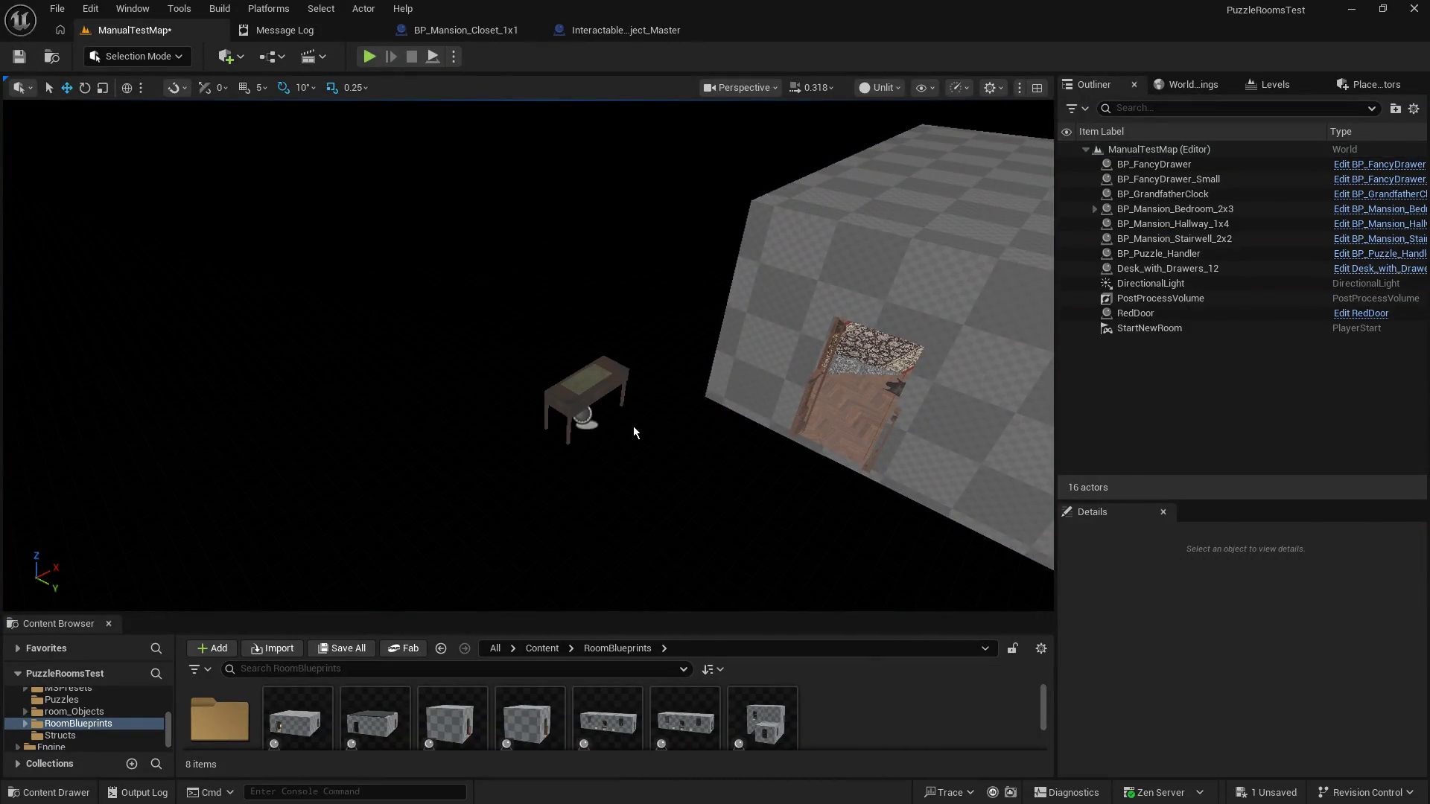
pyautogui.click(579, 426)
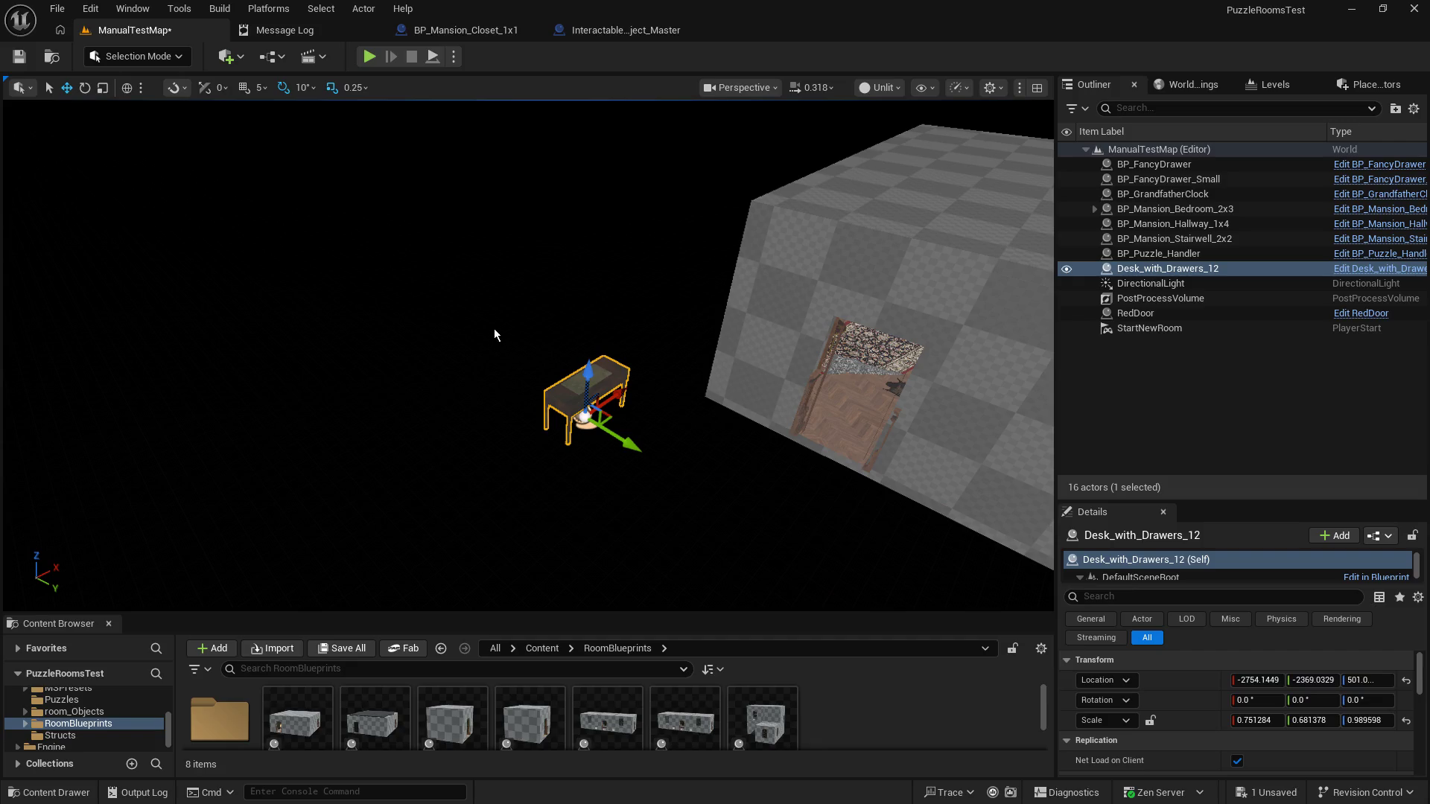
pyautogui.press('Delete')
pyautogui.moveTo(551, 607); pyautogui.dragTo(551, 618)
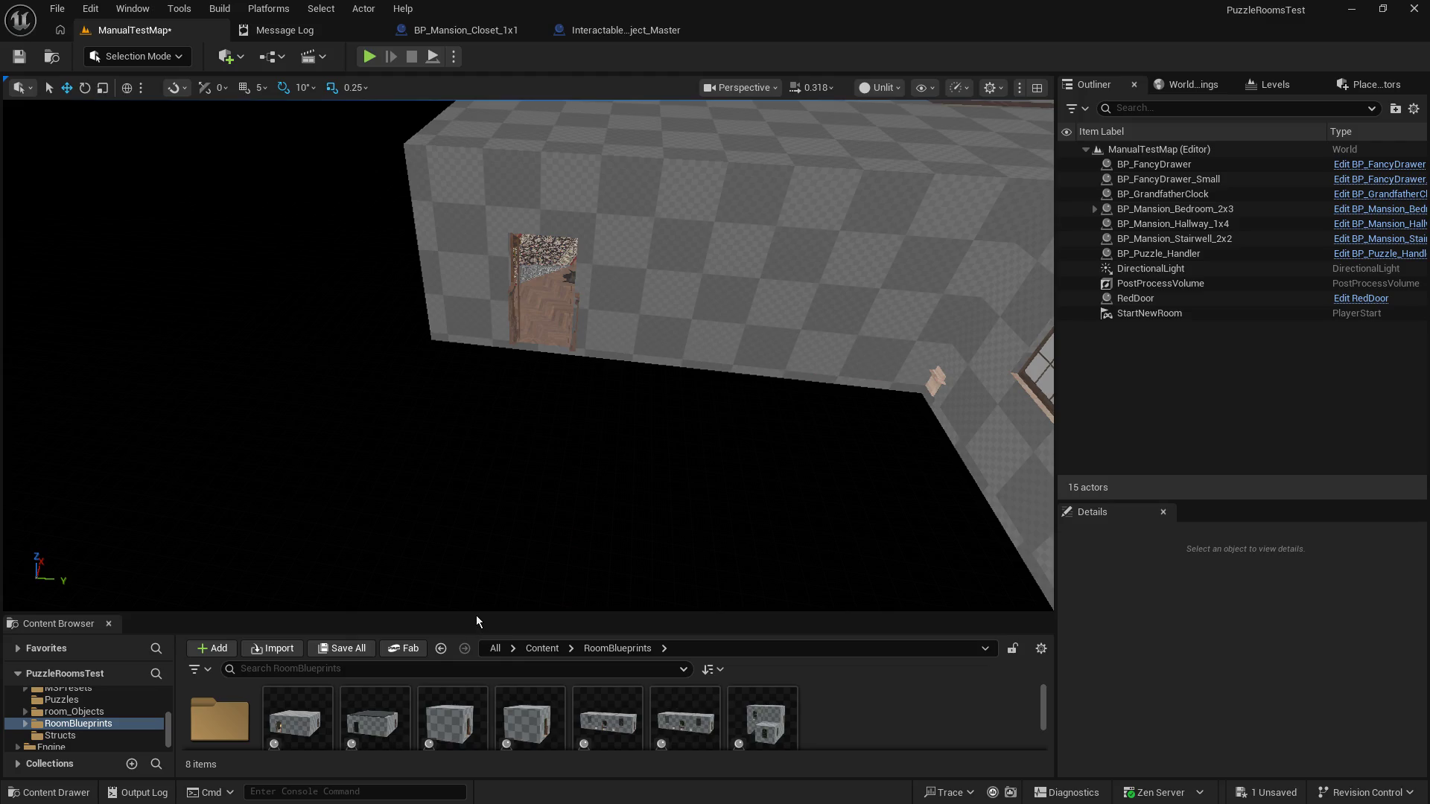
pyautogui.moveTo(470, 613); pyautogui.dragTo(470, 604)
pyautogui.moveTo(543, 405)
pyautogui.mouseDown()
pyautogui.moveTo(648, 409)
pyautogui.moveTo(553, 402)
pyautogui.mouseUp()
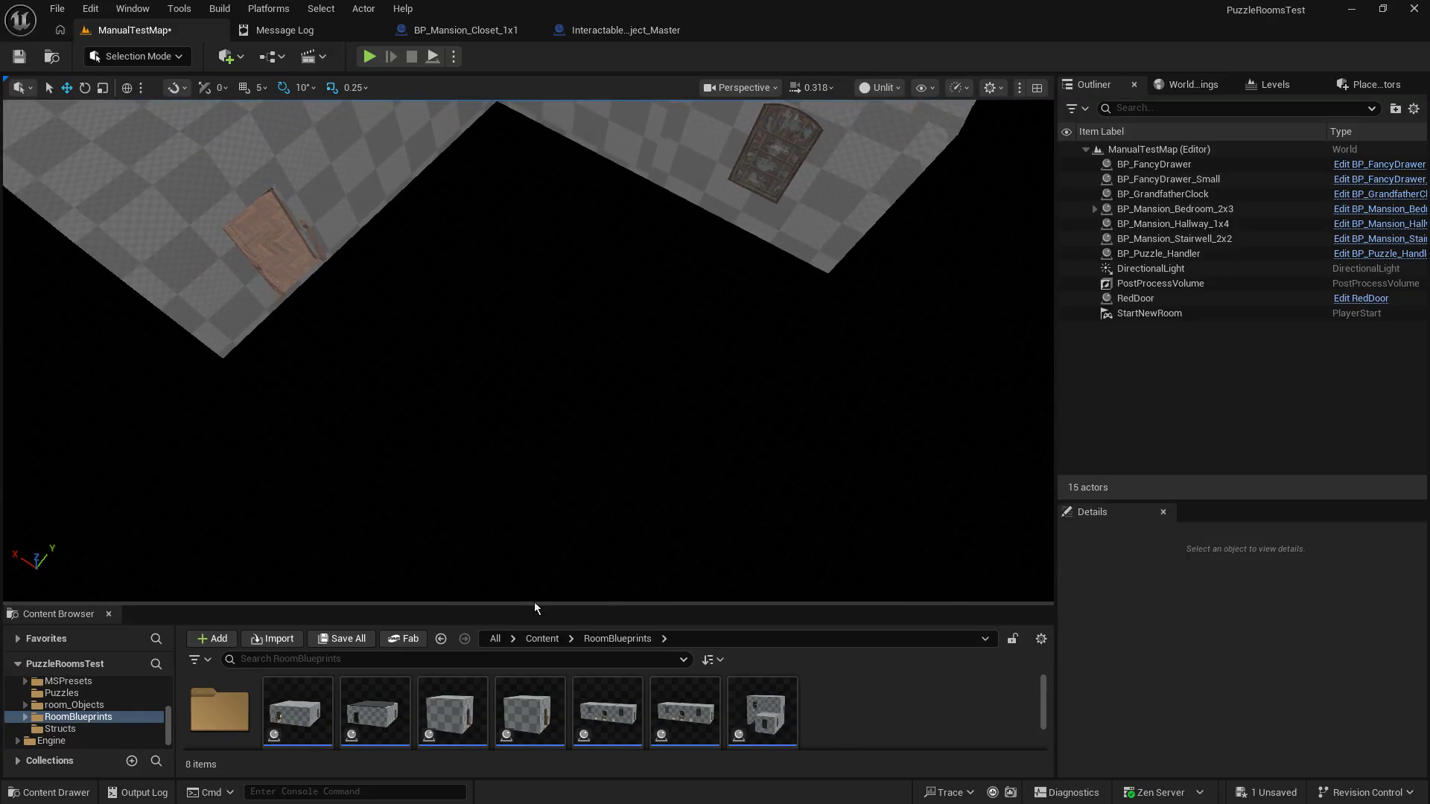
# Step: Drag BP_Mansion_Closet_1x1 from the enlarged Content Browser into the level and frame it
pyautogui.moveTo(534, 607); pyautogui.dragTo(540, 529)
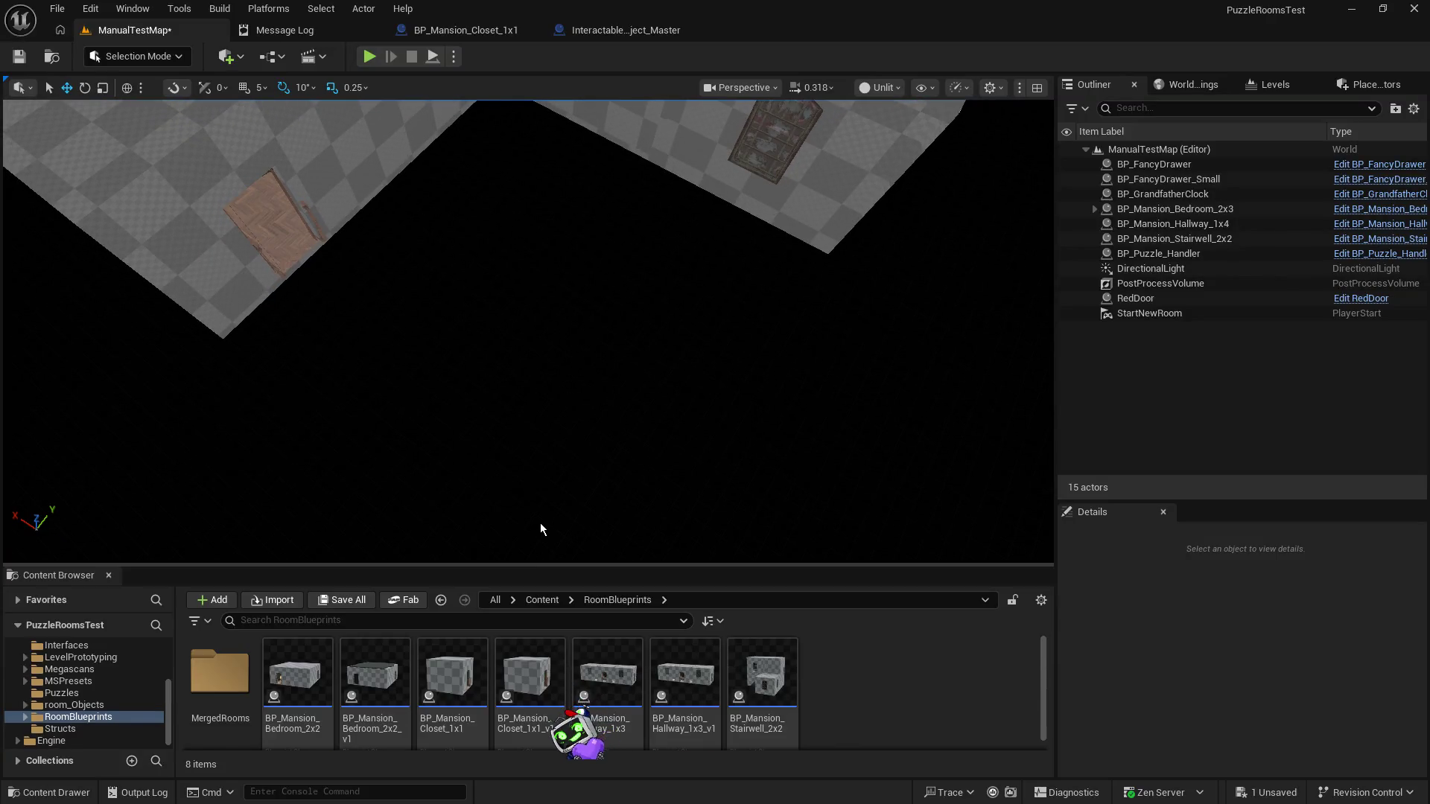
pyautogui.click(456, 656)
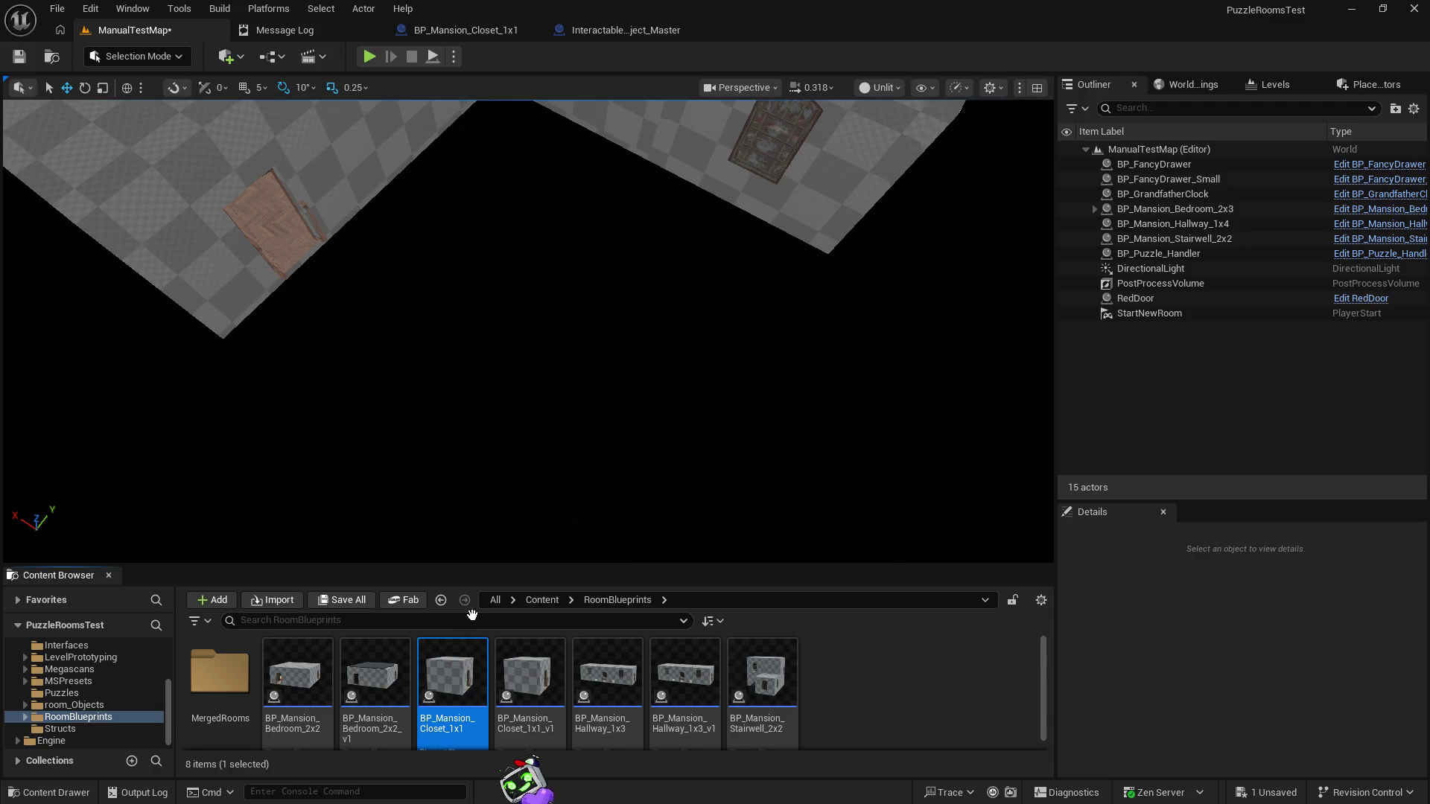
pyautogui.moveTo(508, 347)
pyautogui.mouseDown()
pyautogui.moveTo(517, 297)
pyautogui.moveTo(422, 279)
pyautogui.mouseUp()
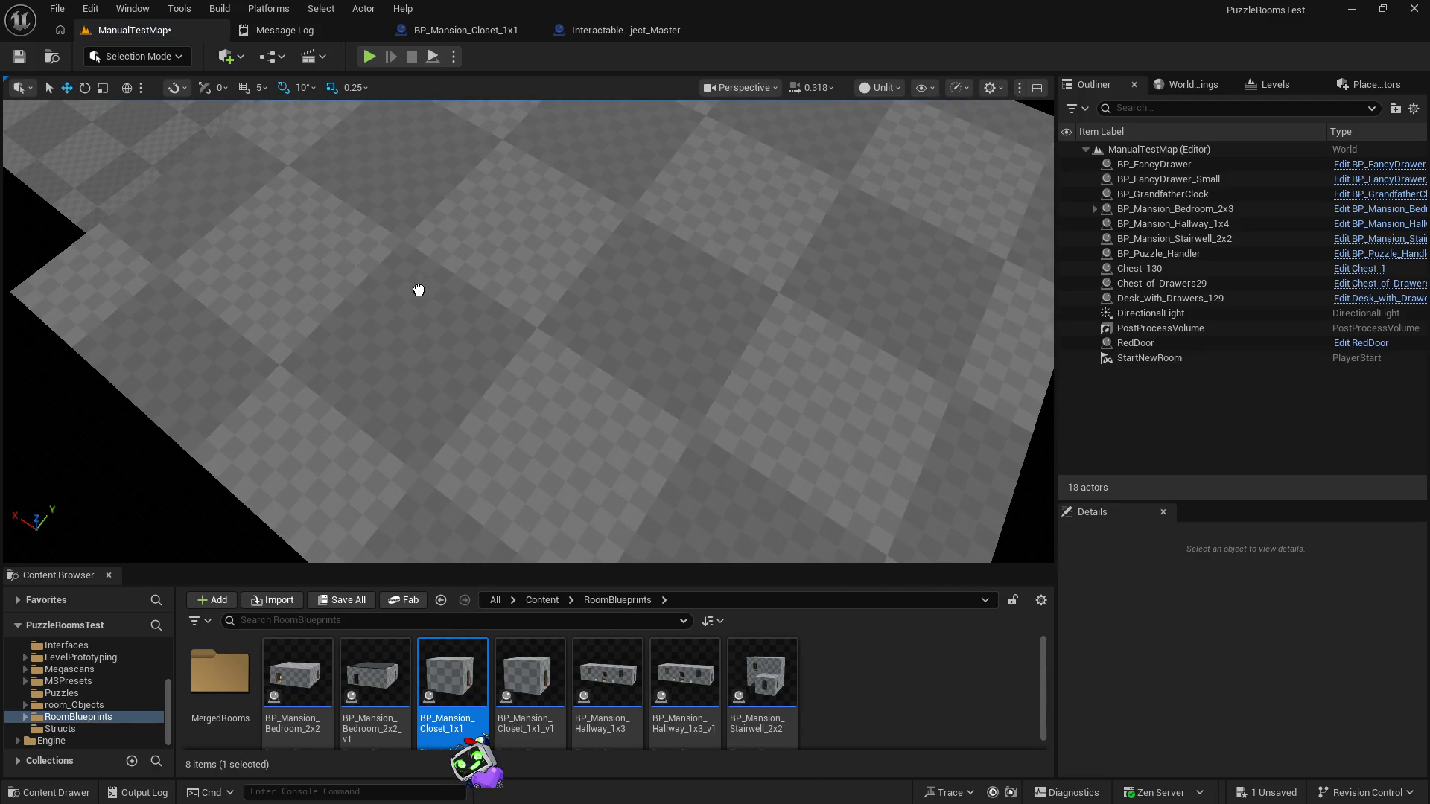
pyautogui.moveTo(352, 334); pyautogui.dragTo(354, 332)
pyautogui.press('f')
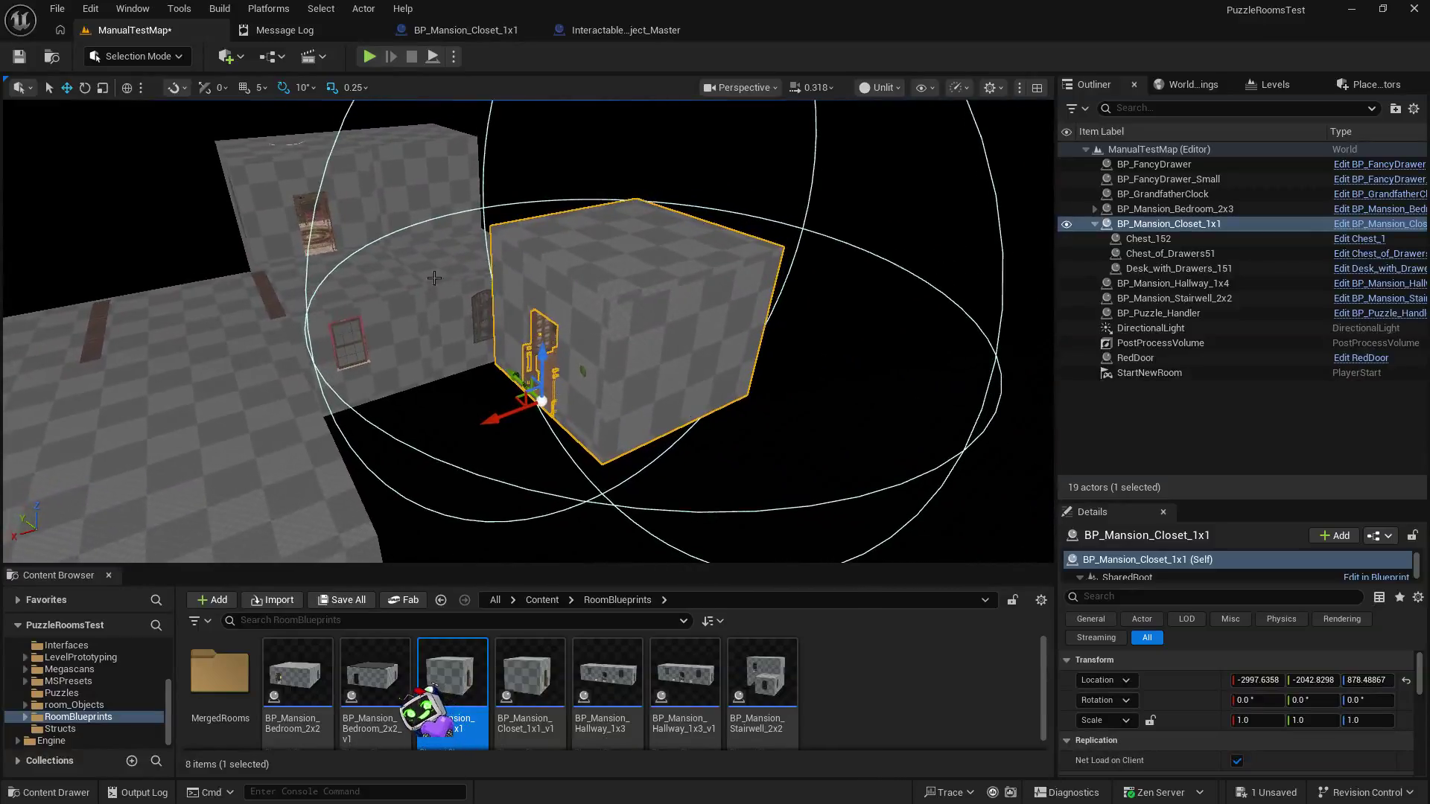
pyautogui.moveTo(529, 351); pyautogui.dragTo(532, 470)
# Step: Set the closet's location to X -2500, Y -2000, Z 500
pyautogui.click(1371, 679)
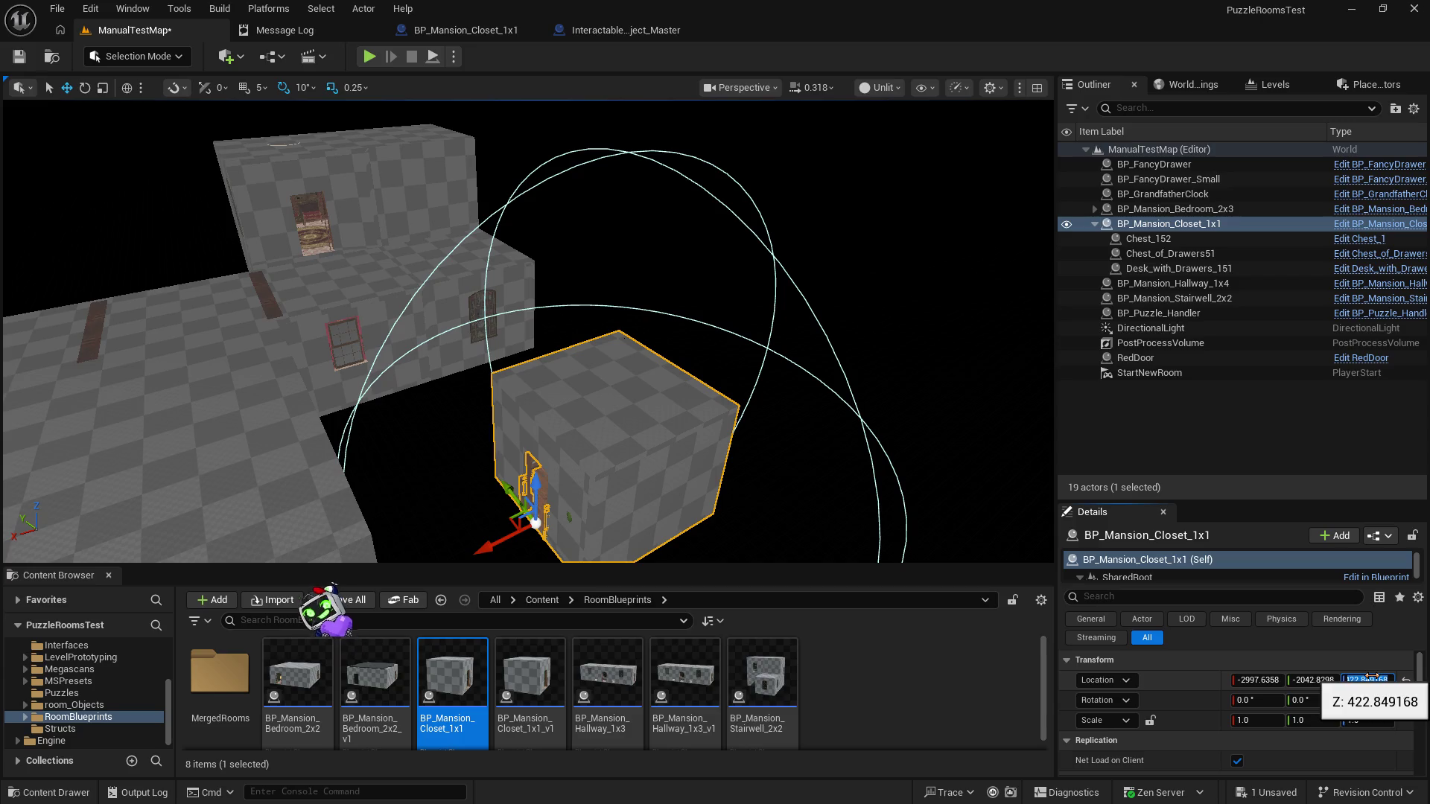
pyautogui.press('Return')
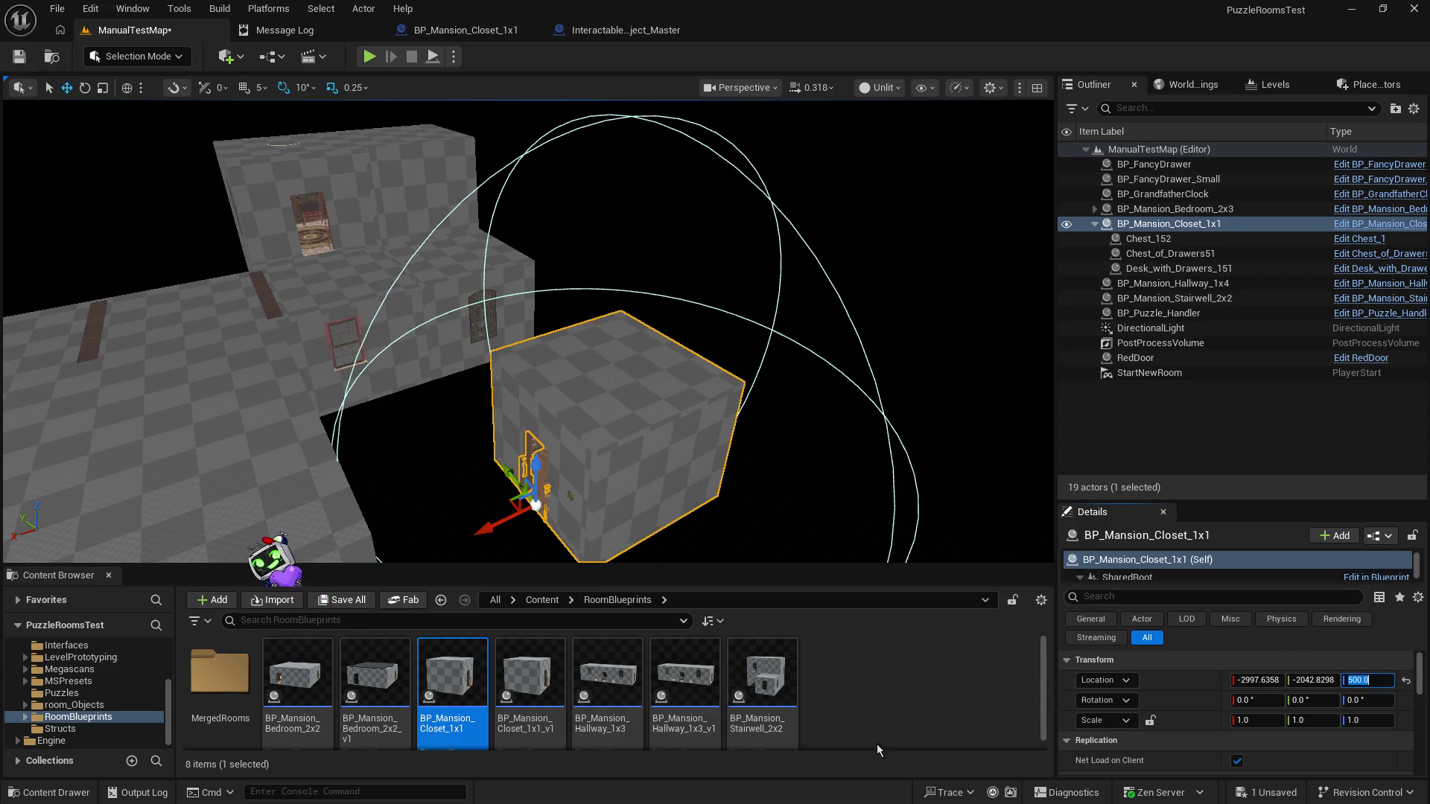
pyautogui.moveTo(601, 458)
pyautogui.mouseDown()
pyautogui.moveTo(482, 473)
pyautogui.moveTo(511, 438)
pyautogui.moveTo(387, 396)
pyautogui.moveTo(593, 391)
pyautogui.mouseUp()
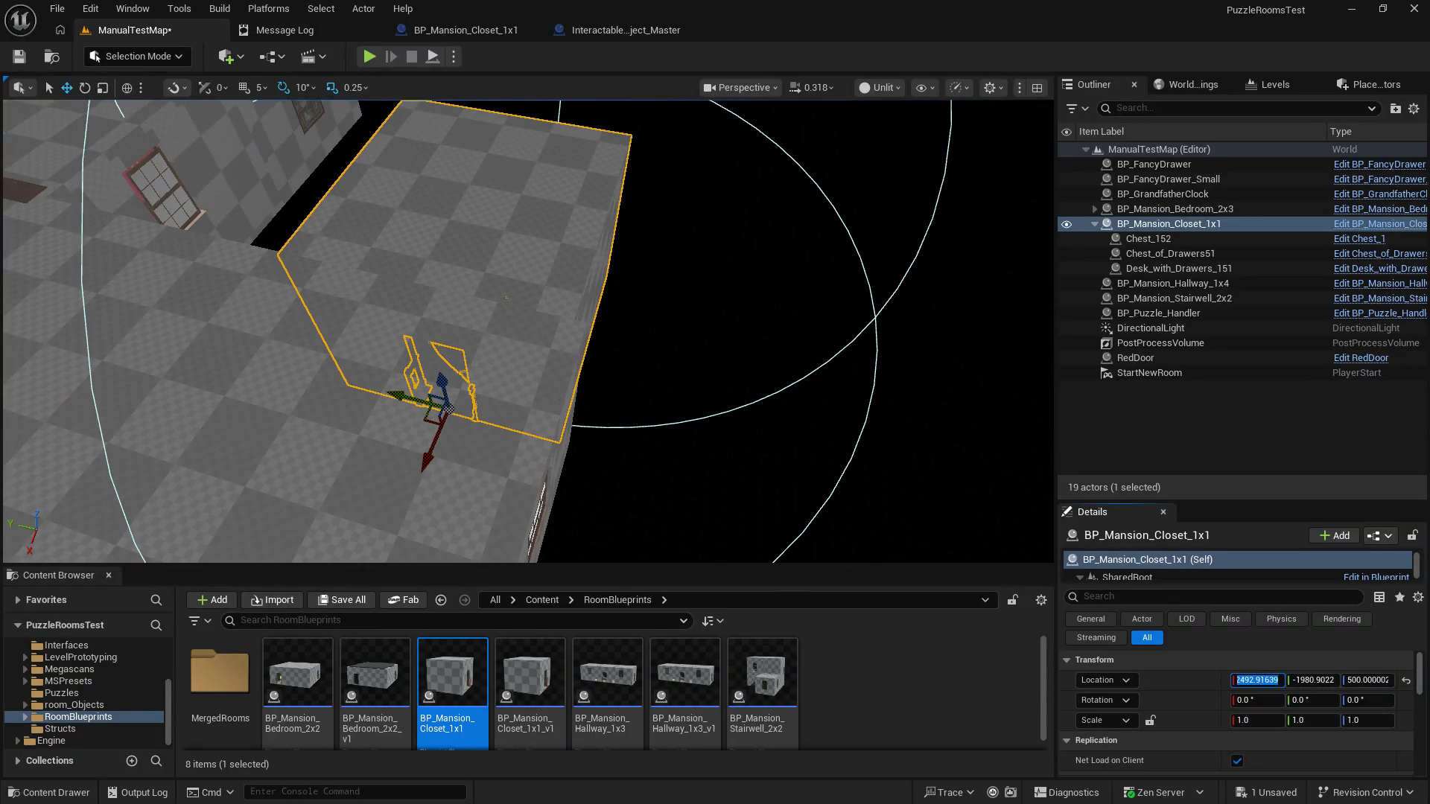
pyautogui.write('-2500')
pyautogui.press('Return')
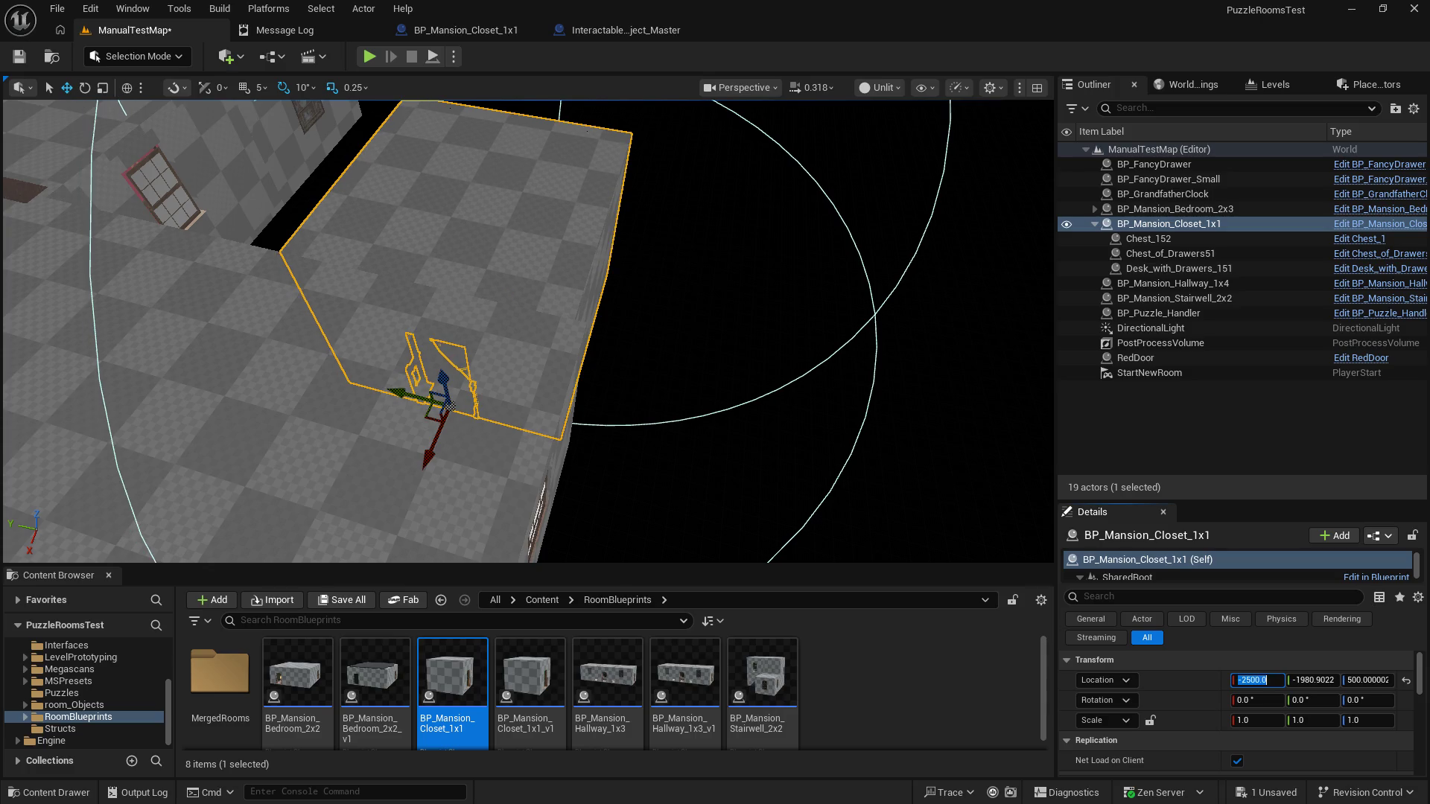
pyautogui.click(1310, 680)
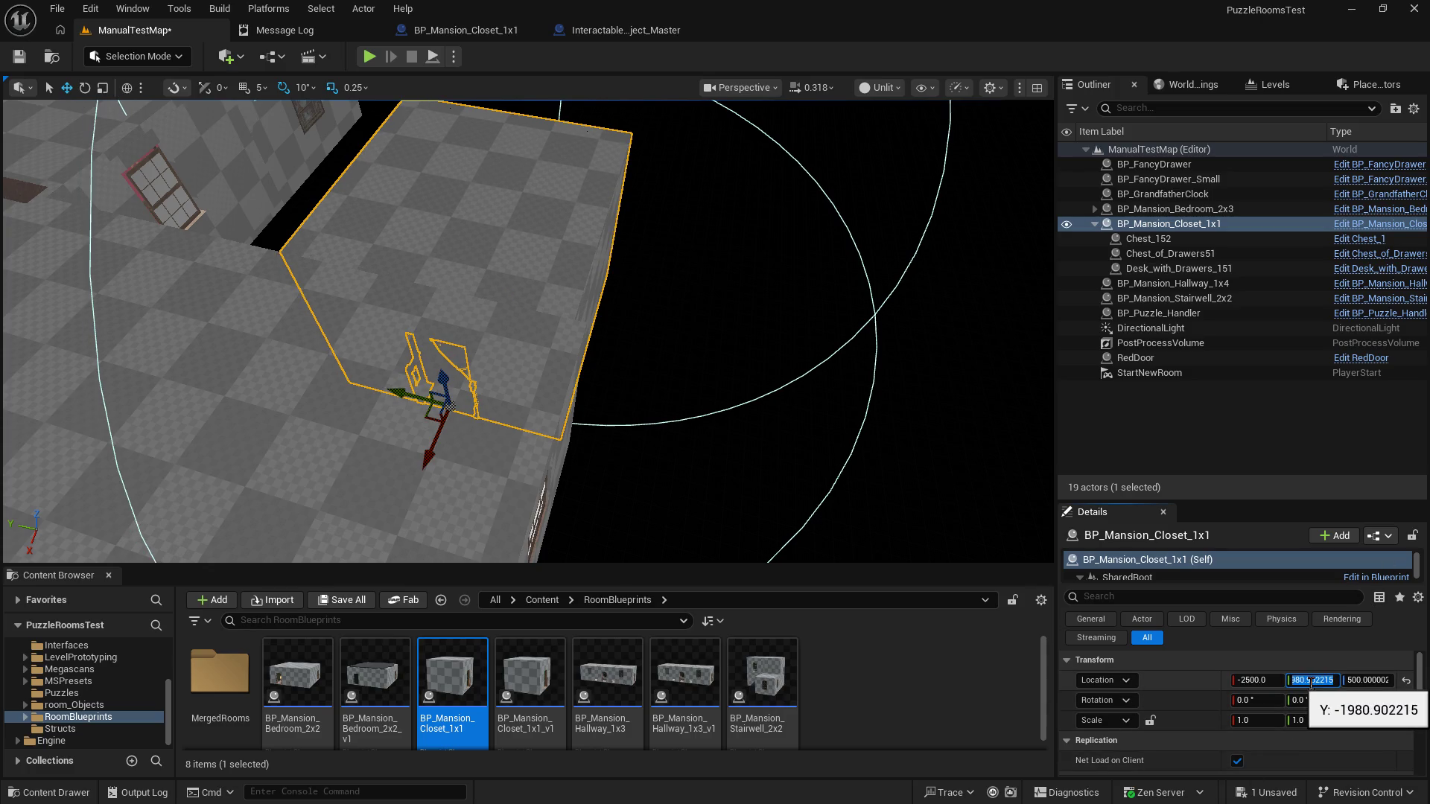
pyautogui.write('-2000')
pyautogui.press('Return')
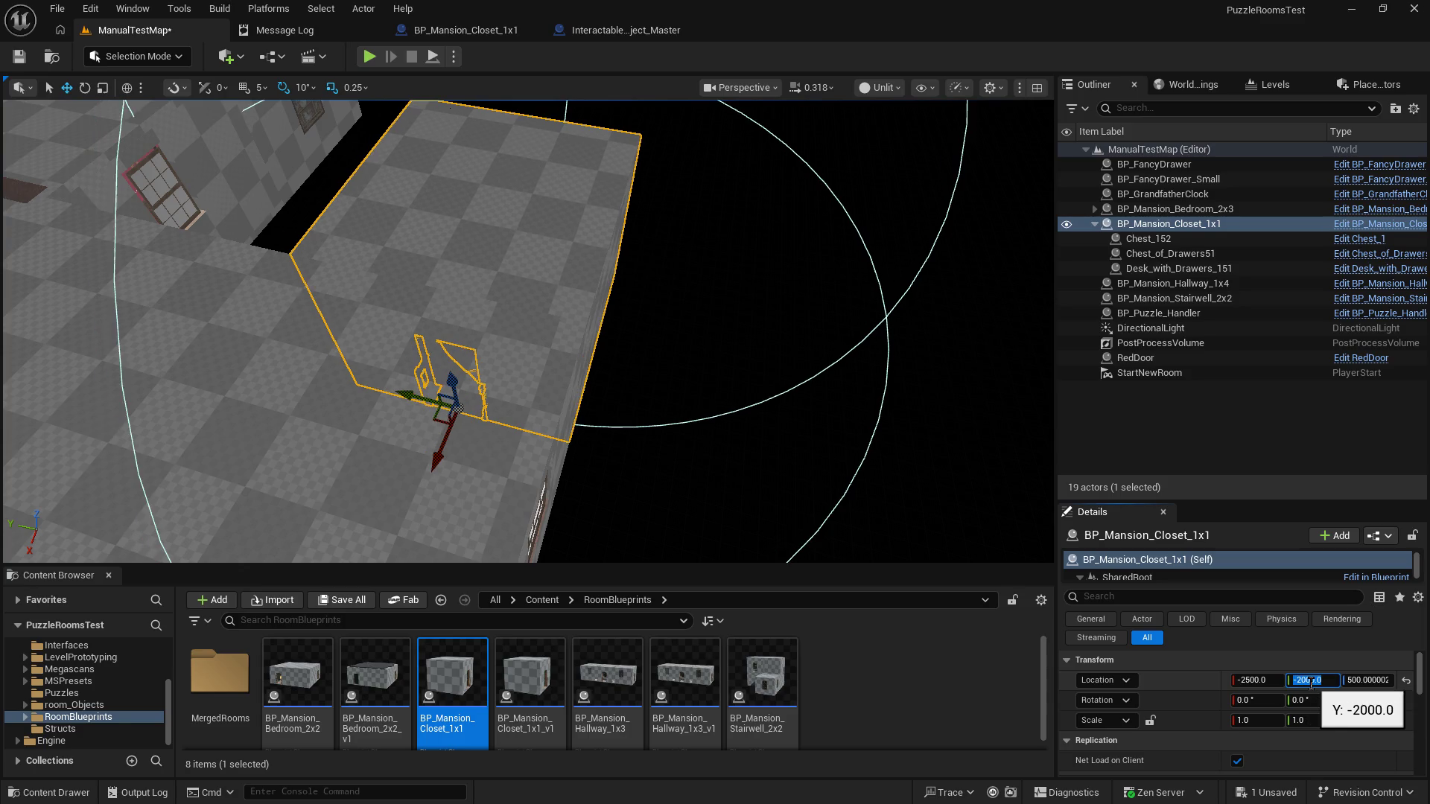
pyautogui.click(932, 326)
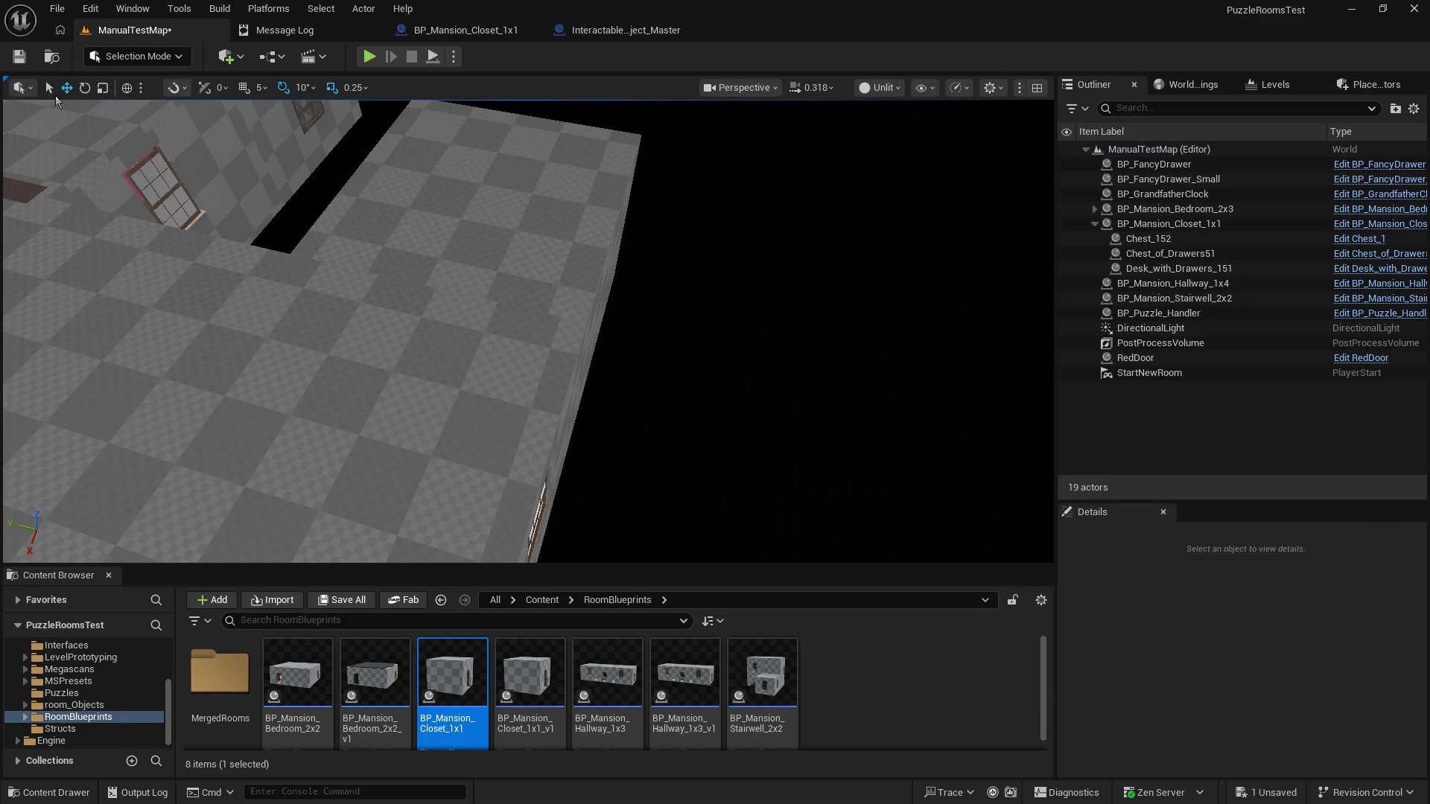
# Step: Save the level, start play-testing, and open the study's card-catalogue drawer holding the key
pyautogui.click(19, 57)
pyautogui.click(365, 60)
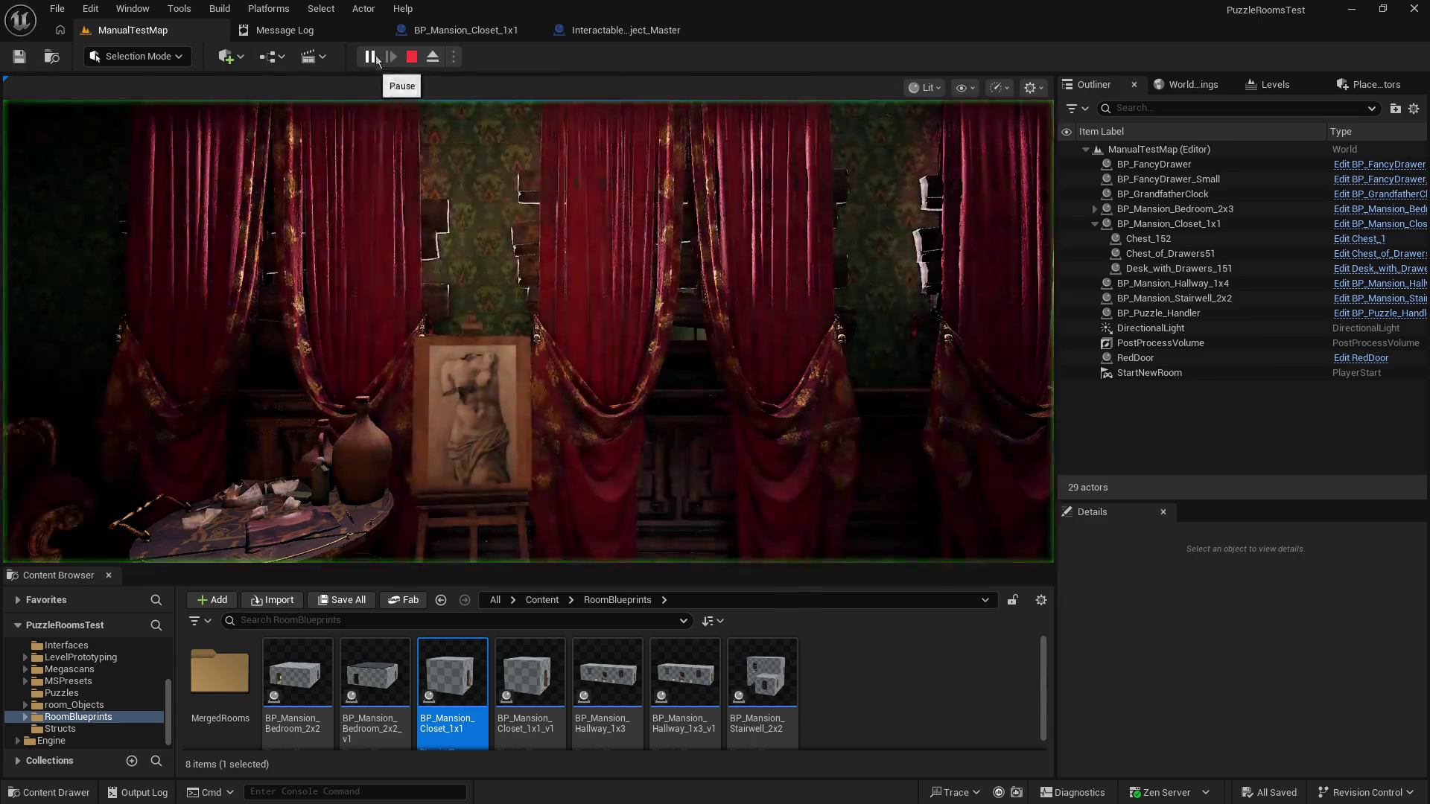
pyautogui.press('w')
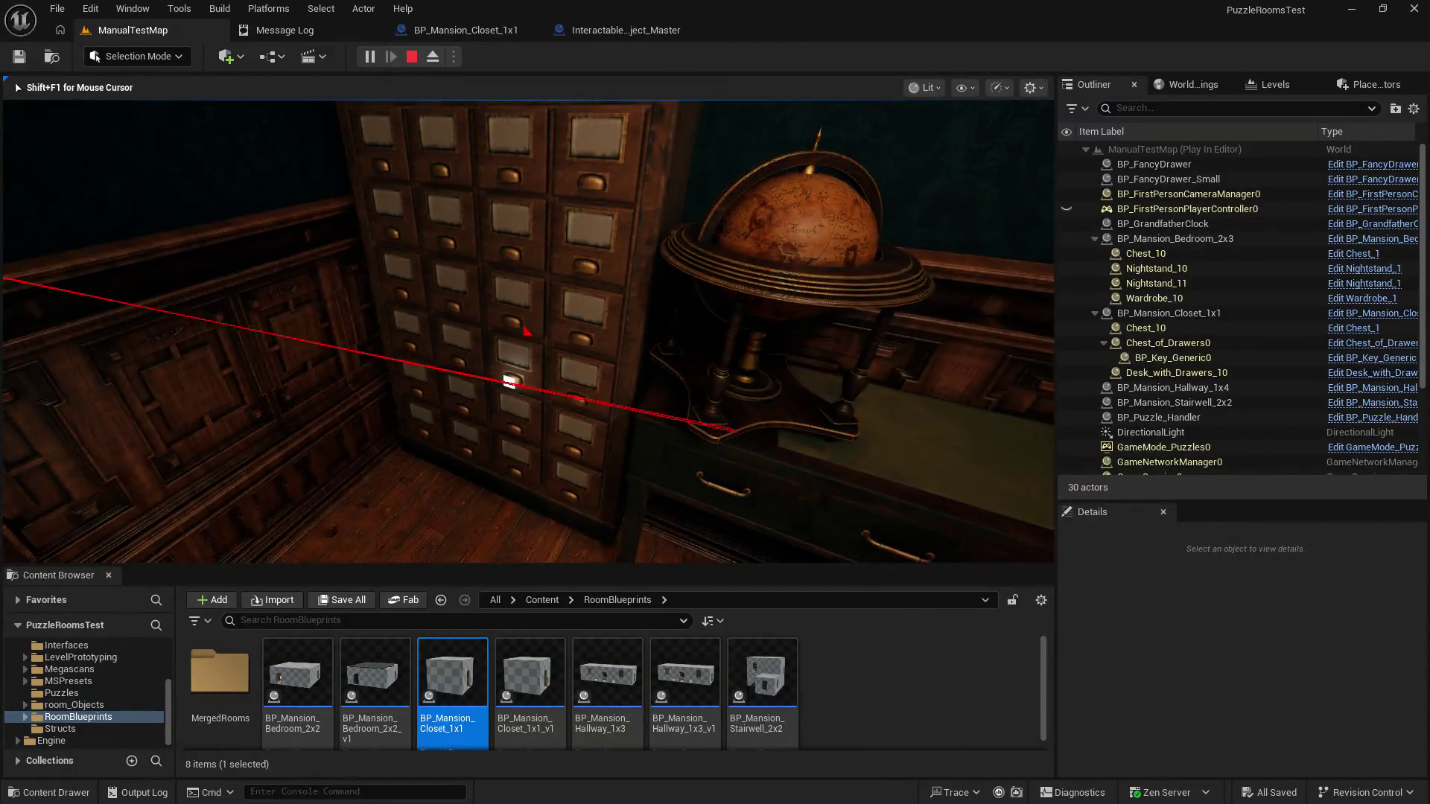
pyautogui.press('e')
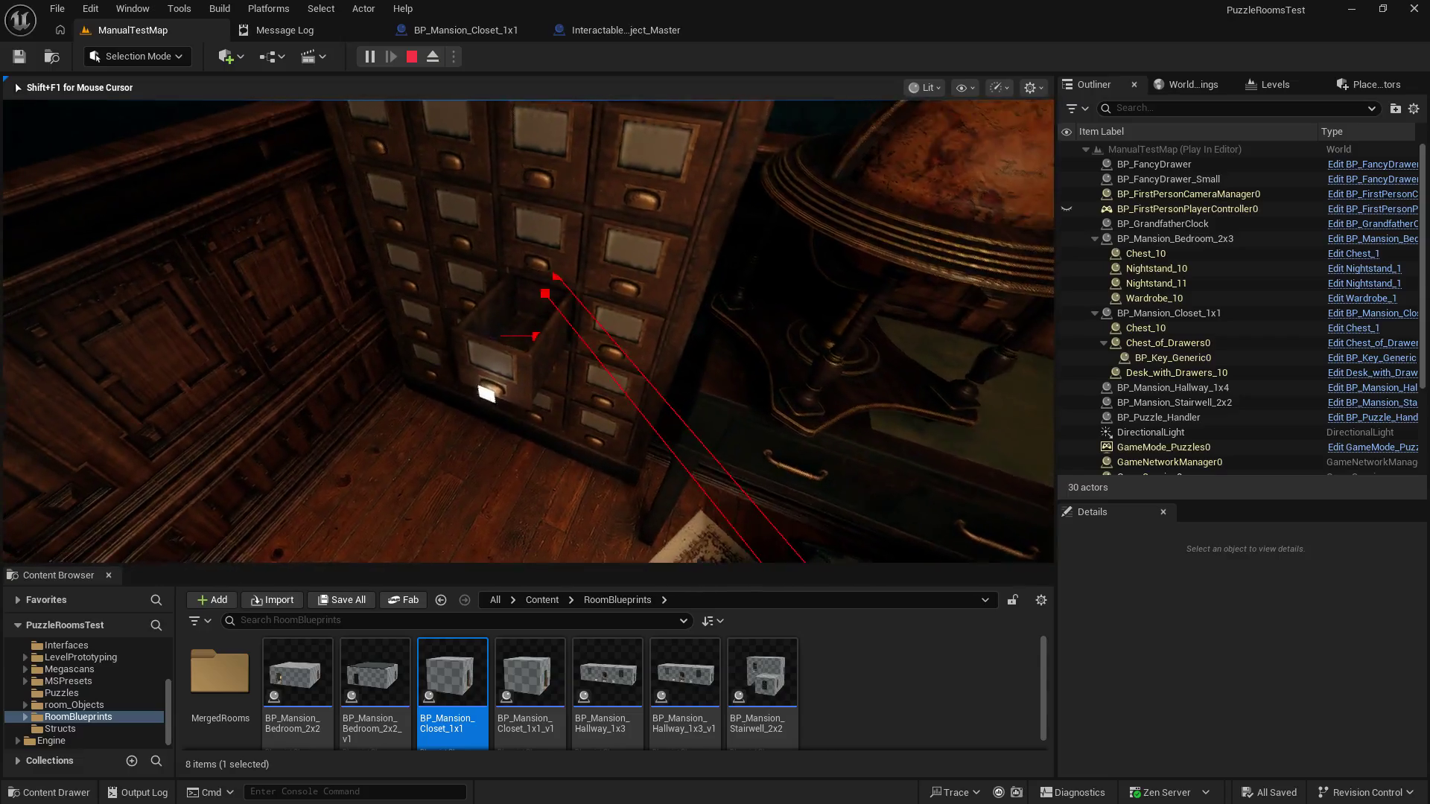
pyautogui.press('w')
pyautogui.press('w')
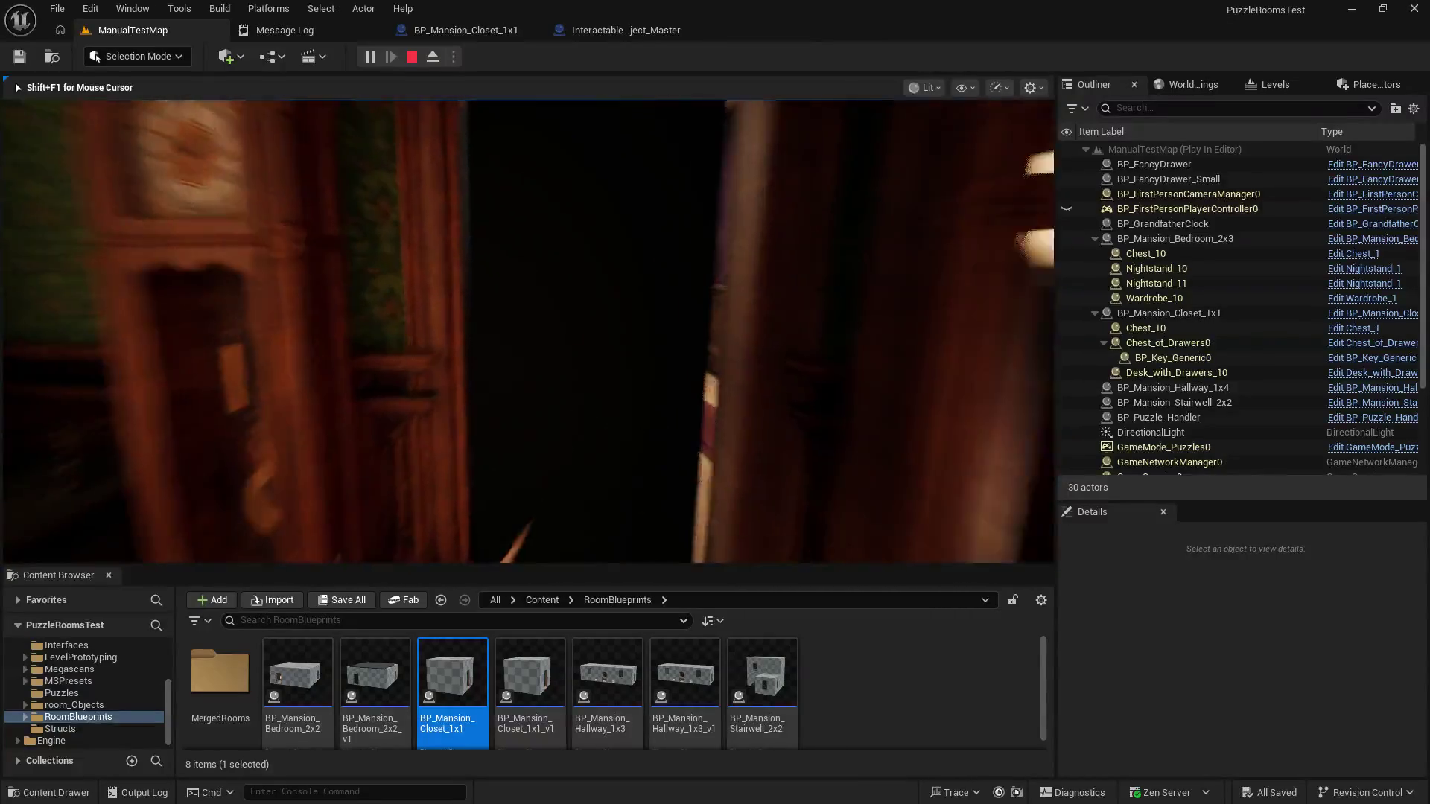
pyautogui.press('w')
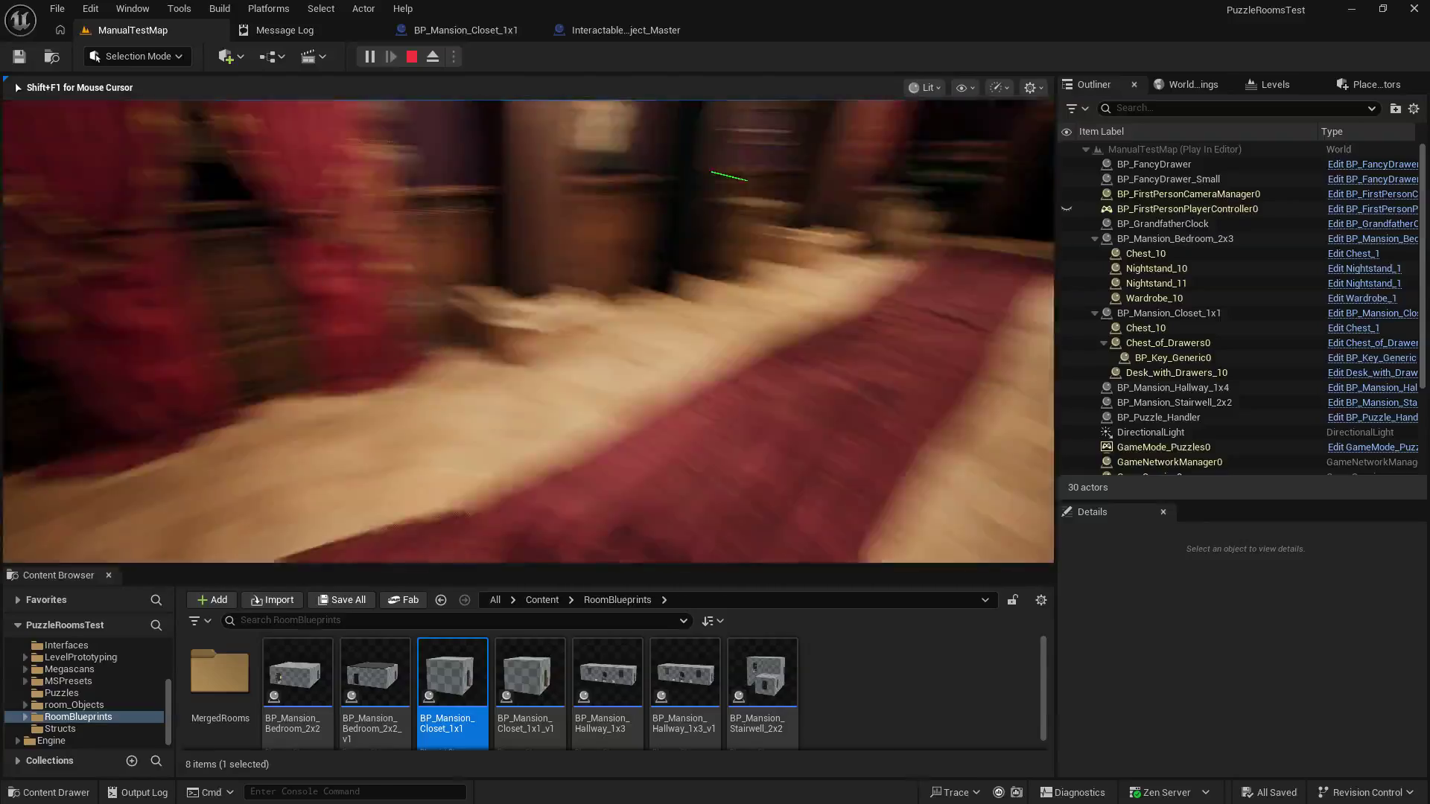
# Step: Walk through the purple hallway past the statues and flowers to the fireplace room
pyautogui.hotkey('shift', 'F1')
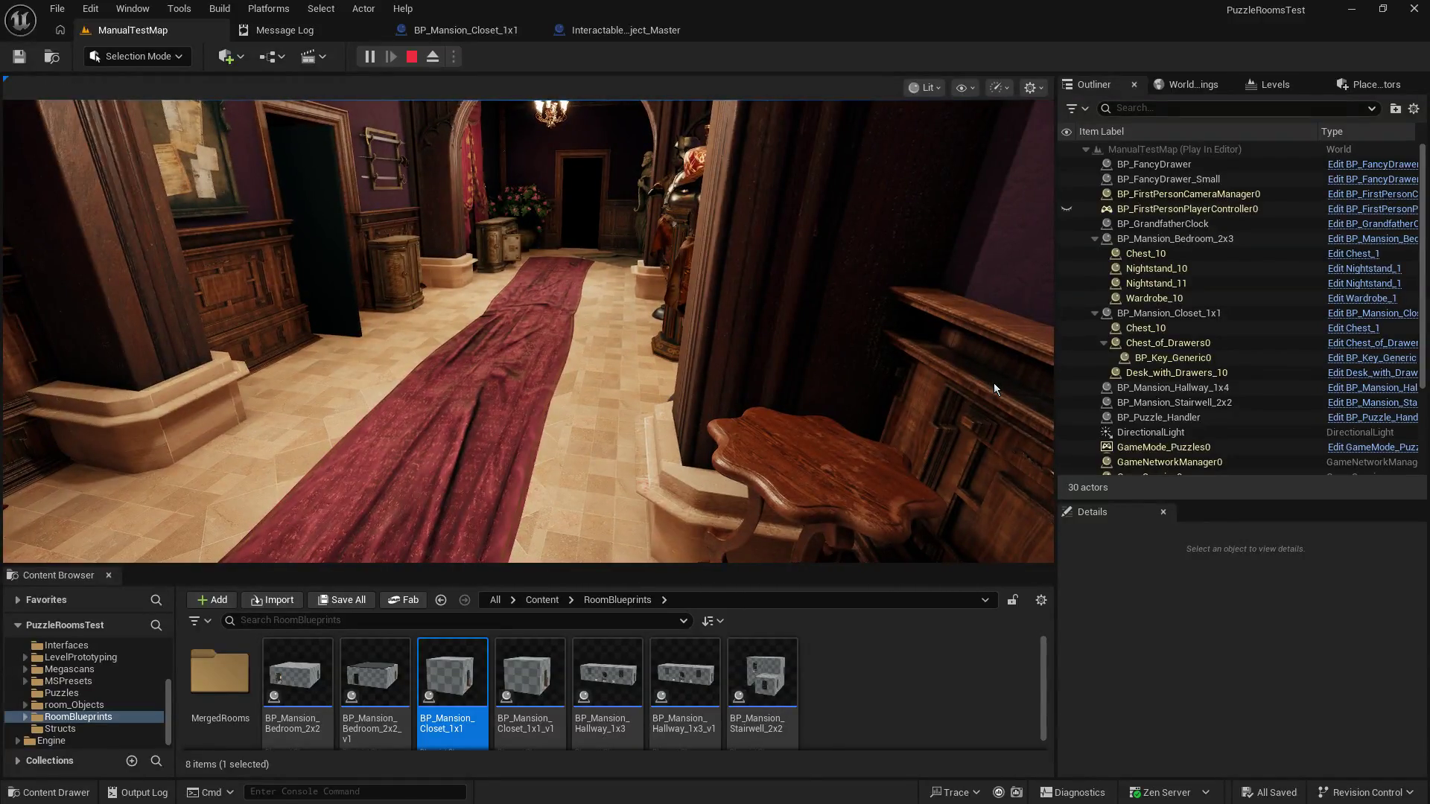
pyautogui.click(743, 303)
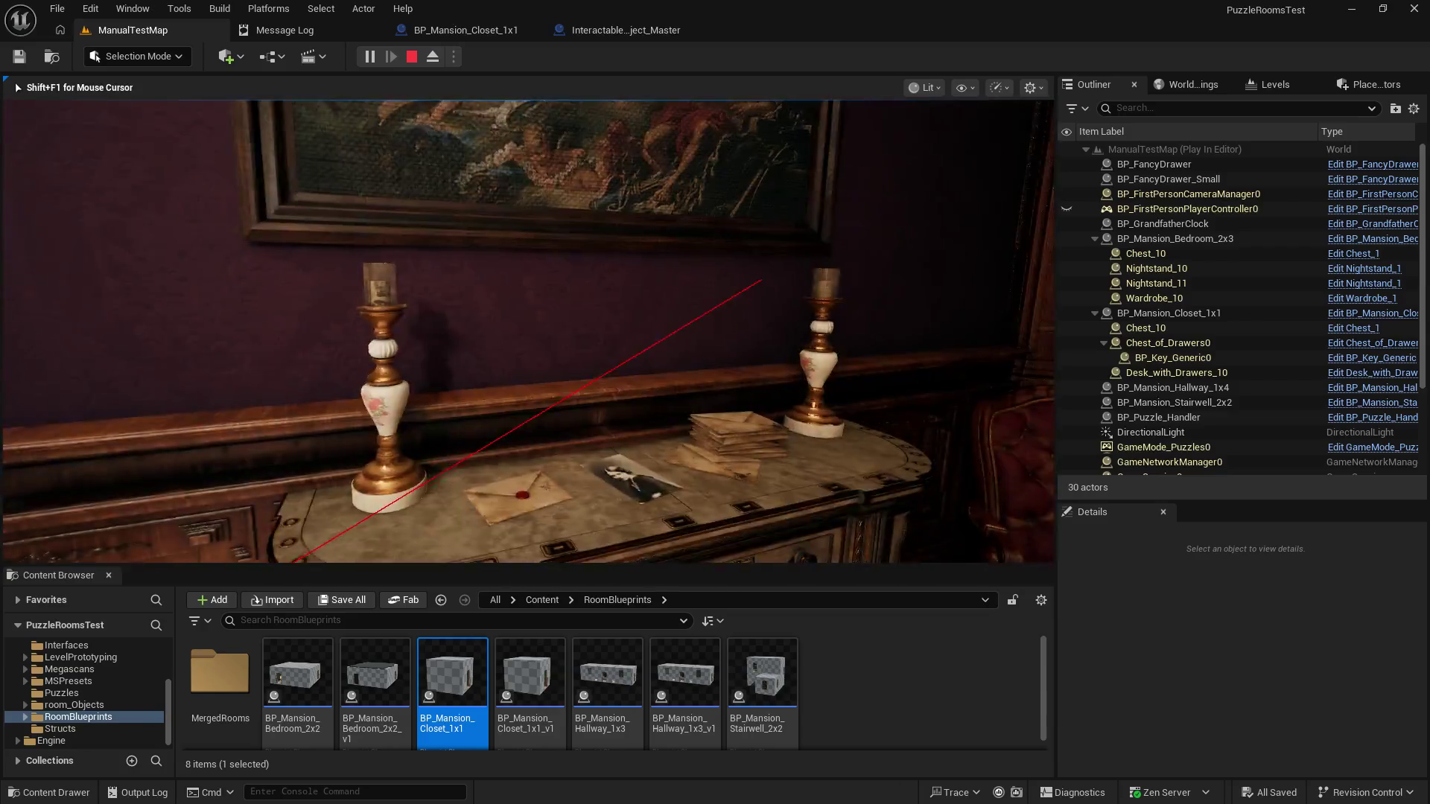
pyautogui.press('w')
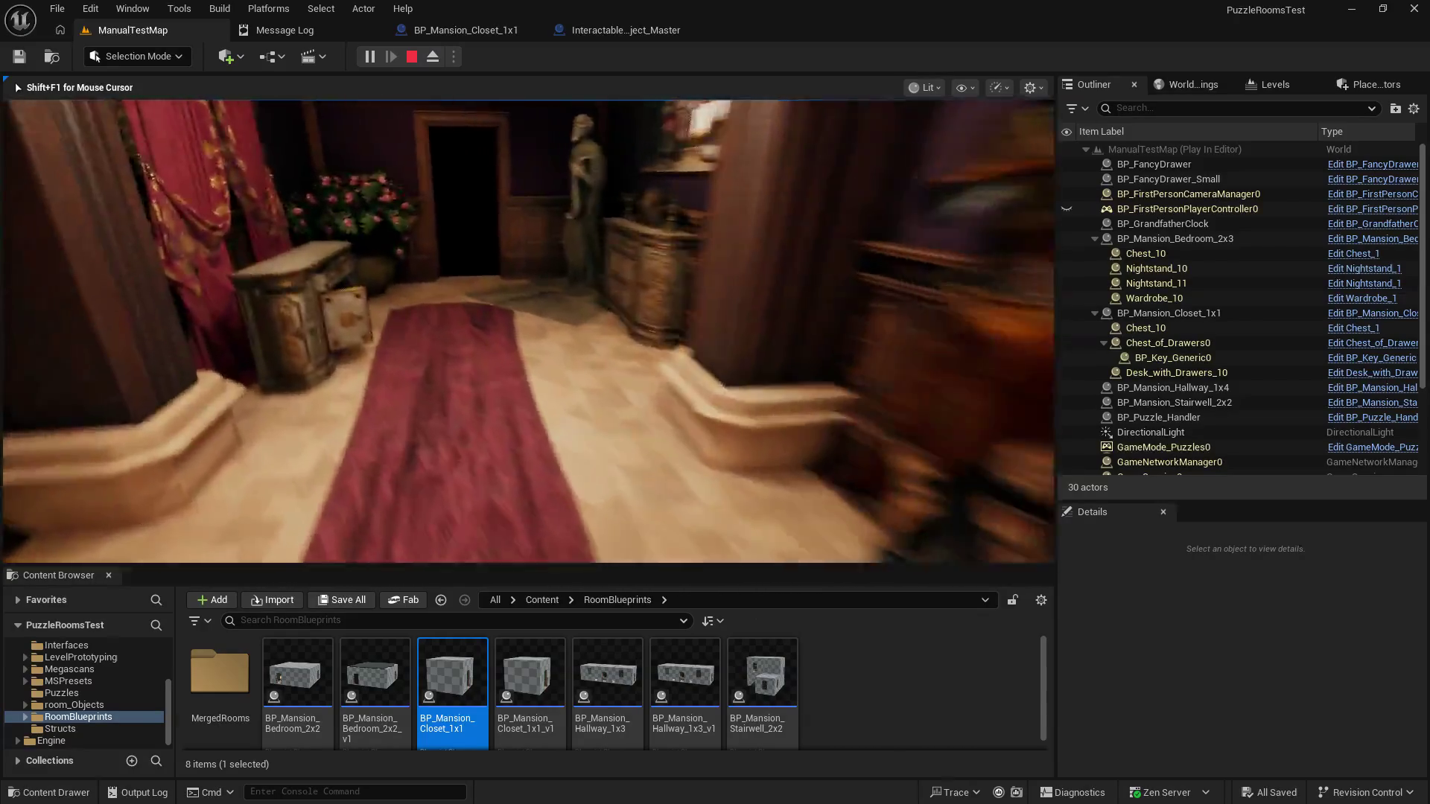
pyautogui.press('w')
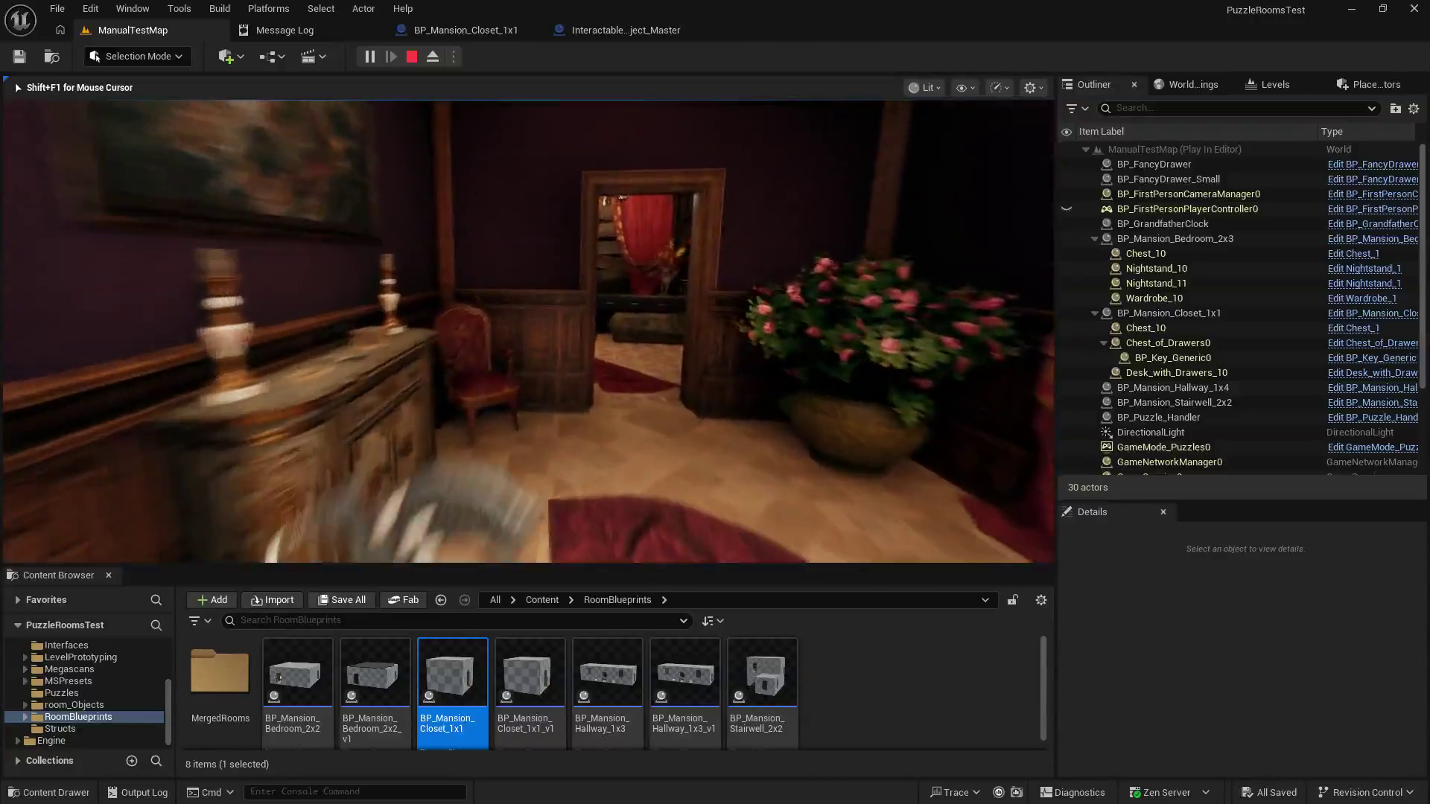
pyautogui.press('w')
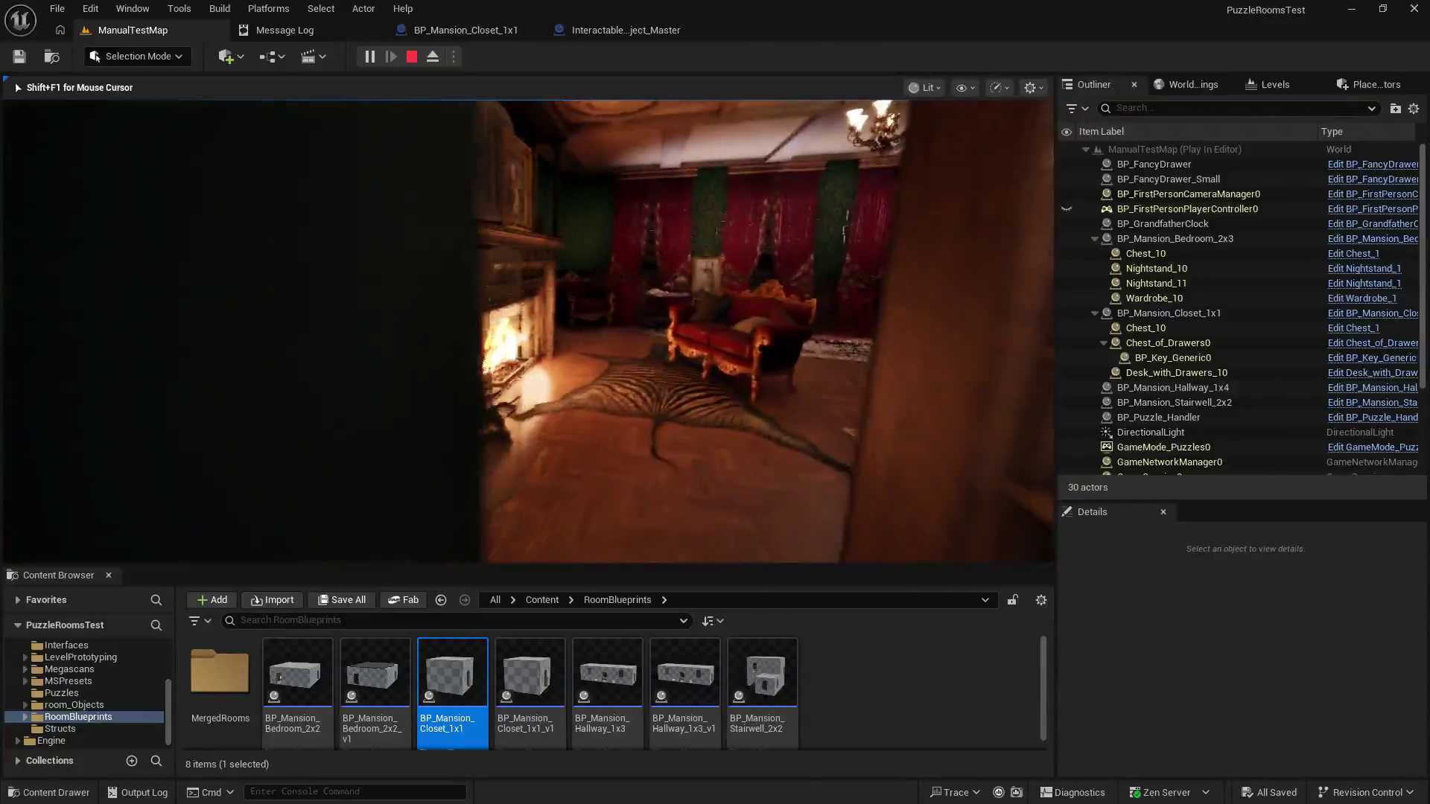
pyautogui.press('s')
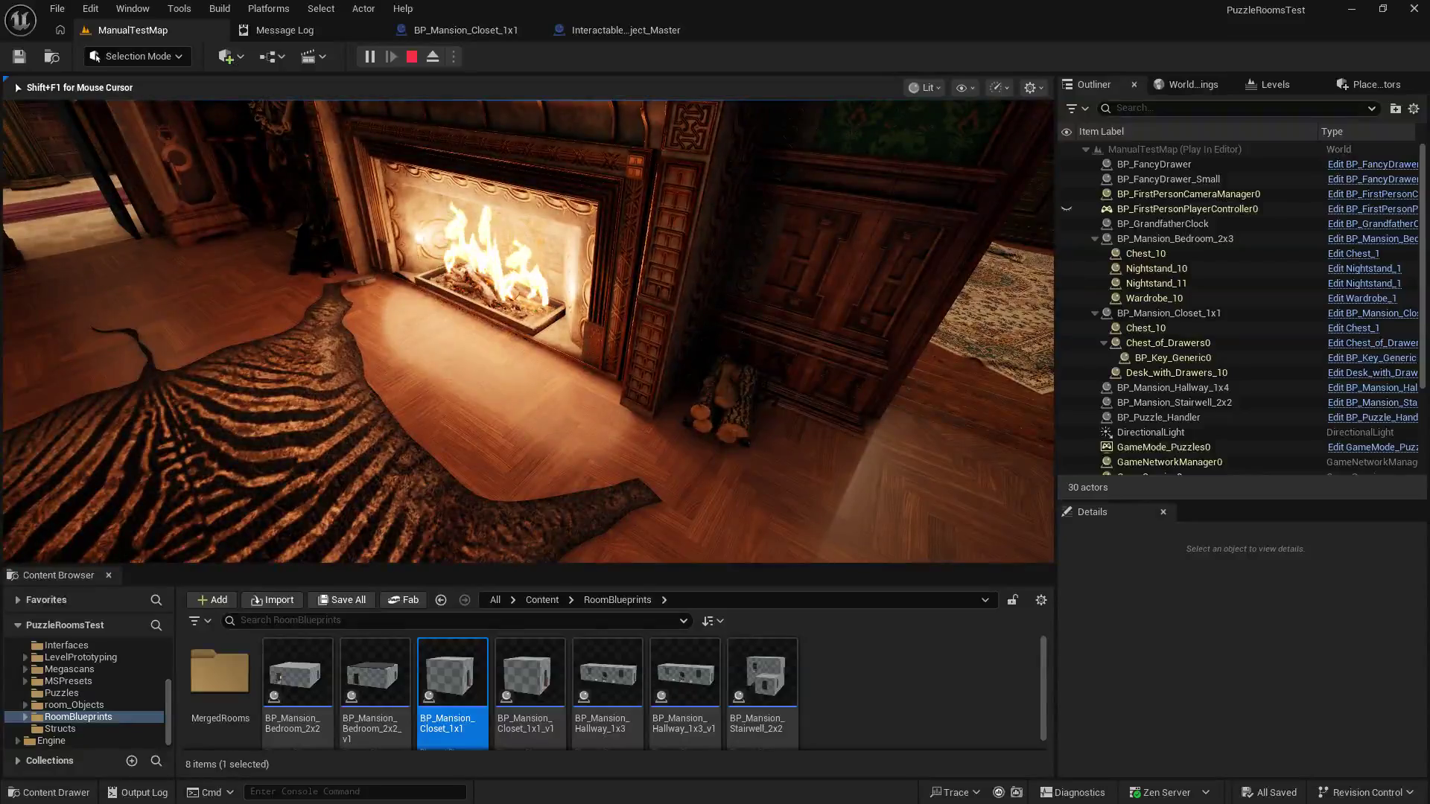
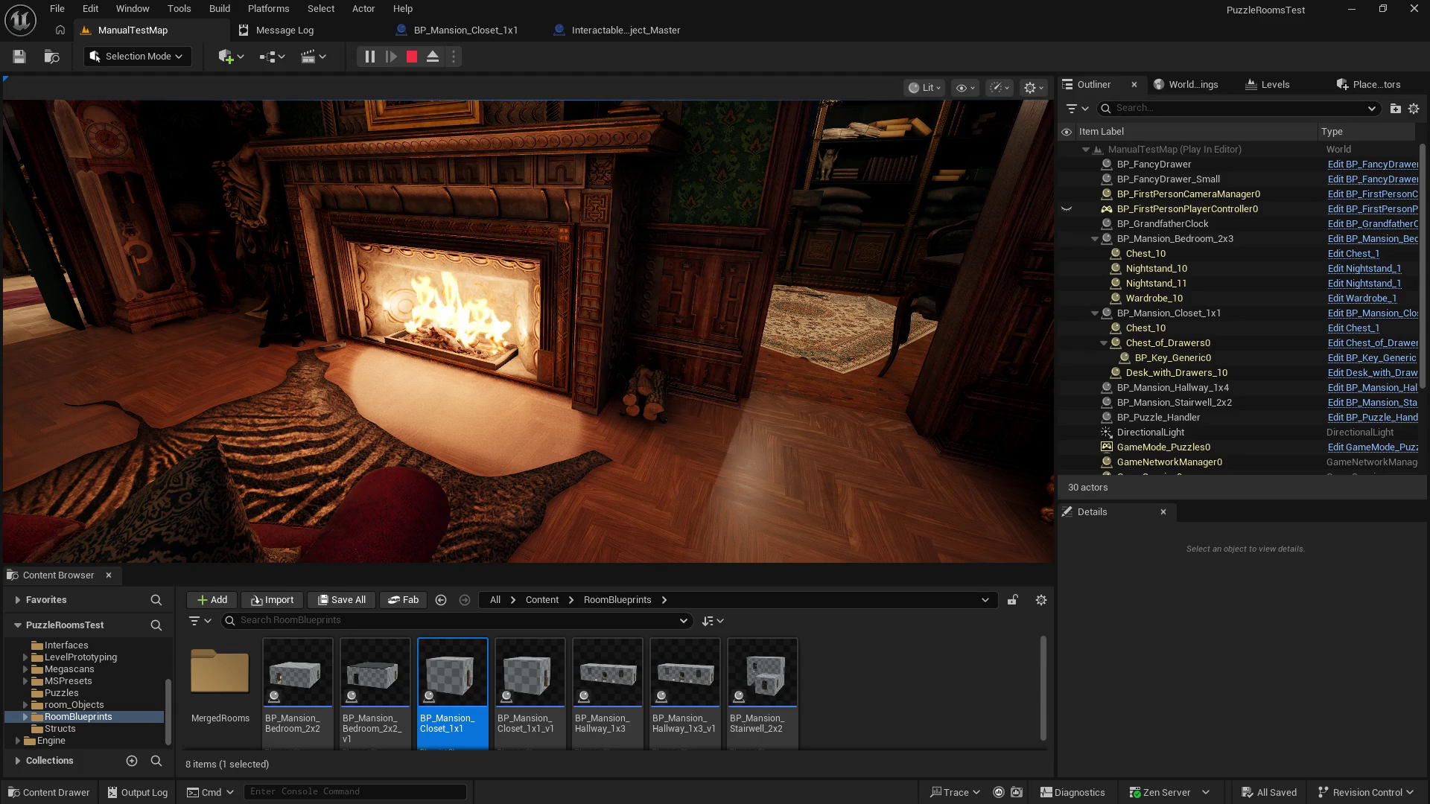
# Step: Import the Fireplace_Loop sound into the room_Objects/SFX folder
pyautogui.click(79, 705)
pyautogui.doubleClick(230, 677)
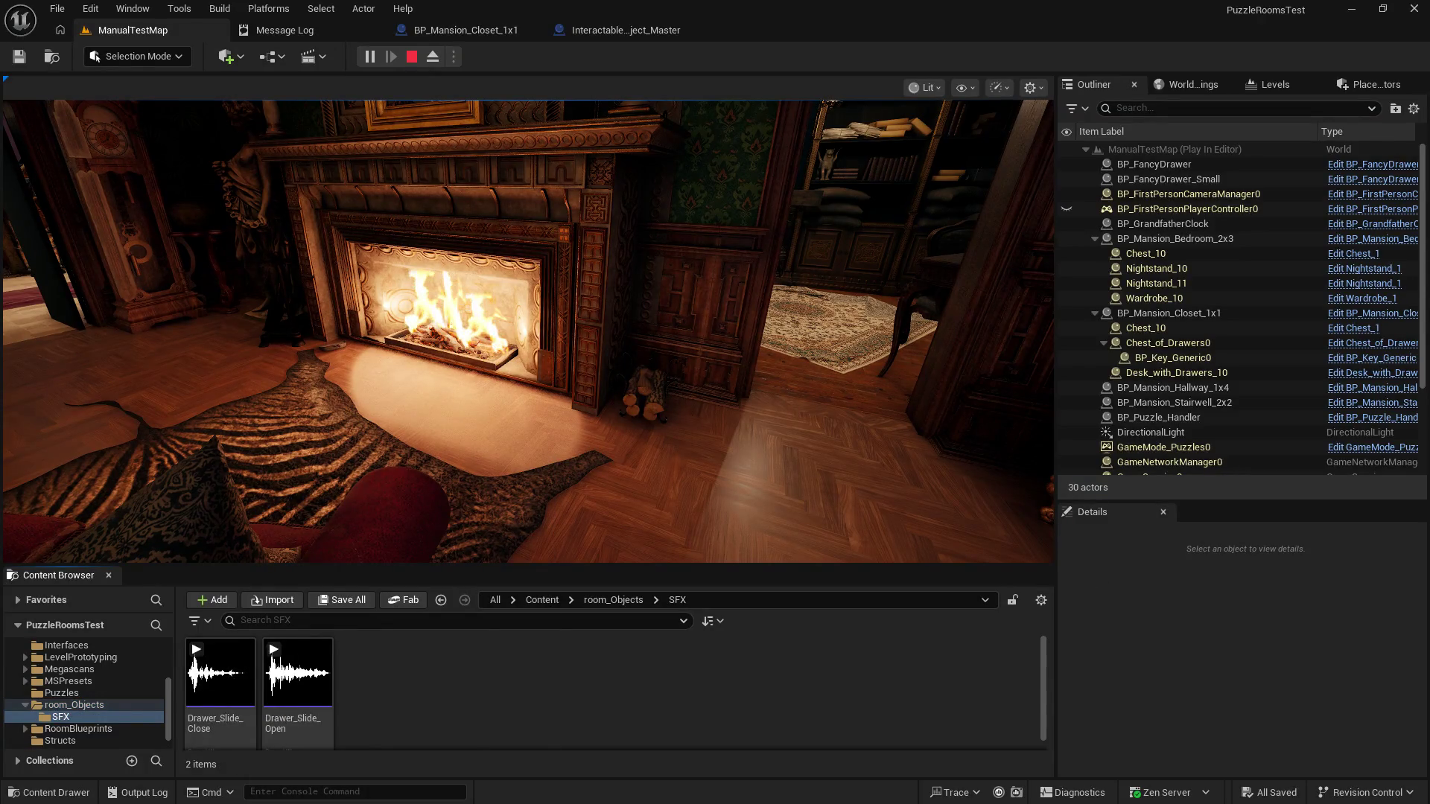
pyautogui.moveTo(468, 681); pyautogui.dragTo(469, 680)
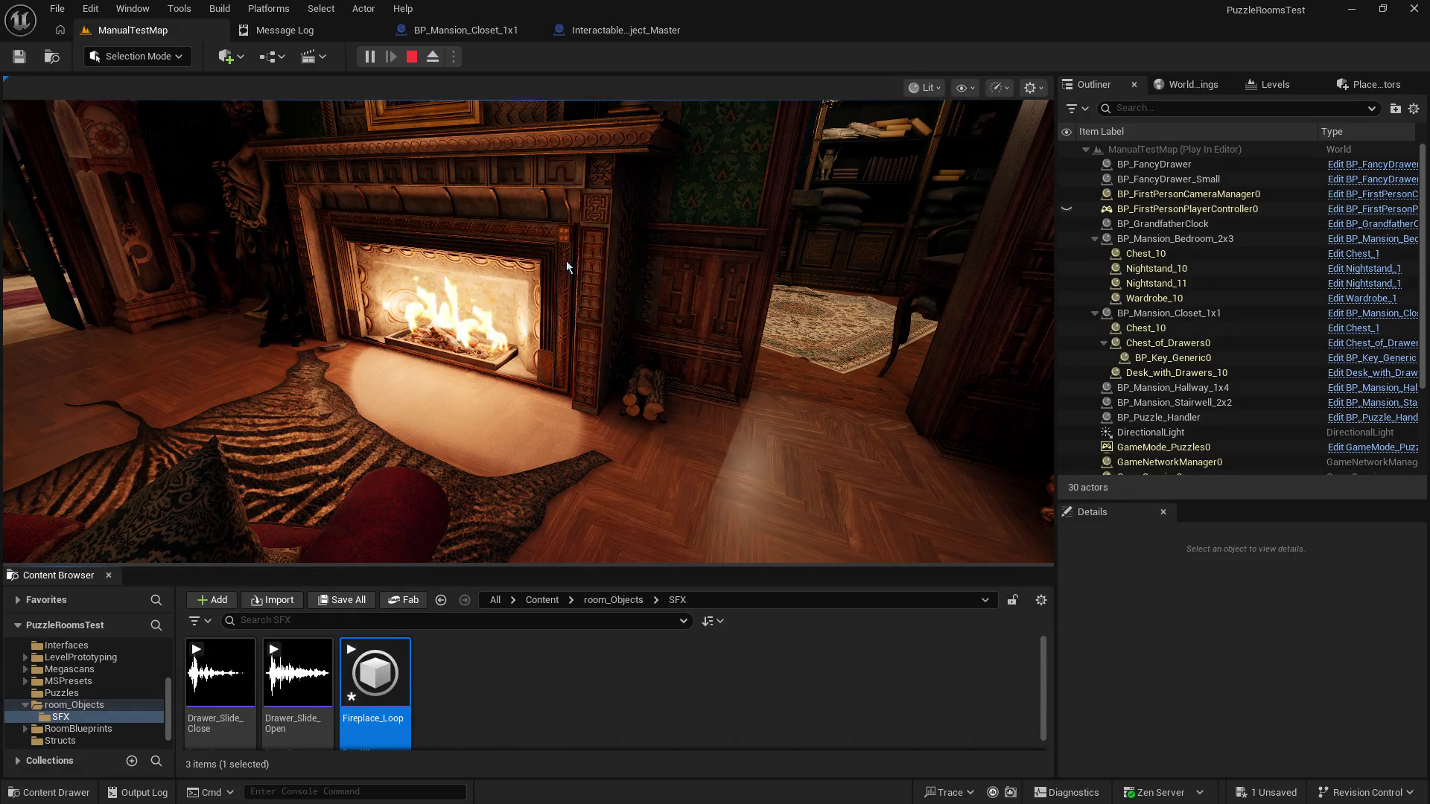
# Step: Look around the room toward the fireplace, then end the play session
pyautogui.click(606, 248)
pyautogui.press('s')
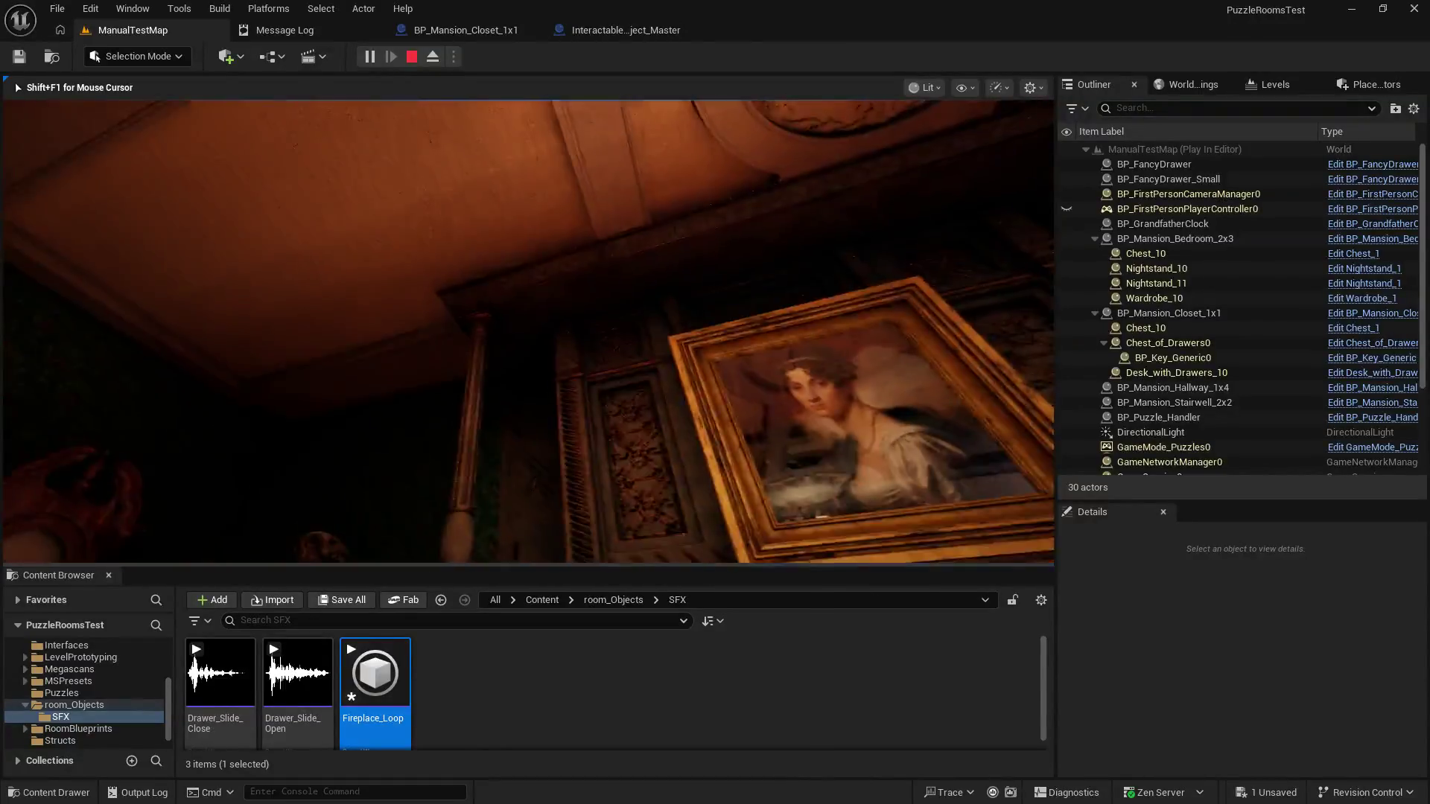
pyautogui.press('Escape')
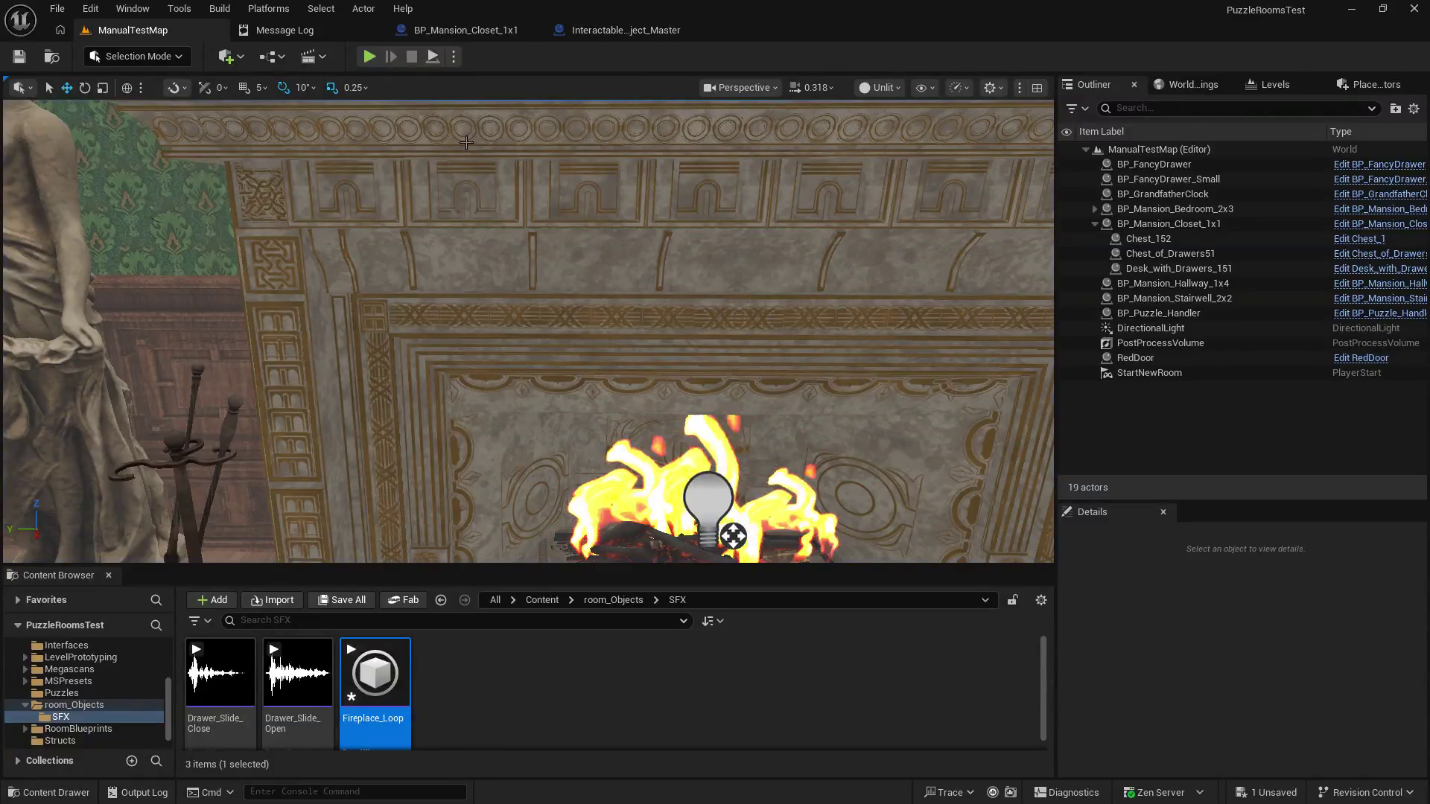
# Step: Close BP_Mansion_Closet_1x1 and open BP_Mansion_Bedroom_2x2 from the RoomBlueprints folder
pyautogui.click(484, 31)
pyautogui.click(534, 31)
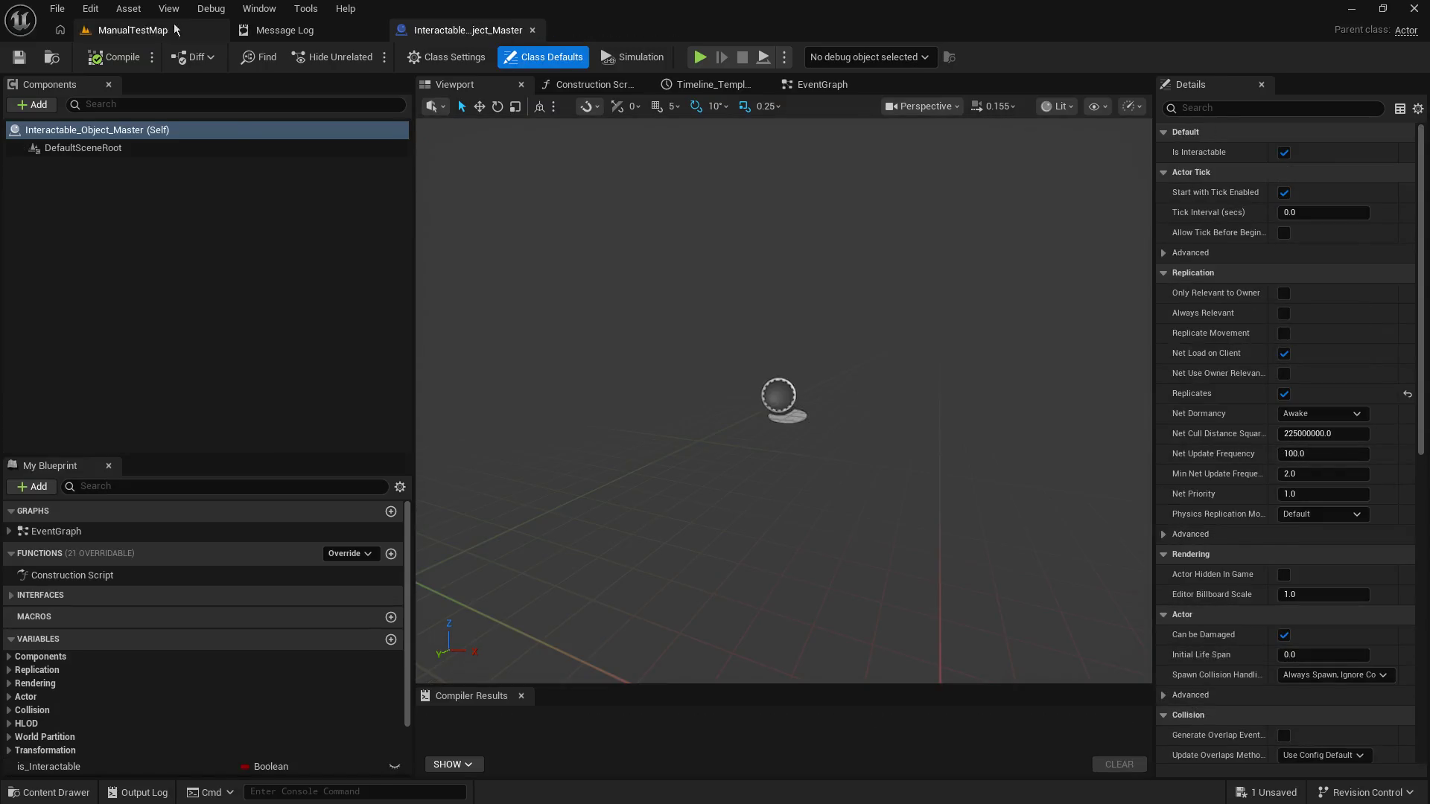
pyautogui.click(133, 30)
pyautogui.scroll(-1, 84, 713)
pyautogui.click(78, 716)
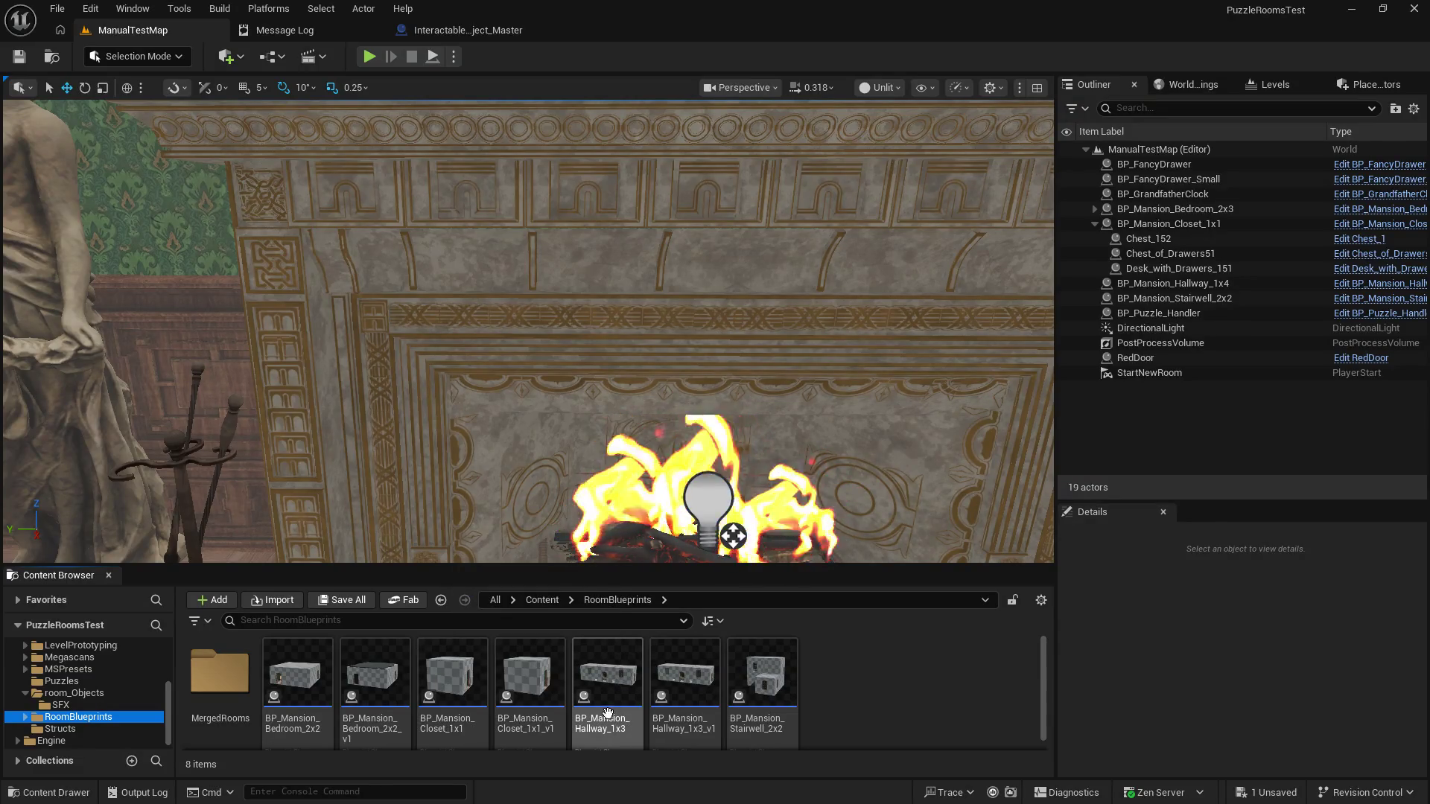
pyautogui.click(305, 682)
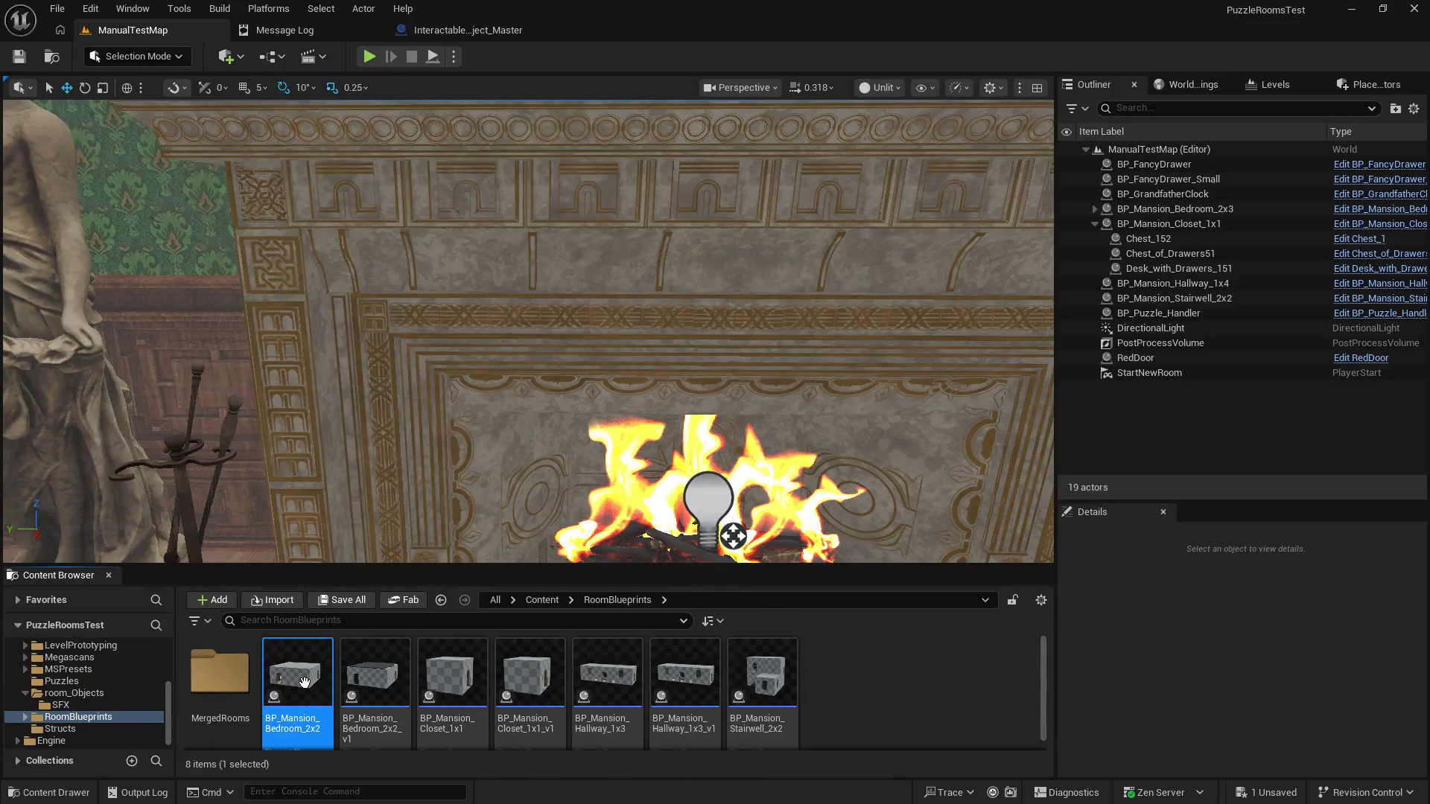
pyautogui.doubleClick(304, 682)
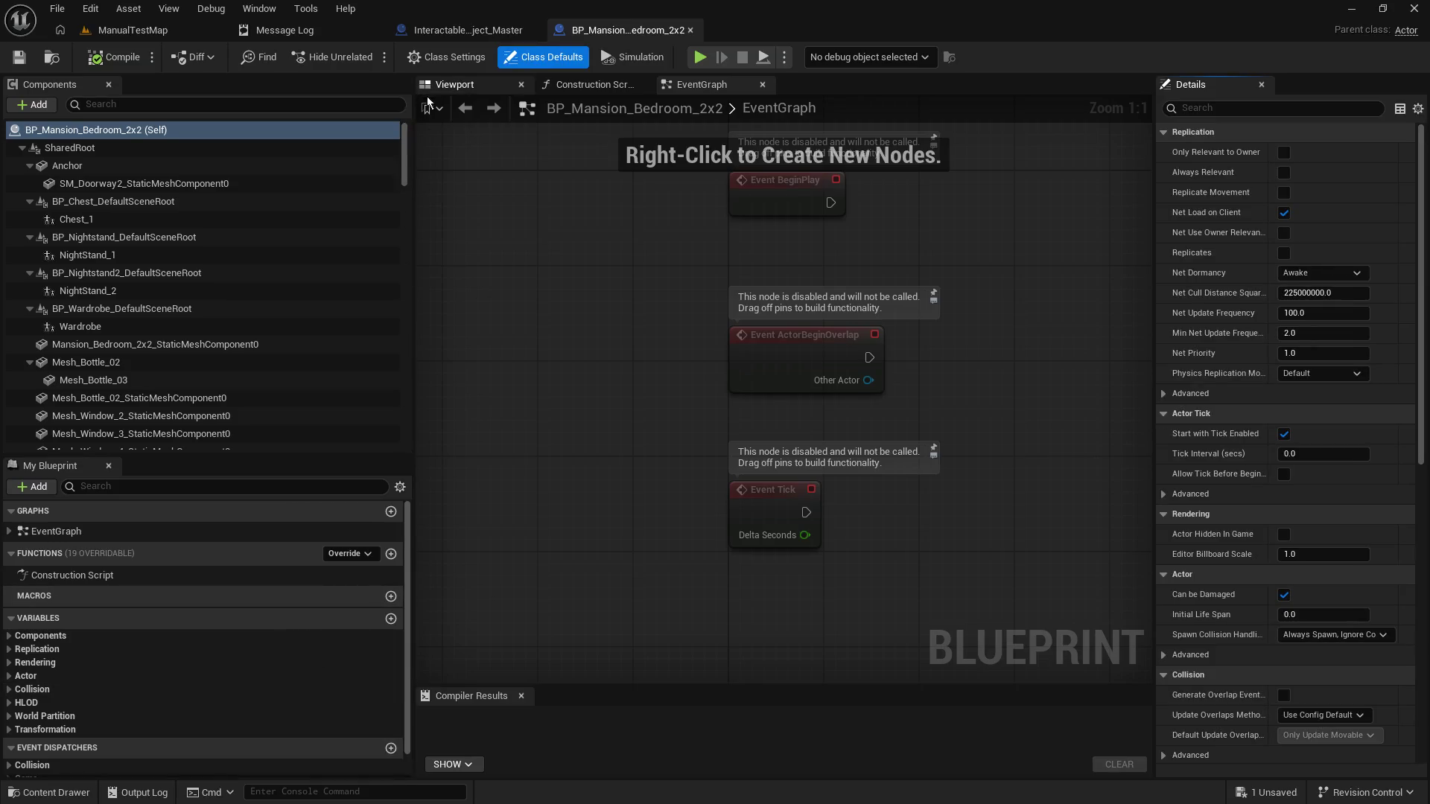
# Step: In the bedroom Blueprint's Viewport, add a Media Sound component named 'Fireplace Loop'
pyautogui.click(452, 86)
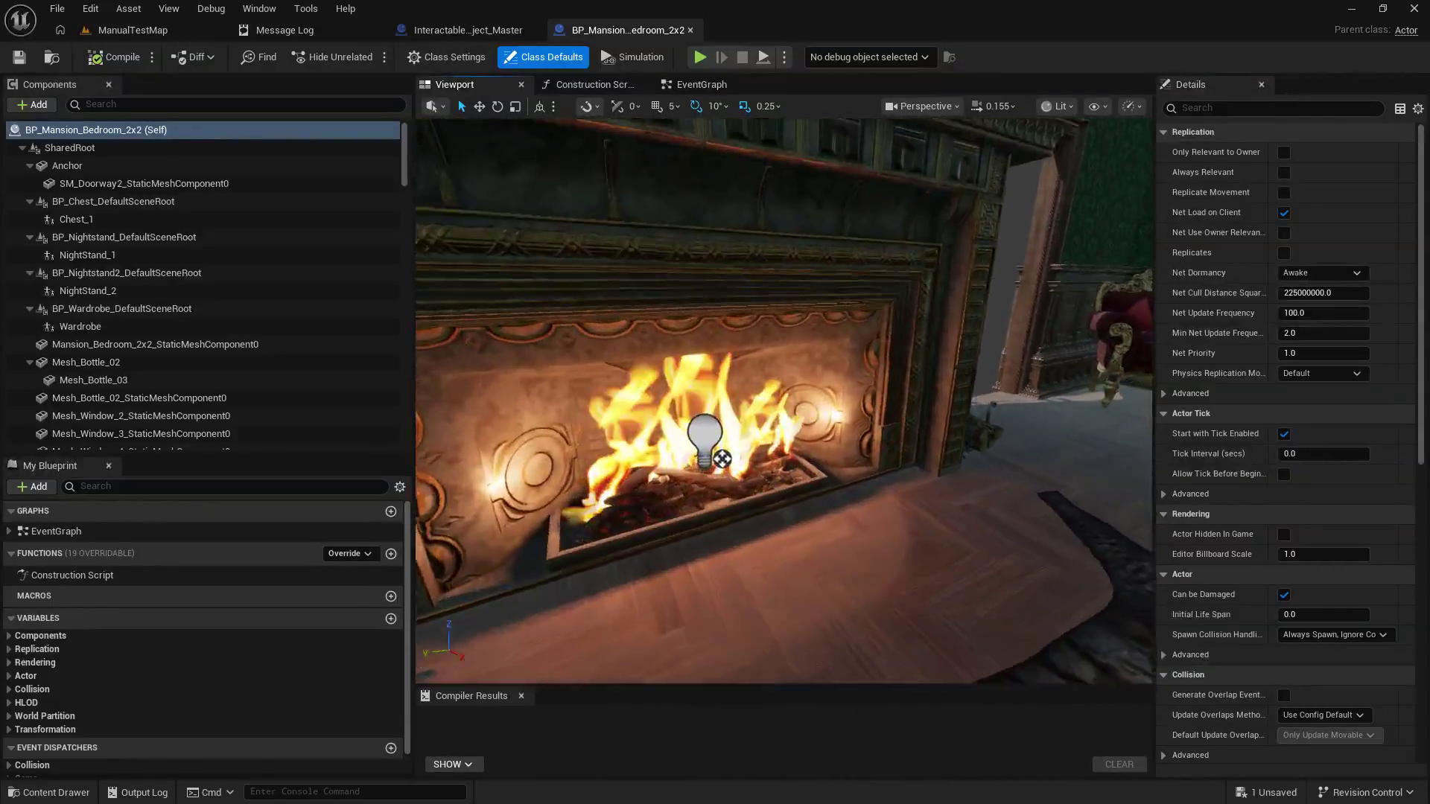
pyautogui.click(35, 103)
pyautogui.write('sound')
pyautogui.click(127, 148)
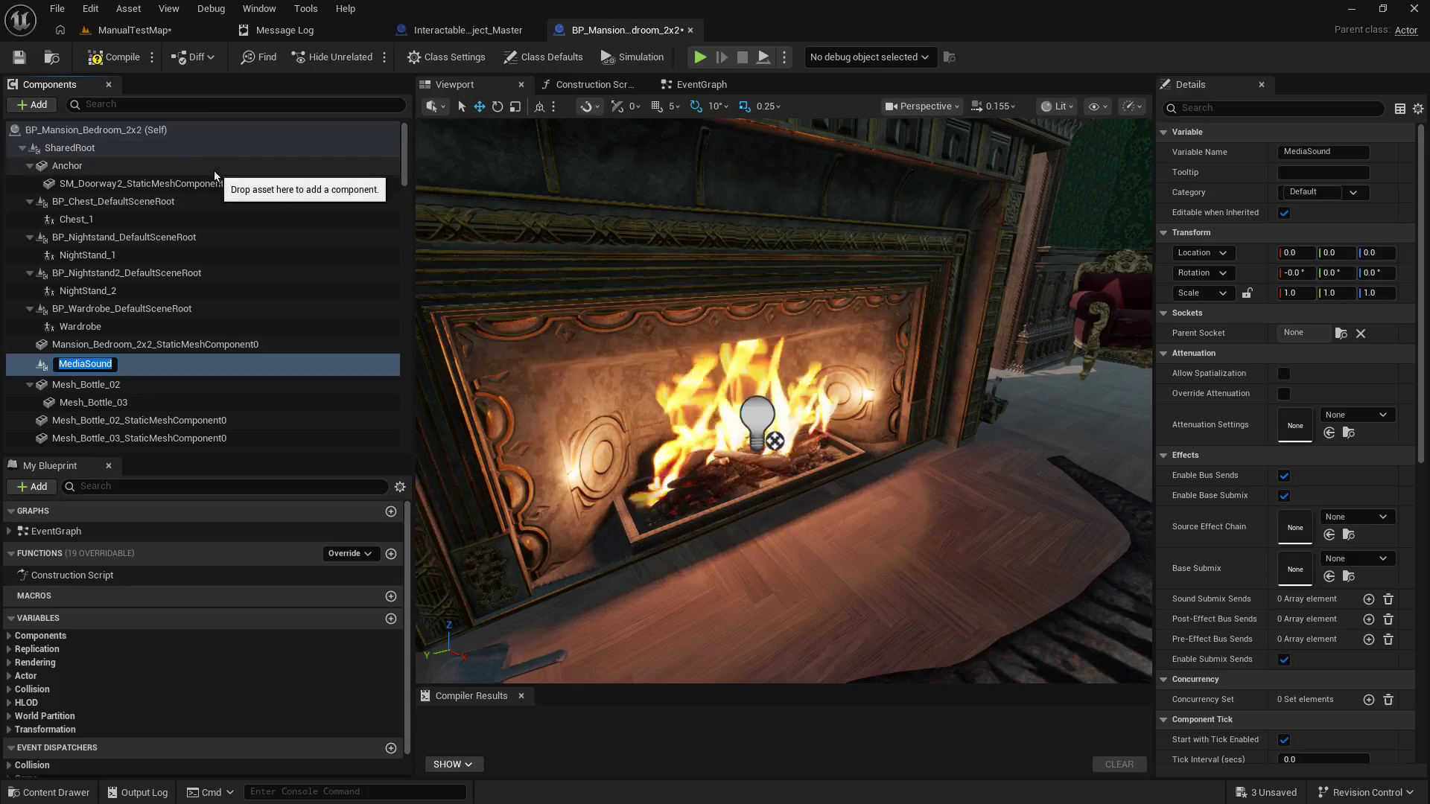
pyautogui.write('Fireplace Loop')
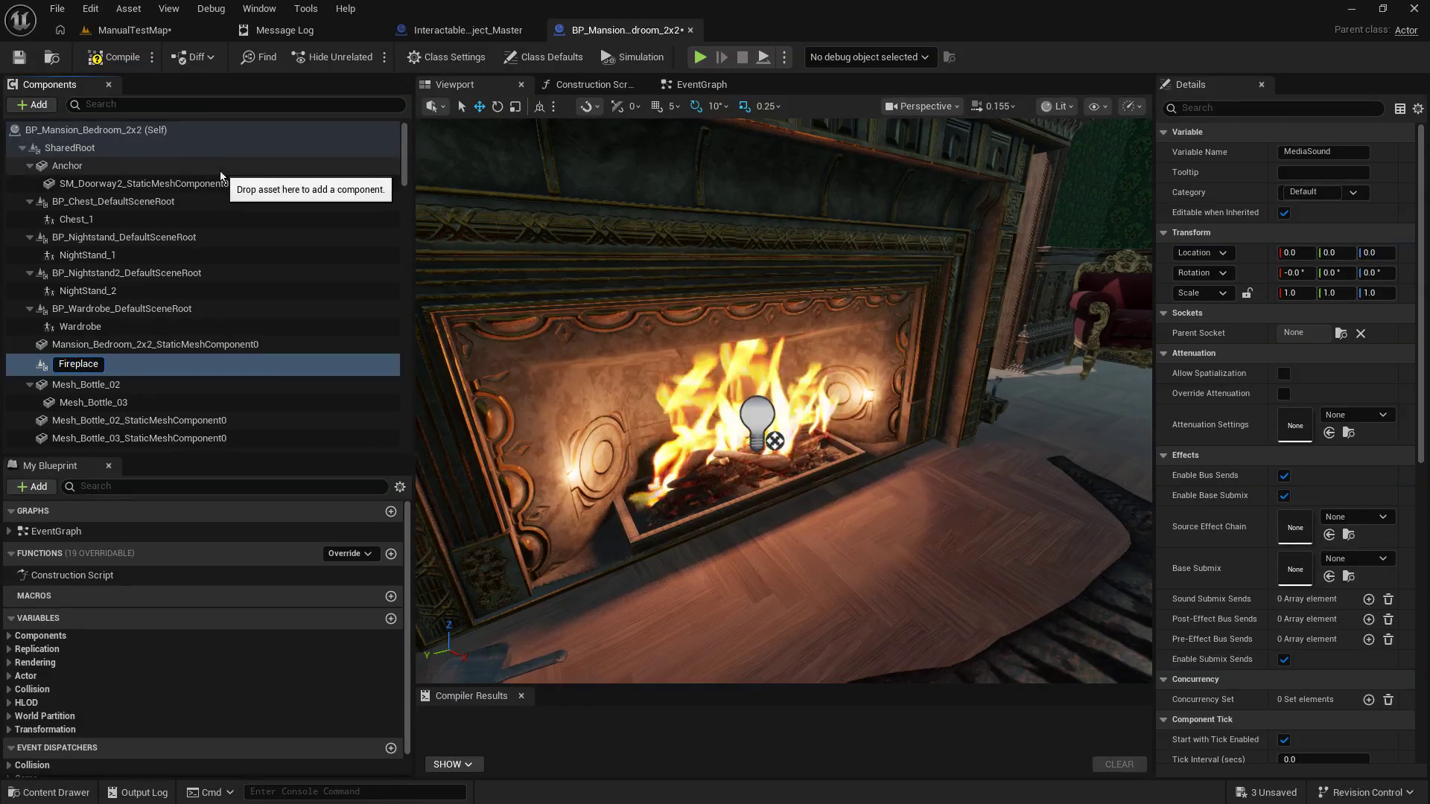
pyautogui.press('Return')
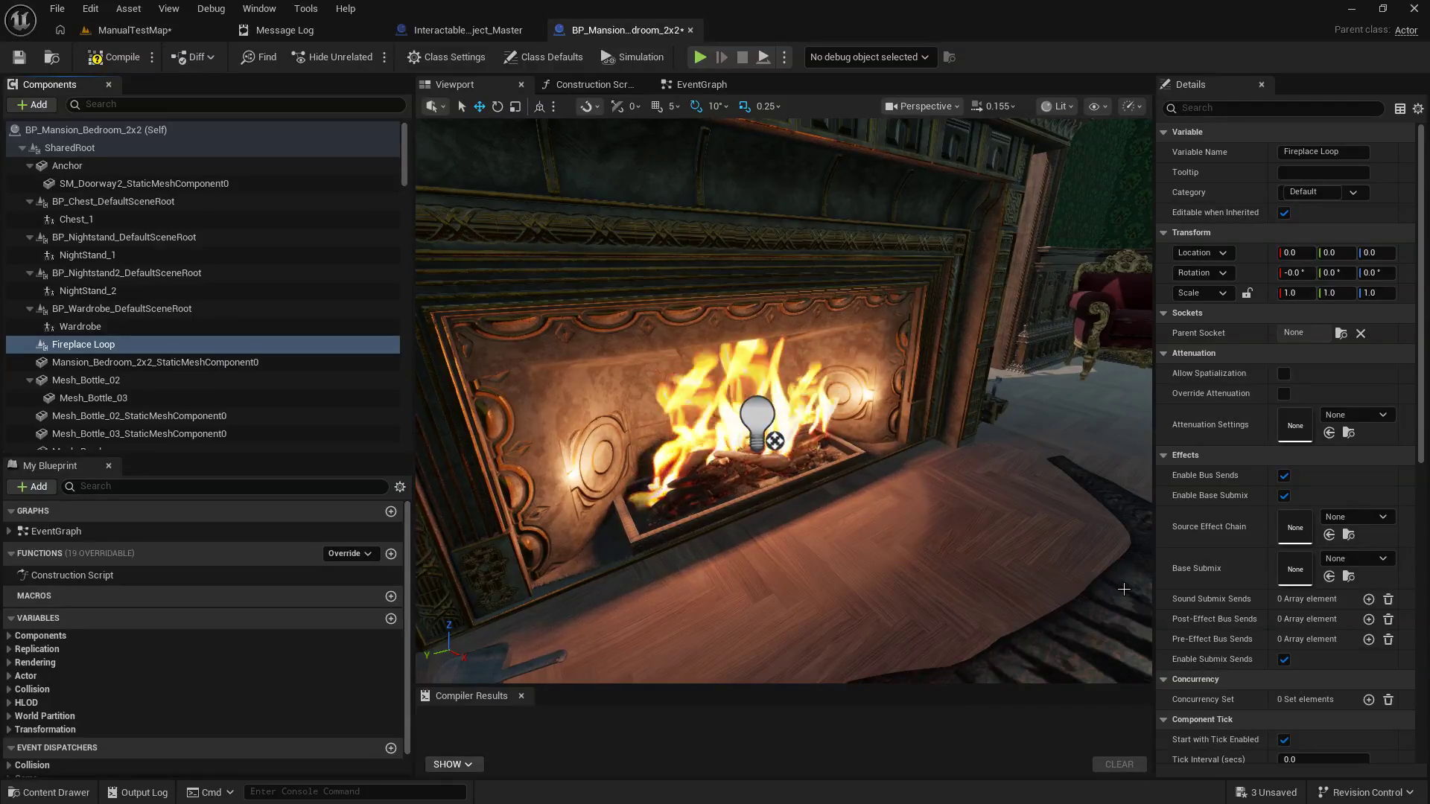
pyautogui.moveTo(1123, 587)
pyautogui.mouseDown()
pyautogui.moveTo(1150, 579)
pyautogui.moveTo(930, 534)
pyautogui.mouseUp()
# Step: Move the Fireplace Loop component into the fireplace, lift it slightly, and review its Details
pyautogui.moveTo(849, 353)
pyautogui.mouseDown()
pyautogui.moveTo(548, 414)
pyautogui.moveTo(590, 335)
pyautogui.moveTo(648, 301)
pyautogui.moveTo(616, 493)
pyautogui.moveTo(680, 536)
pyautogui.moveTo(595, 410)
pyautogui.moveTo(577, 435)
pyautogui.mouseUp()
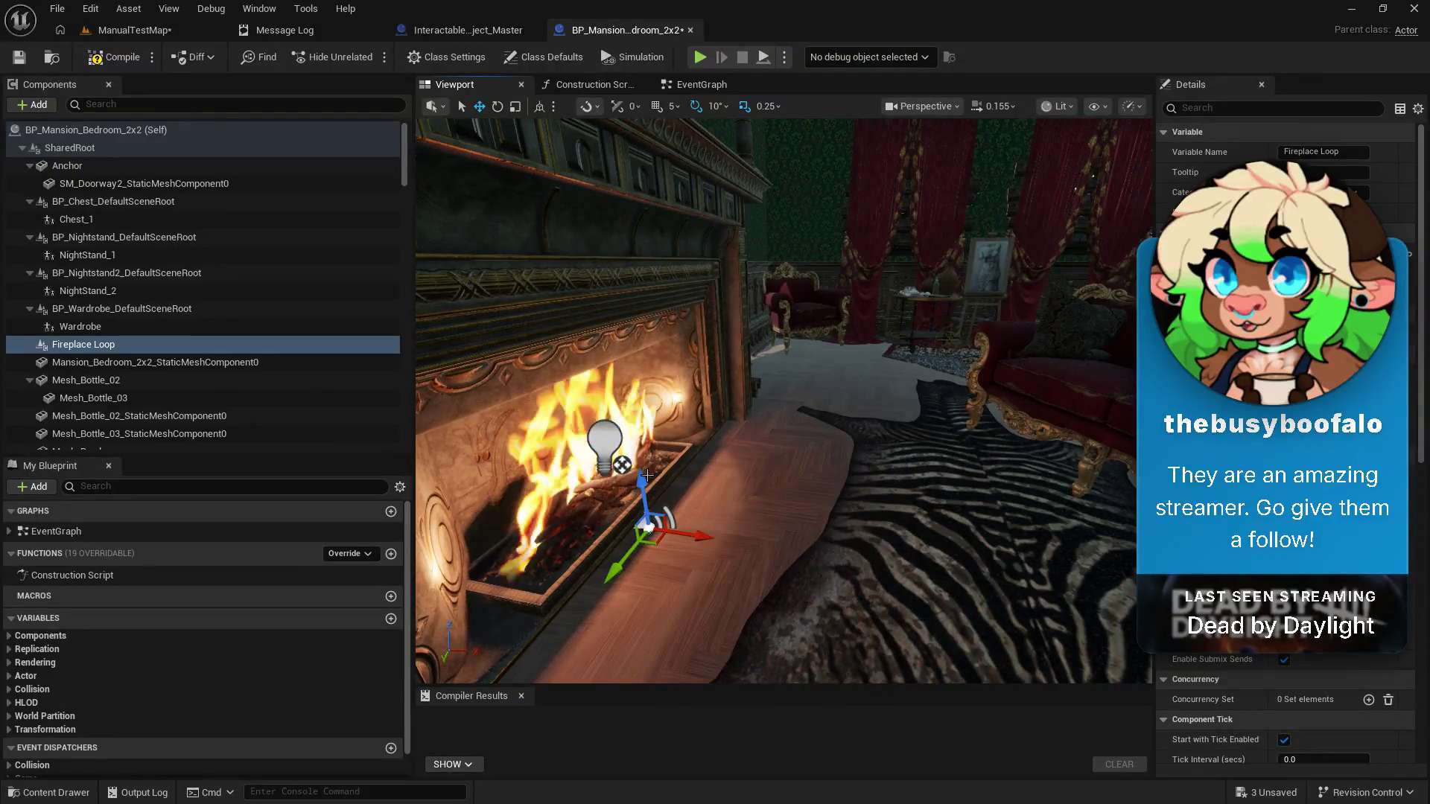
pyautogui.moveTo(638, 477); pyautogui.dragTo(638, 436)
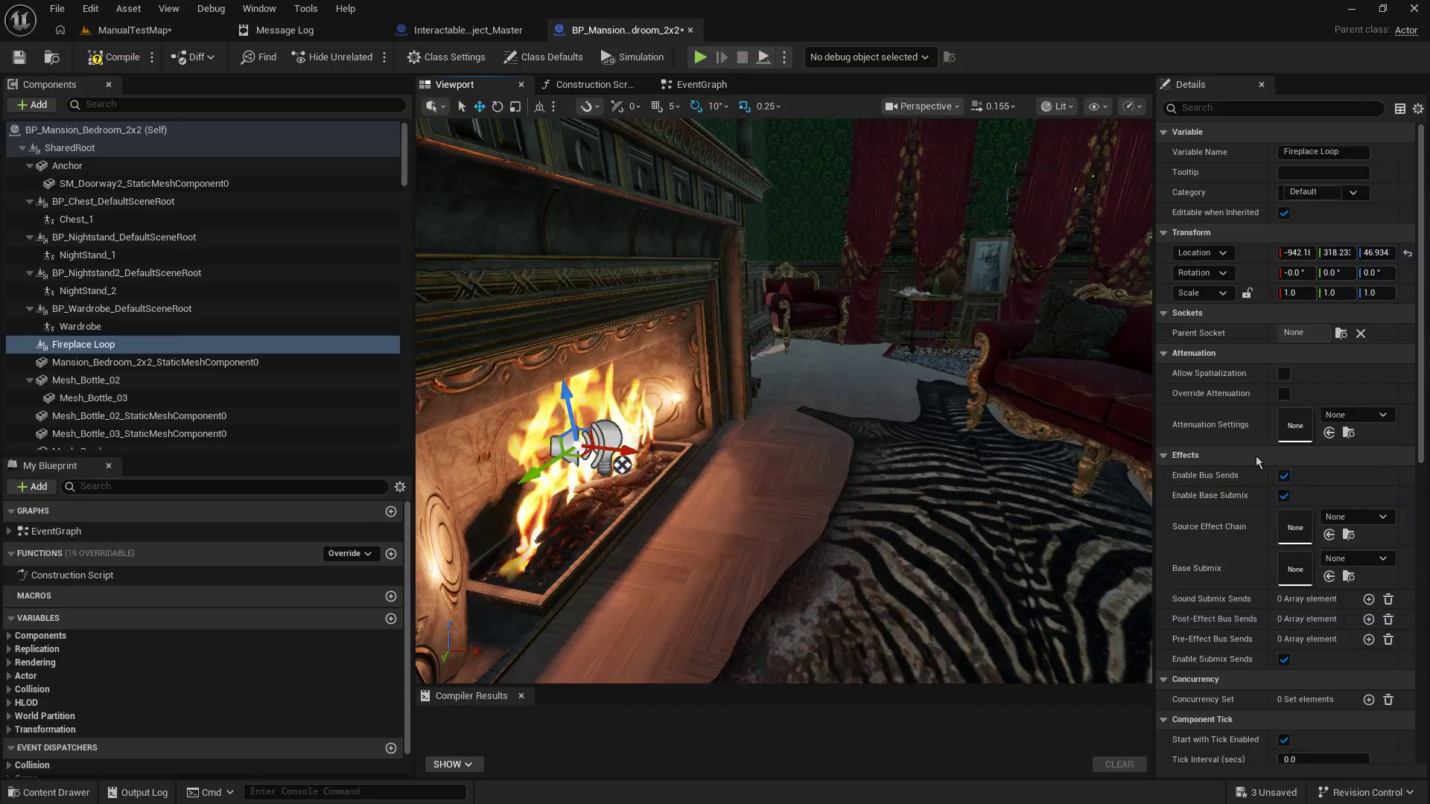
pyautogui.scroll(-2, 1255, 461)
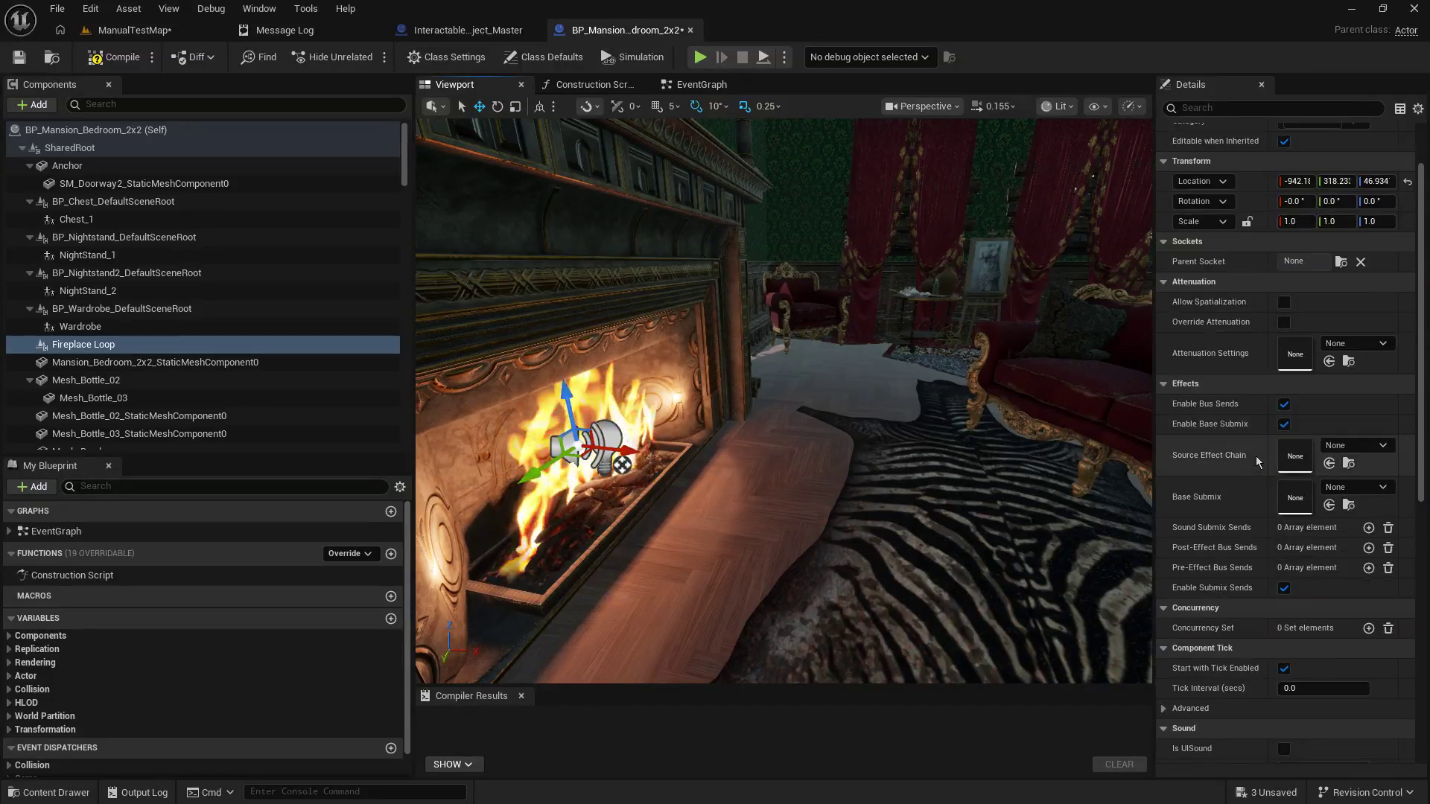
pyautogui.scroll(-5, 1255, 456)
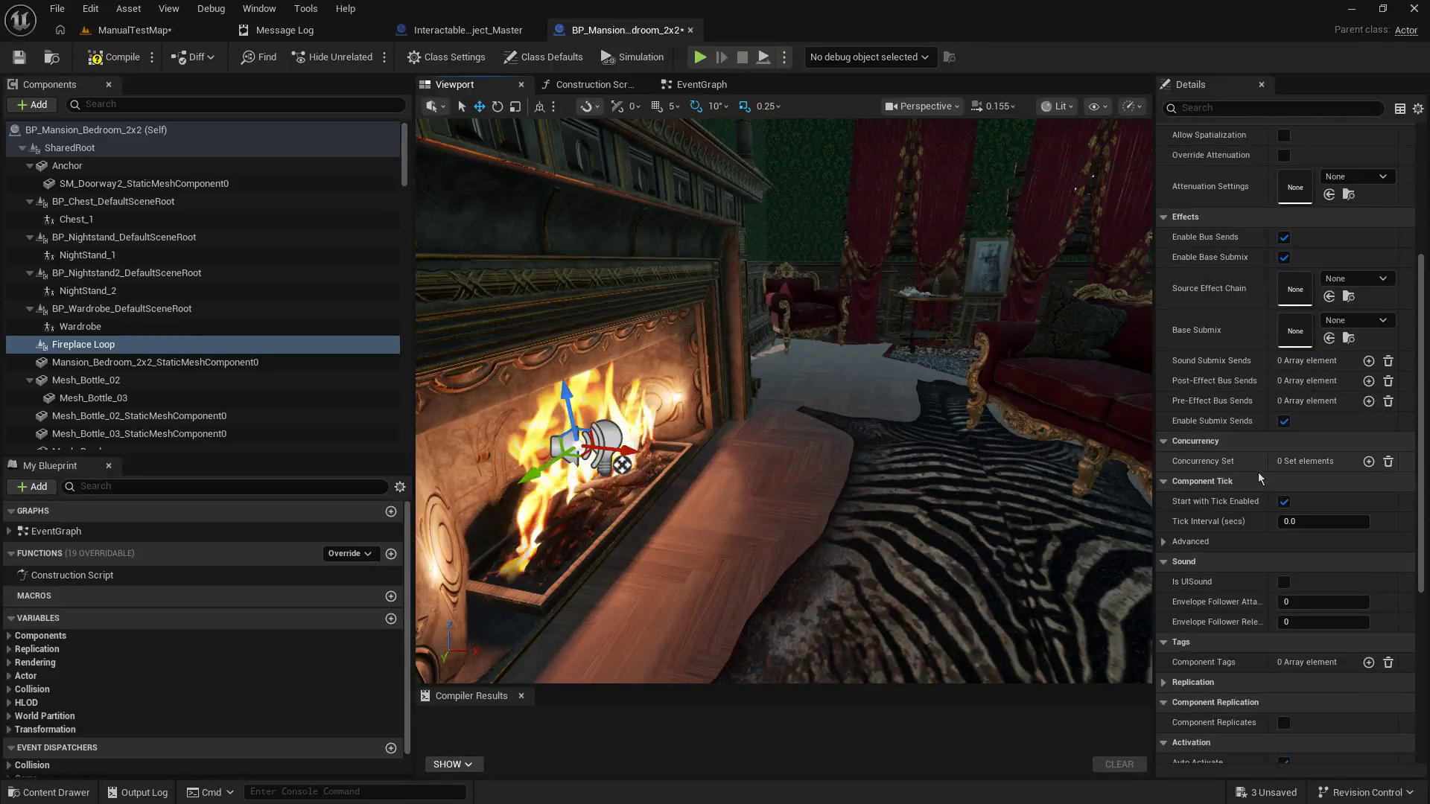
pyautogui.scroll(-3, 1364, 716)
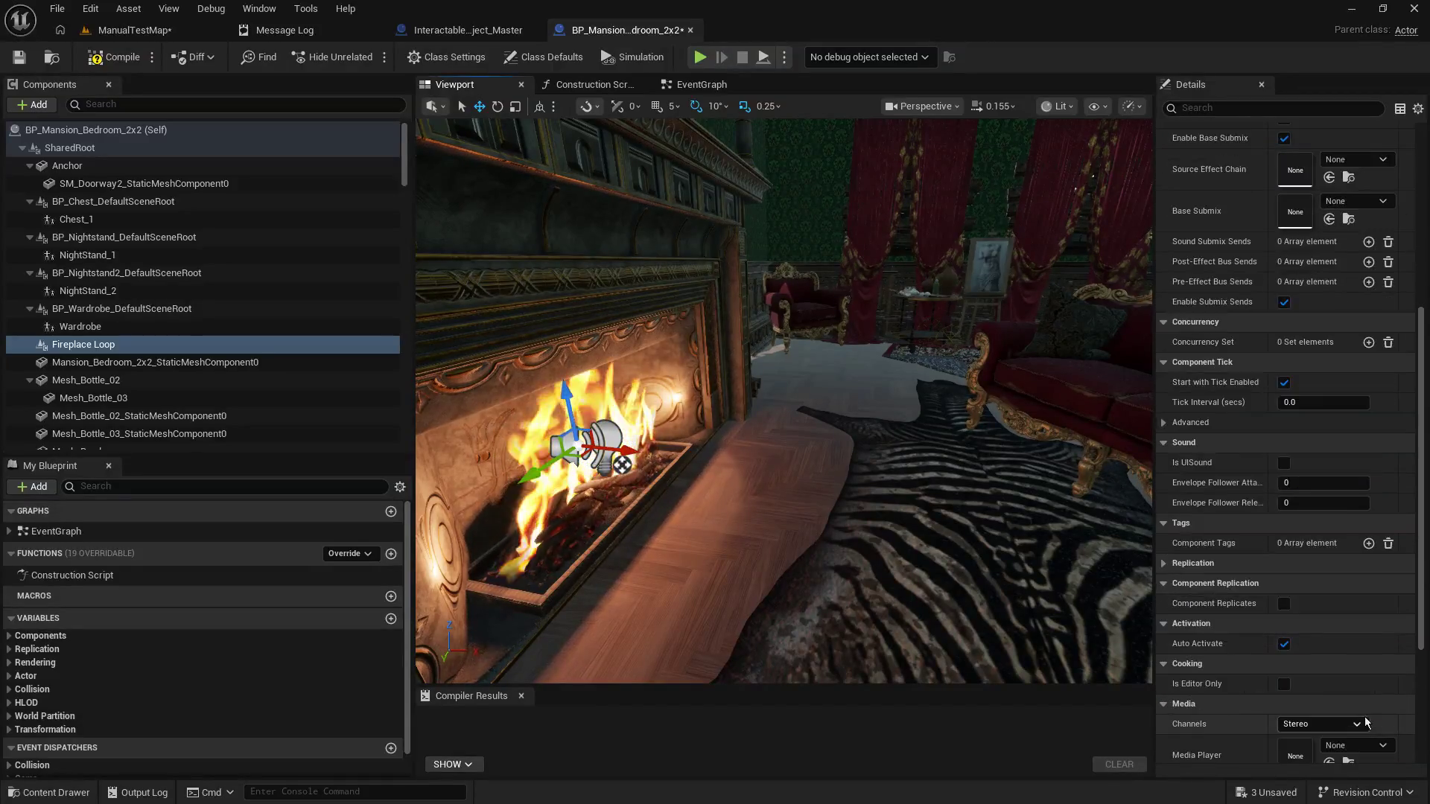
pyautogui.scroll(10, 1364, 716)
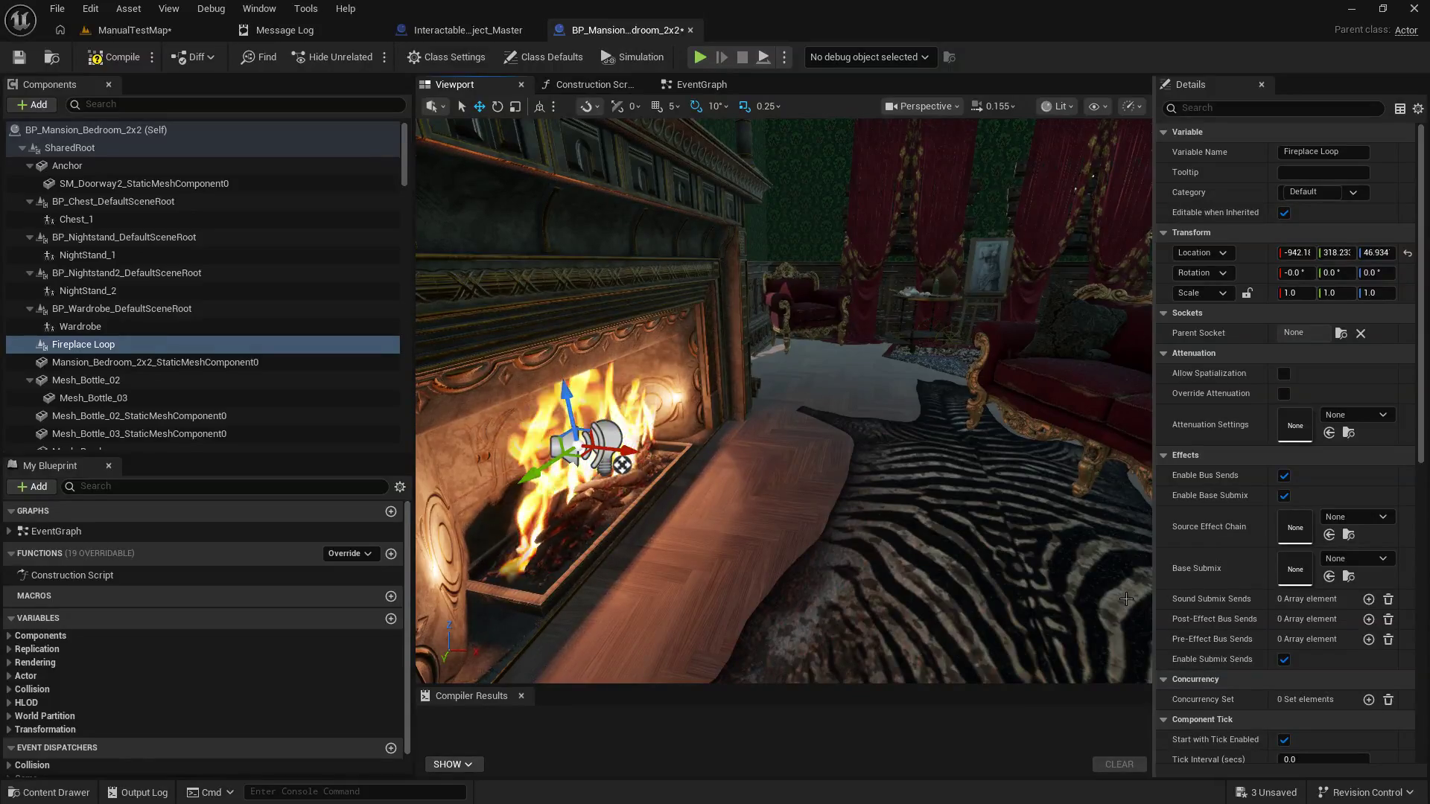
pyautogui.scroll(-3, 1351, 574)
# Step: Set the Fireplace Loop sound's channel layout to Mono
pyautogui.scroll(-4, 1353, 578)
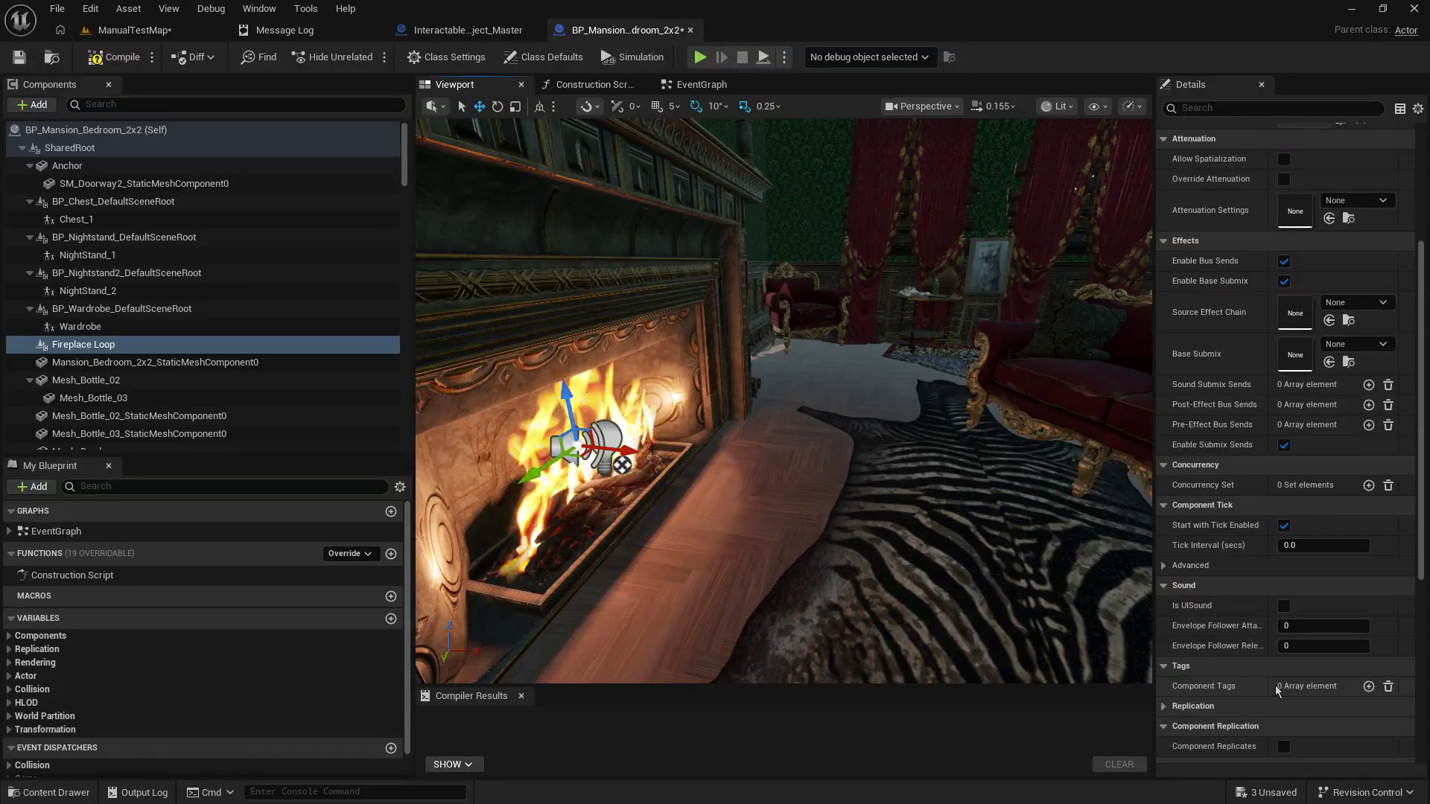
pyautogui.scroll(-4, 1272, 689)
pyautogui.scroll(-3, 1272, 688)
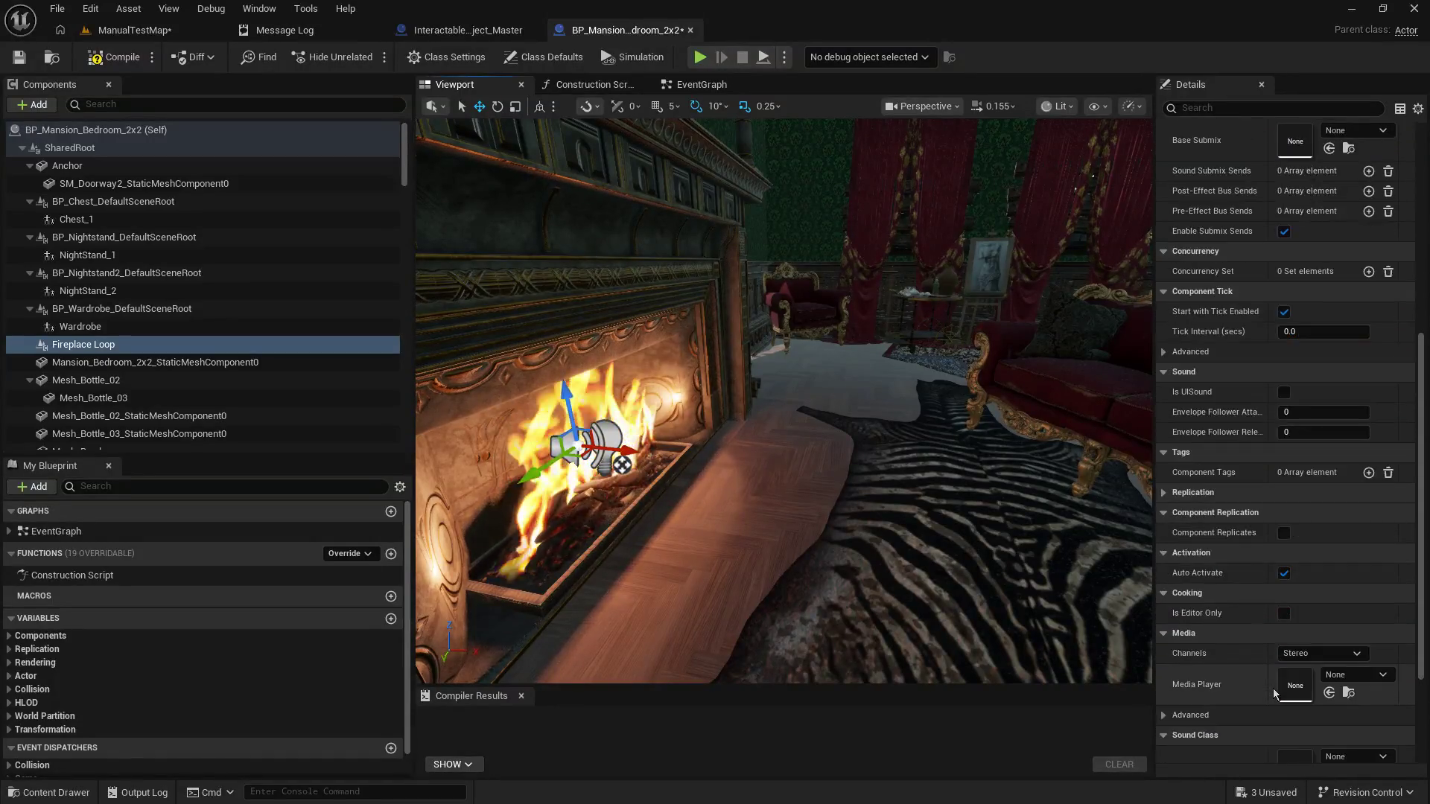
pyautogui.click(1335, 653)
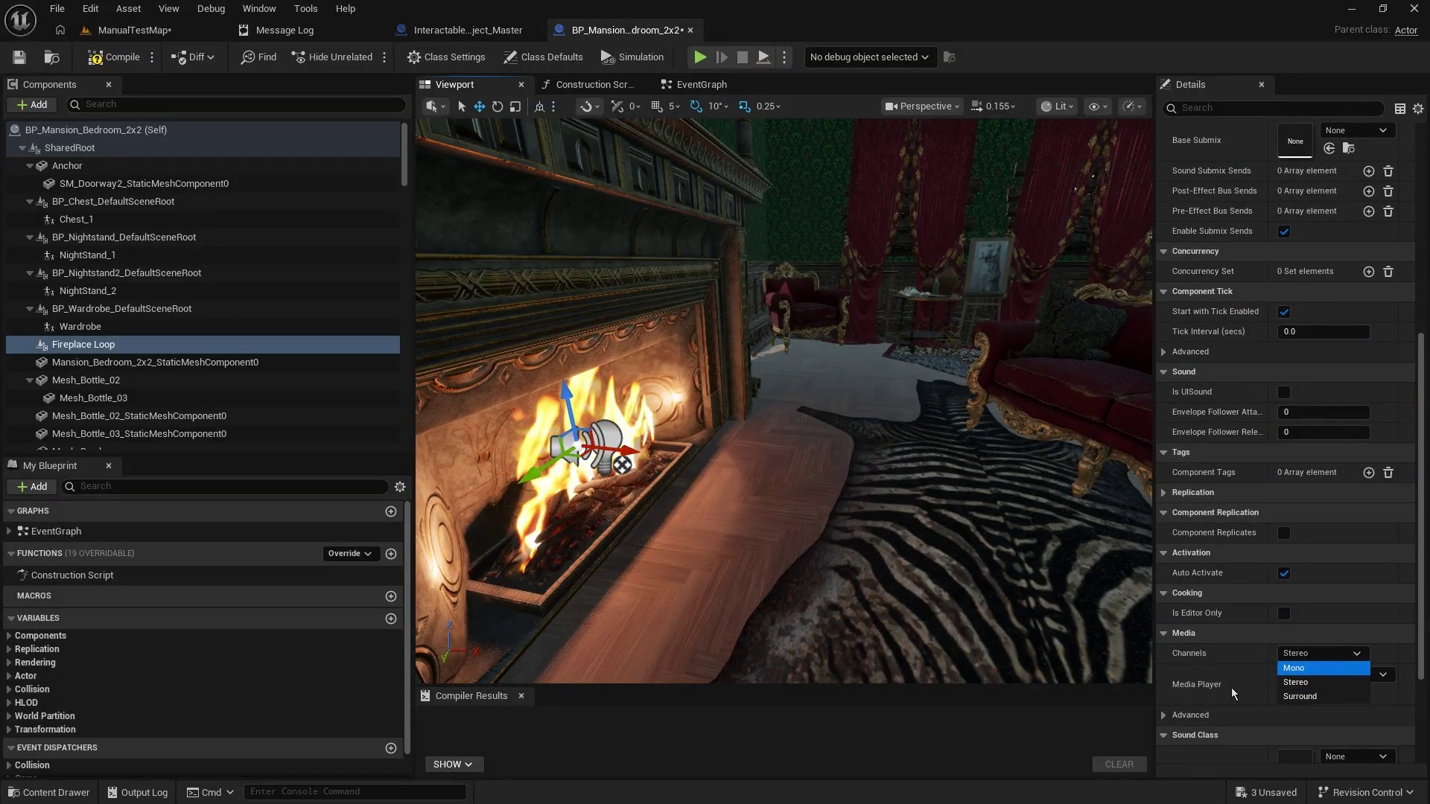
pyautogui.press('Return')
pyautogui.click(1190, 715)
# Step: Browse for a Media Player asset but dismiss the picker, leaving it None
pyautogui.scroll(-3, 1195, 682)
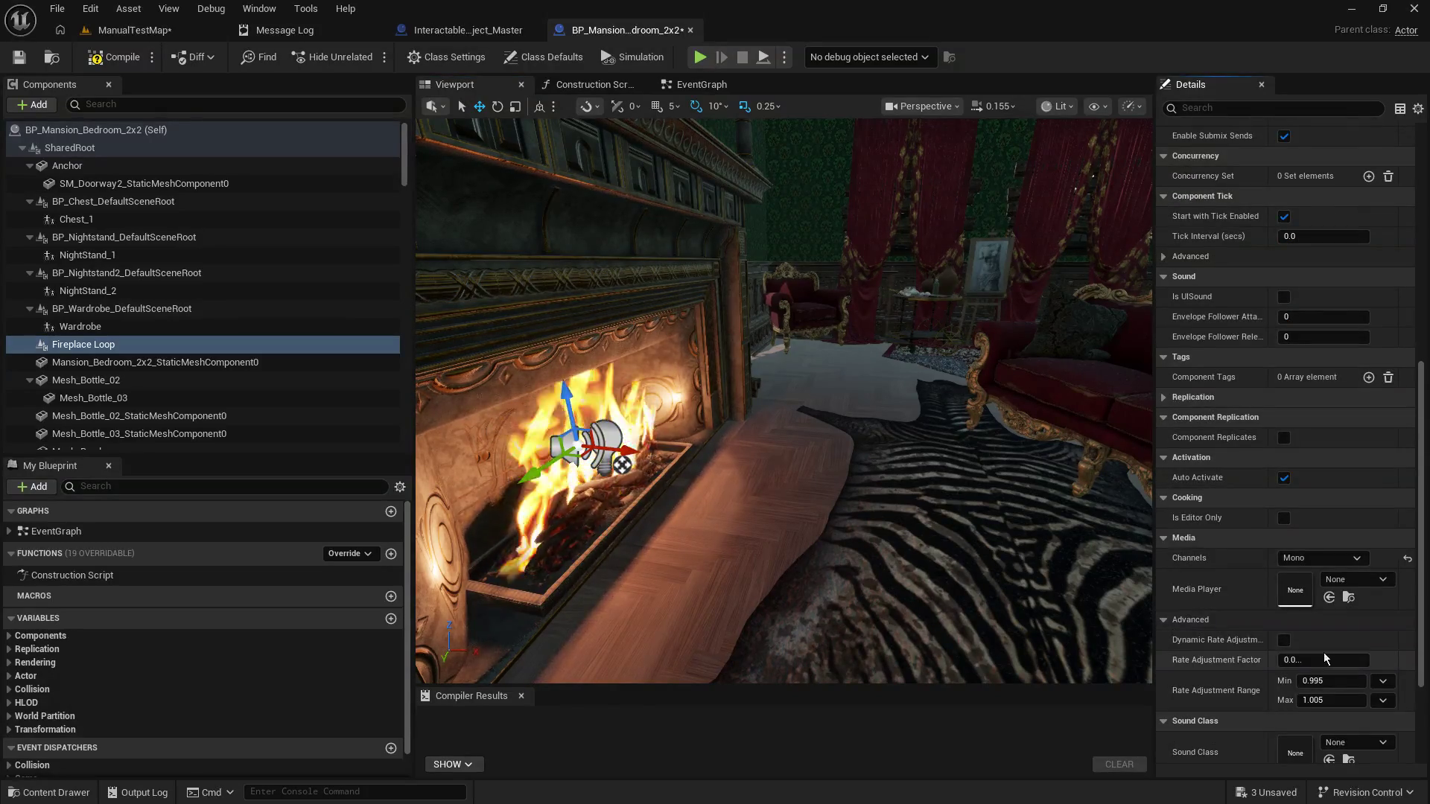
pyautogui.scroll(-2, 1325, 658)
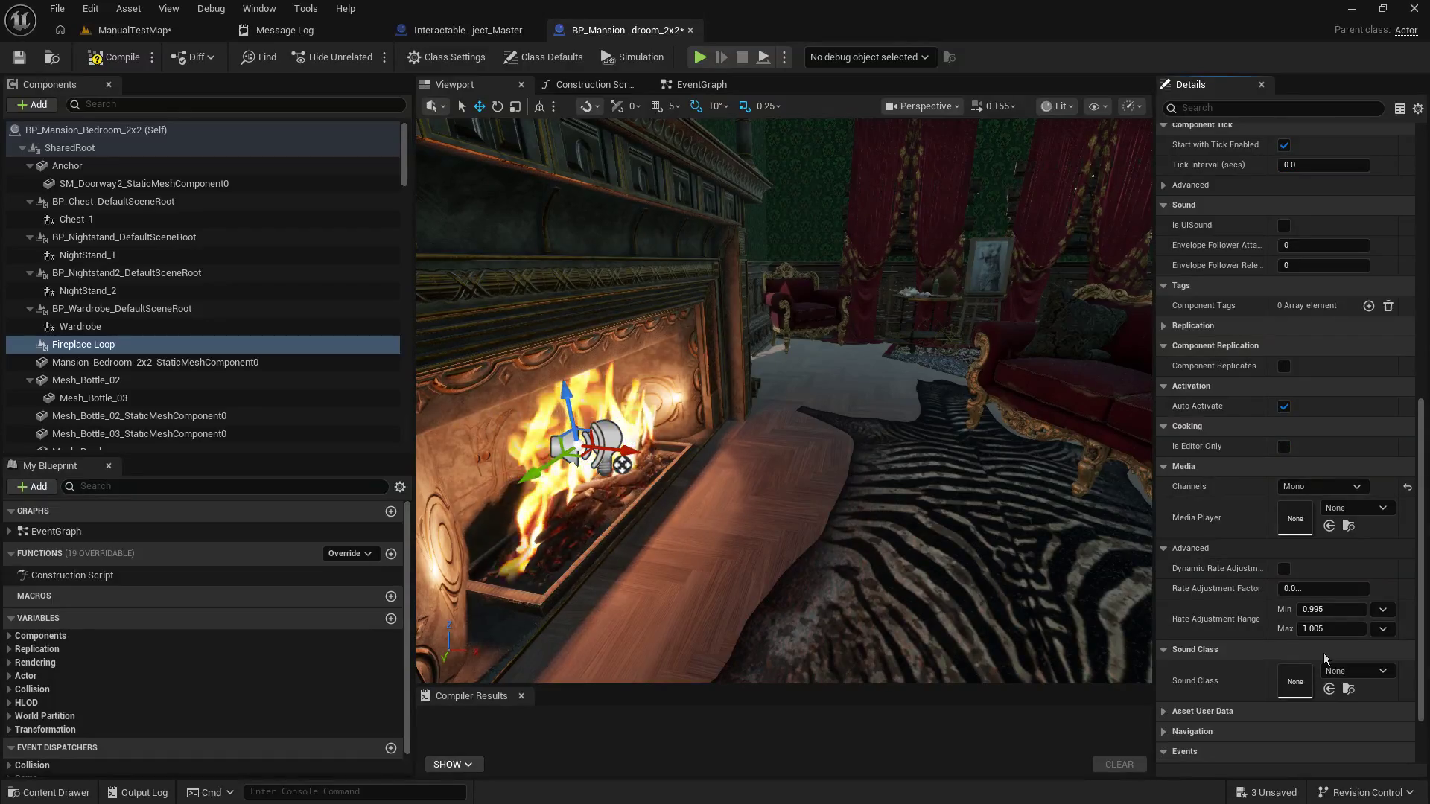
pyautogui.click(1377, 509)
pyautogui.write('firepla')
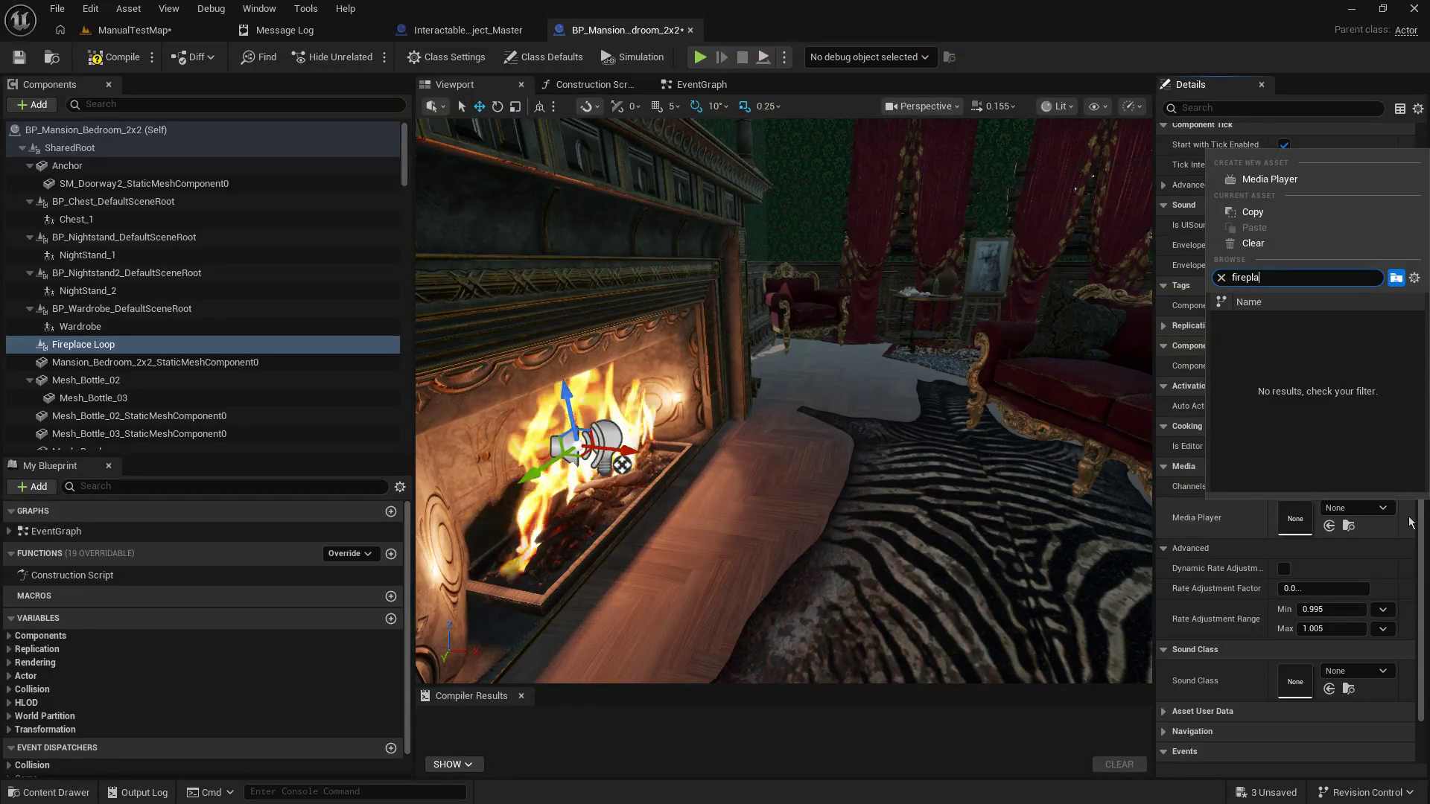
pyautogui.press('BackSpace')
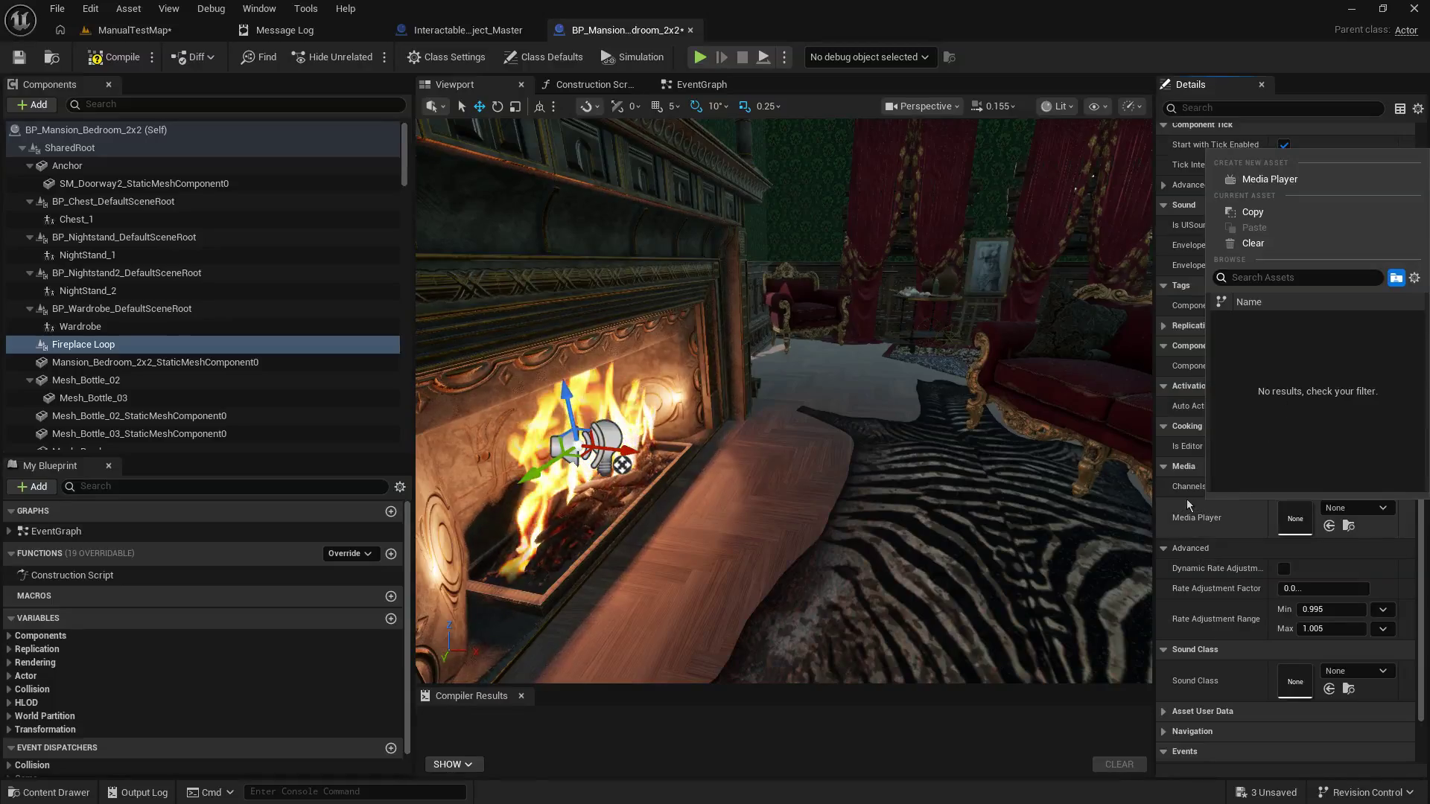
pyautogui.click(1181, 467)
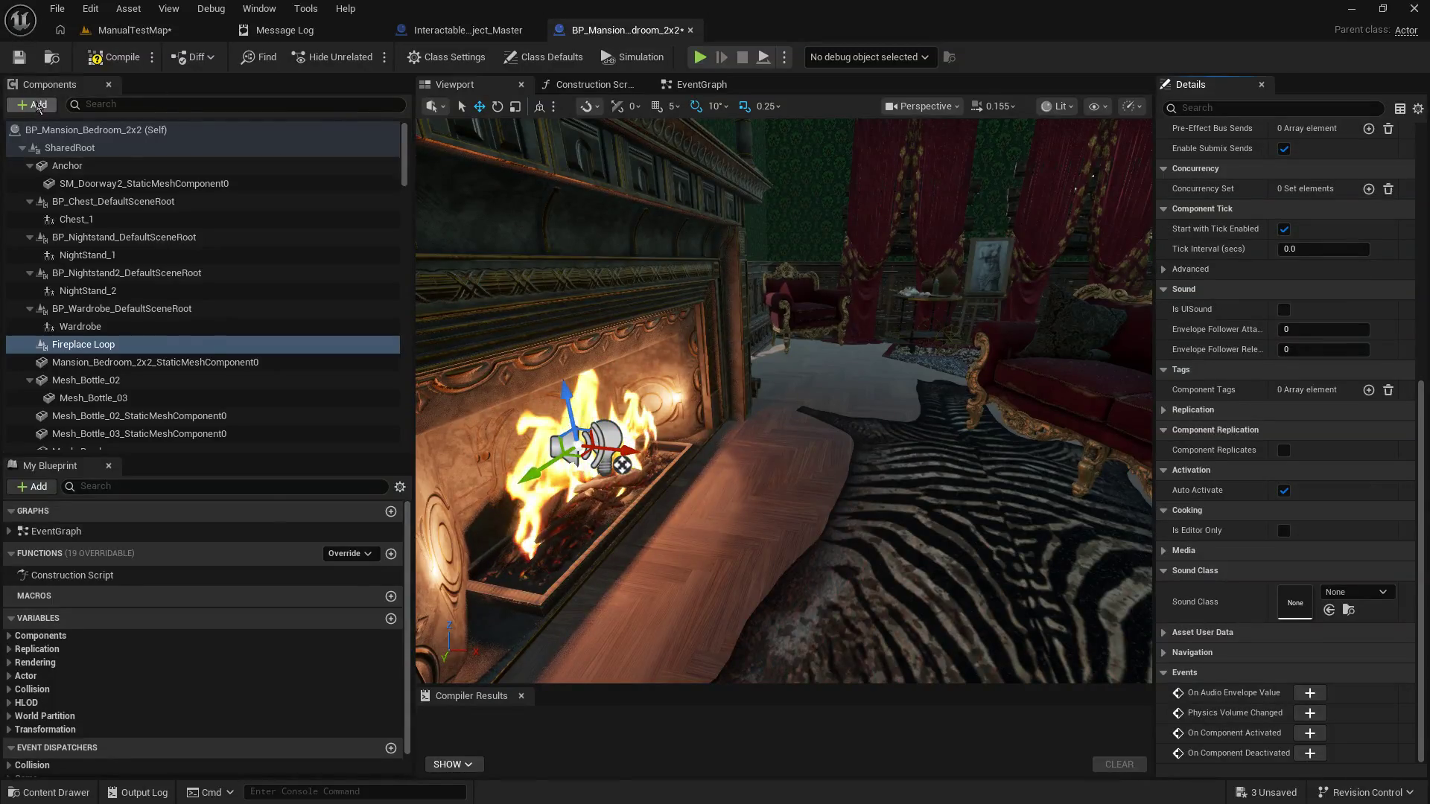
# Step: Add an Audio component and delete the old Fireplace Loop media sound component
pyautogui.click(37, 105)
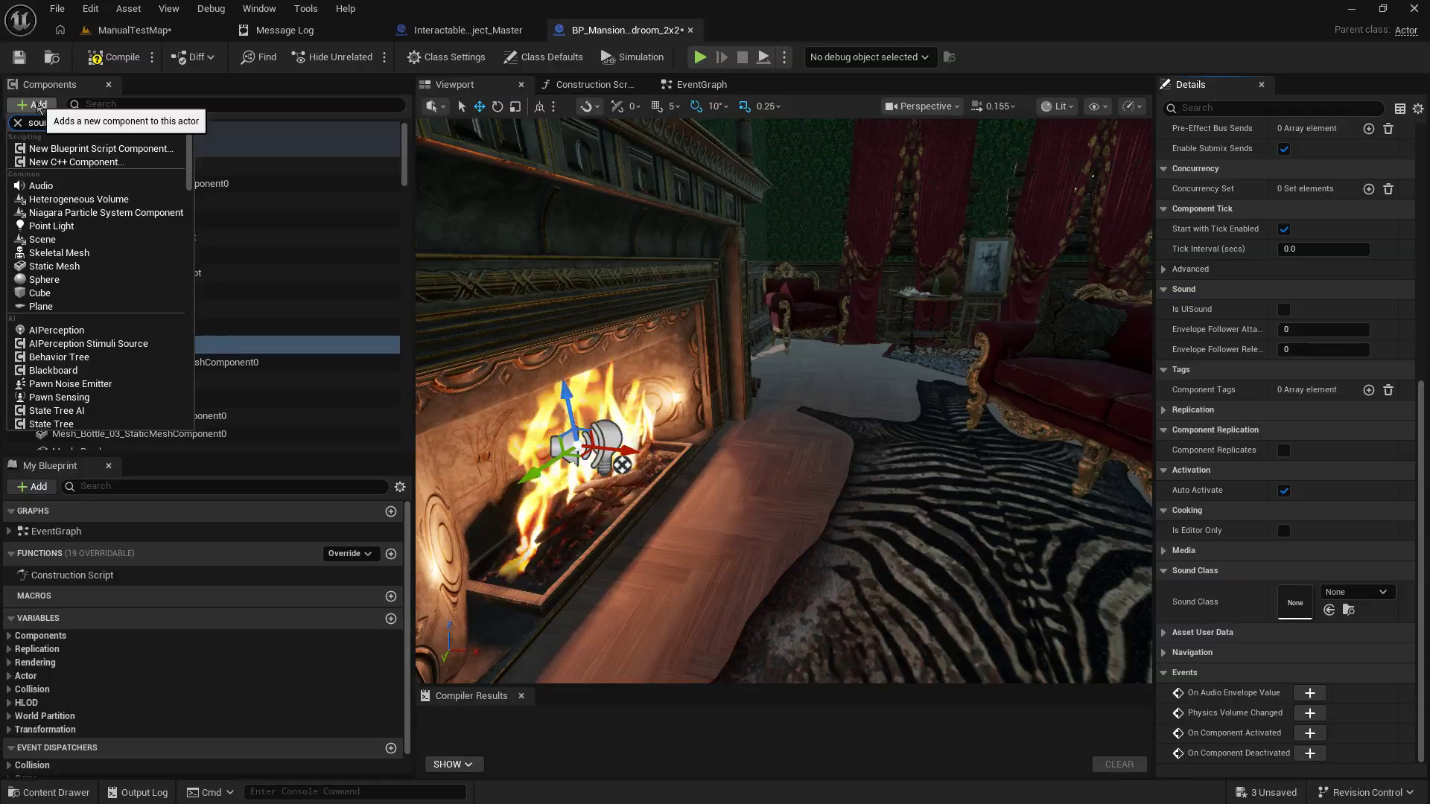
pyautogui.write('nd')
pyautogui.press('BackSpace')
pyautogui.write('audi')
pyautogui.write('o')
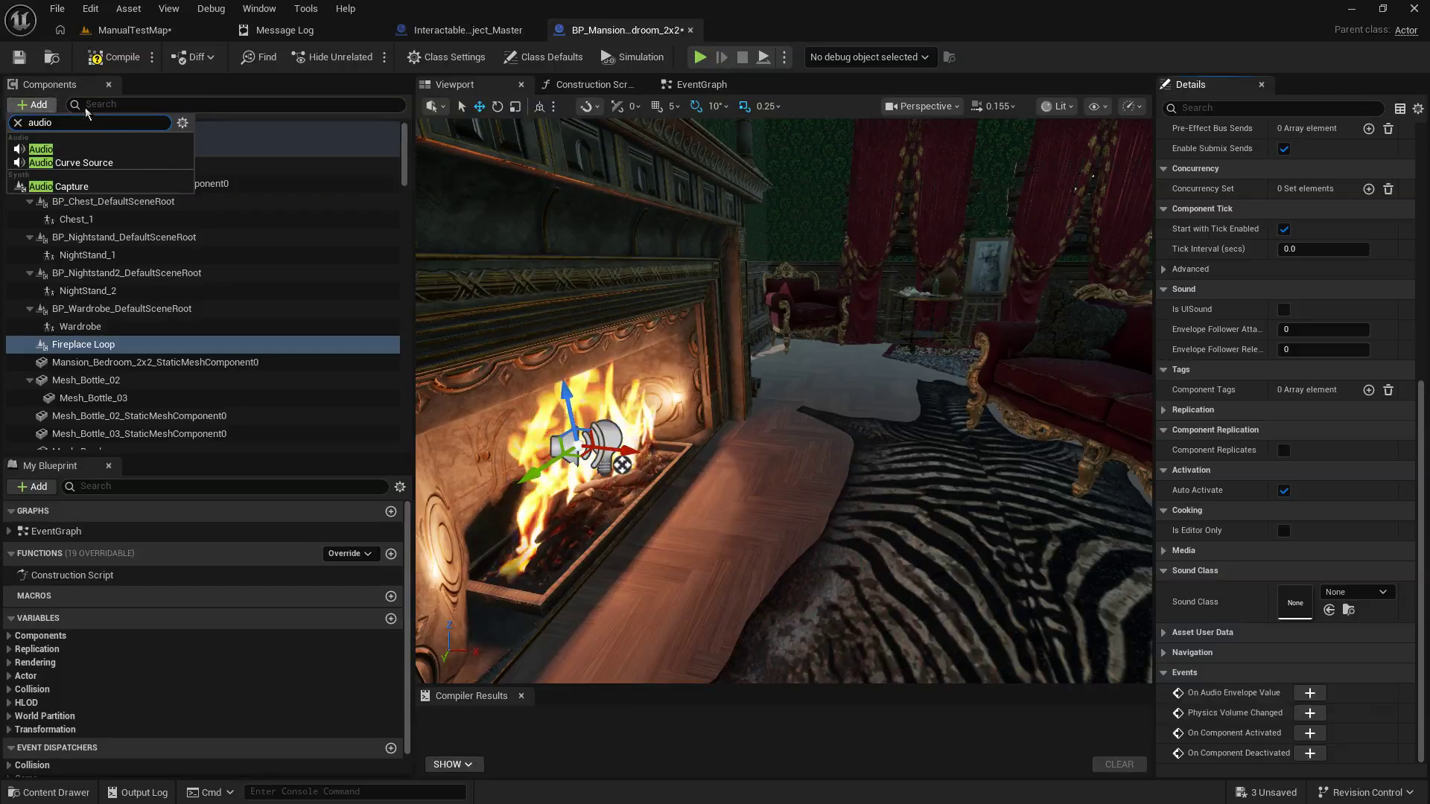
pyautogui.click(49, 151)
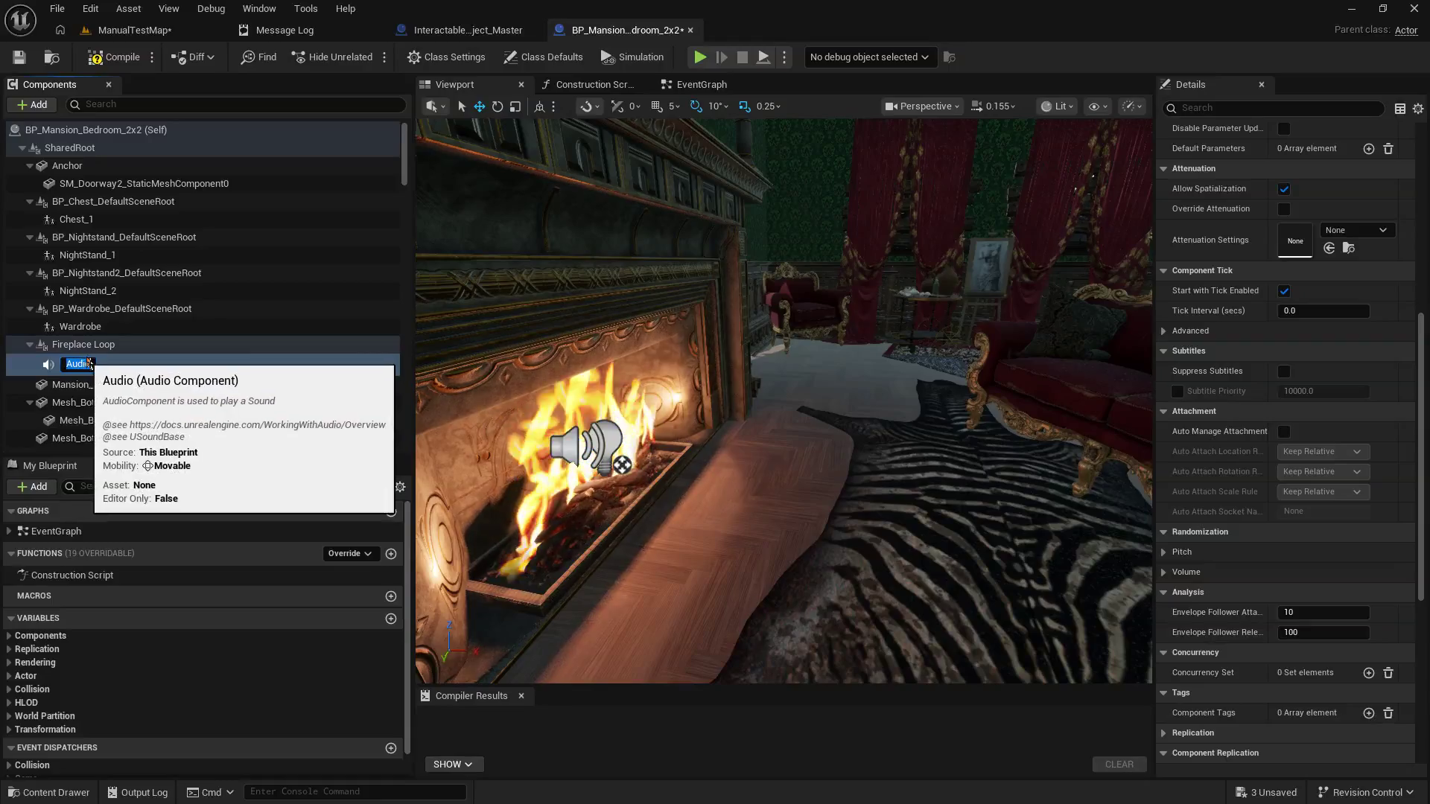
pyautogui.click(99, 350)
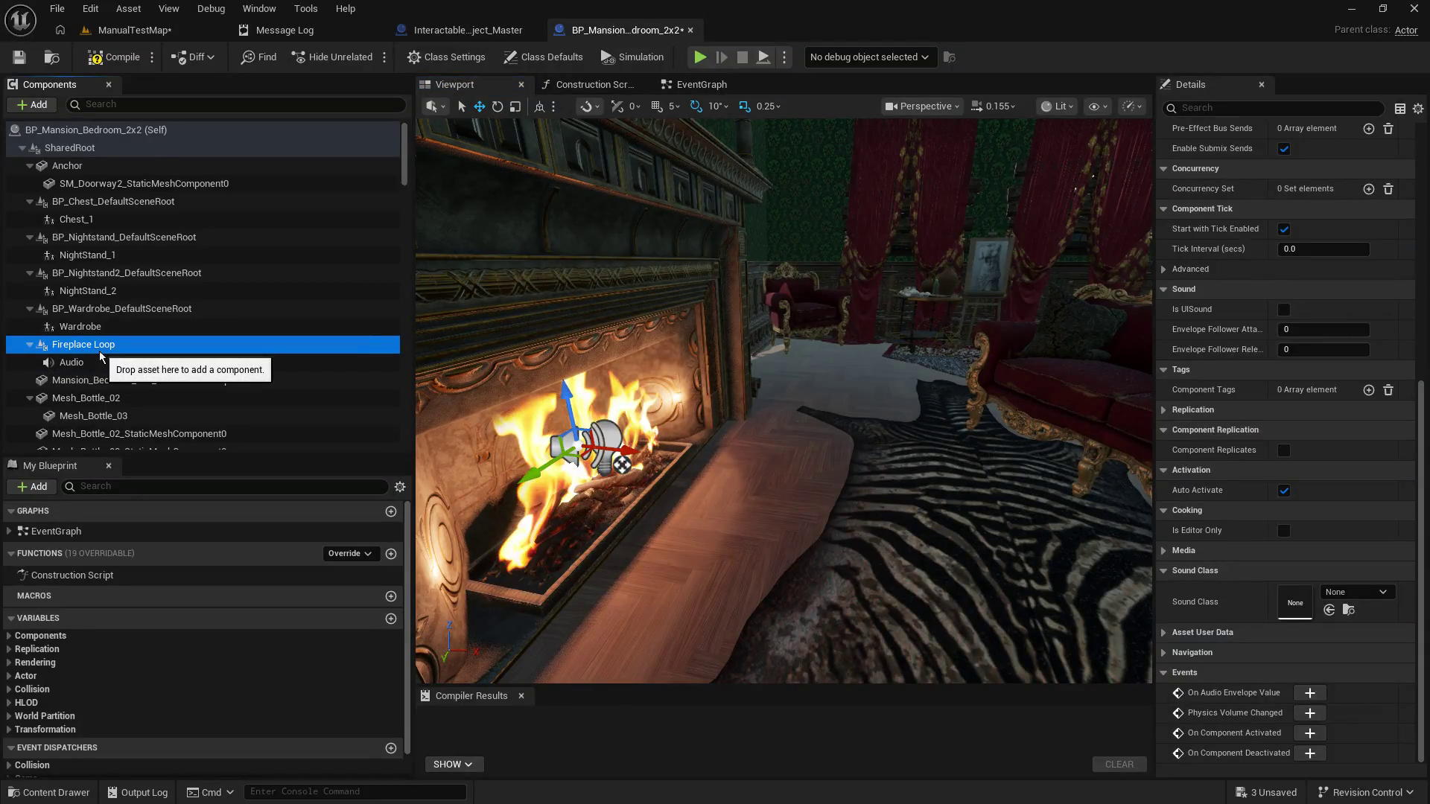
pyautogui.press('Delete')
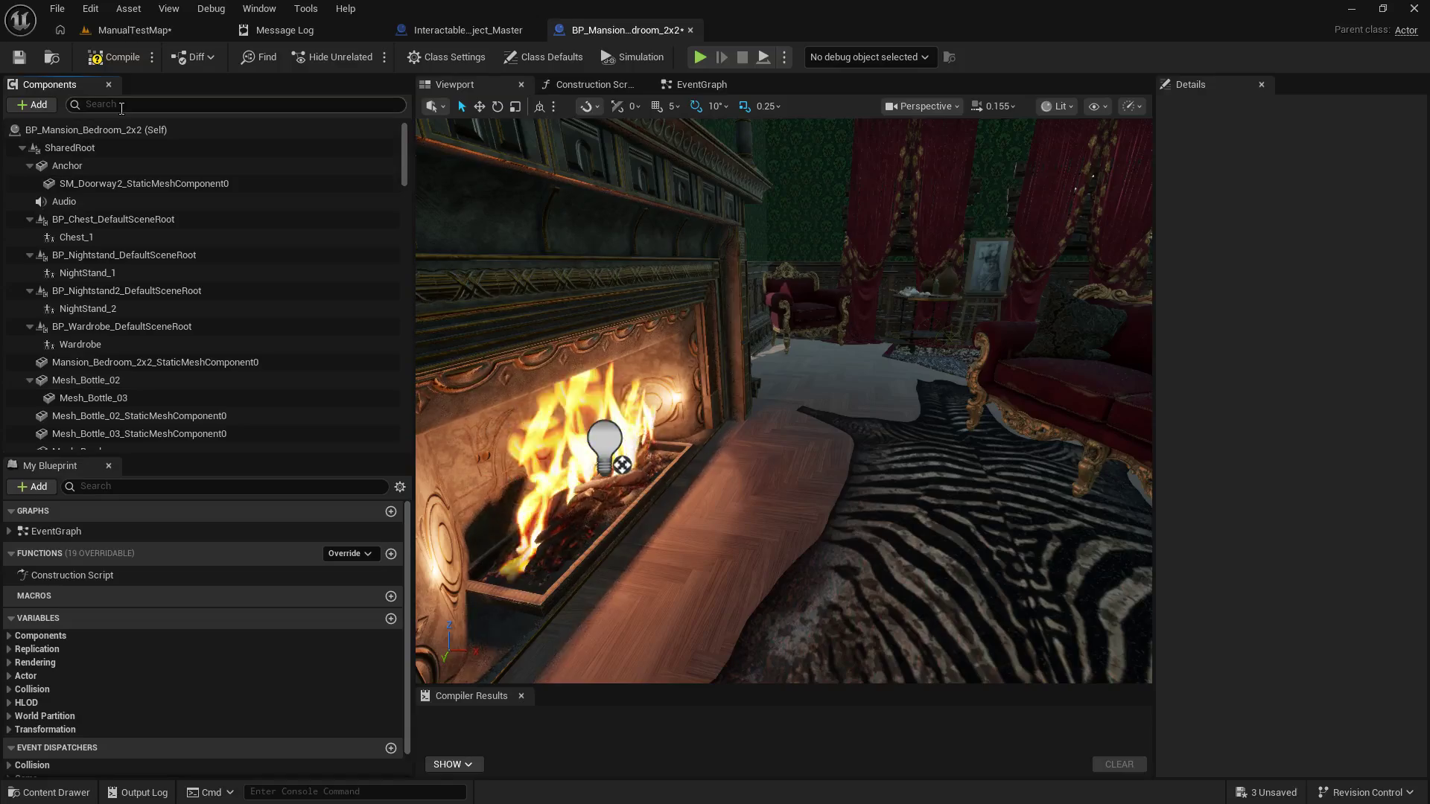
# Step: Rename the new Audio component to 'Fireplace Loop'
pyautogui.click(75, 201)
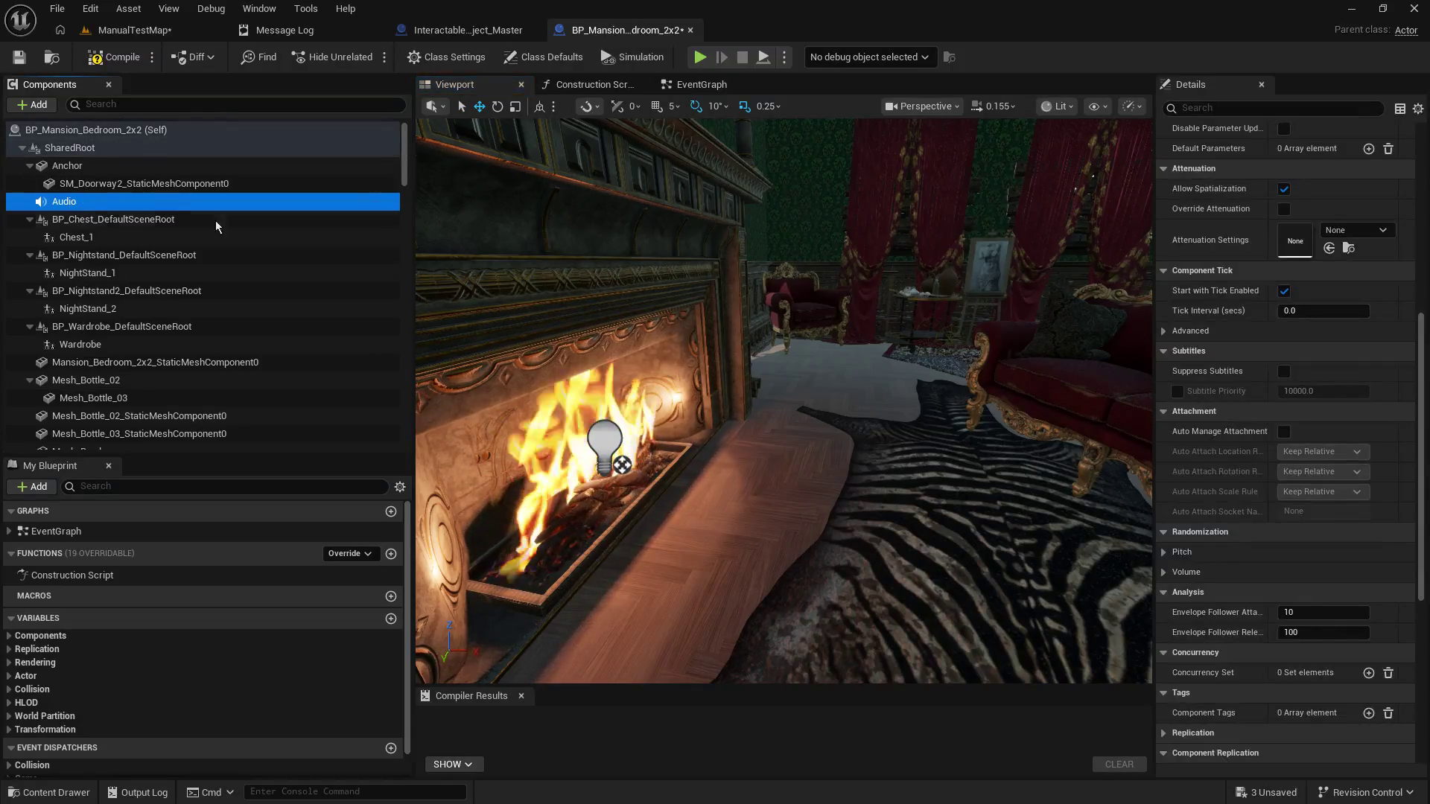
pyautogui.rightClick(81, 207)
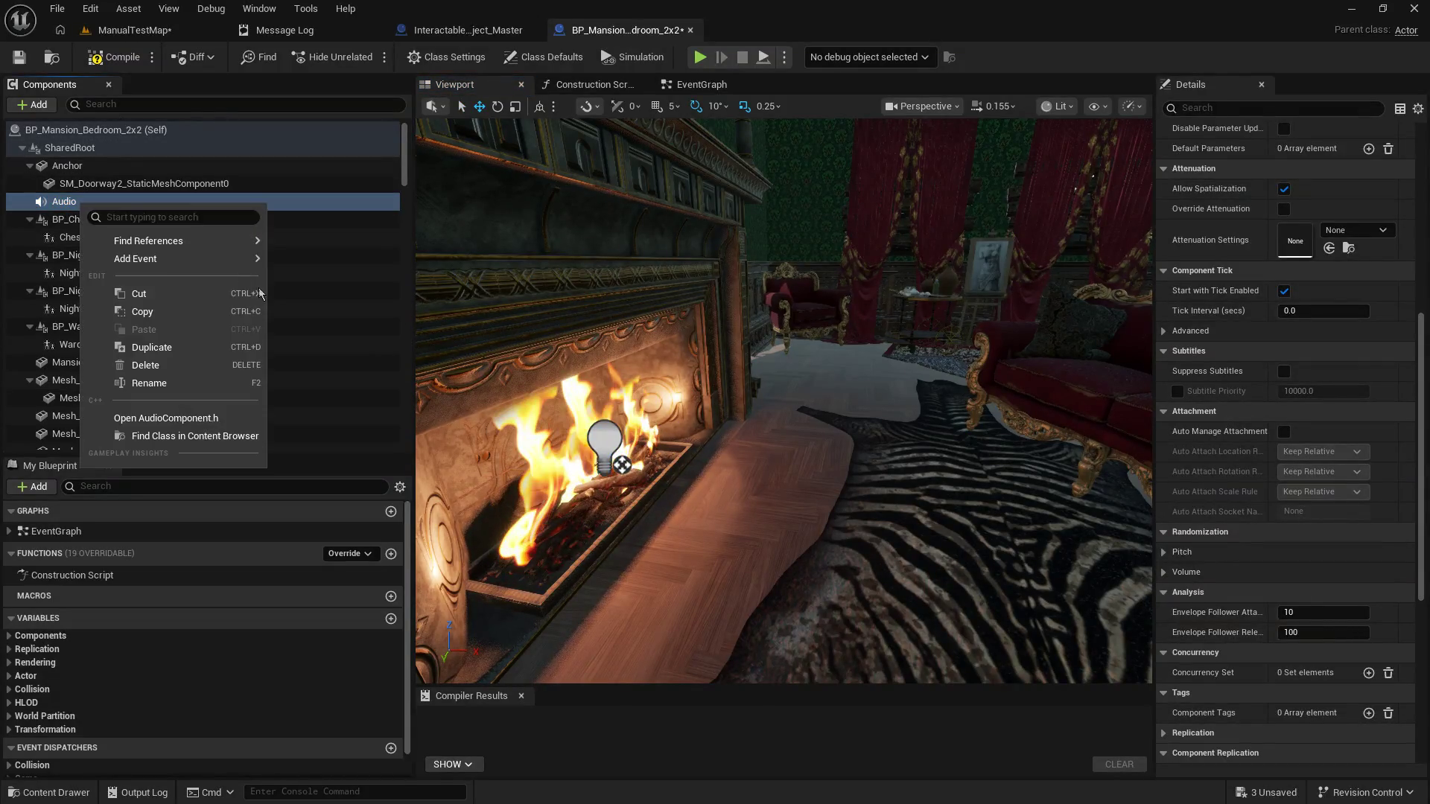
pyautogui.click(168, 378)
pyautogui.write('Firepol')
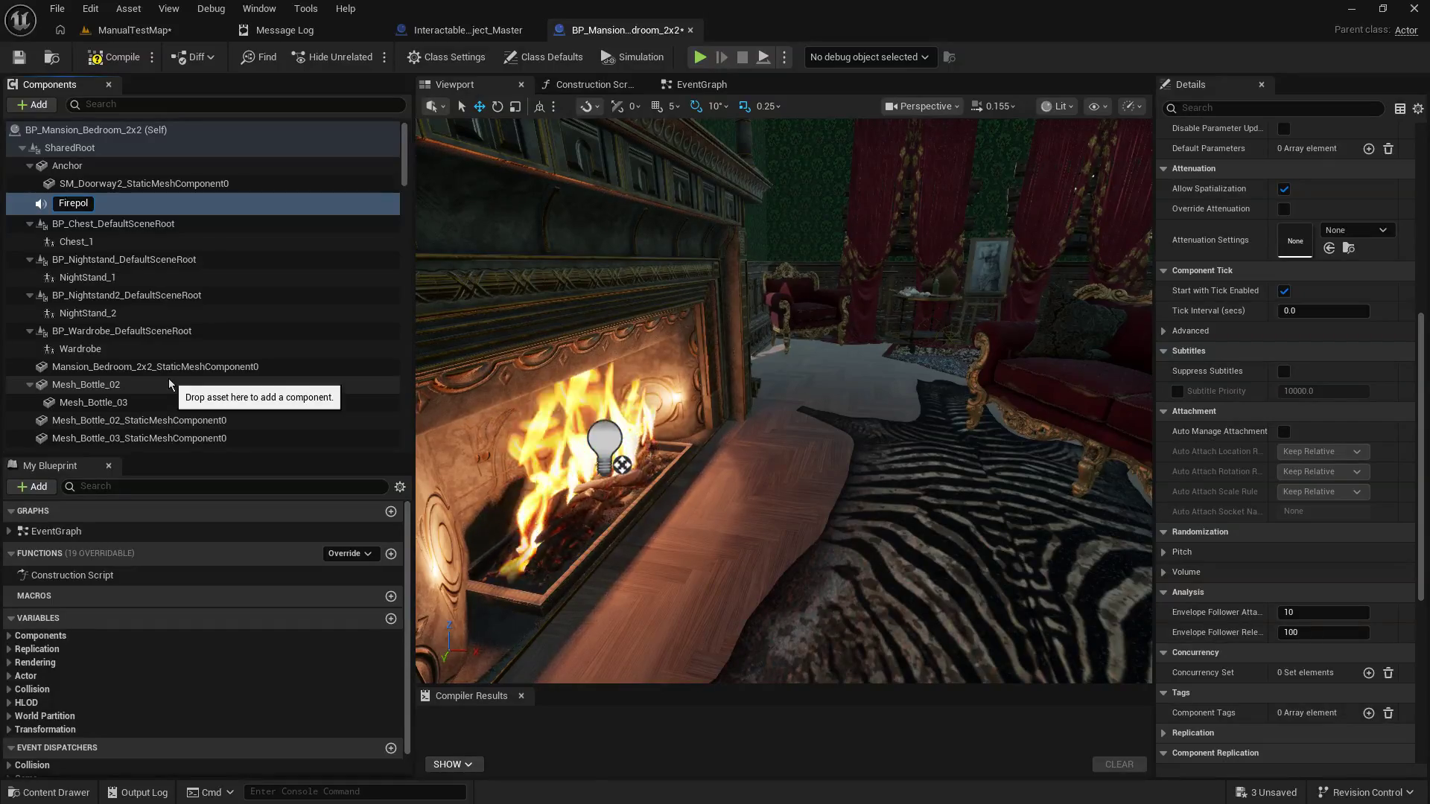
pyautogui.press('BackSpace')
pyautogui.press('BackSpace')
pyautogui.write('lace Loo')
pyautogui.write('p')
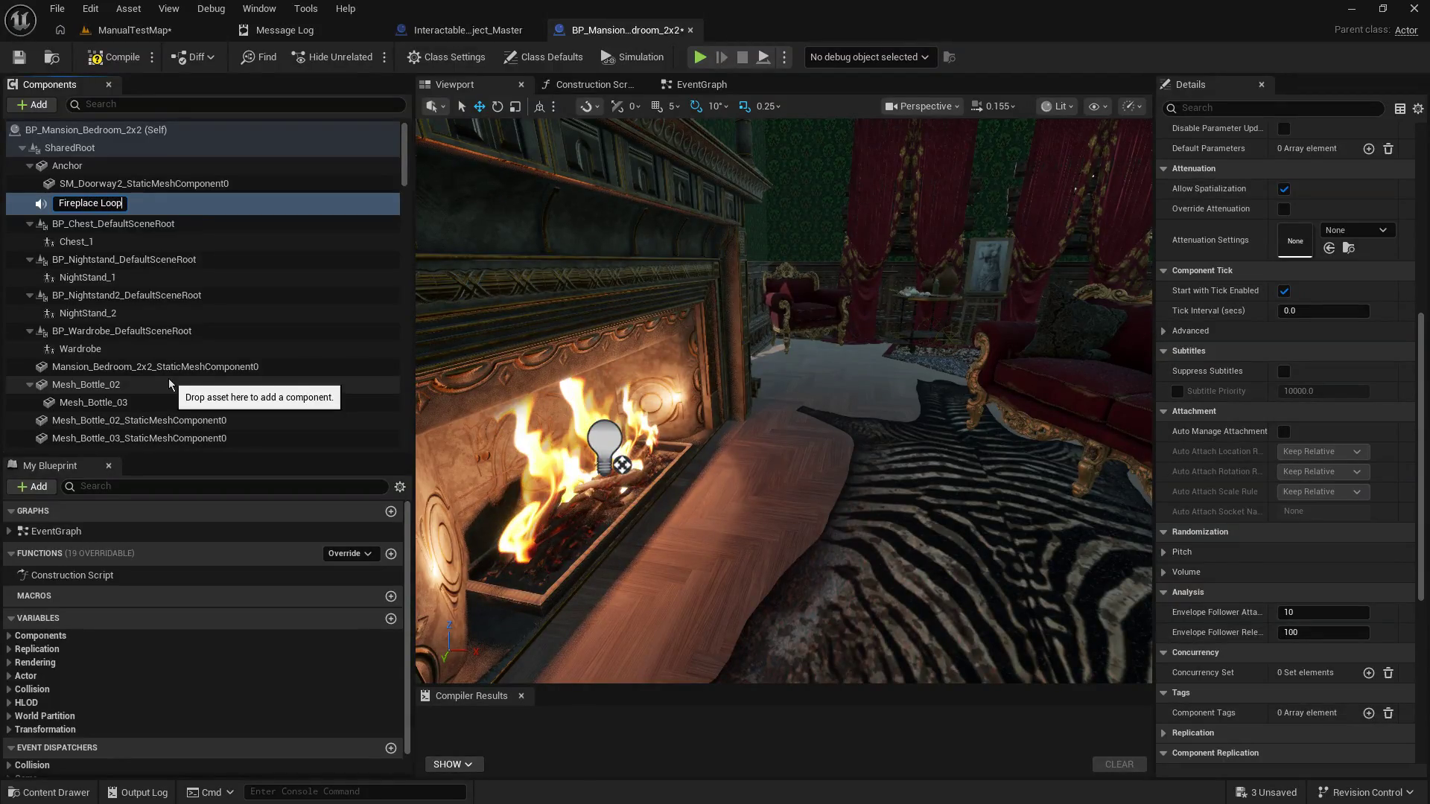
pyautogui.press('Return')
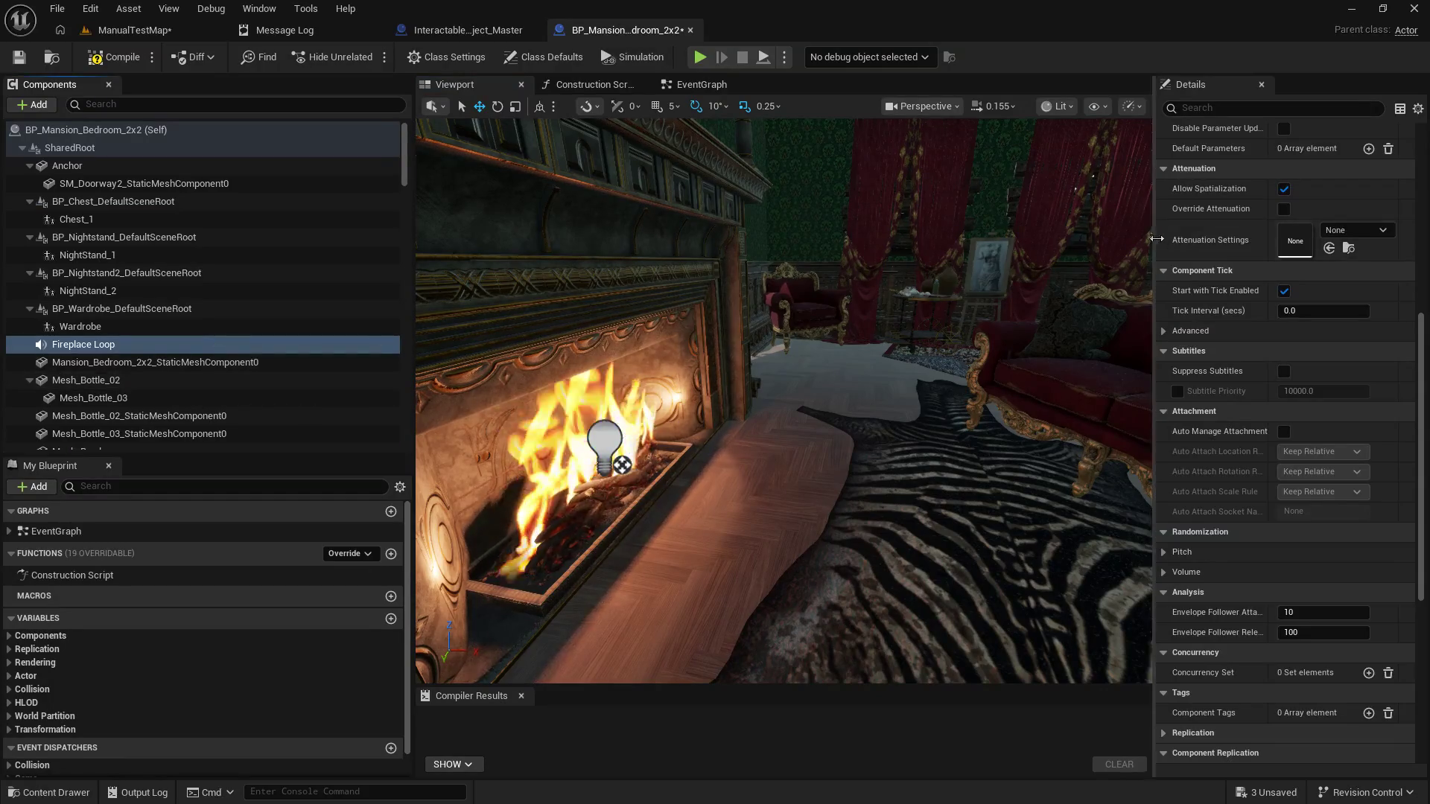
pyautogui.scroll(5, 1329, 323)
pyautogui.scroll(4, 1305, 338)
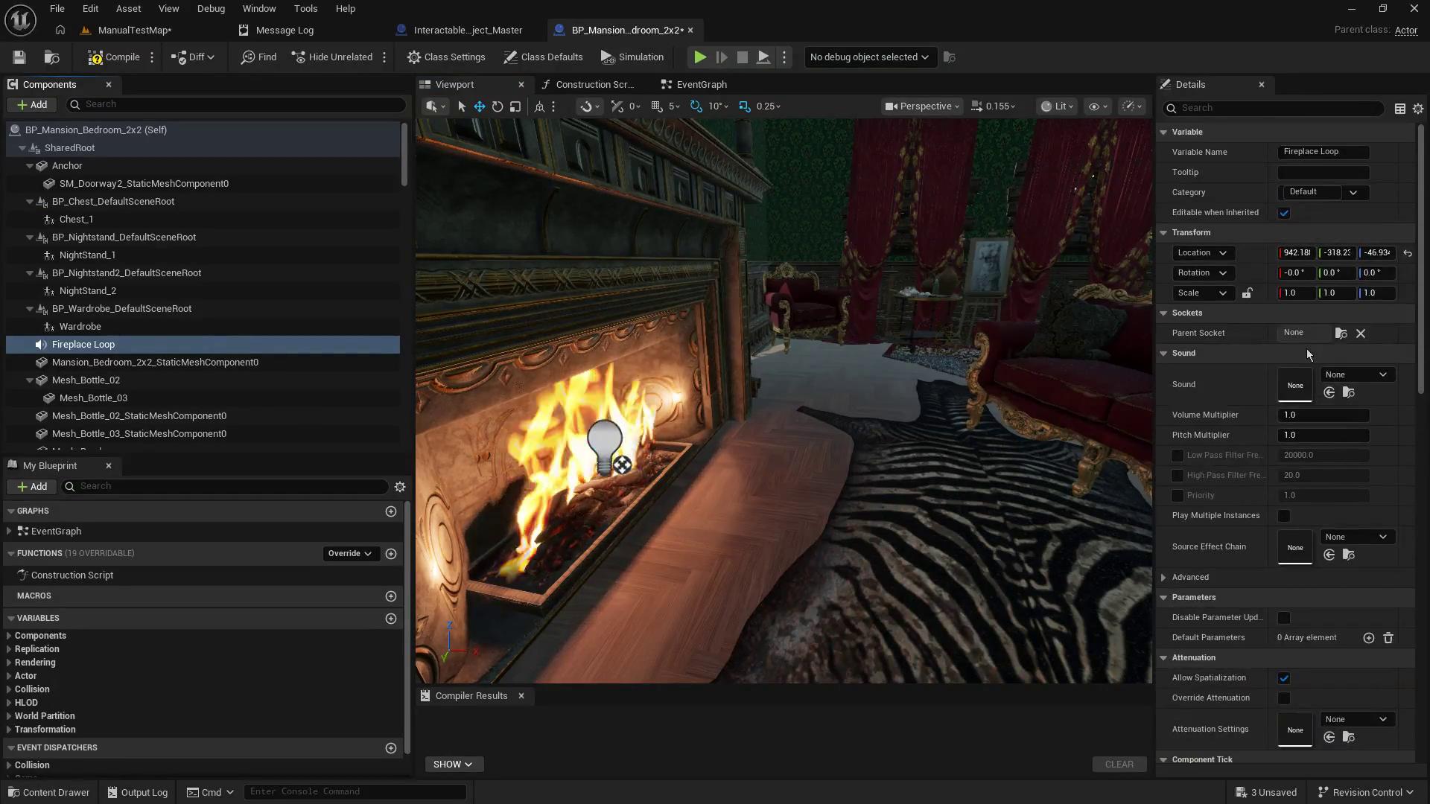
# Step: Assign the Fireplace_Loop sound asset to the Fireplace Loop component
pyautogui.click(1353, 380)
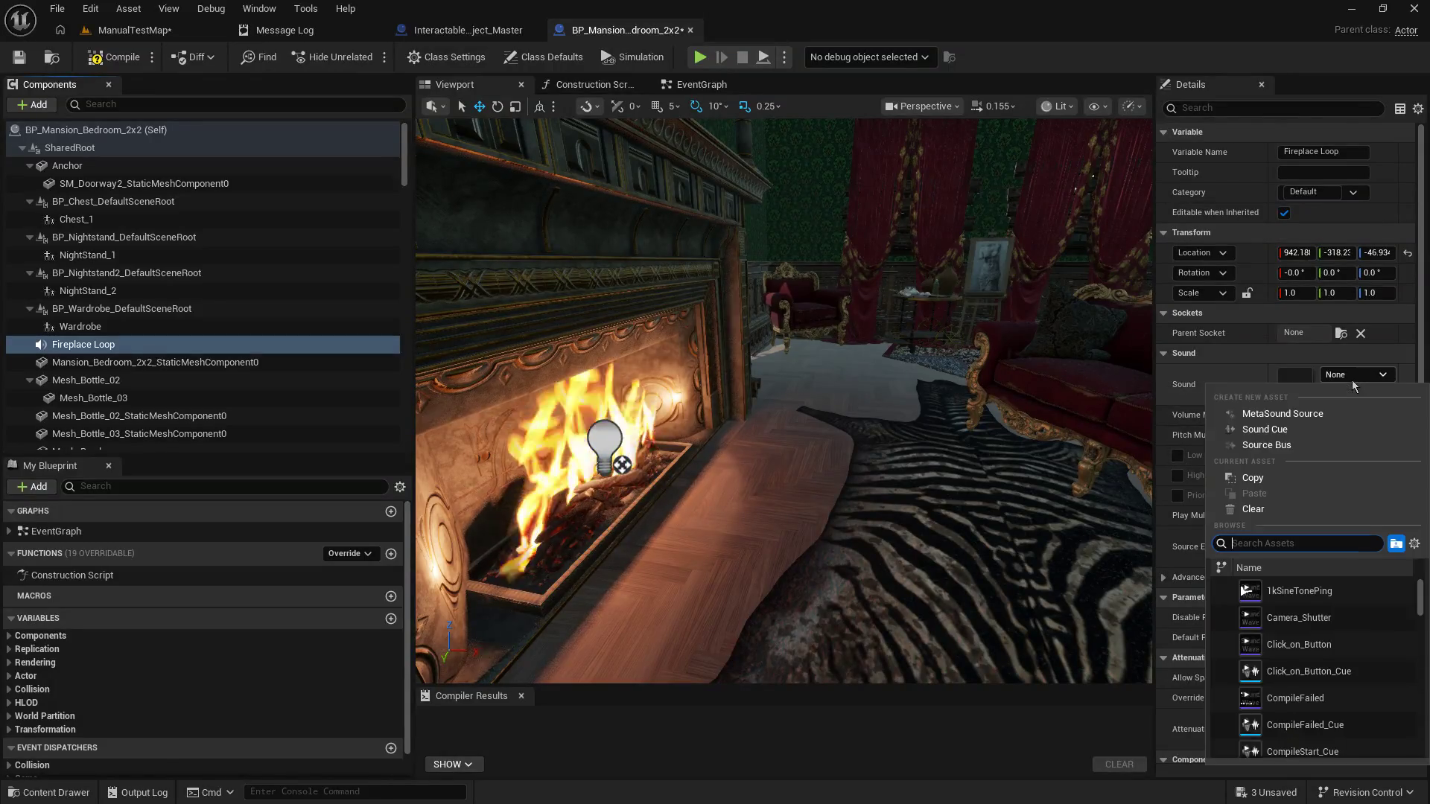
pyautogui.write('f')
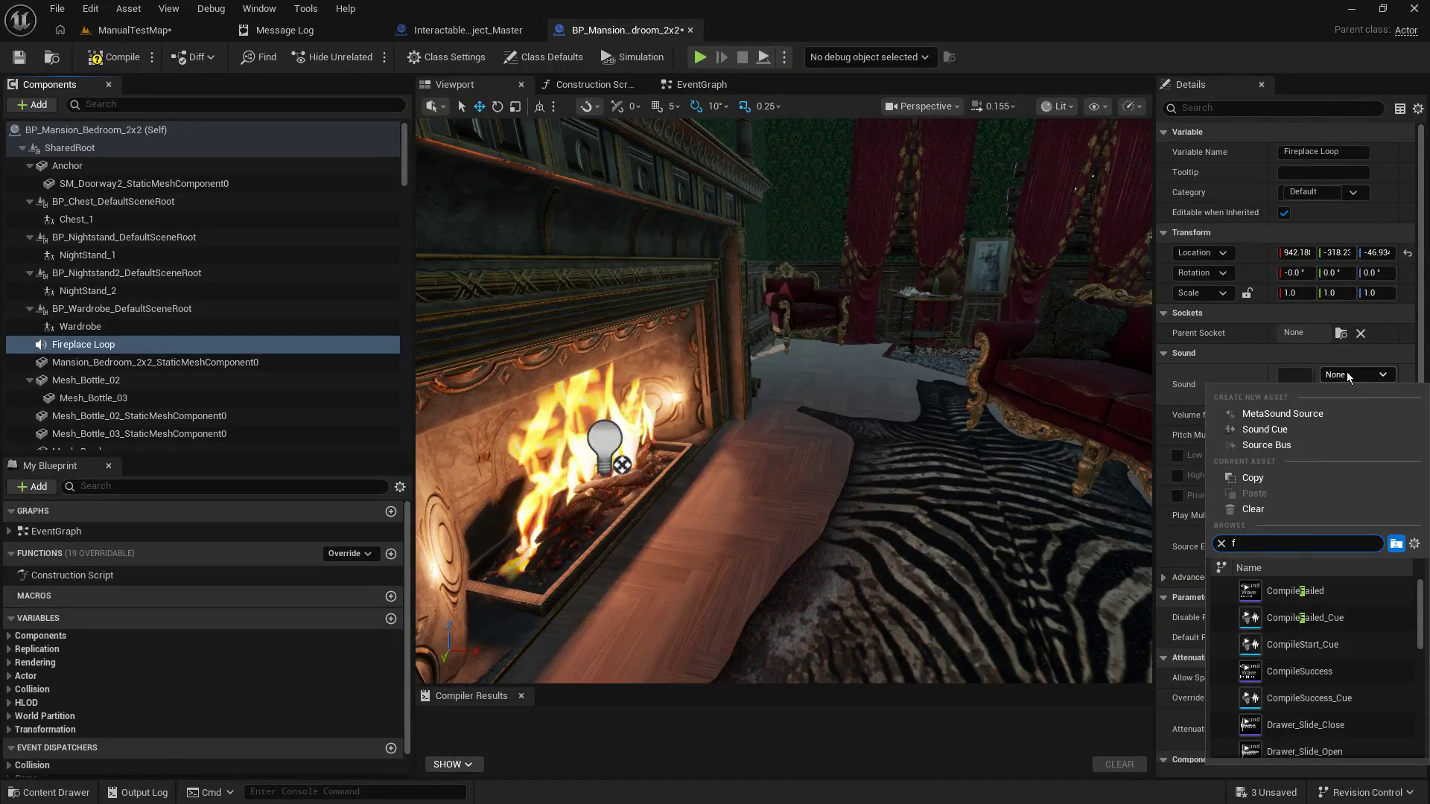
pyautogui.write('ire')
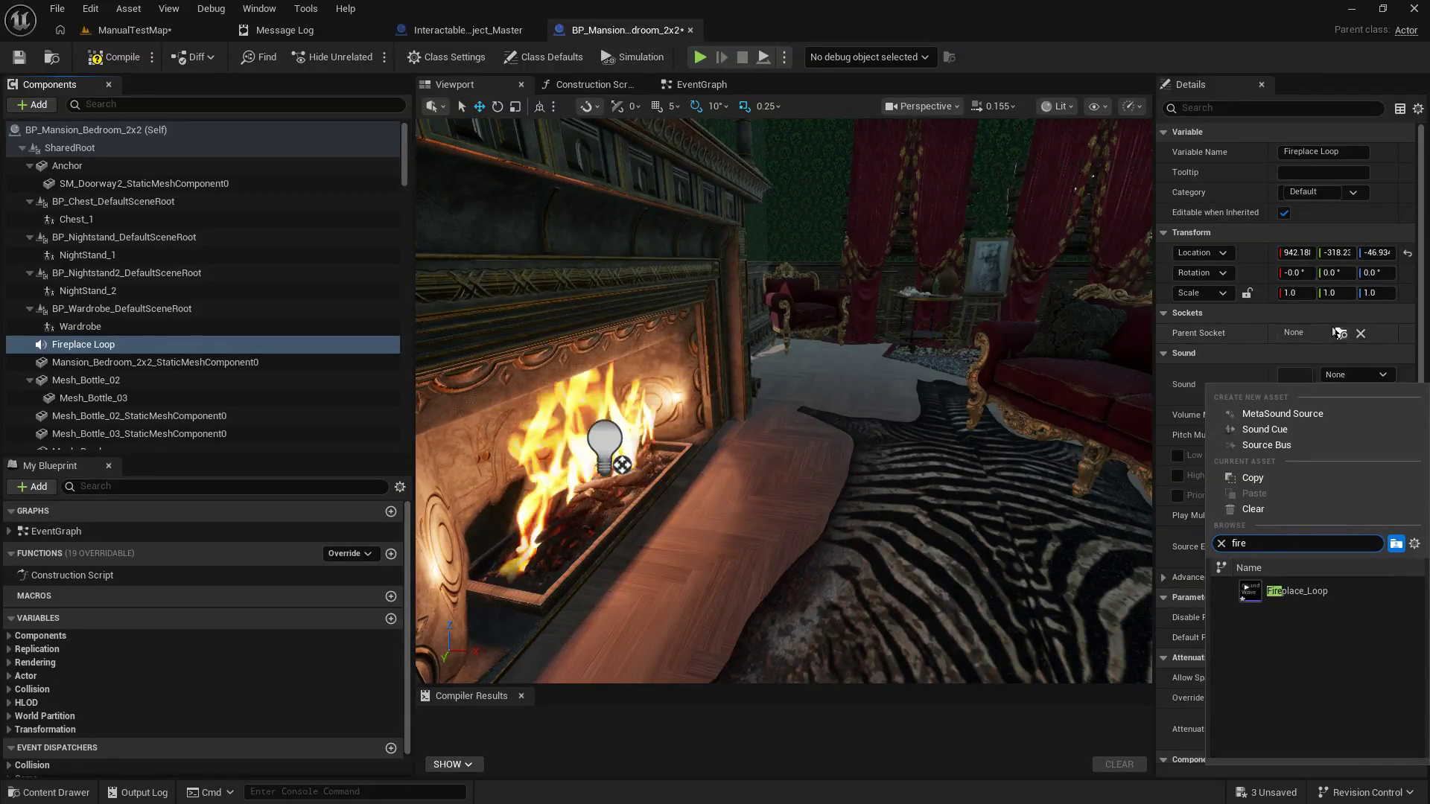
pyautogui.click(1297, 592)
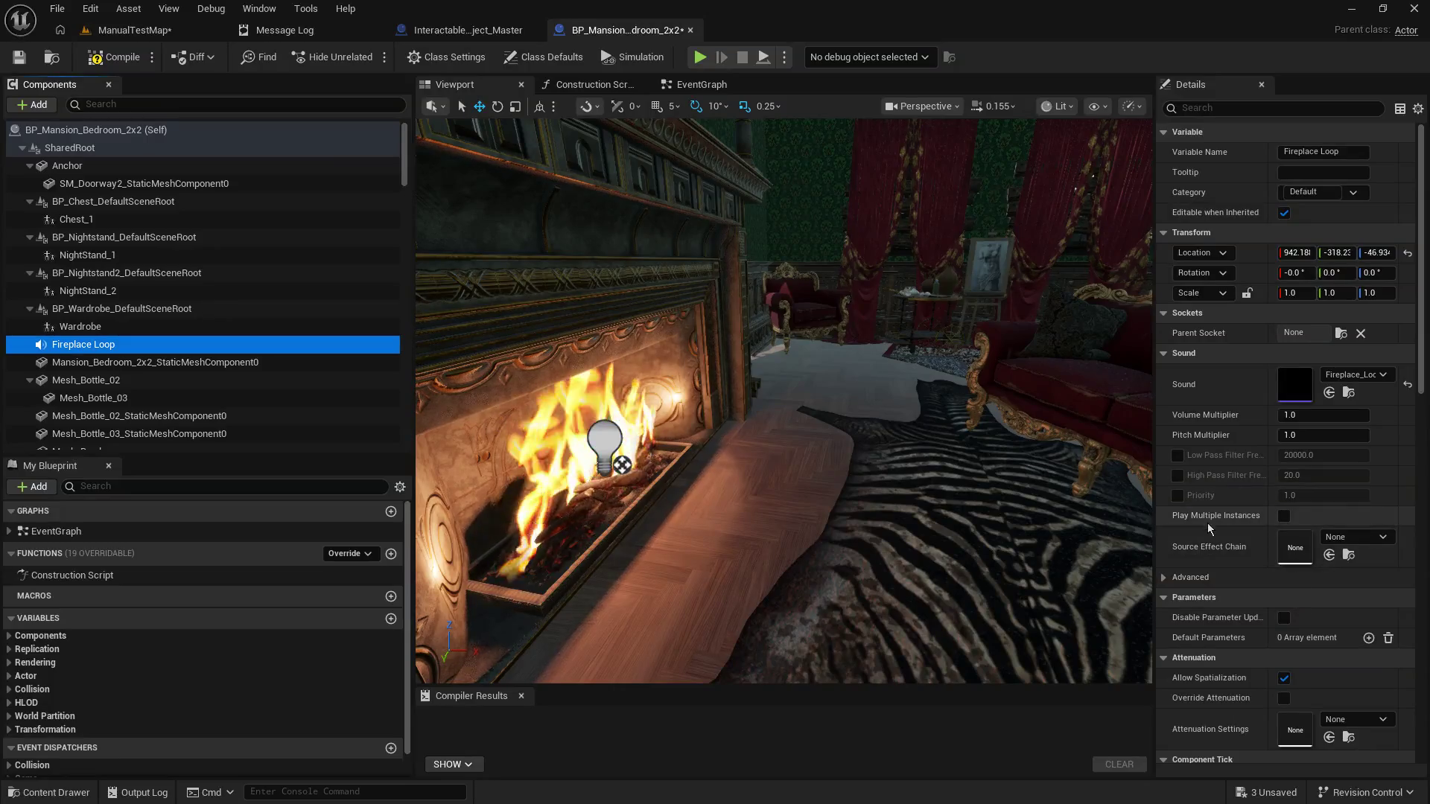
# Step: Set the component's Volume Multiplier to 0.4
pyautogui.click(1166, 579)
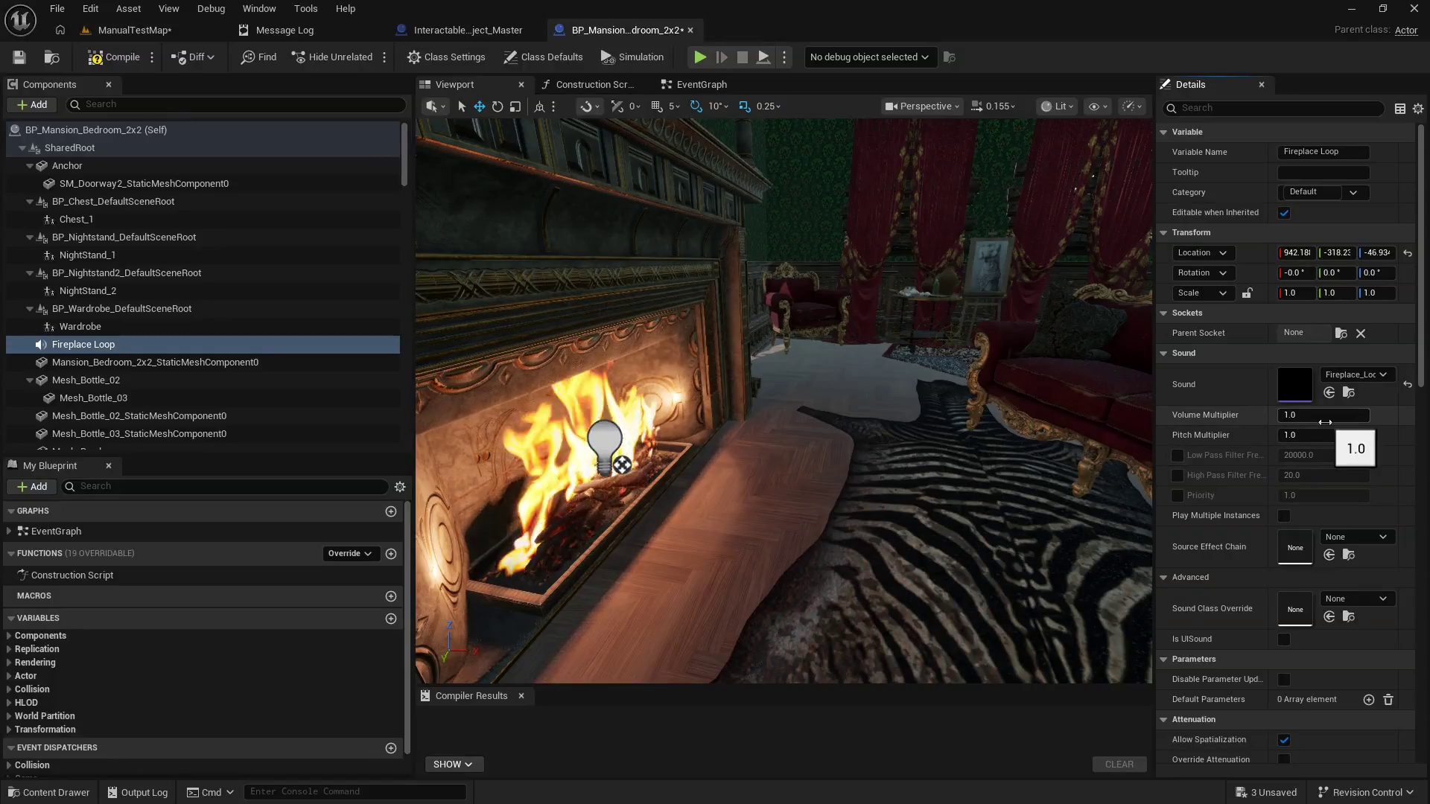
pyautogui.click(1326, 420)
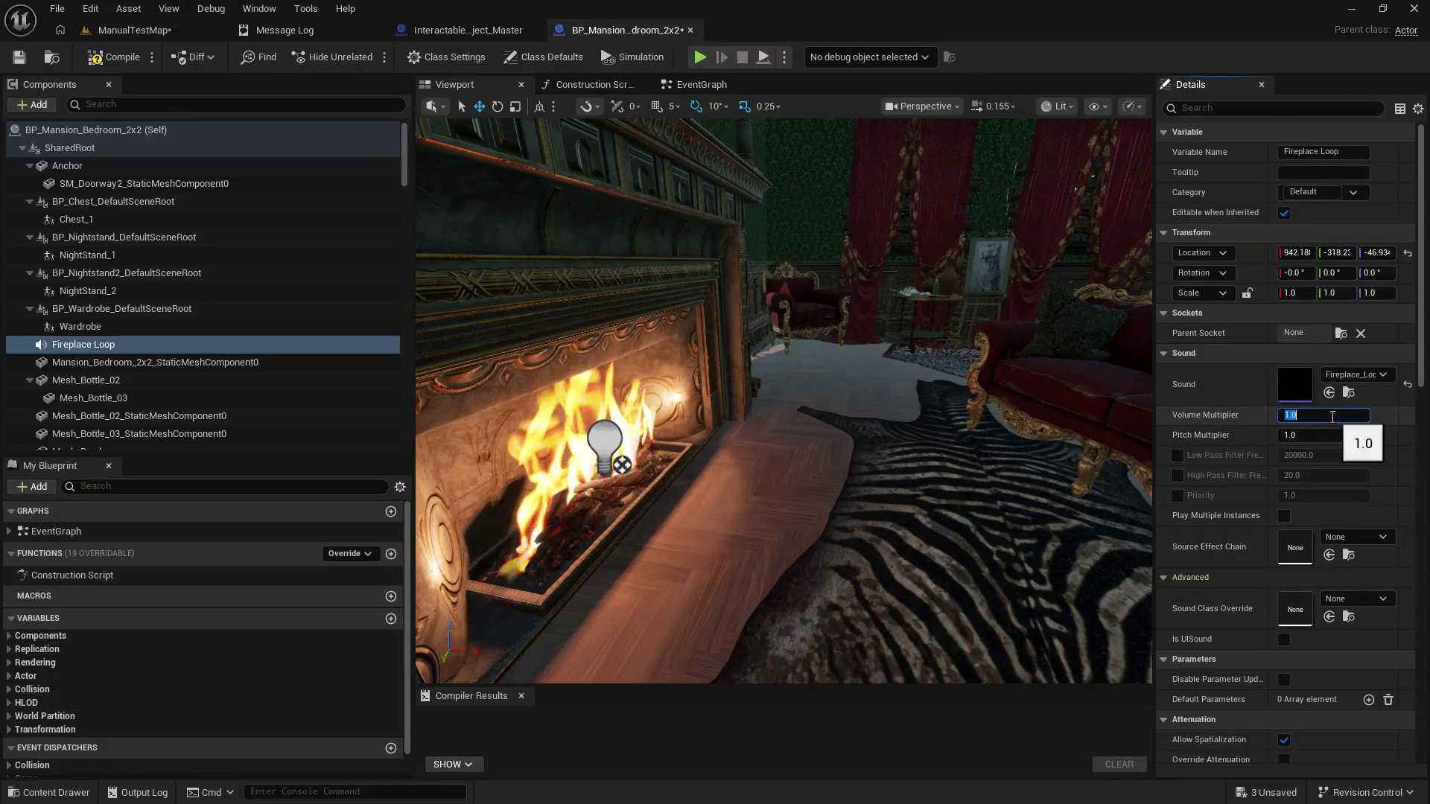
pyautogui.write('0.4')
pyautogui.press('Return')
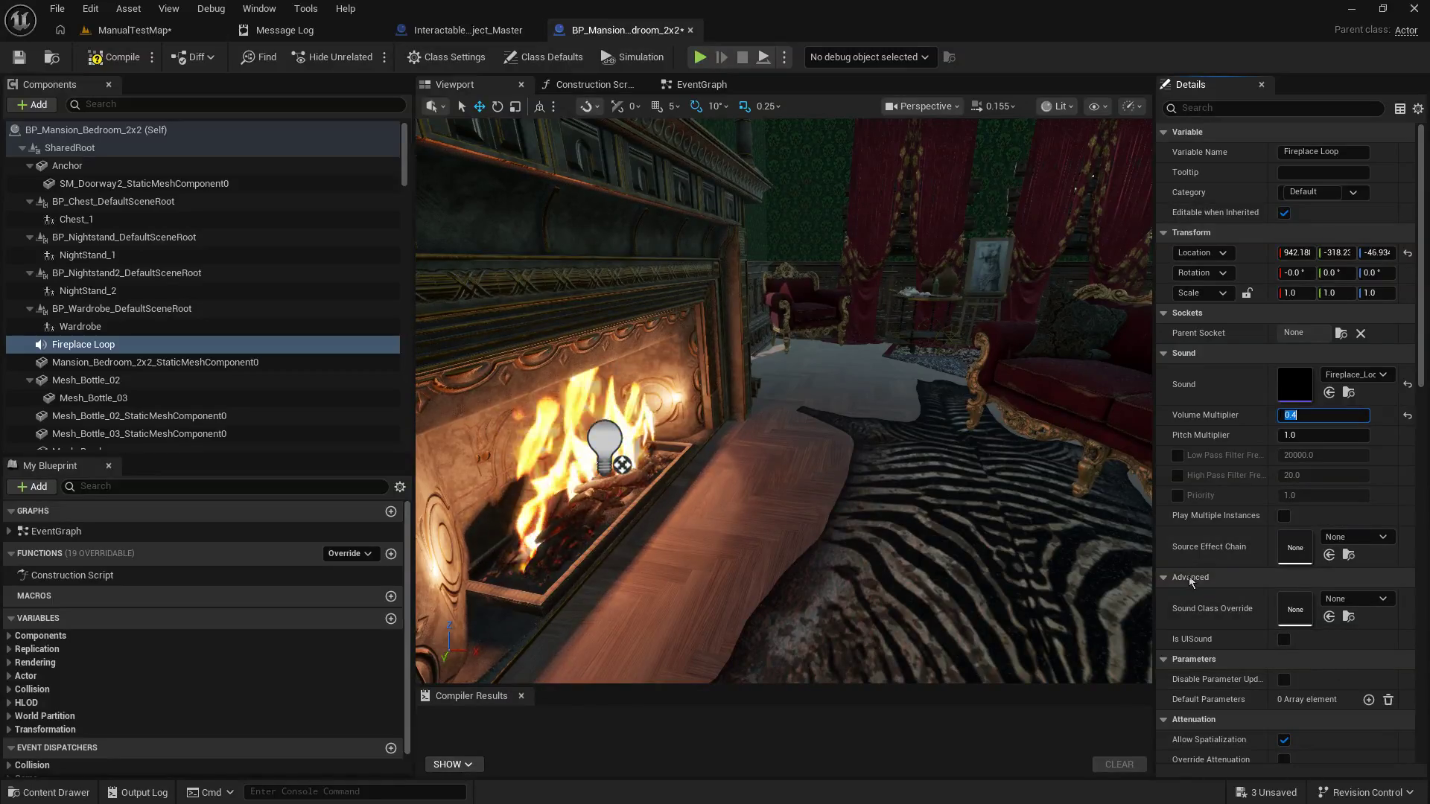
pyautogui.scroll(-3, 1192, 582)
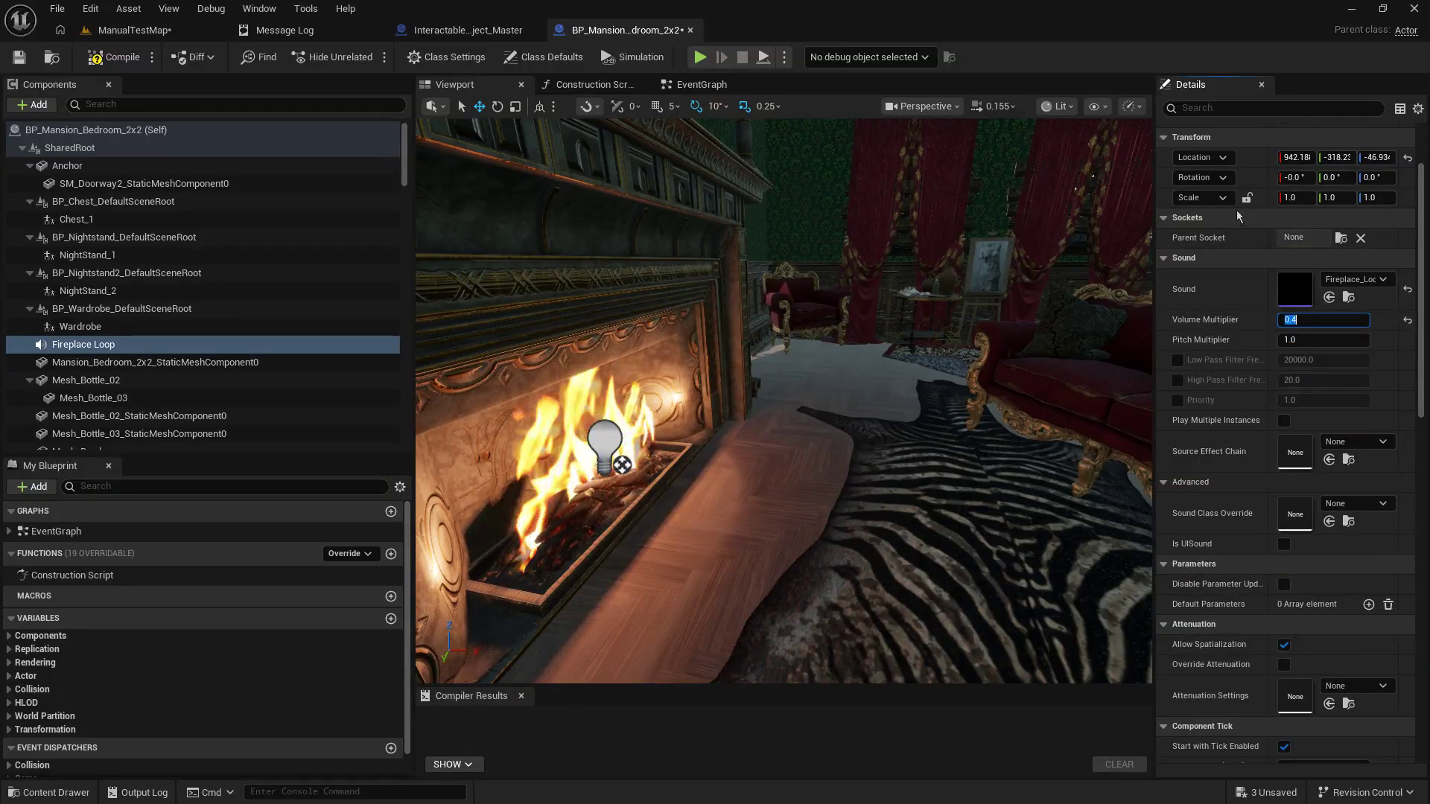
pyautogui.scroll(3, 1236, 114)
# Step: Search the Details for the loop property, then save the bedroom Blueprint
pyautogui.click(1236, 114)
pyautogui.write('l')
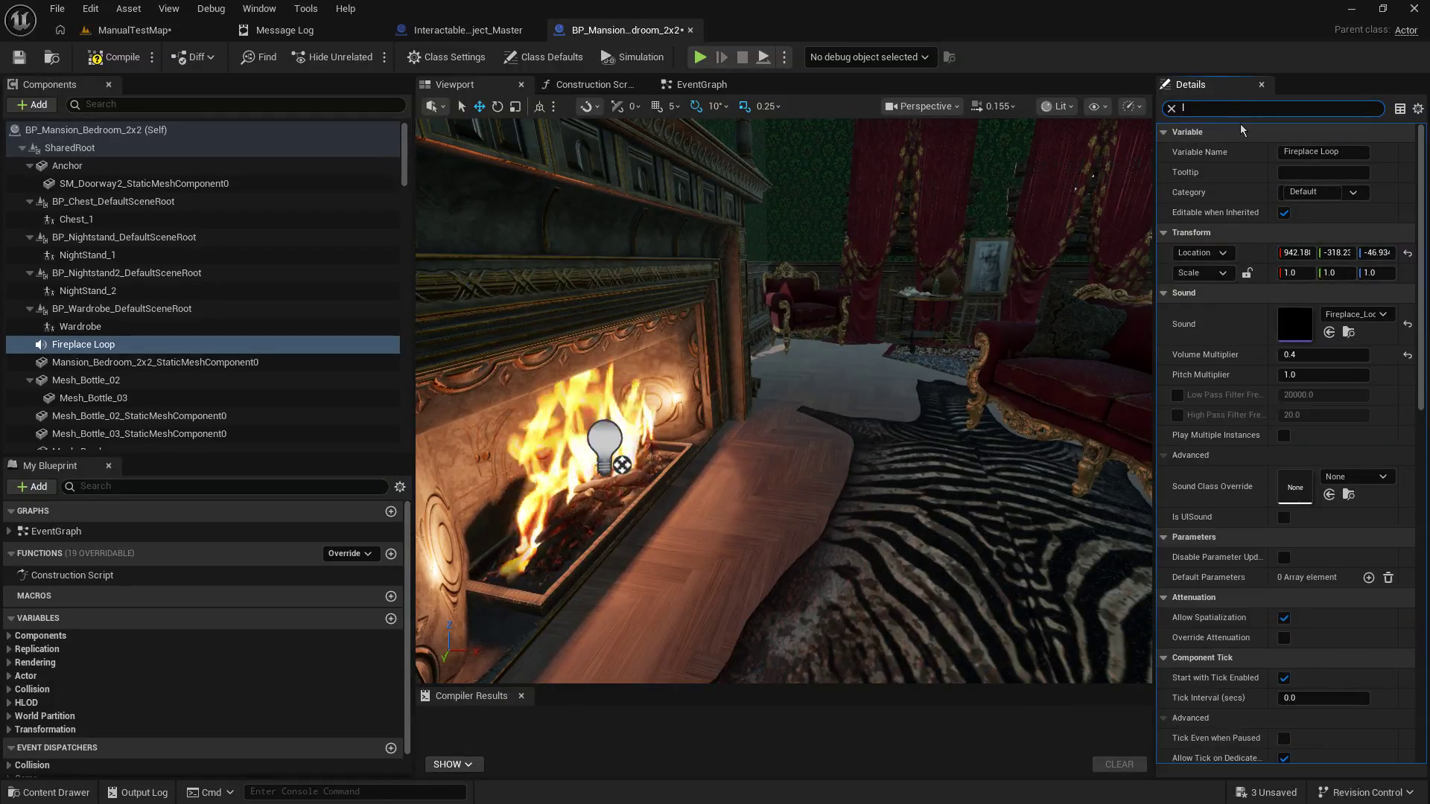
pyautogui.write('oo')
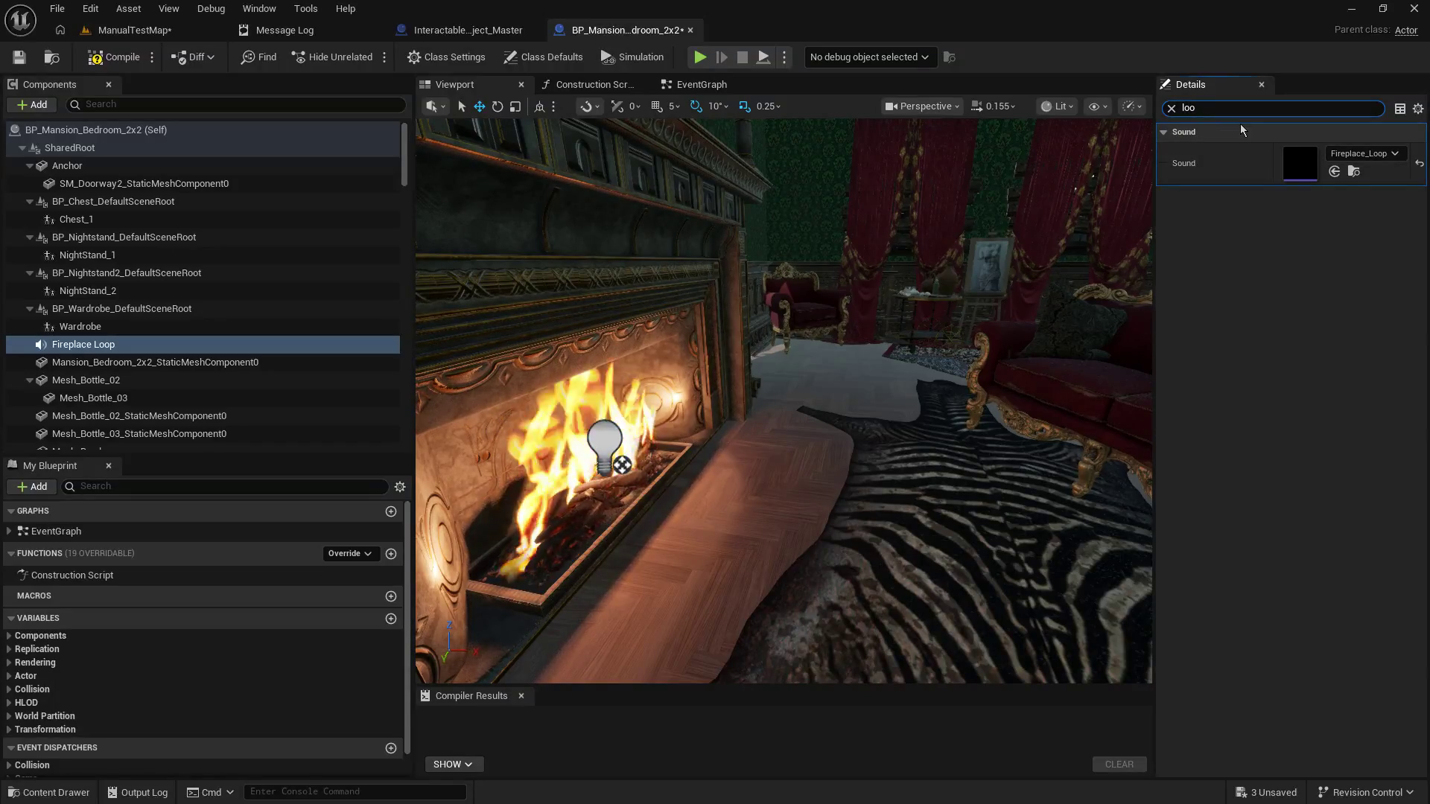
pyautogui.press('BackSpace')
pyautogui.press('BackSpace')
pyautogui.press('BackSpace')
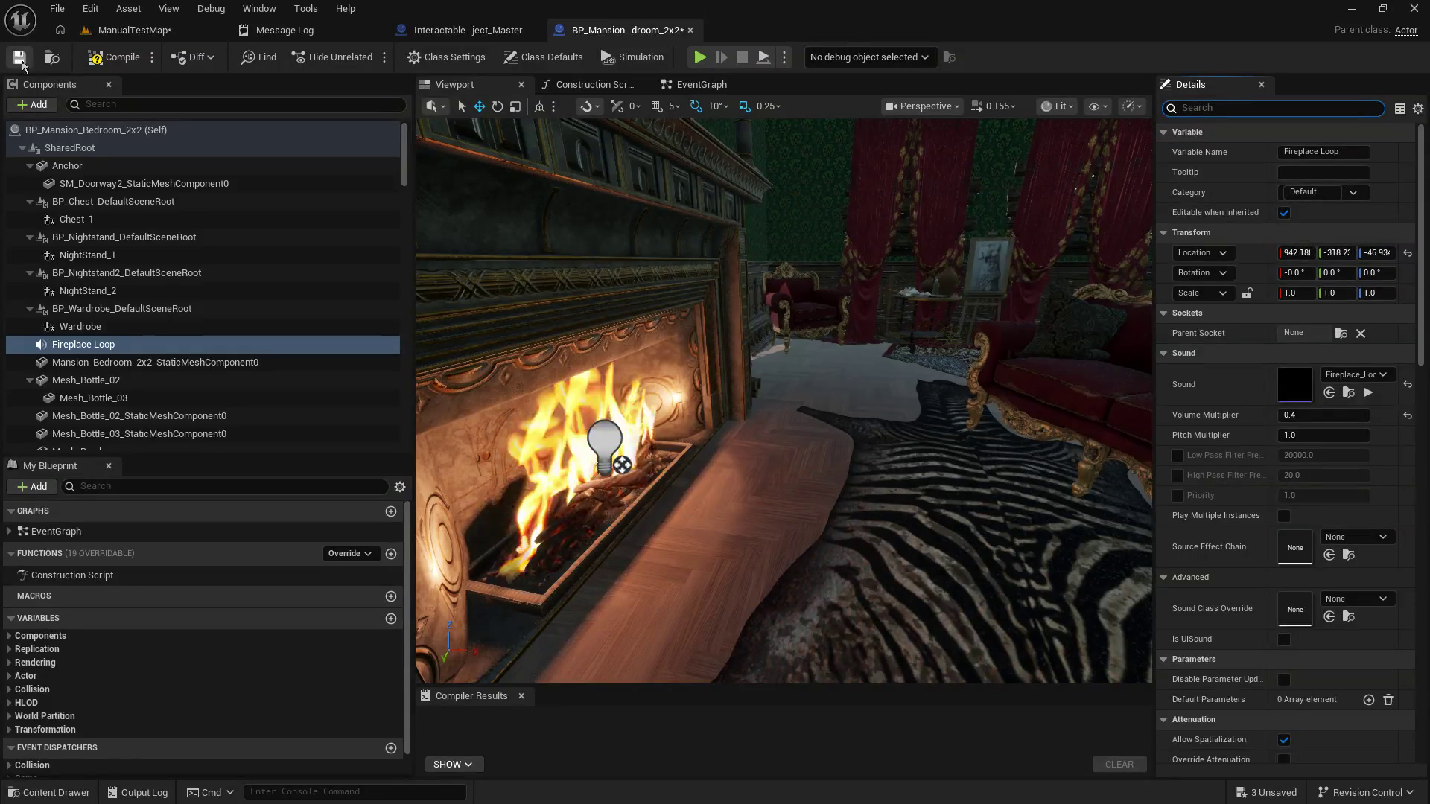
pyautogui.click(19, 58)
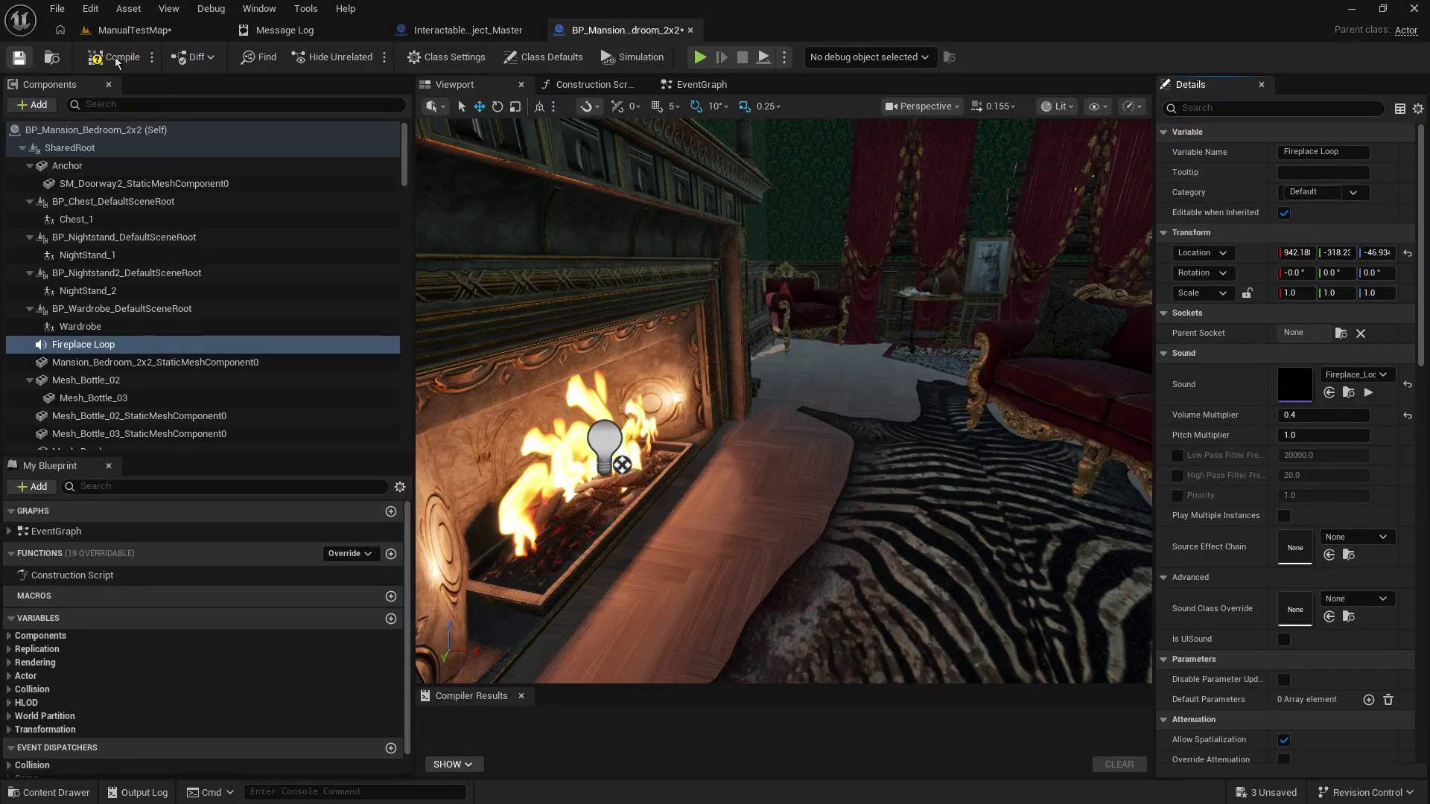
pyautogui.click(152, 32)
pyautogui.click(20, 57)
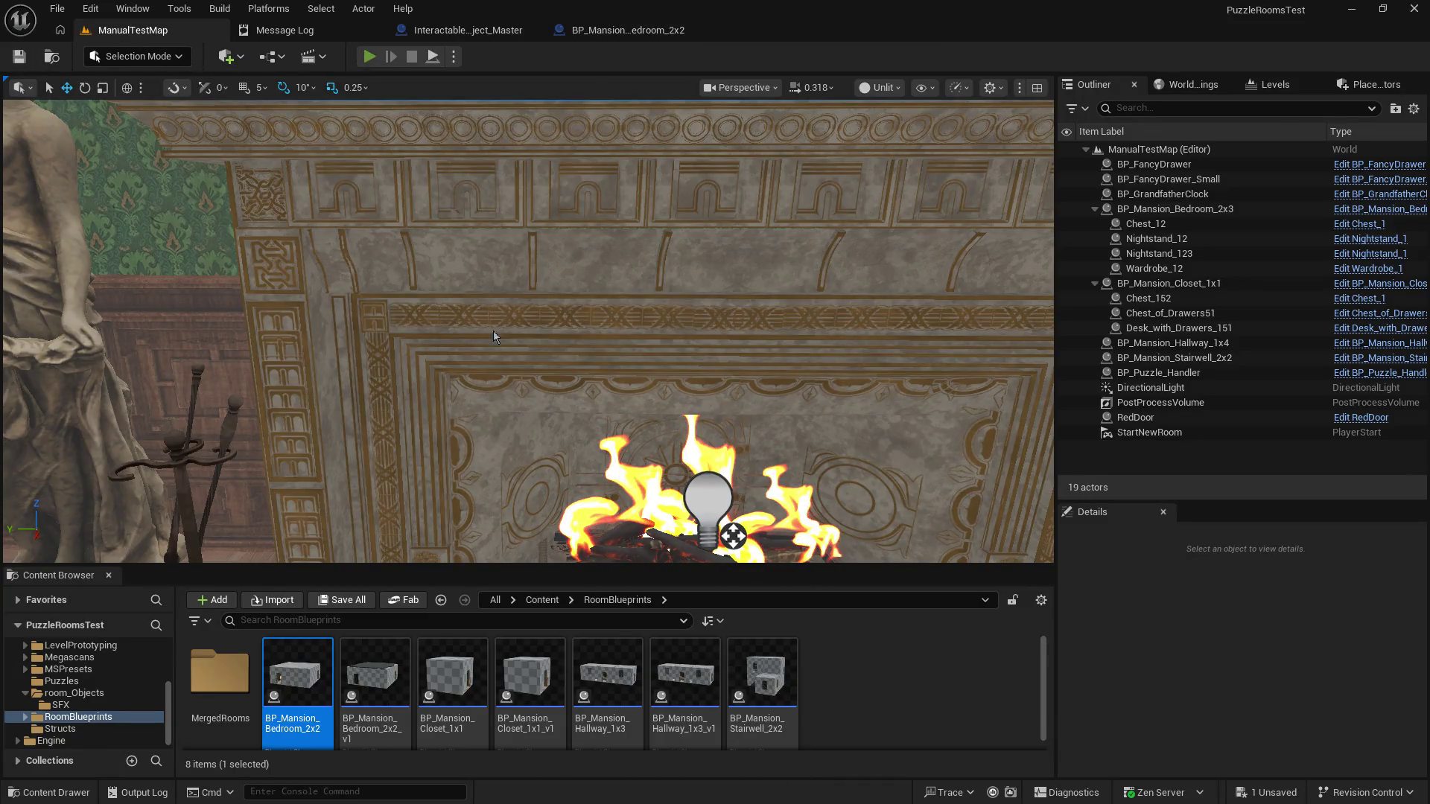
pyautogui.hotkey('alt', 'p')
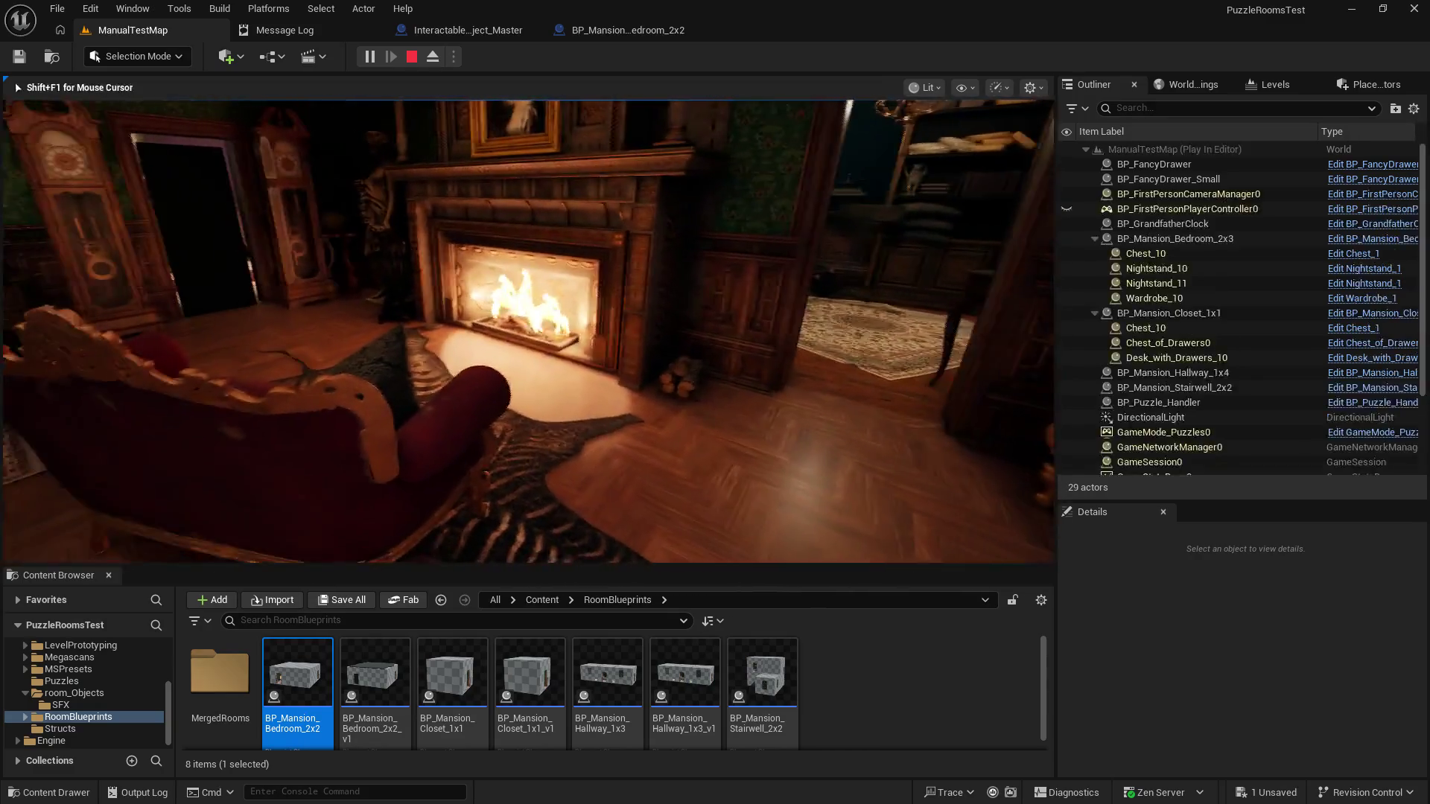
pyautogui.press('w')
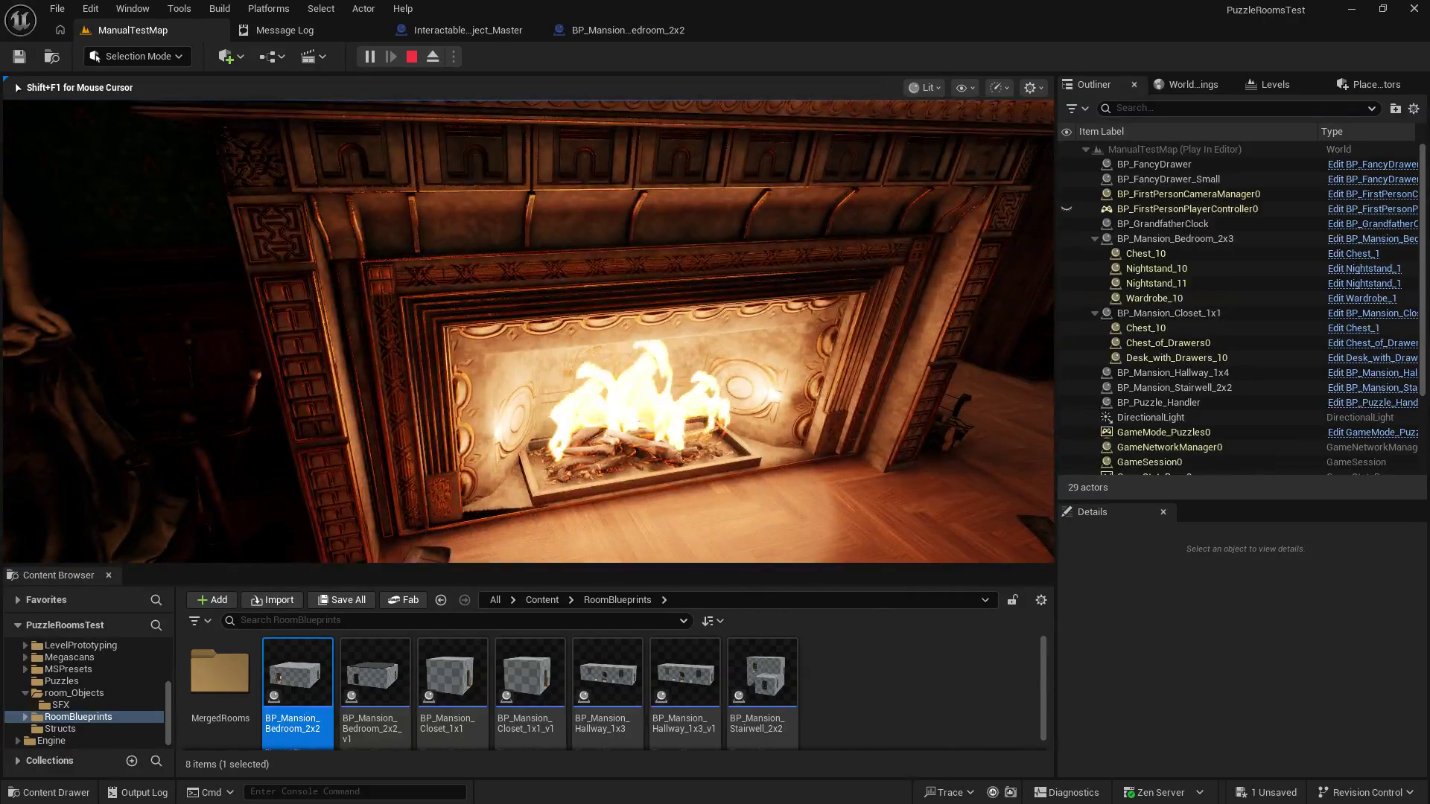
pyautogui.press('s')
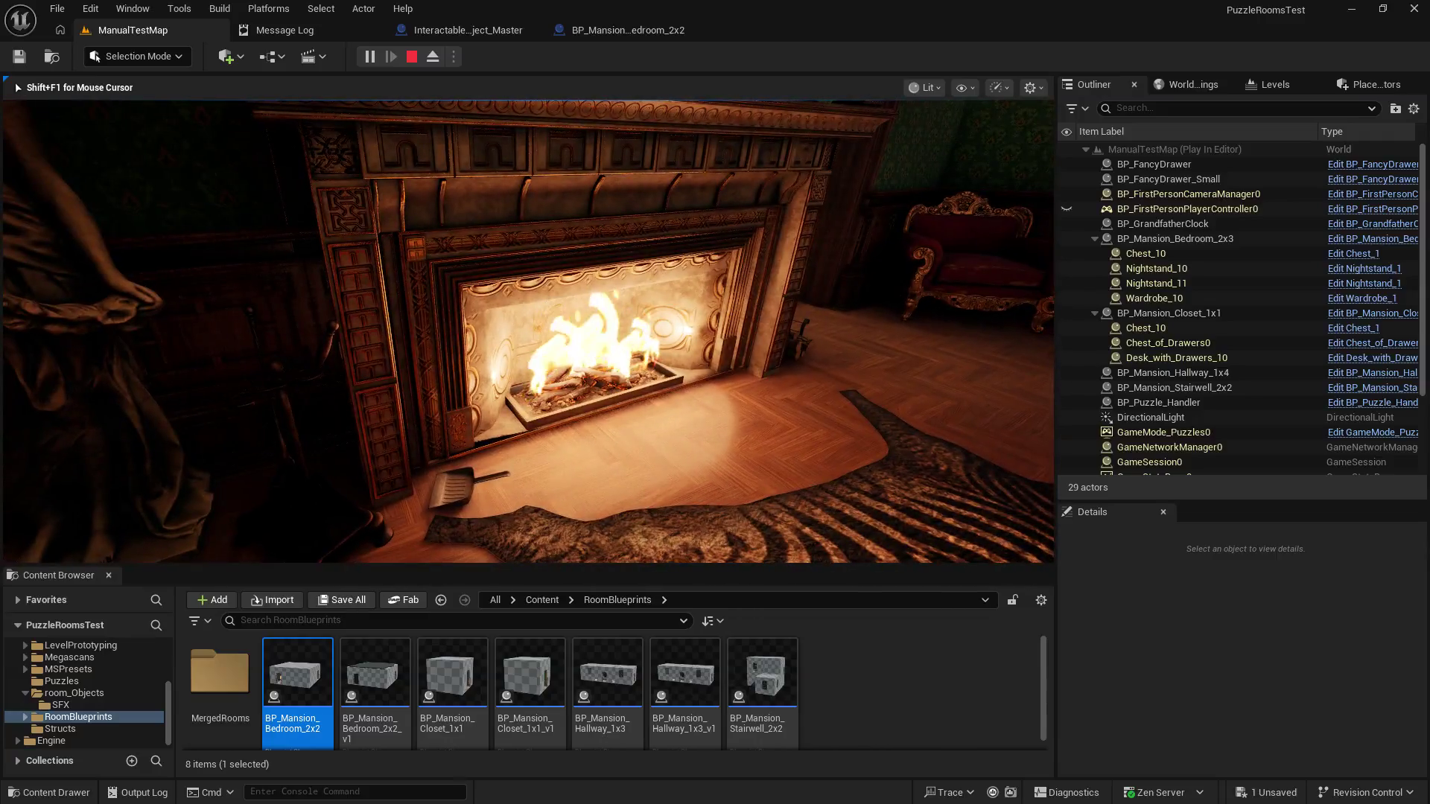
pyautogui.moveTo(528, 331)
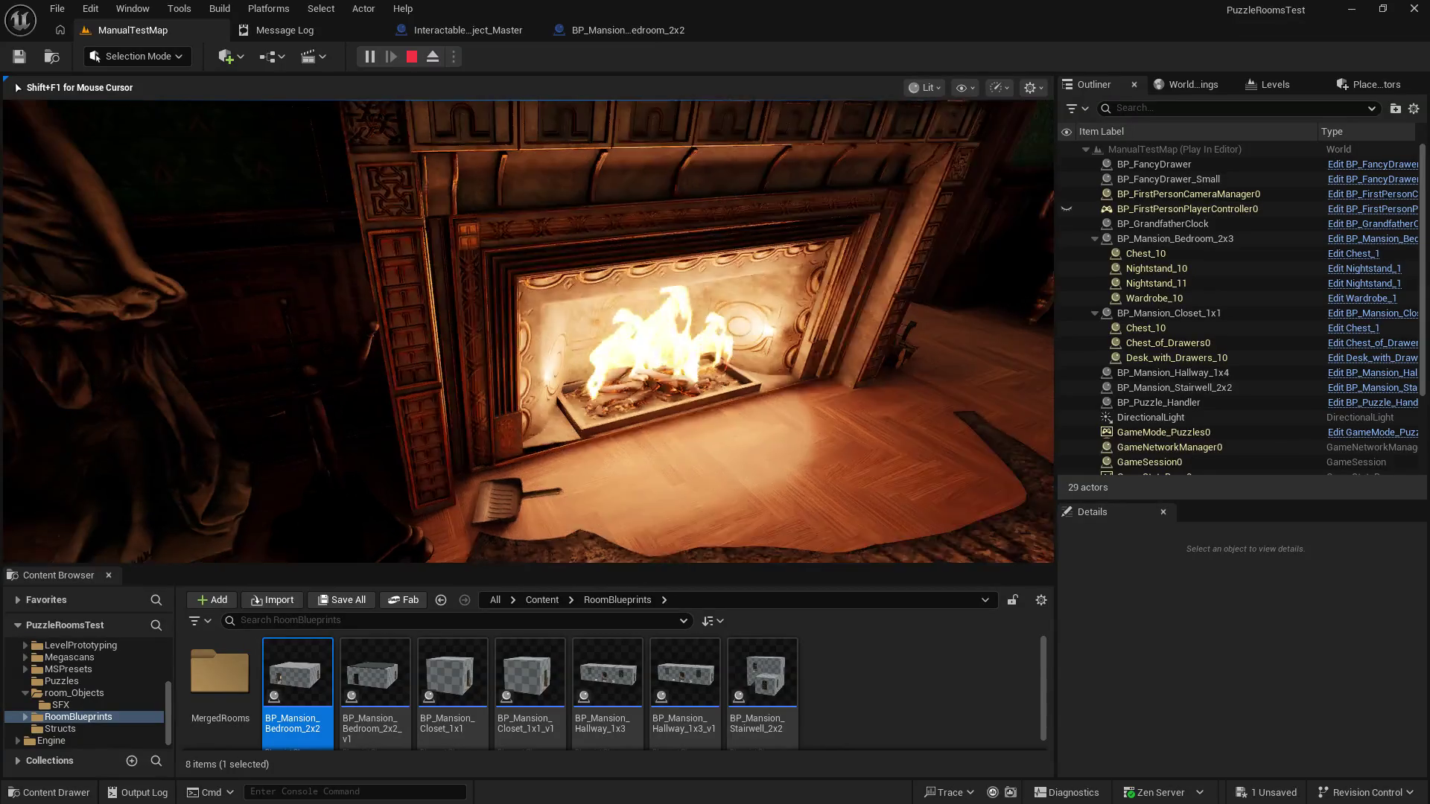
pyautogui.press('Escape')
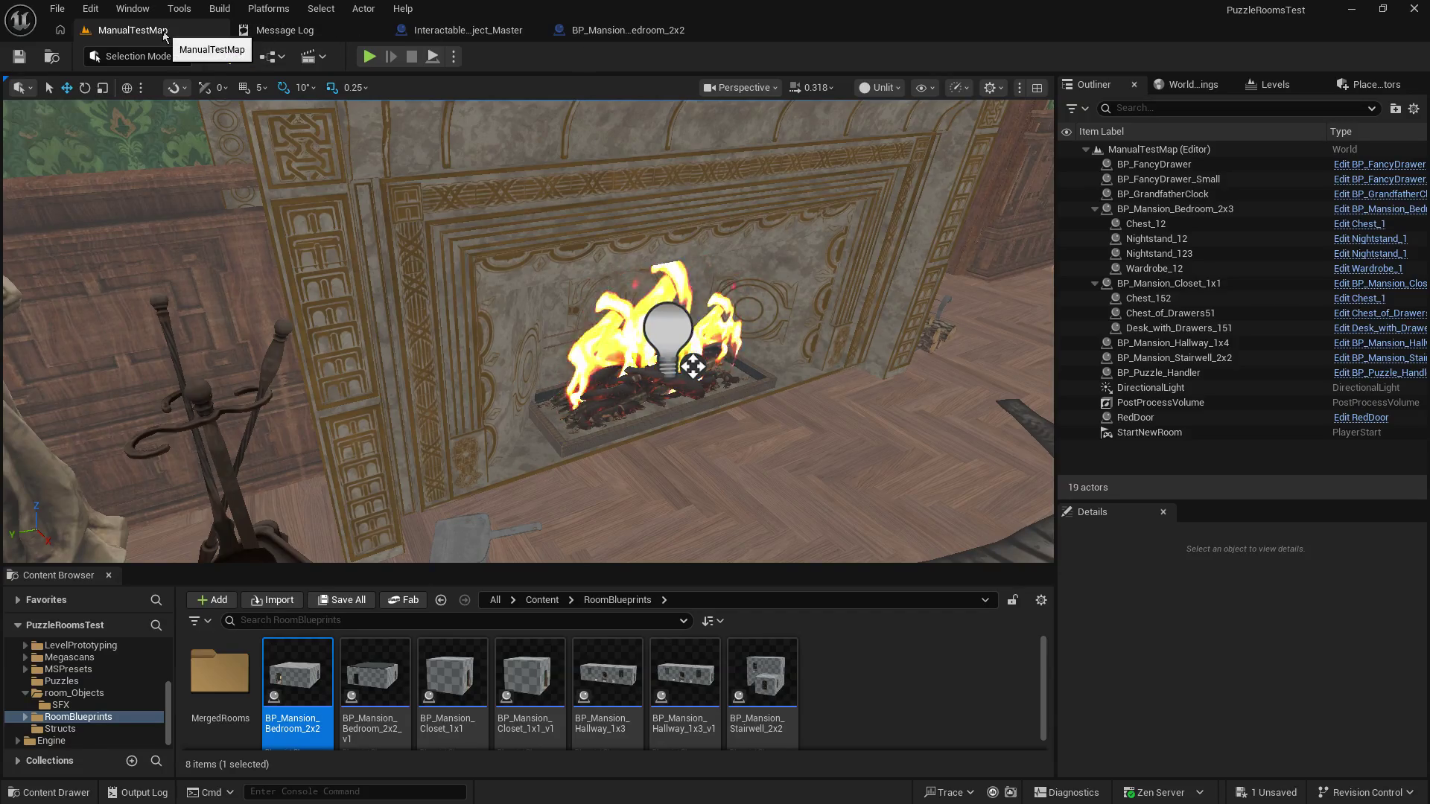
pyautogui.click(626, 30)
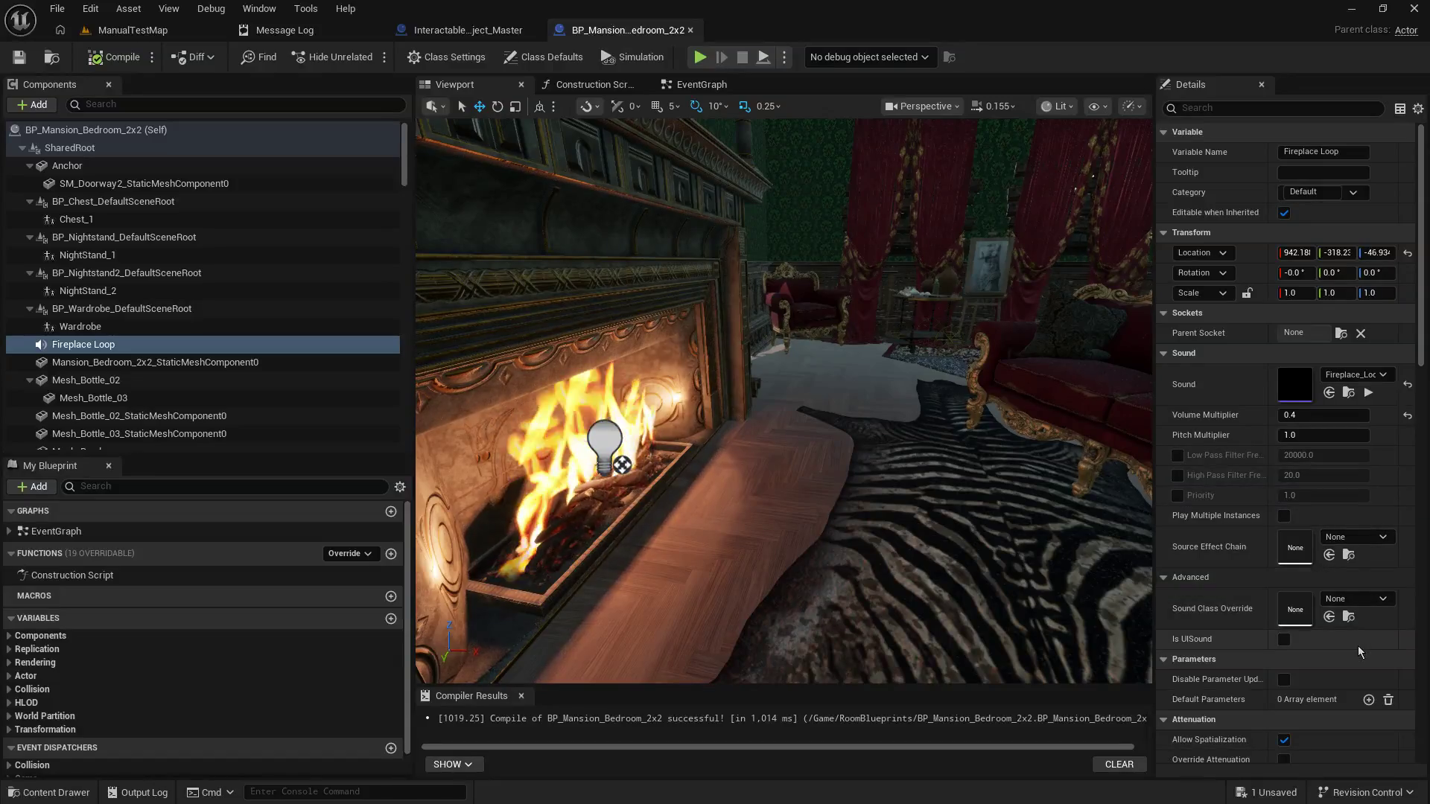
# Step: Uncheck Allow Spatialization on Fireplace Loop and compile the Blueprint with F7
pyautogui.scroll(-3, 1357, 646)
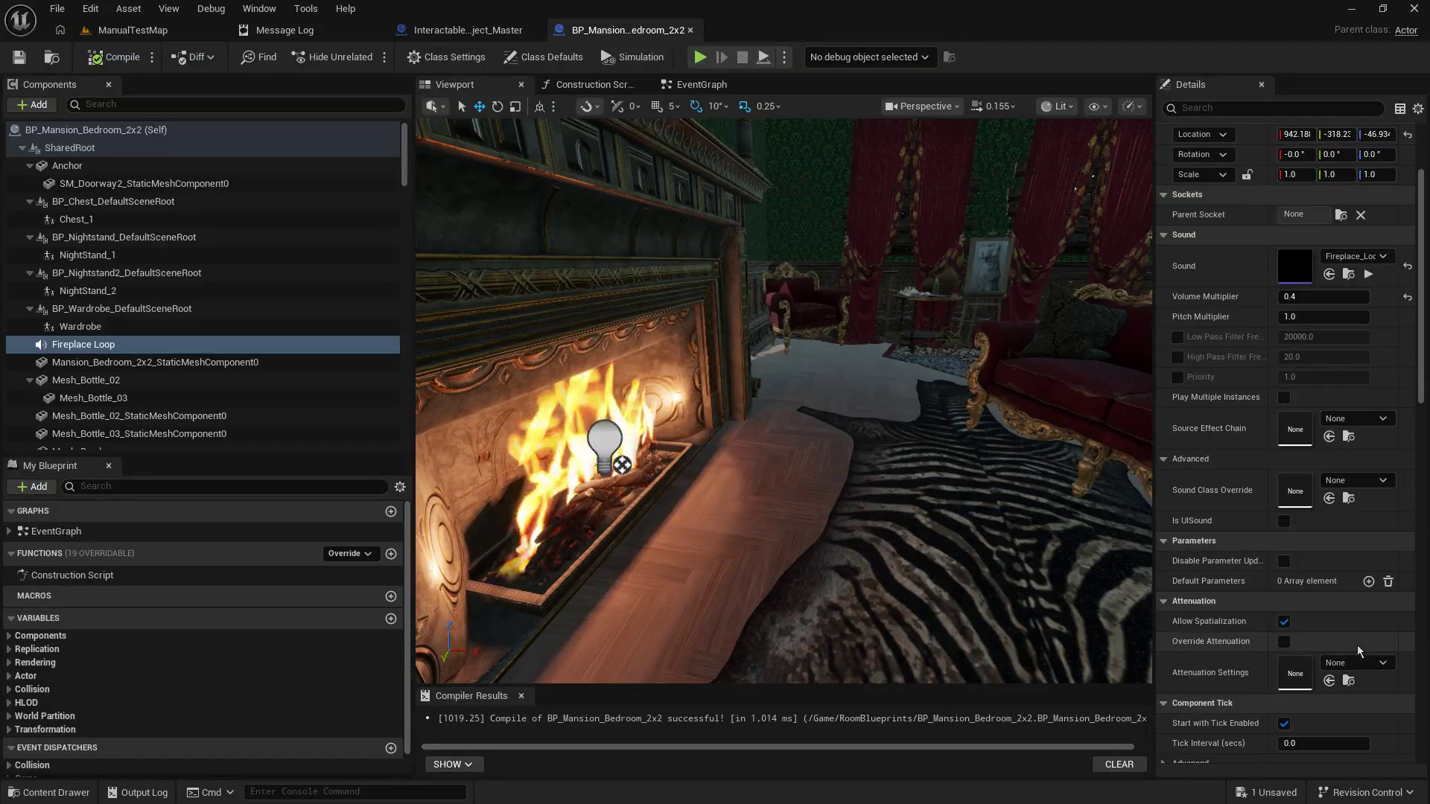
pyautogui.scroll(-3, 1355, 638)
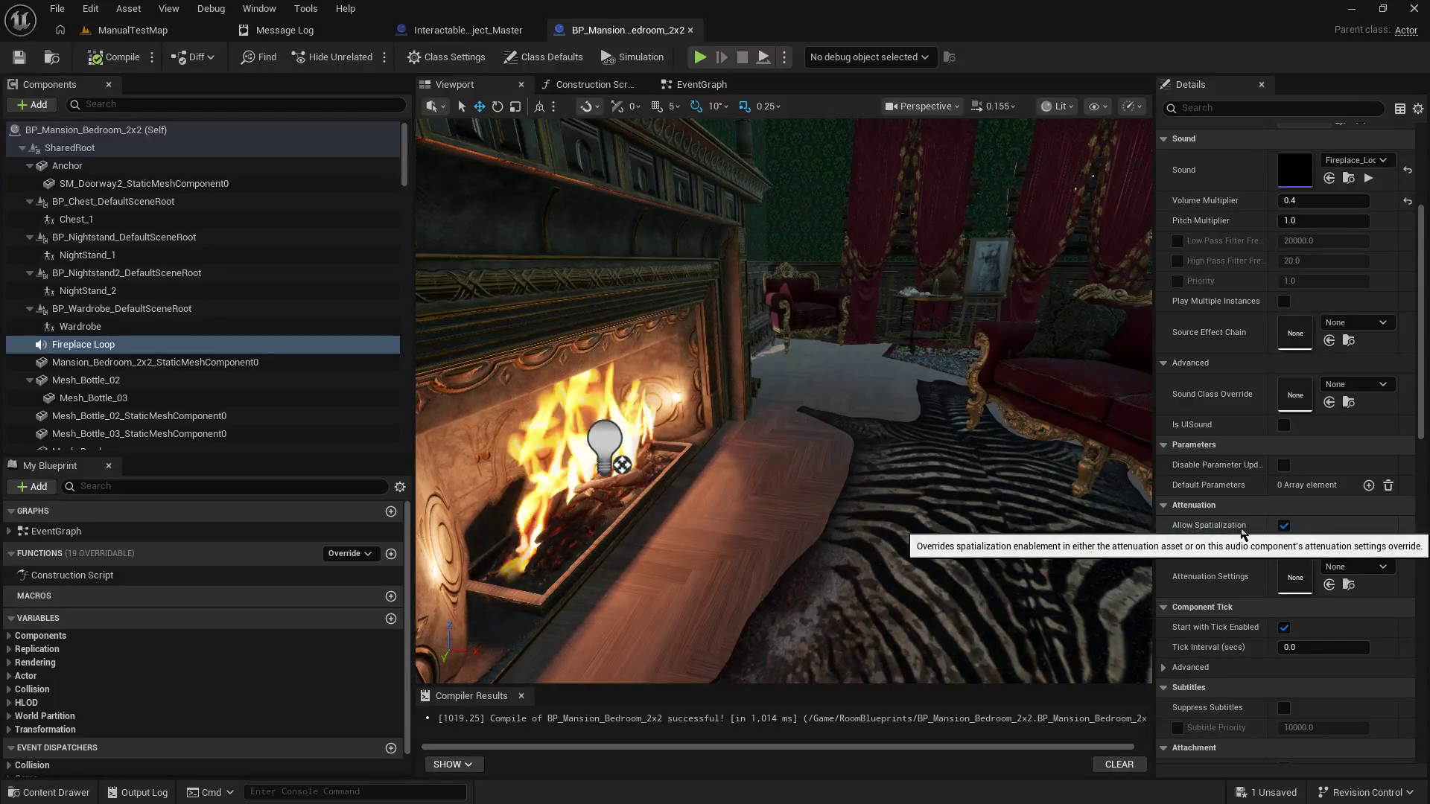
pyautogui.click(1283, 526)
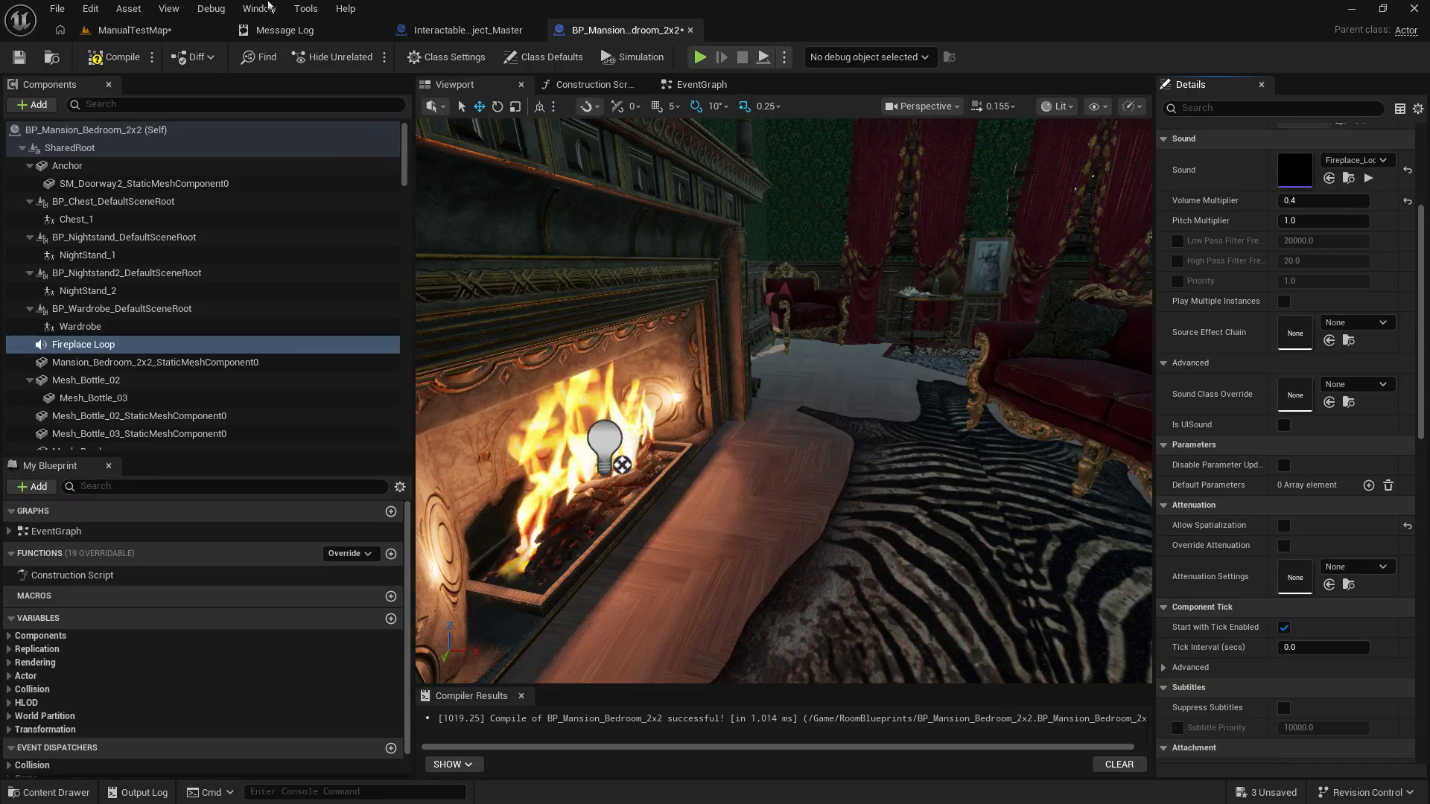
pyautogui.press('F7')
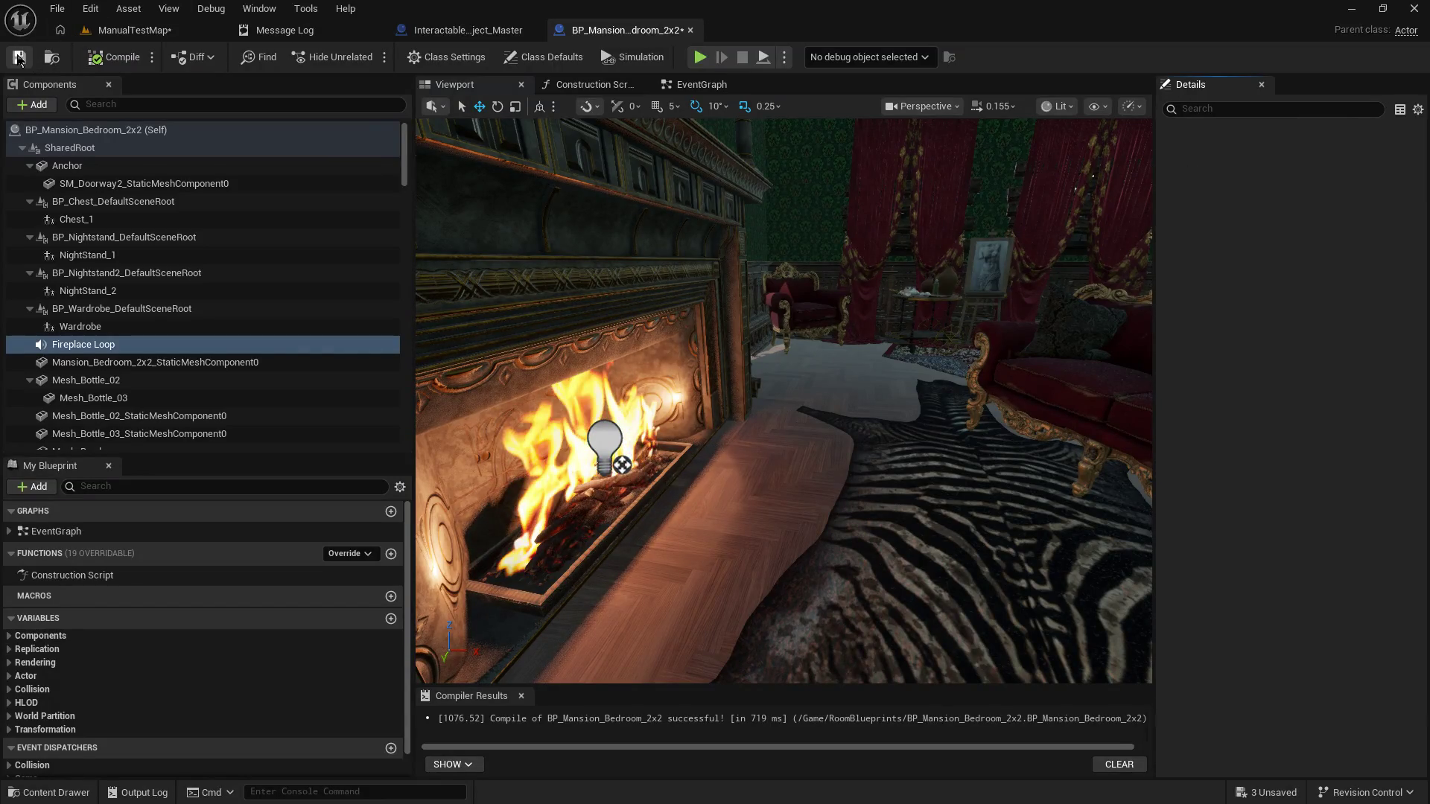
# Step: Save all in ManualTestMap, play-test the level, stop, and return to the bedroom Blueprint
pyautogui.click(123, 31)
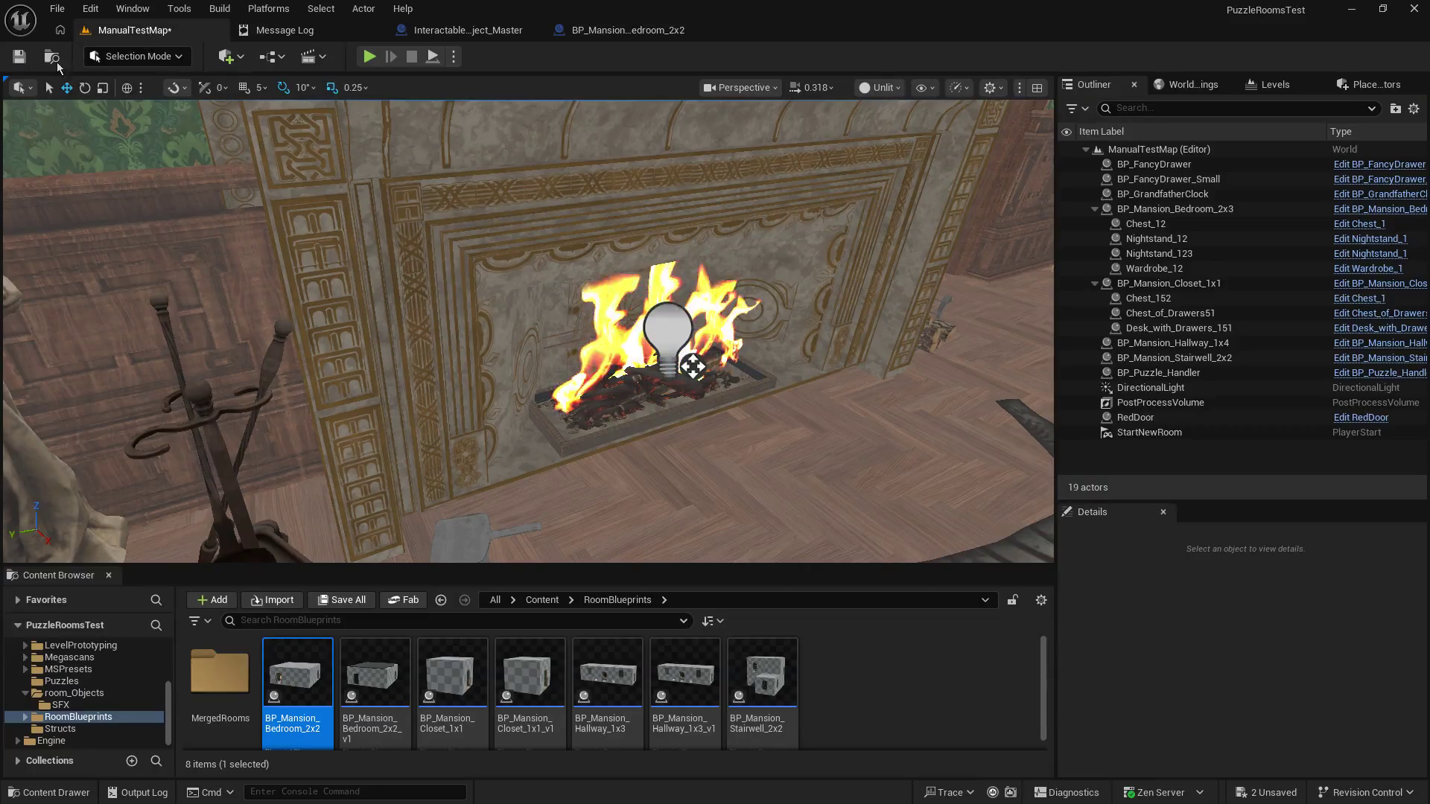
pyautogui.hotkey('ctrl', 's')
pyautogui.click(369, 57)
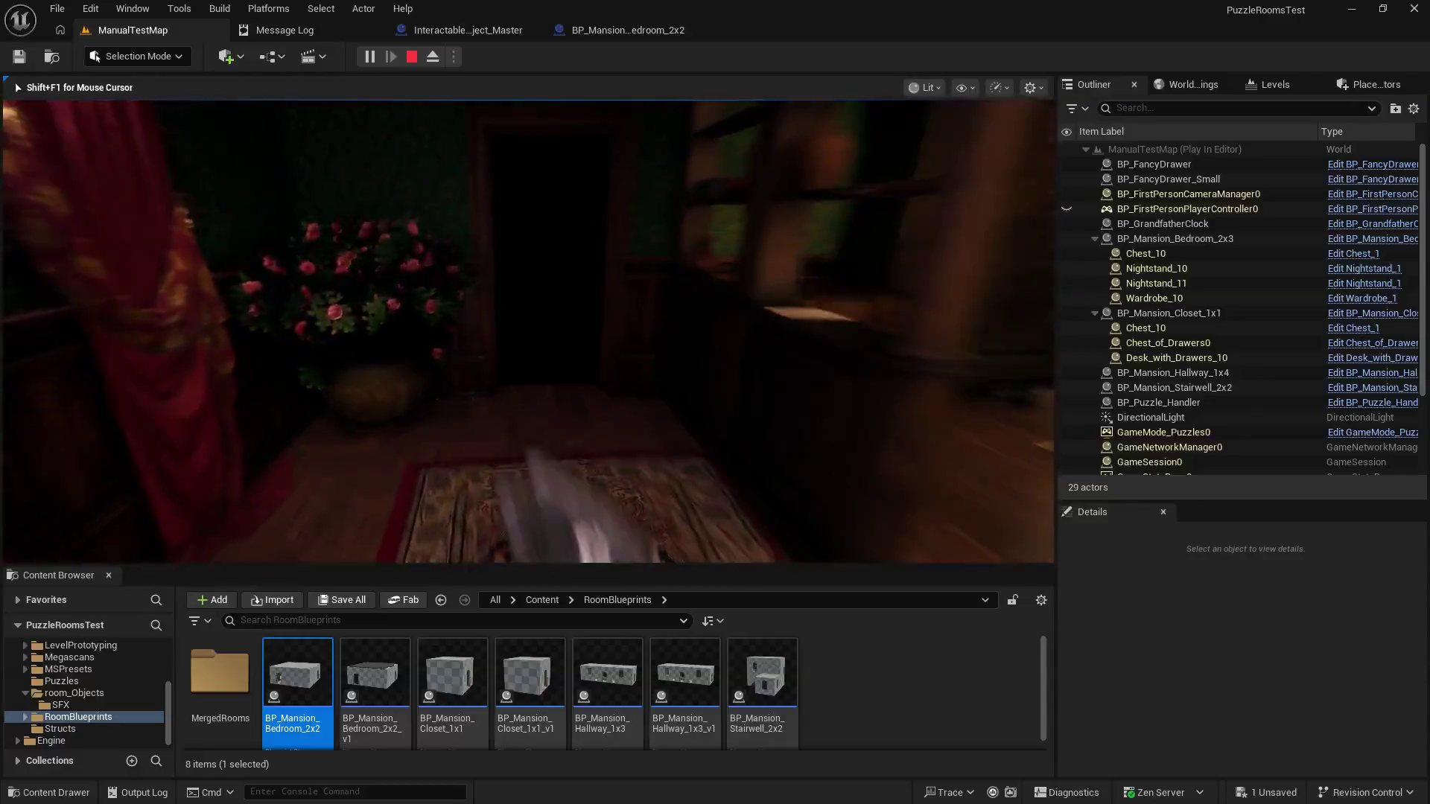
pyautogui.press('Escape')
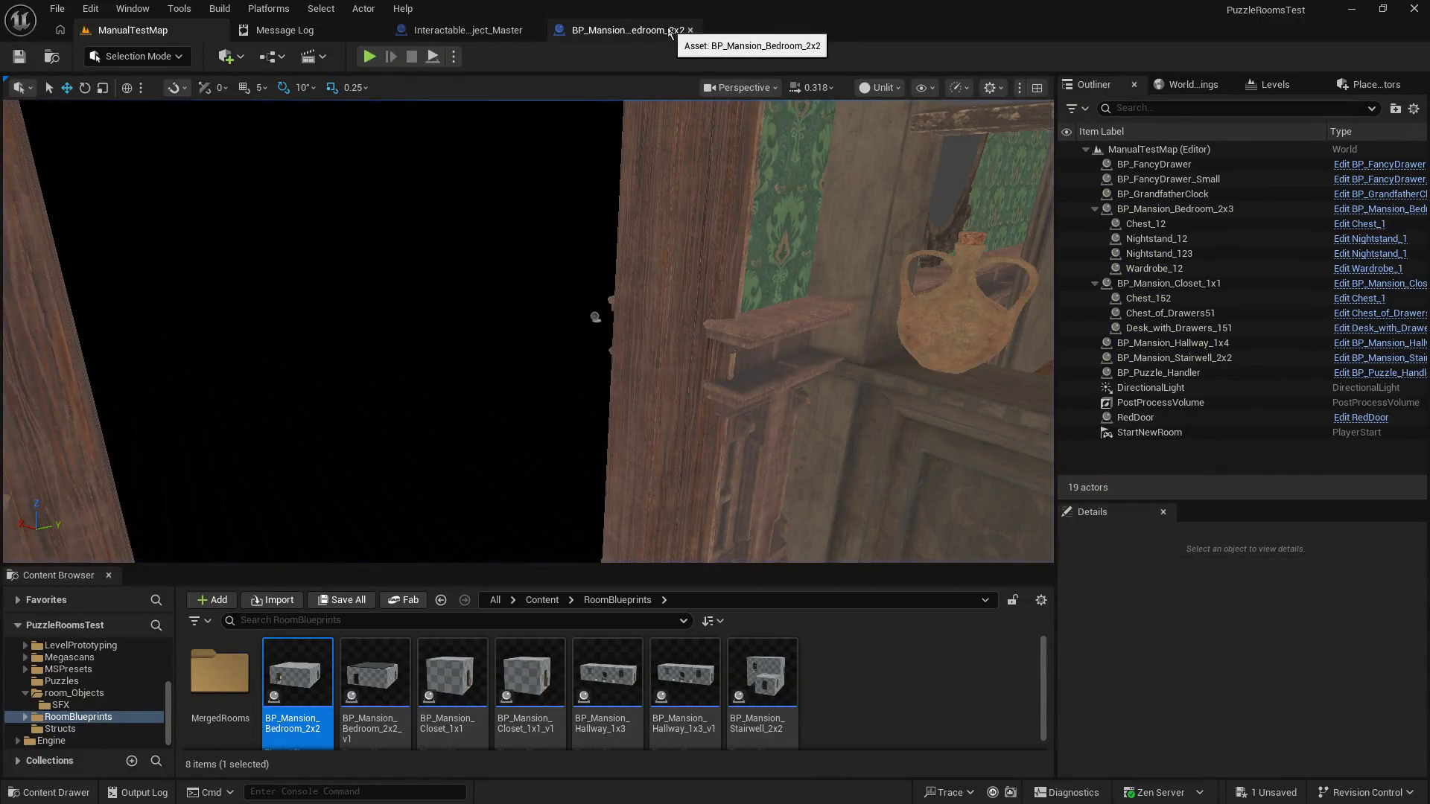
pyautogui.click(632, 35)
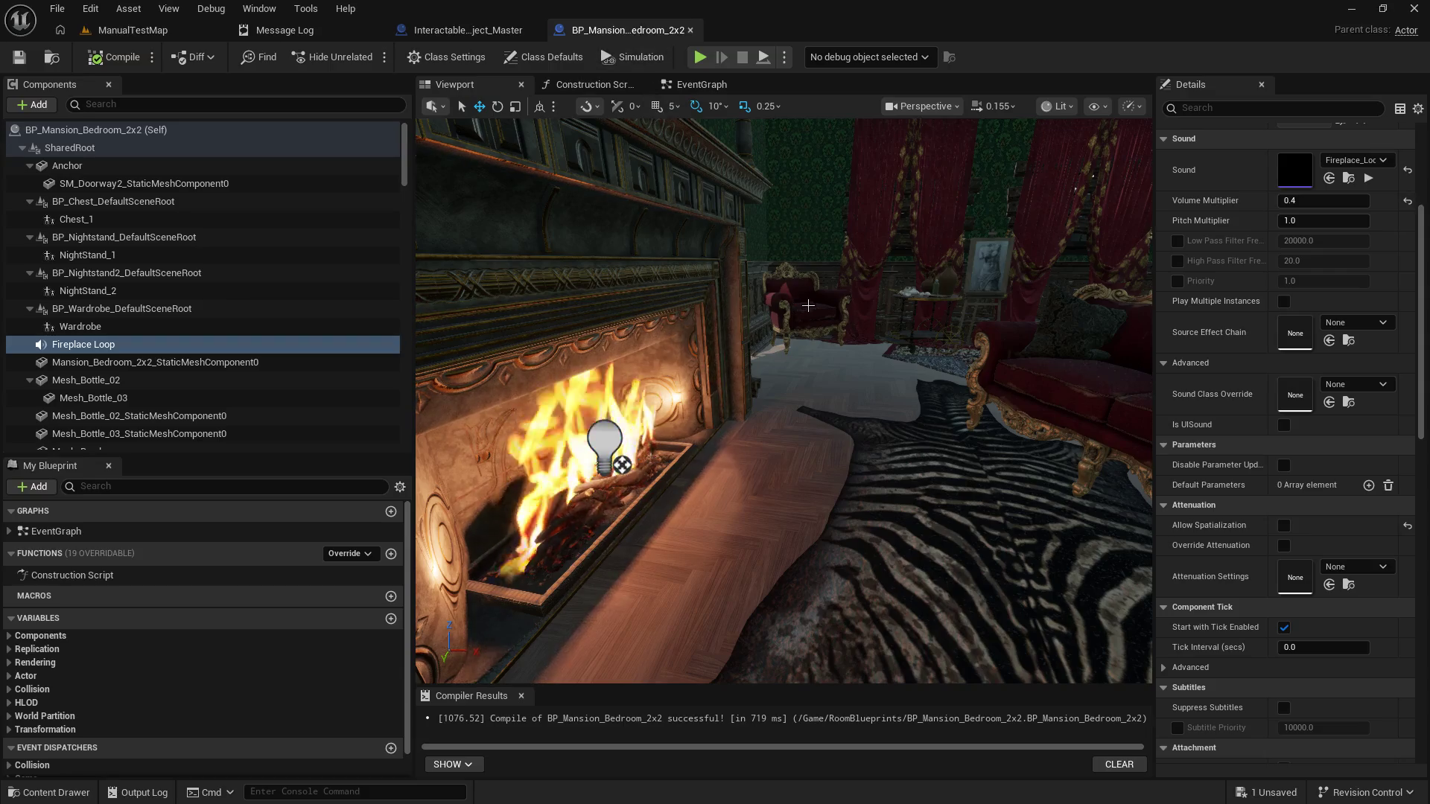
# Step: Leave the attenuation settings unset and open the room_Objects/SFX folder
pyautogui.click(1351, 571)
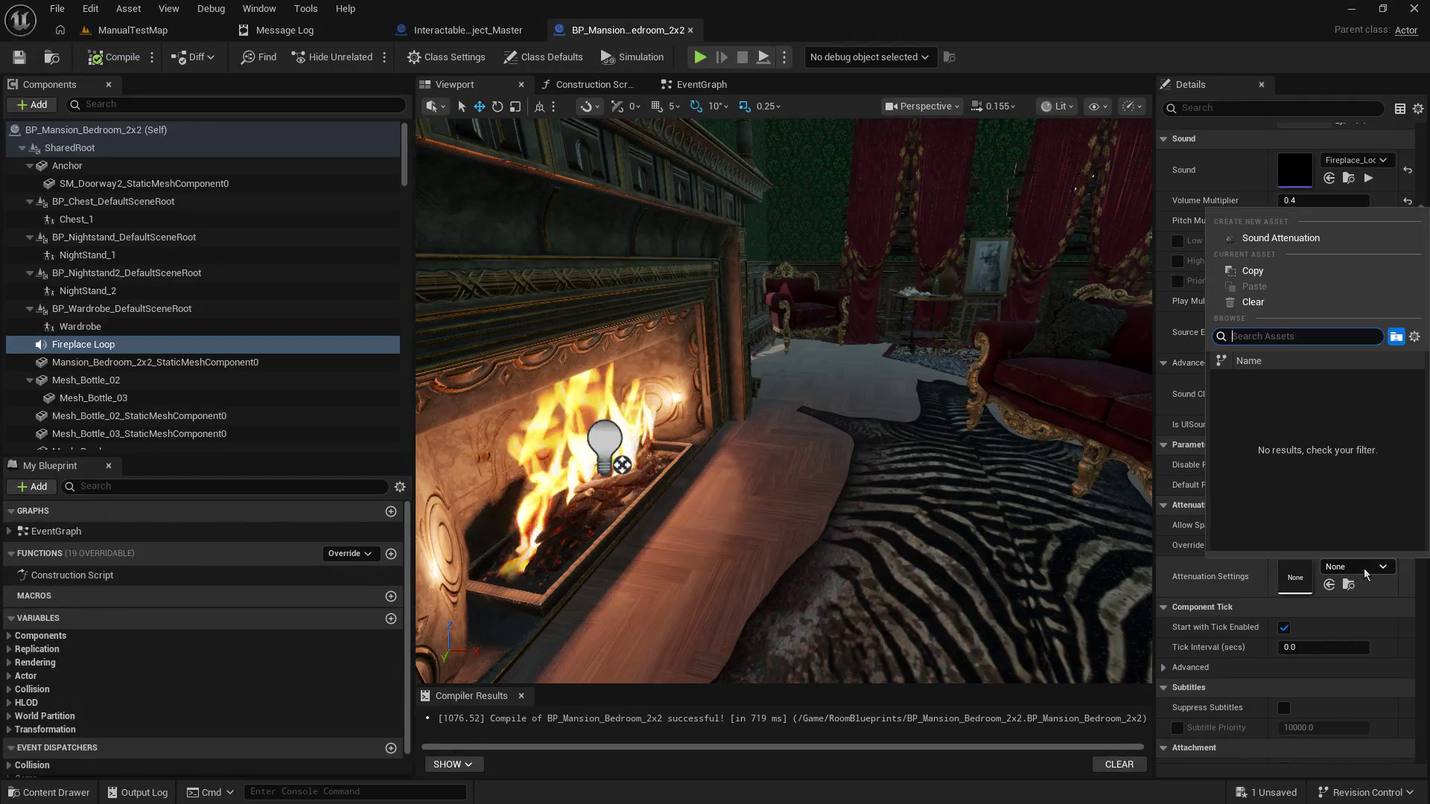
pyautogui.click(1365, 572)
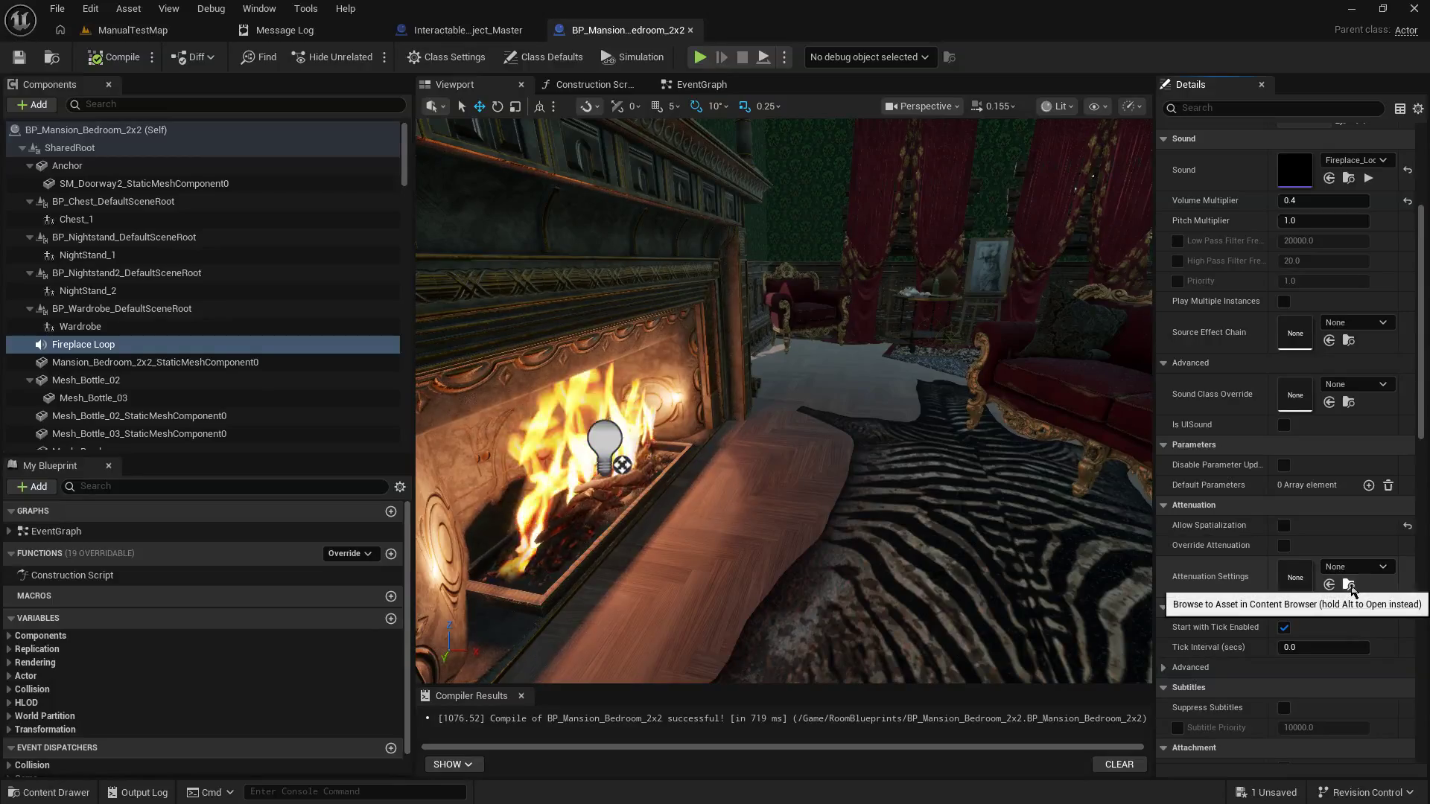
pyautogui.click(133, 30)
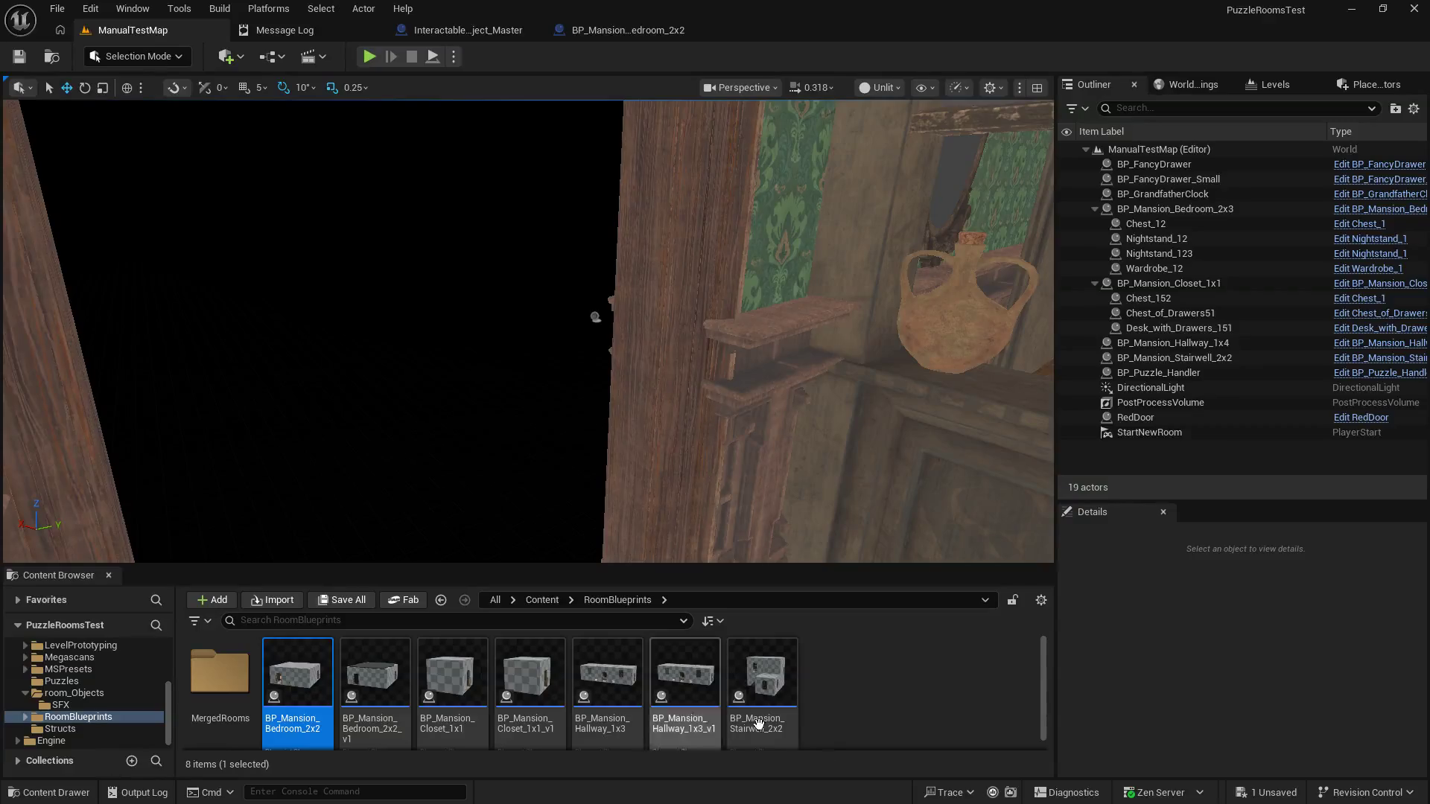
pyautogui.click(58, 729)
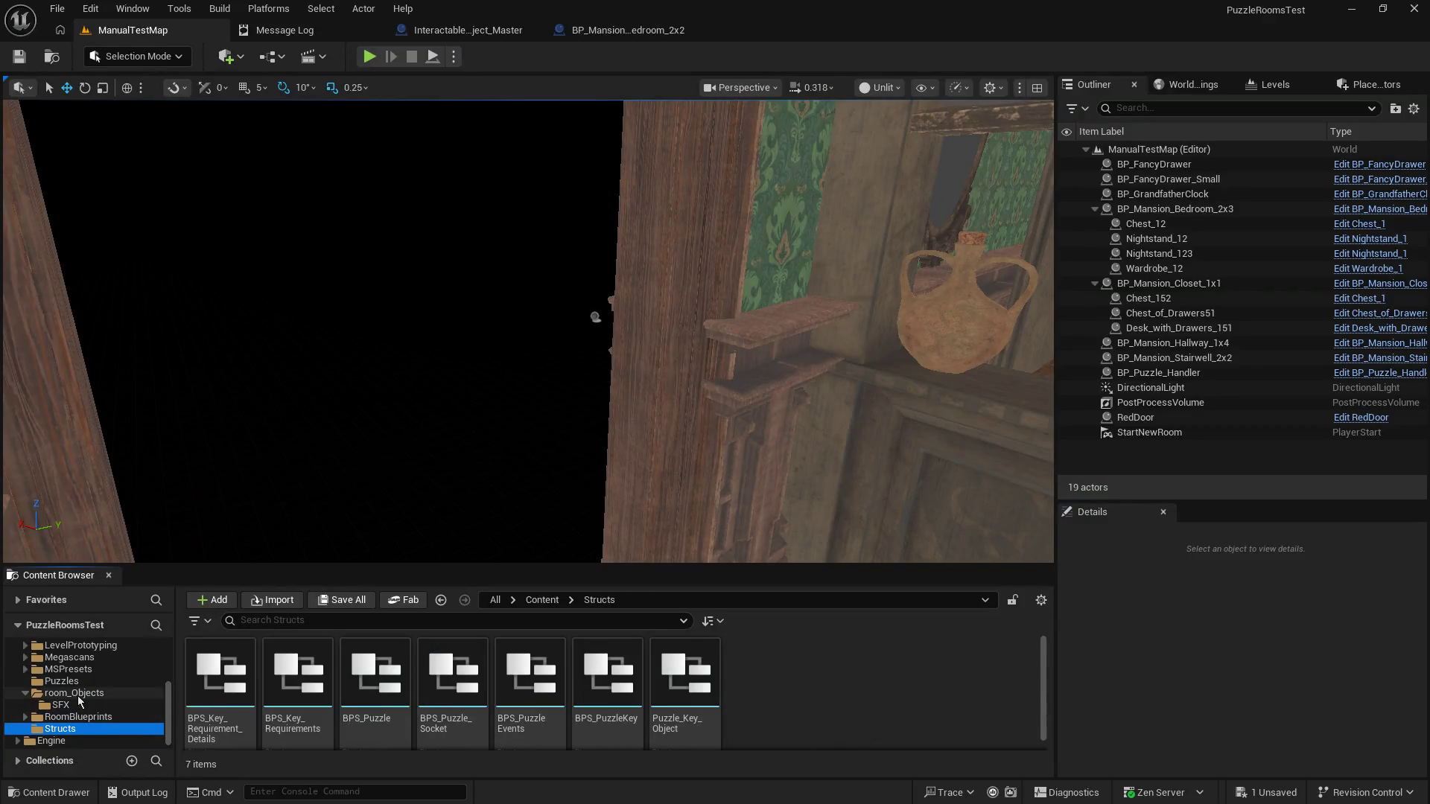
pyautogui.click(78, 695)
pyautogui.click(198, 677)
pyautogui.doubleClick(198, 678)
# Step: Create a Sound Attenuation asset named 'Test Attenuation', then retype its name starting 'Test_At'
pyautogui.rightClick(664, 725)
pyautogui.write('a')
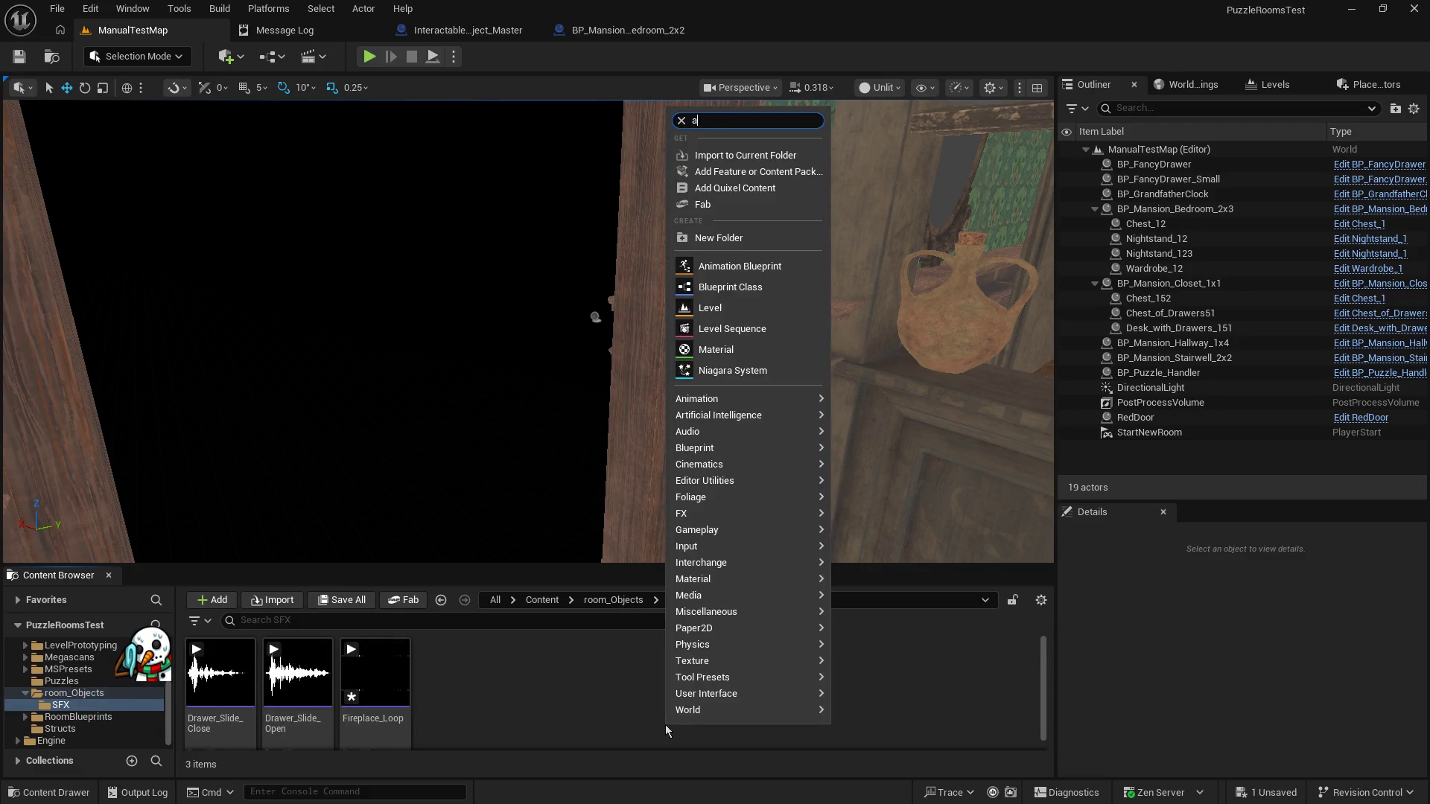
pyautogui.write('tten')
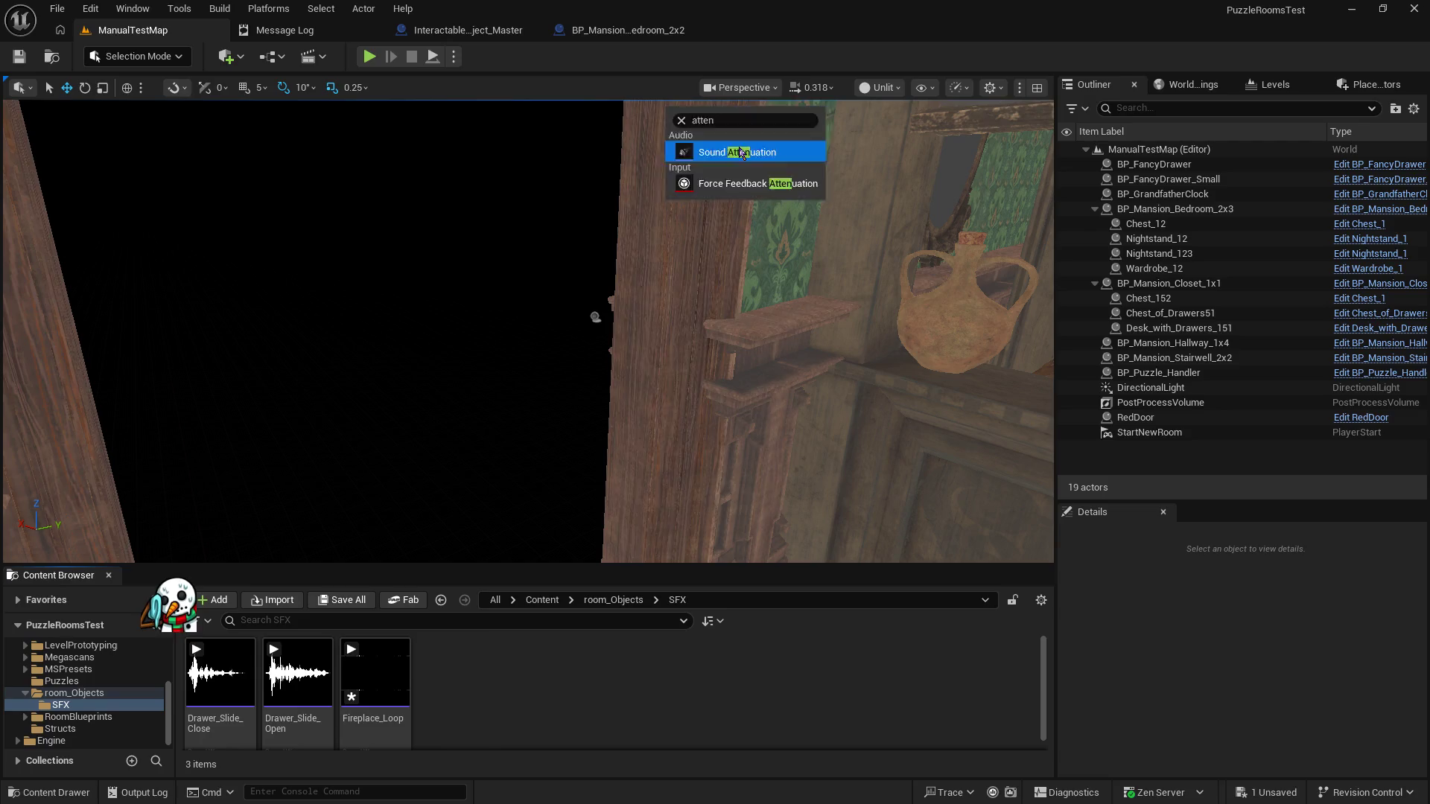
pyautogui.click(741, 153)
pyautogui.write('Test Attenuatio')
pyautogui.write('n')
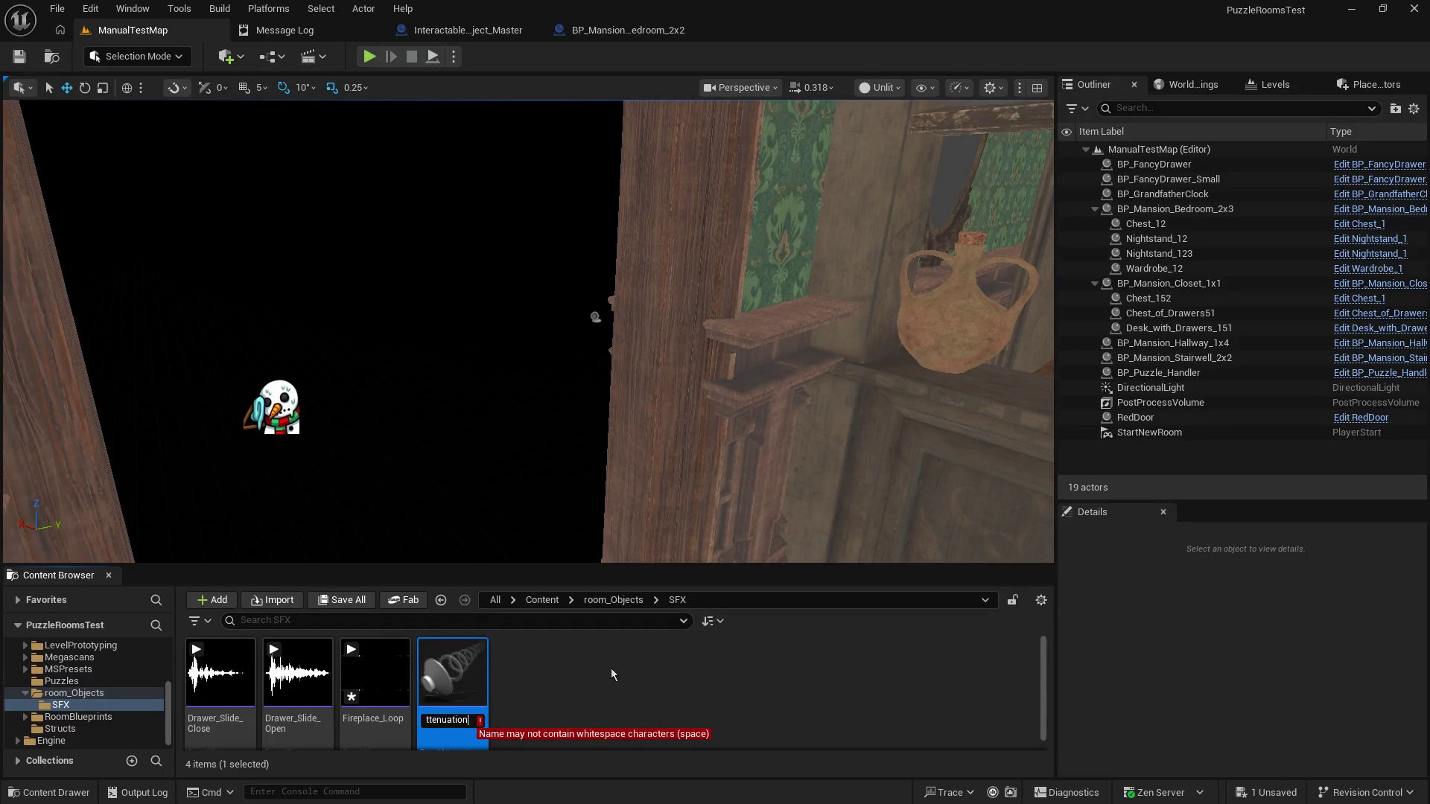
pyautogui.hotkey('ctrl', 'a')
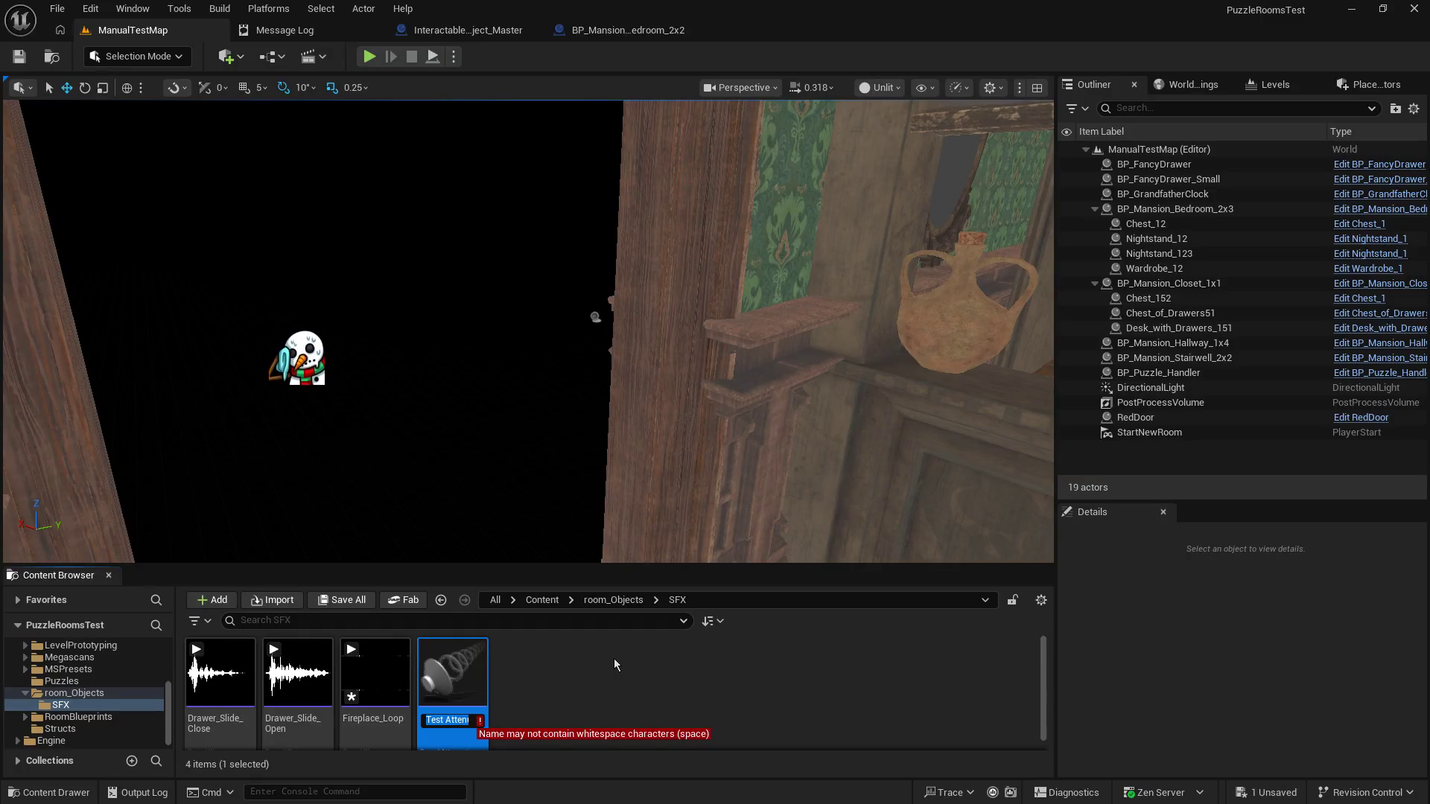
pyautogui.write('Test_At')
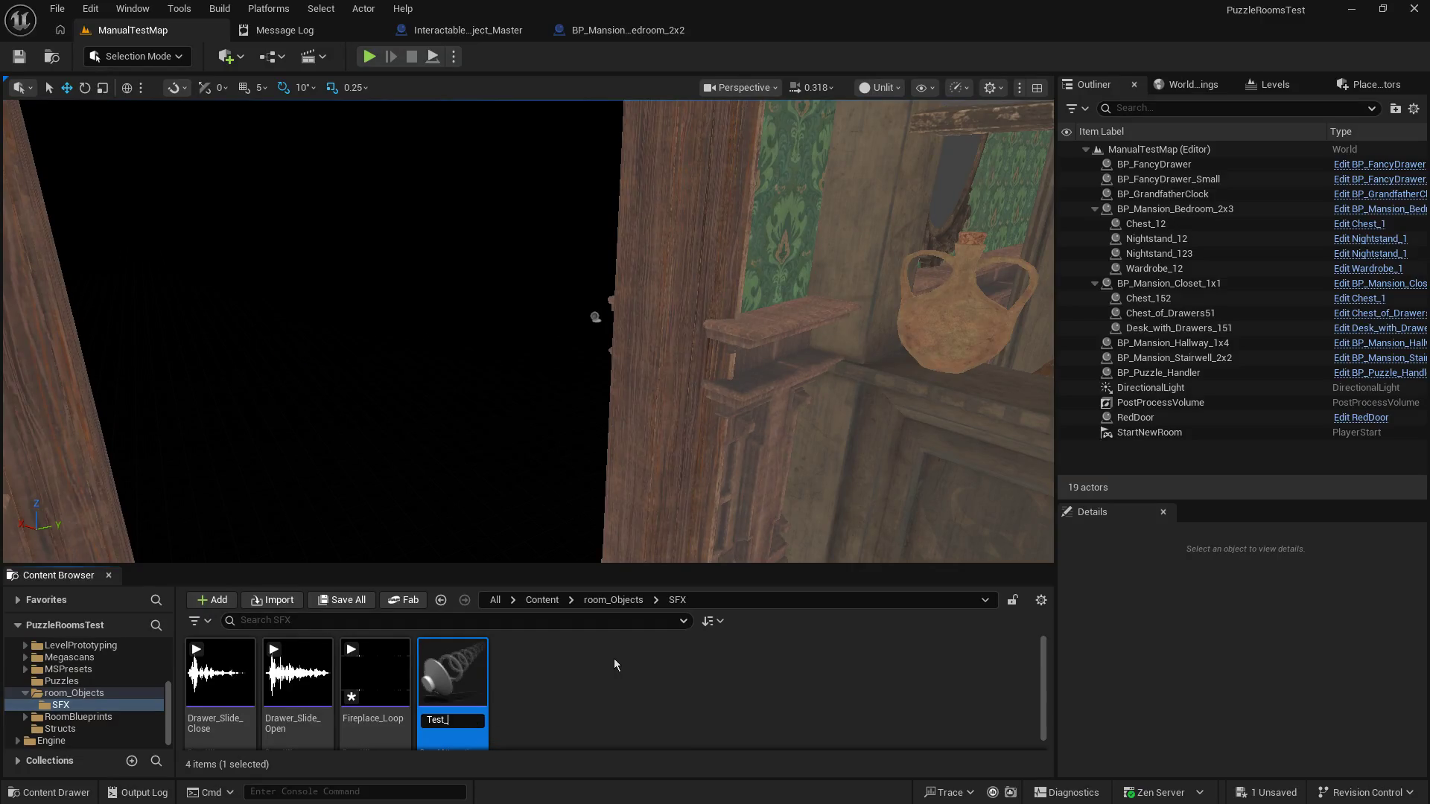